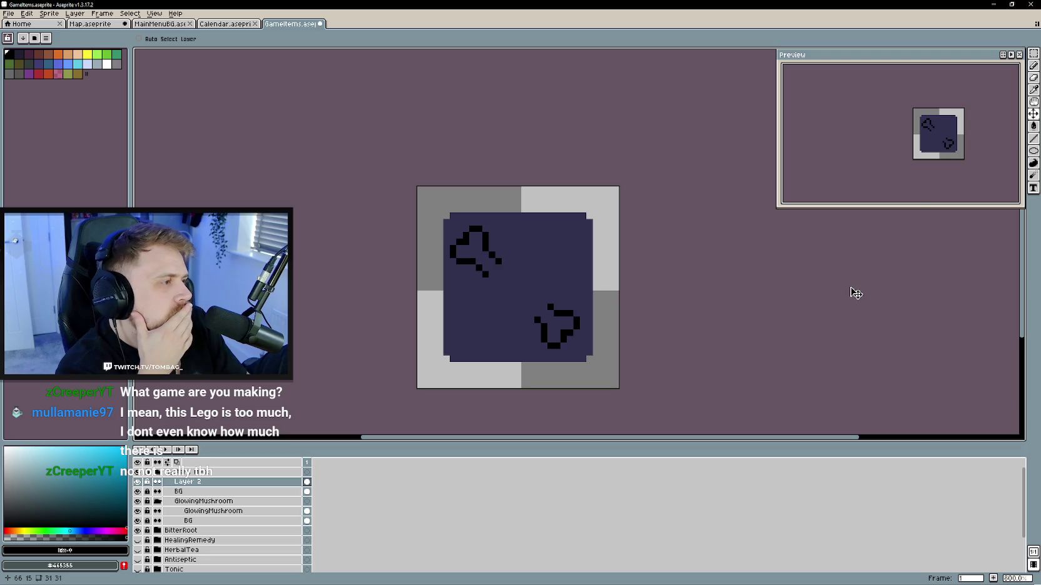
- With the Pencil, draw black outline strokes around the lower shape, curving up toward the upper one
key("b")
left_click_drag(528, 314, 535, 321)
left_click(510, 297)
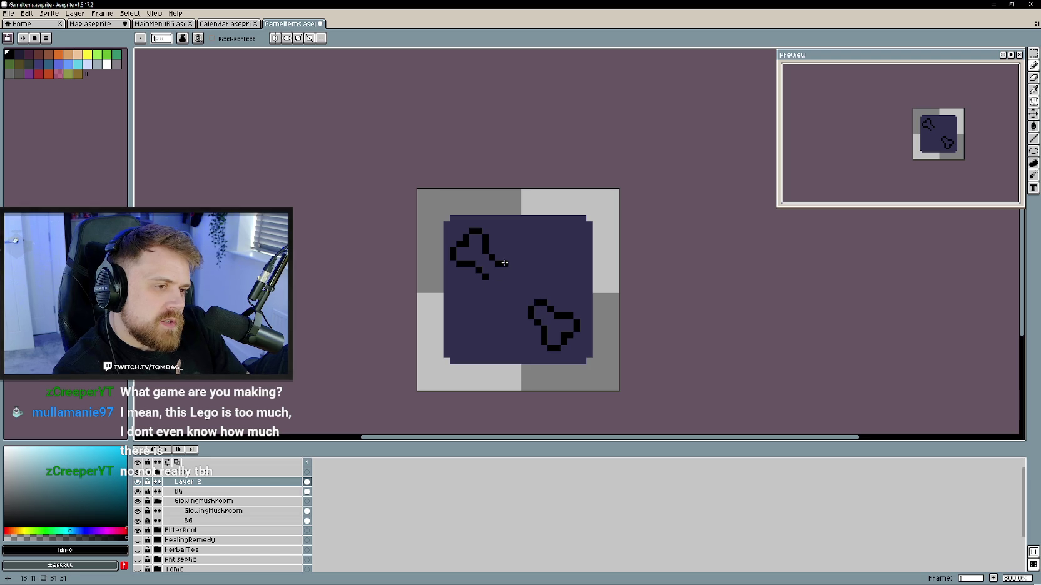
left_click_drag(567, 285, 545, 254)
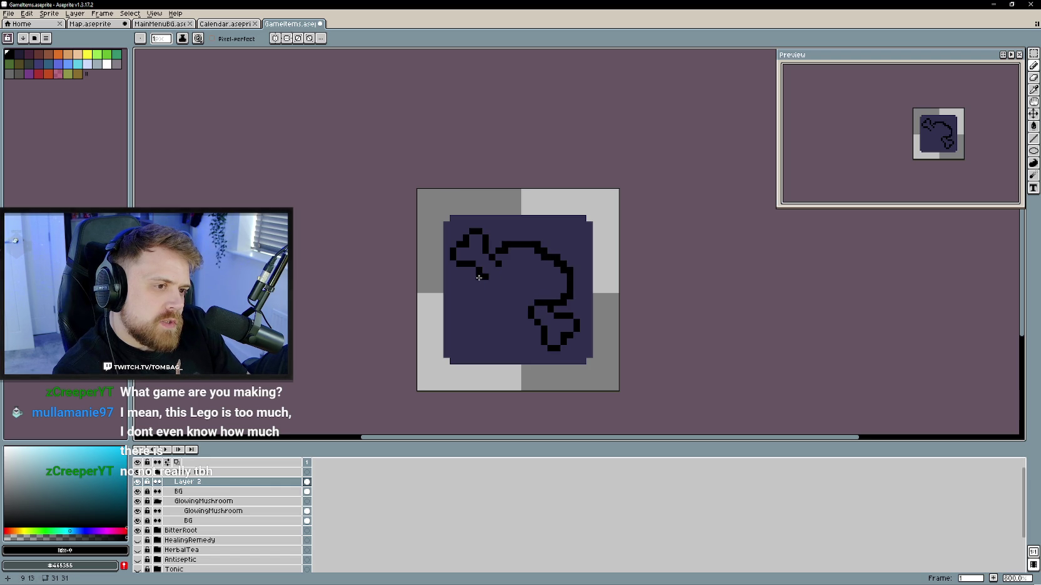
left_click_drag(476, 283, 500, 322)
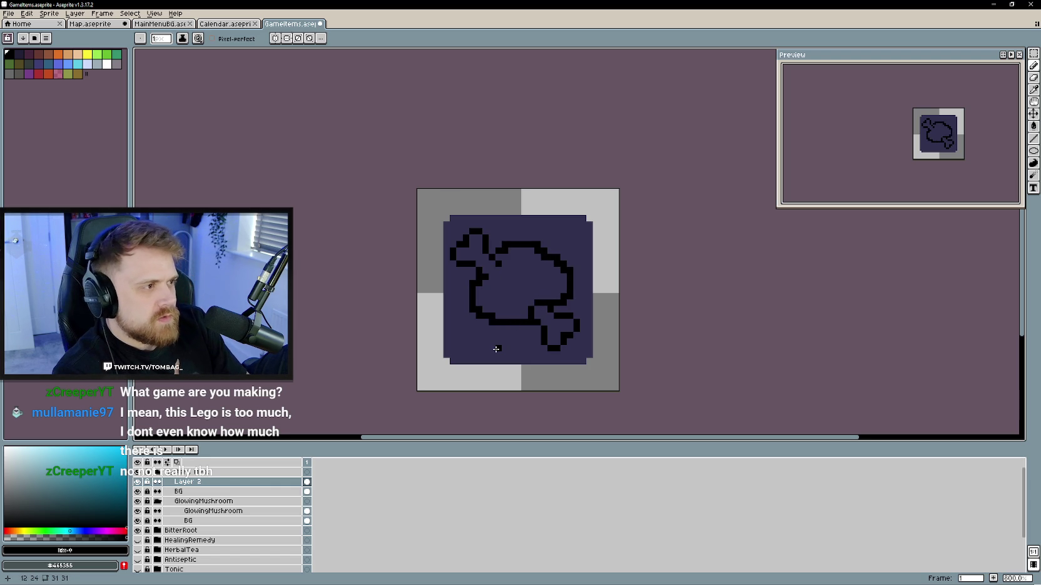
- Undo the over-extended strokes and redraw the outline rising toward the upper shape
key("ctrl+z")
key("ctrl+z")
key("ctrl+z")
mouse_move(550, 303)
left_mouse_down()
mouse_move(539, 244)
mouse_move(496, 259)
left_mouse_up()
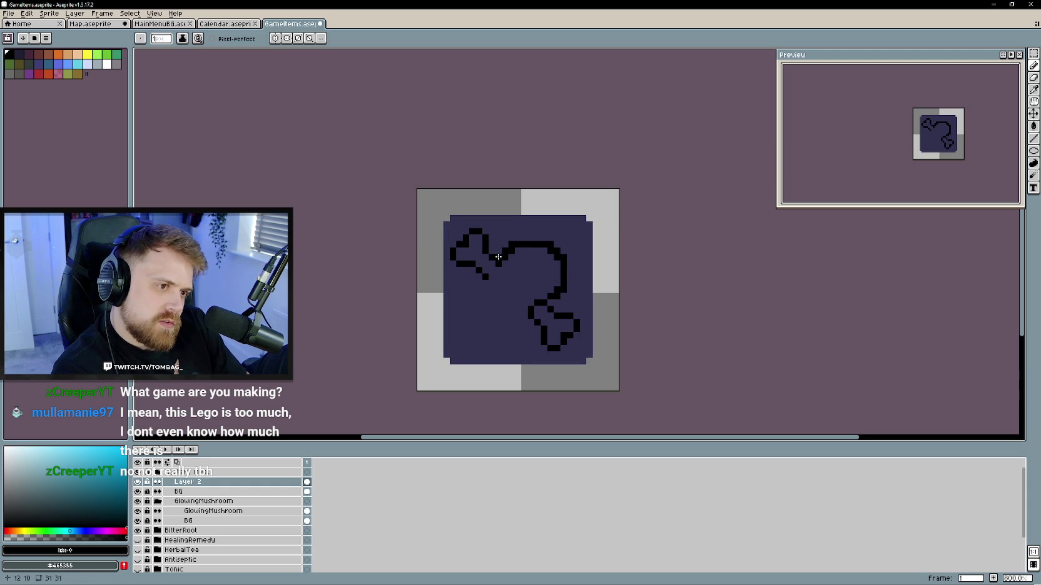
key("ctrl+z")
mouse_move(550, 300)
left_mouse_down()
mouse_move(530, 263)
mouse_move(531, 319)
left_mouse_up()
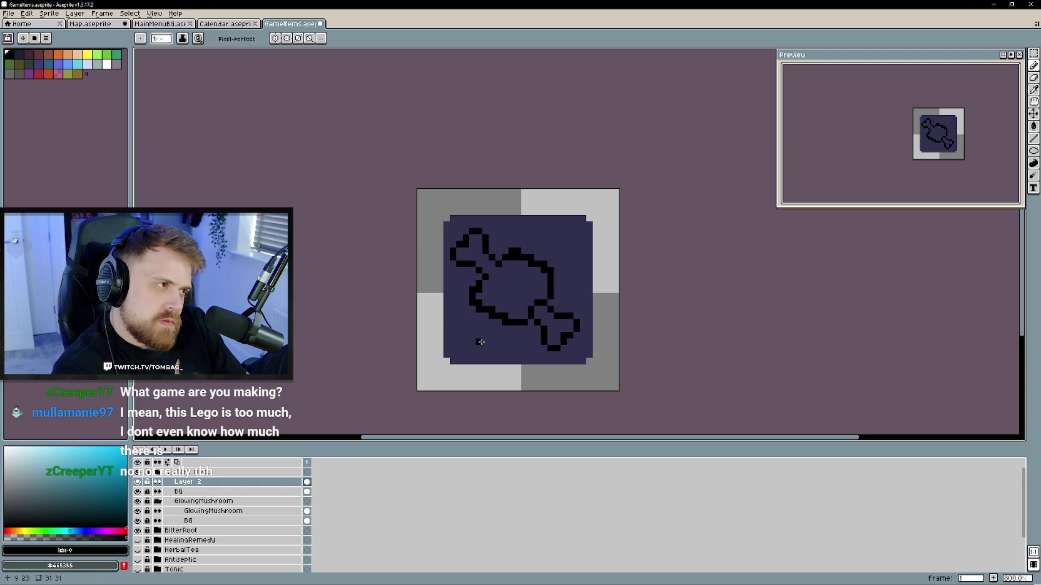
scroll(497, 306, "up", 2)
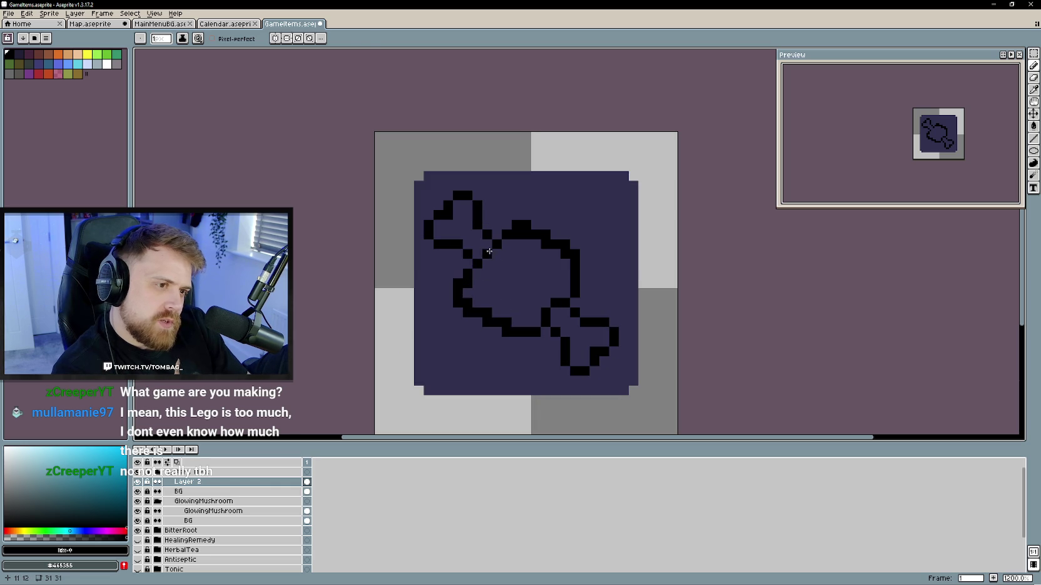
- Erase stray outline pixels on the body's right side
key("e")
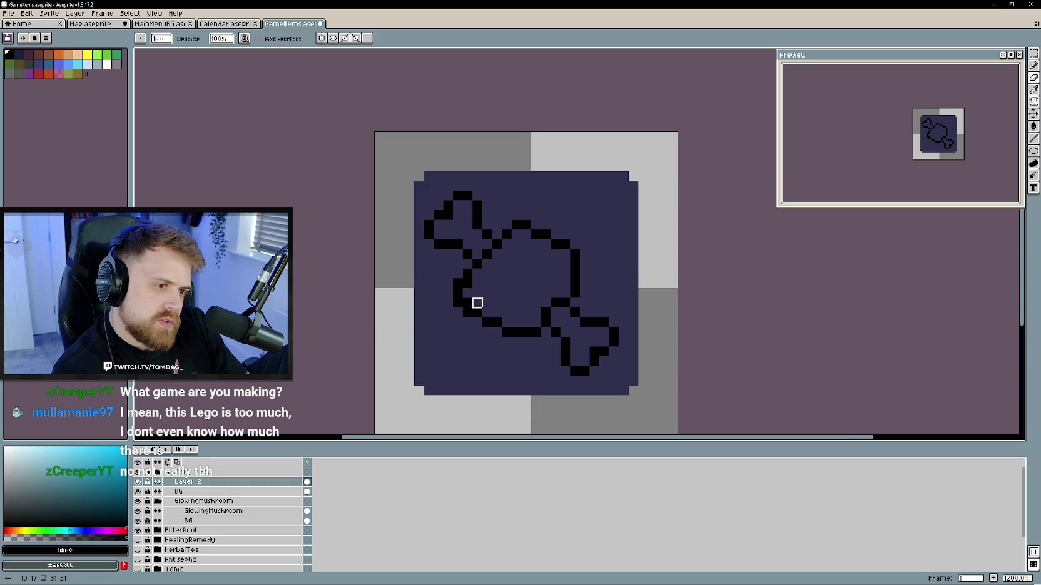
scroll(515, 298, "down", 3)
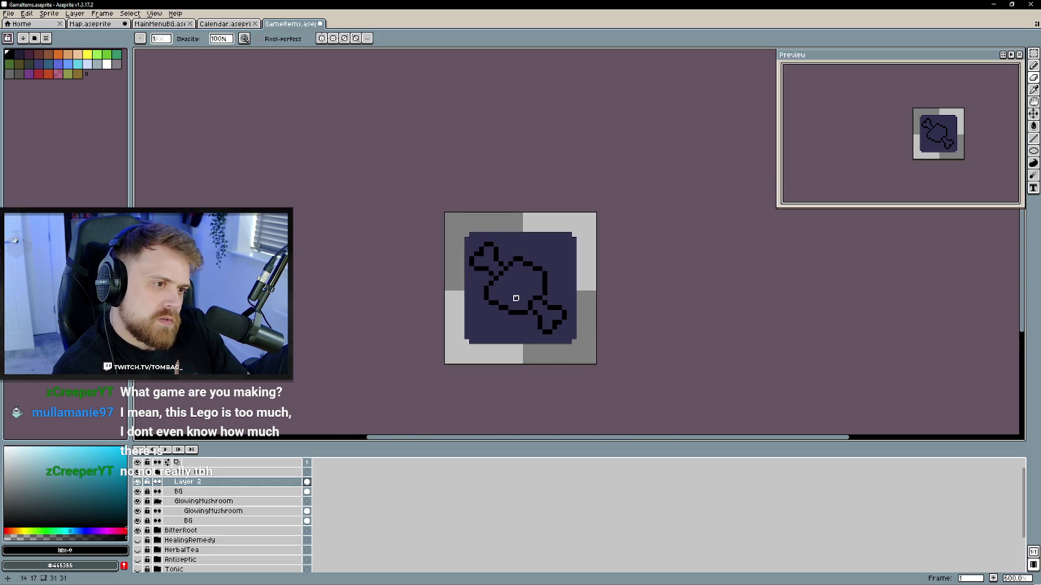
scroll(515, 298, "up", 2)
left_click_drag(553, 289, 559, 273)
key("b")
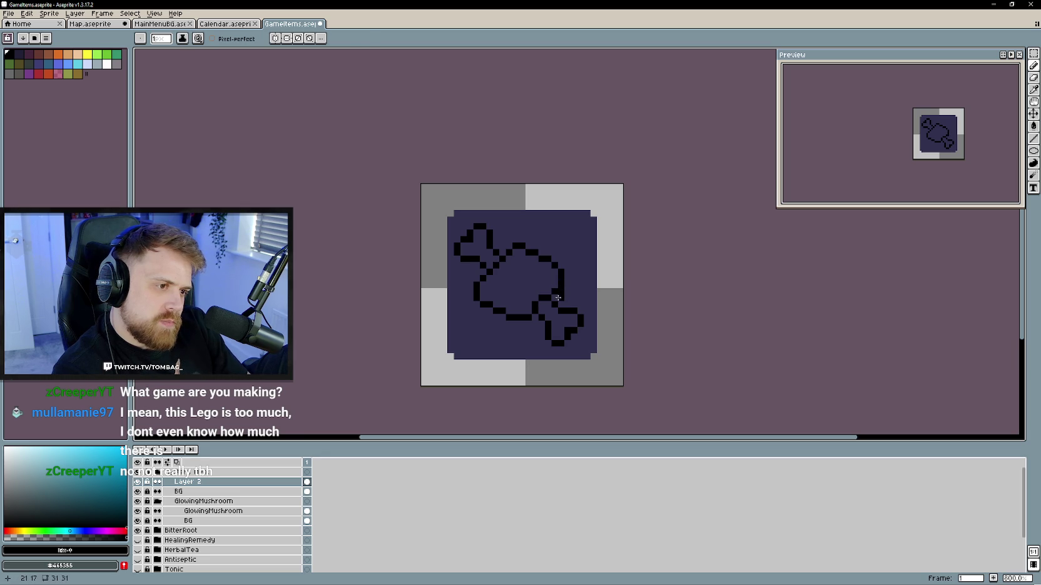
key("e")
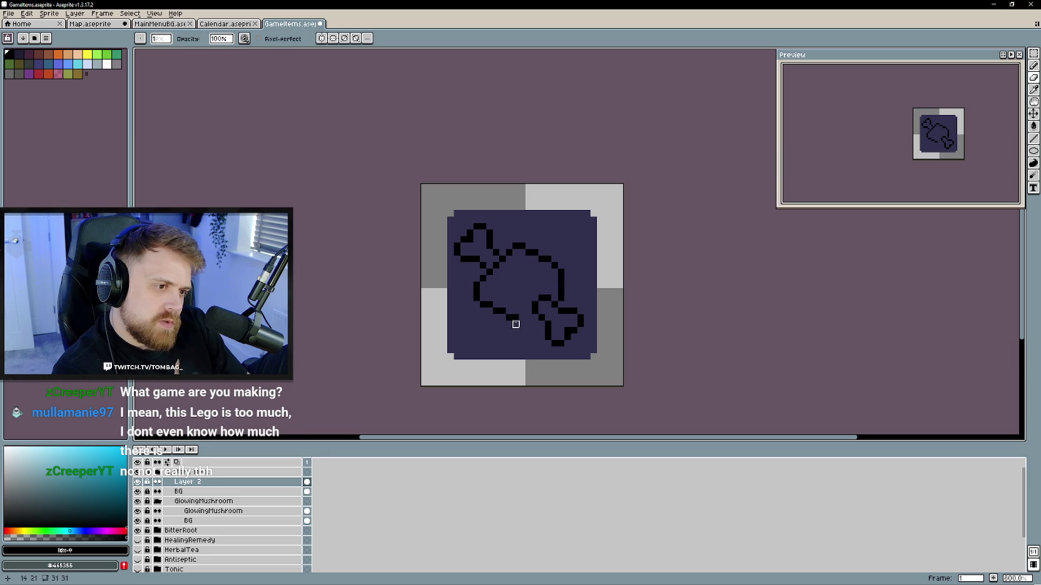
key("b")
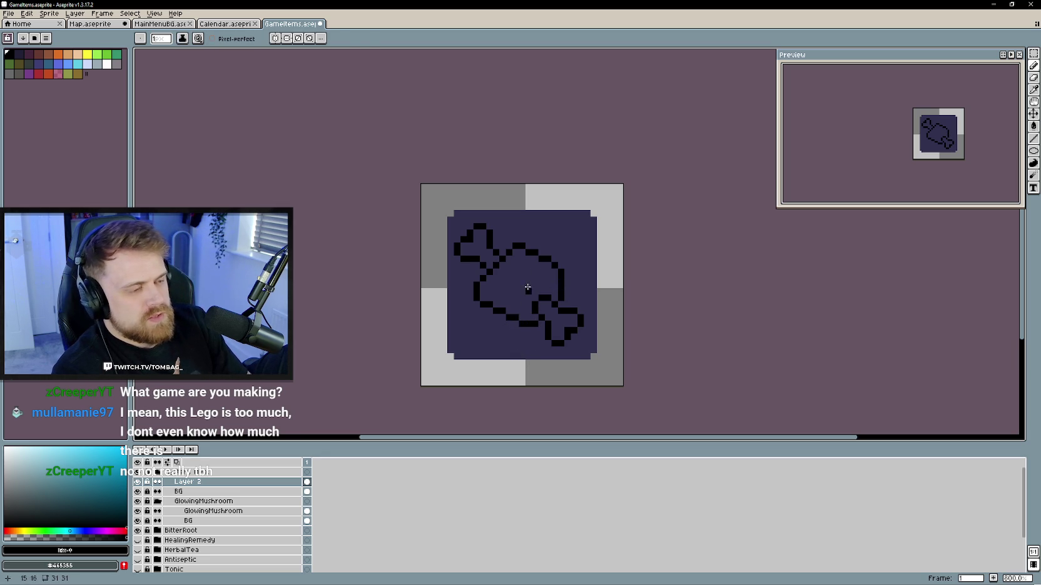
- Erase the rough lower-left diagonal and redraw a smoother curve closing the body's left and bottom
key("e")
mouse_move(476, 296)
left_mouse_down()
mouse_move(500, 315)
mouse_move(479, 291)
left_mouse_up()
key("b")
key("e")
key("b")
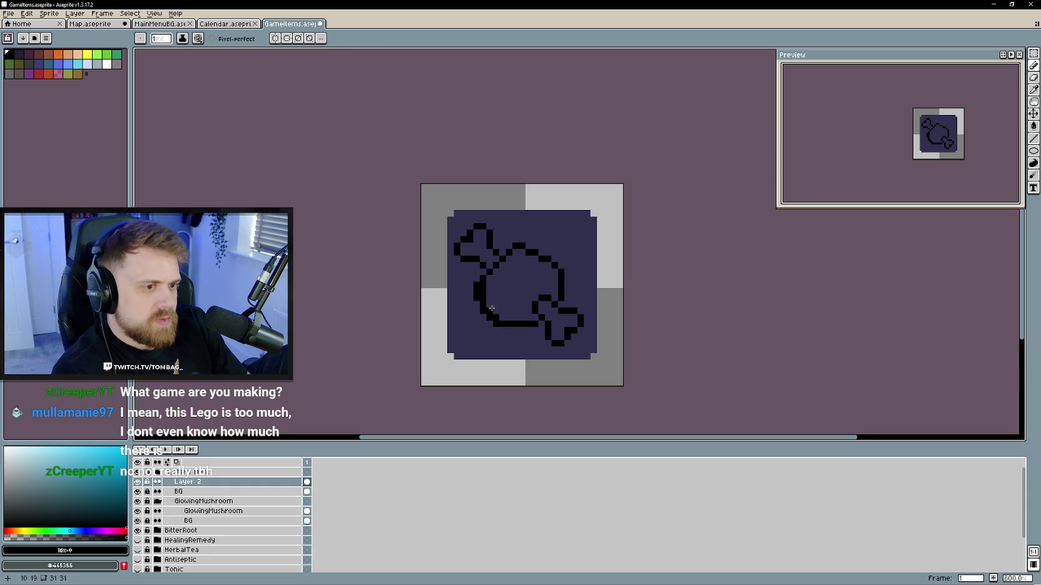
key("e")
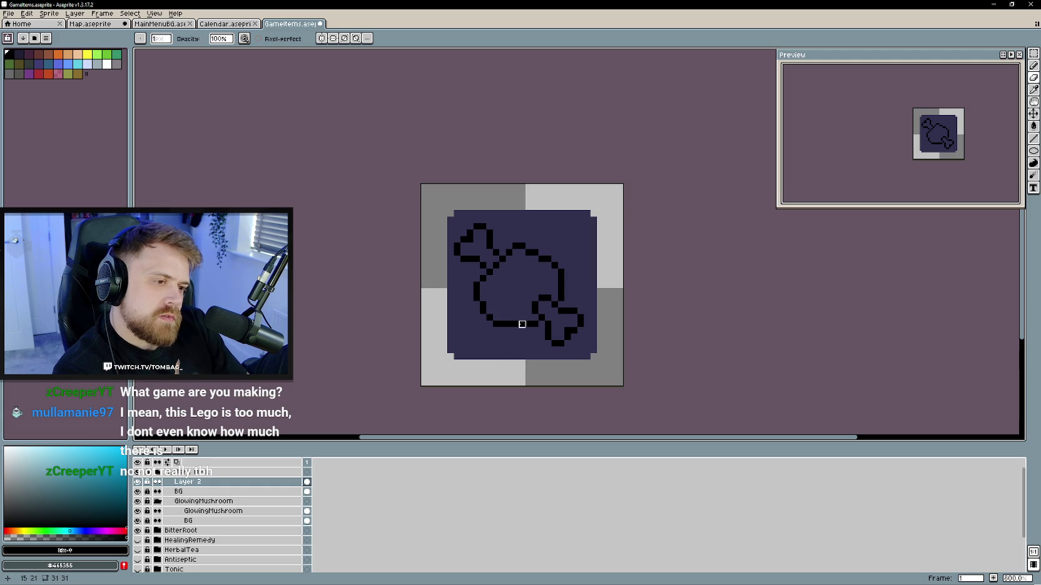
key("b")
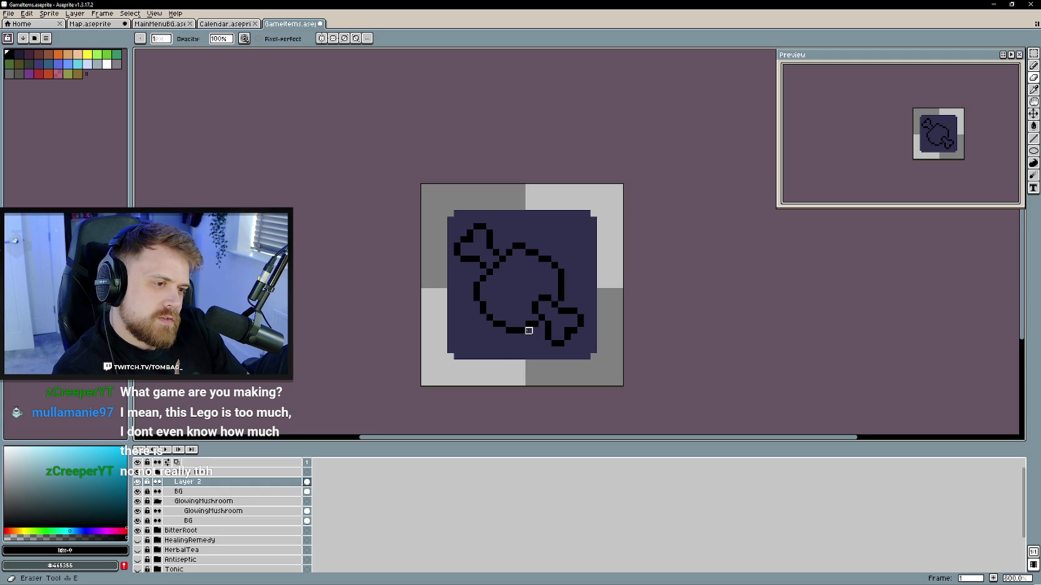
scroll(501, 304, "down", 3)
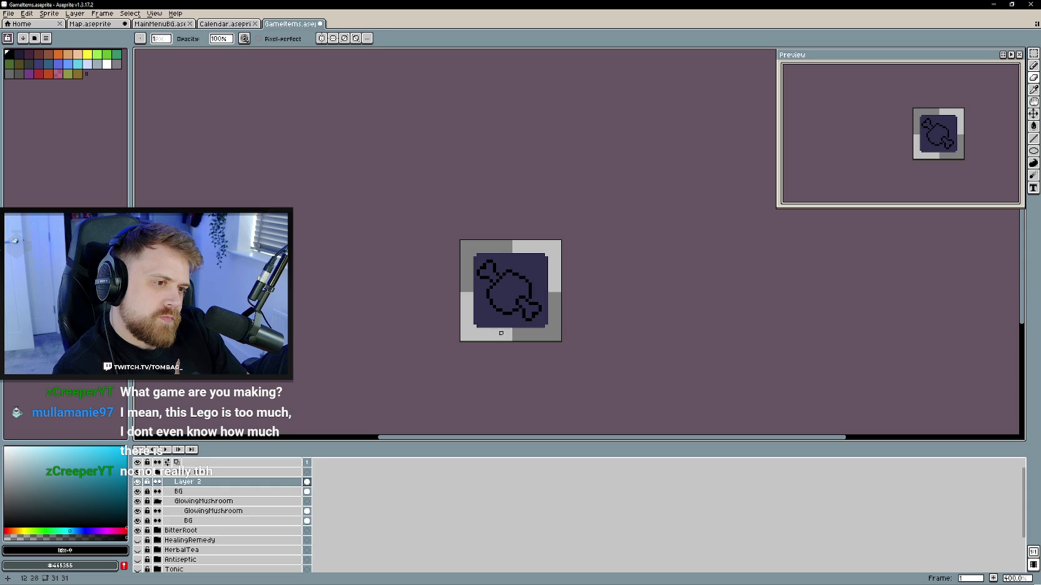
- Reshape the body's right-side curve, alternating Pencil and Eraser
scroll(501, 332, "up", 1)
scroll(513, 303, "up", 1)
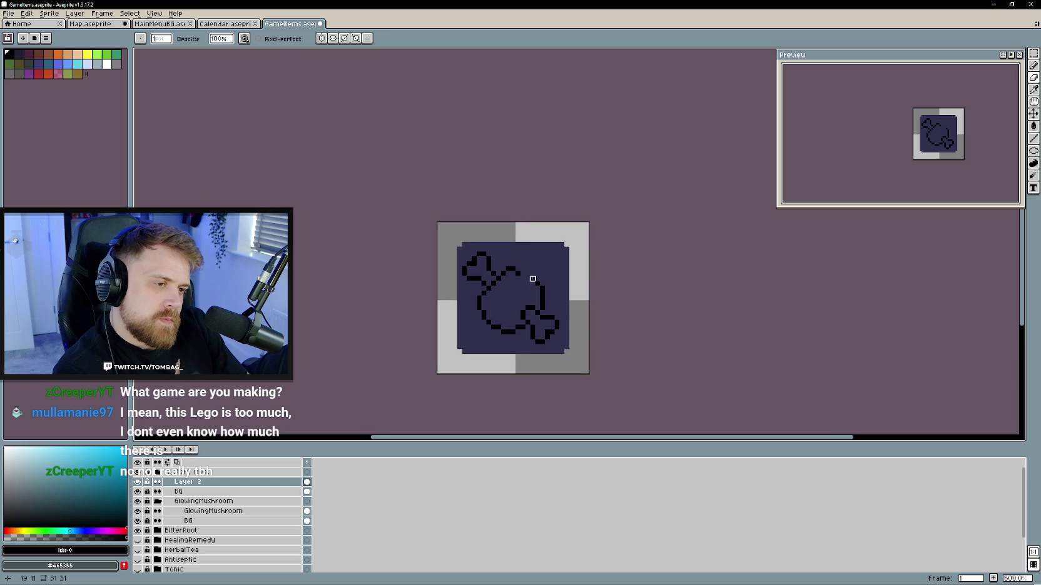
key("b")
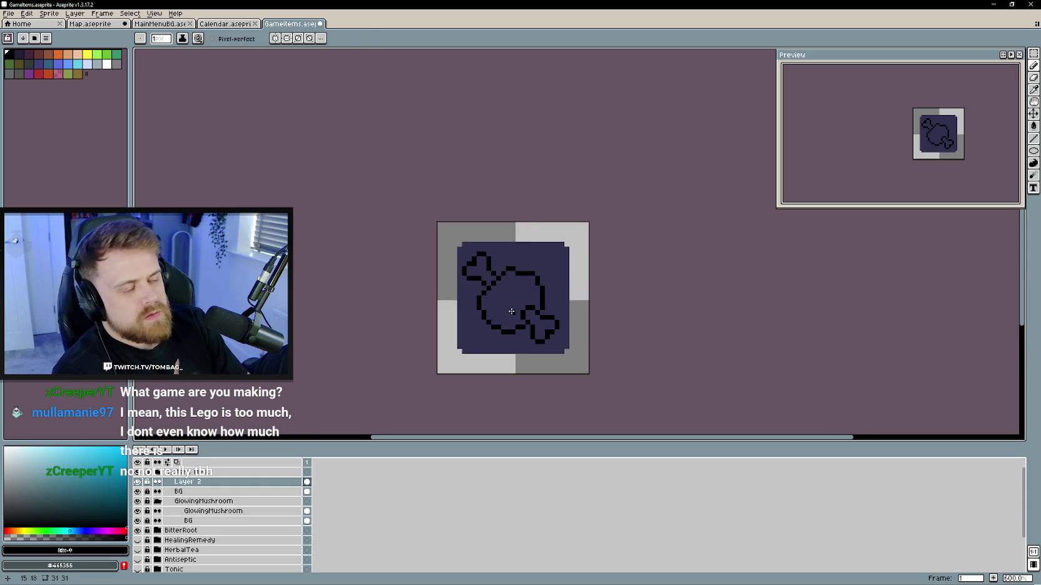
key("e")
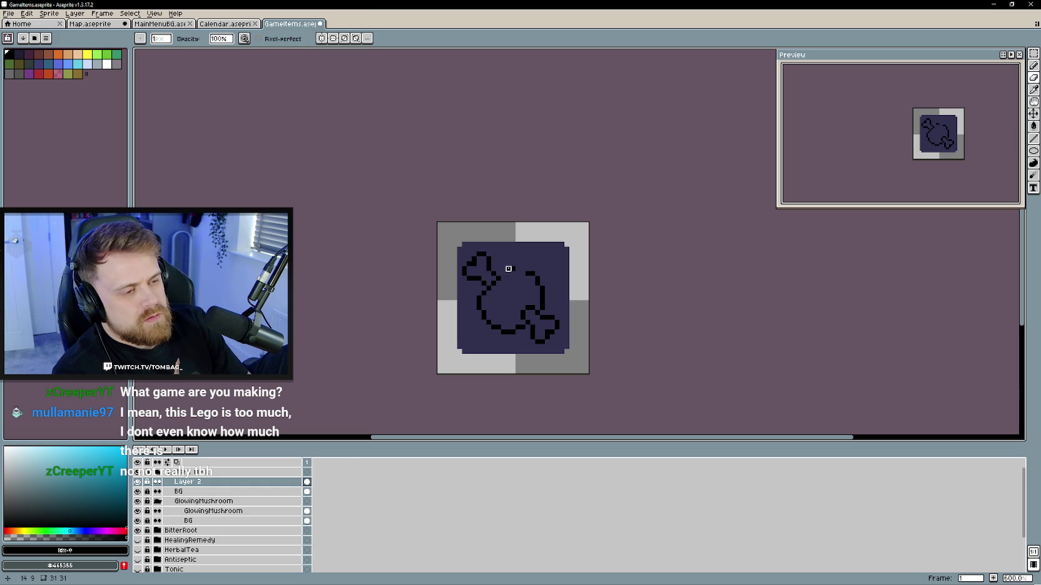
key("b")
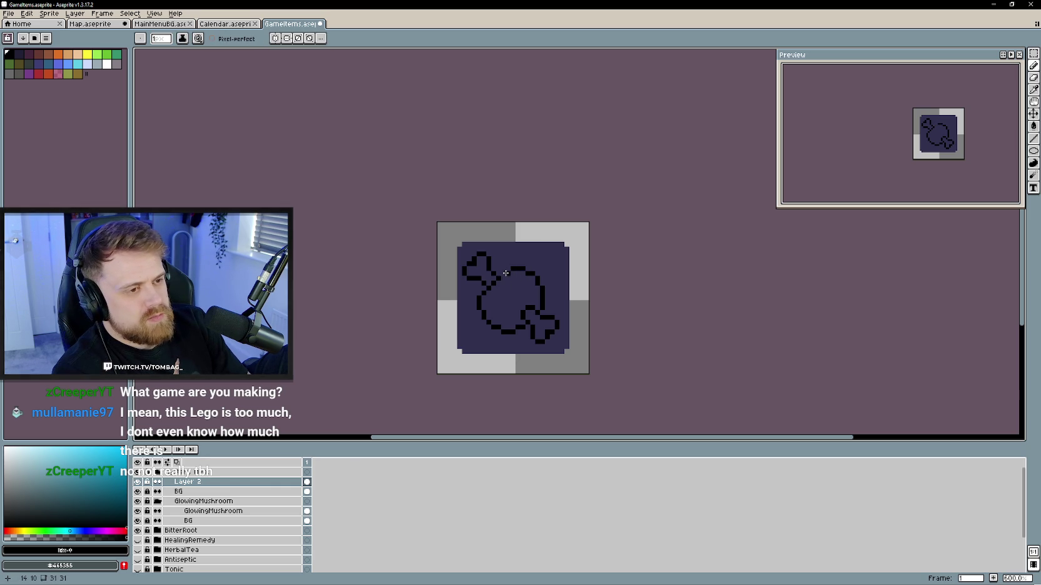
scroll(509, 314, "down", 3)
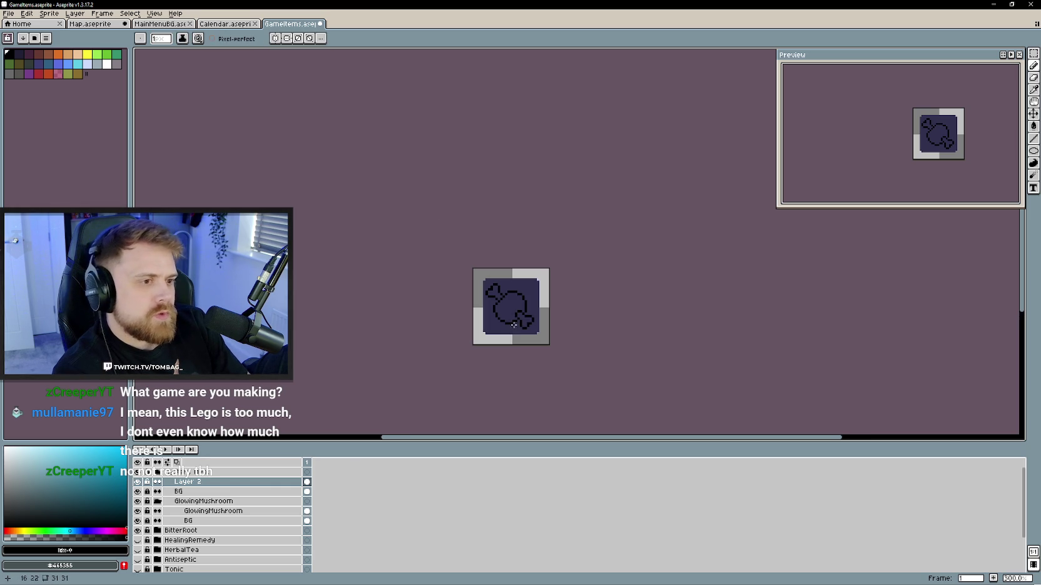
scroll(550, 352, "up", 1)
scroll(507, 317, "up", 1)
scroll(507, 317, "up", 1)
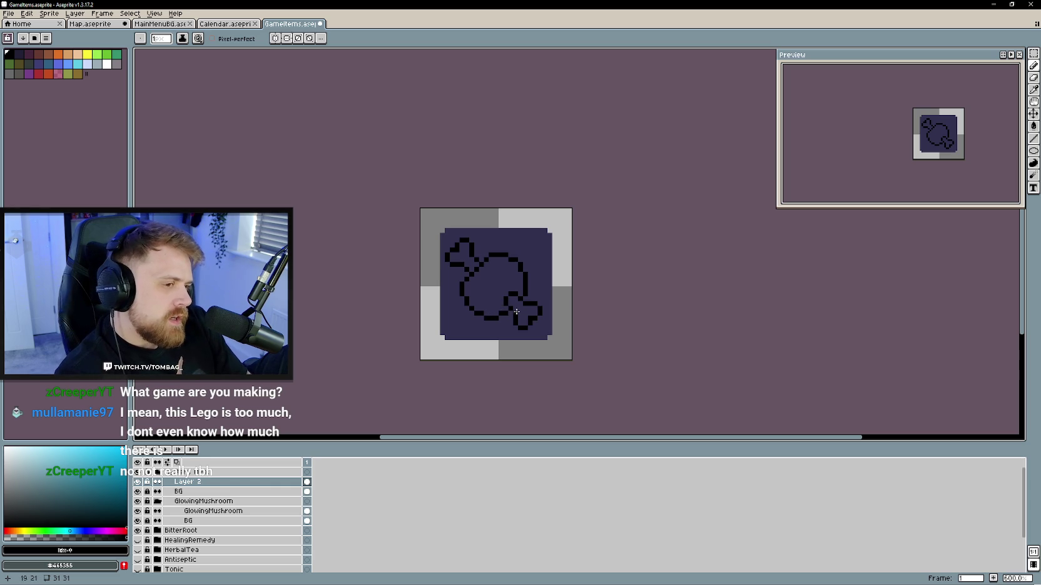
- Clean up the pixels where the upper-left wrapper end joins the round body
key("e")
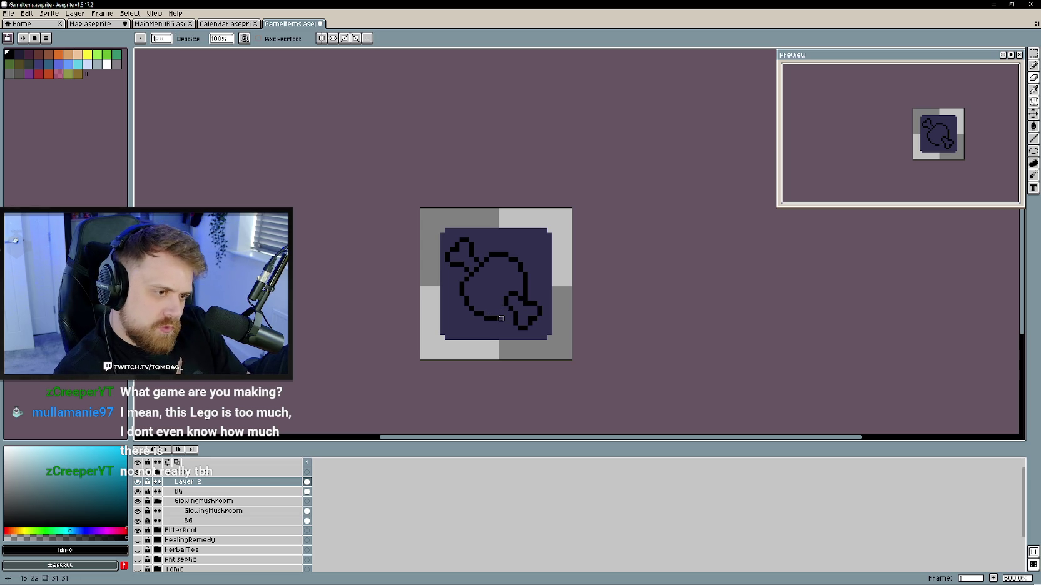
key("b")
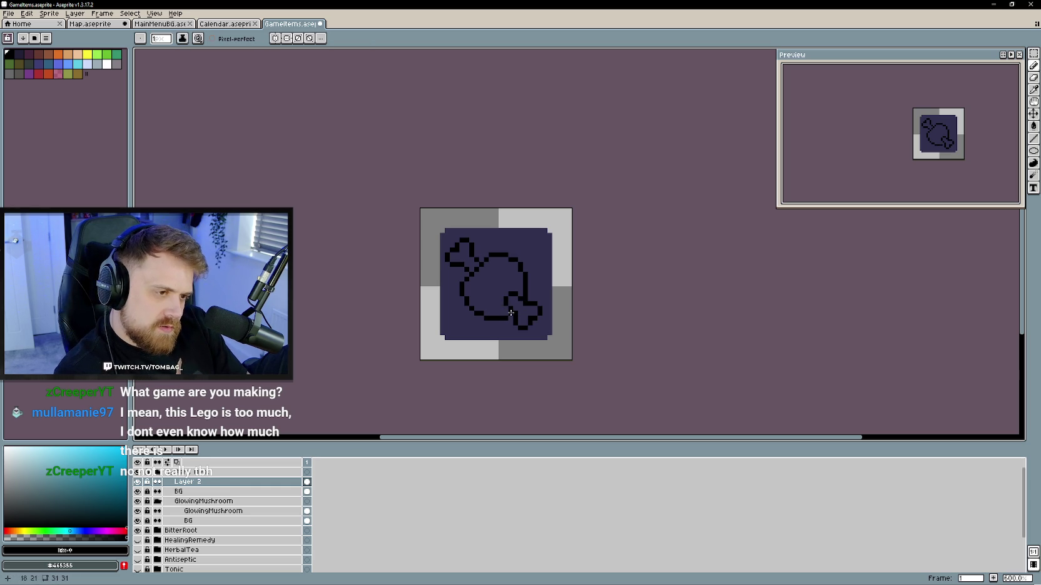
key("e")
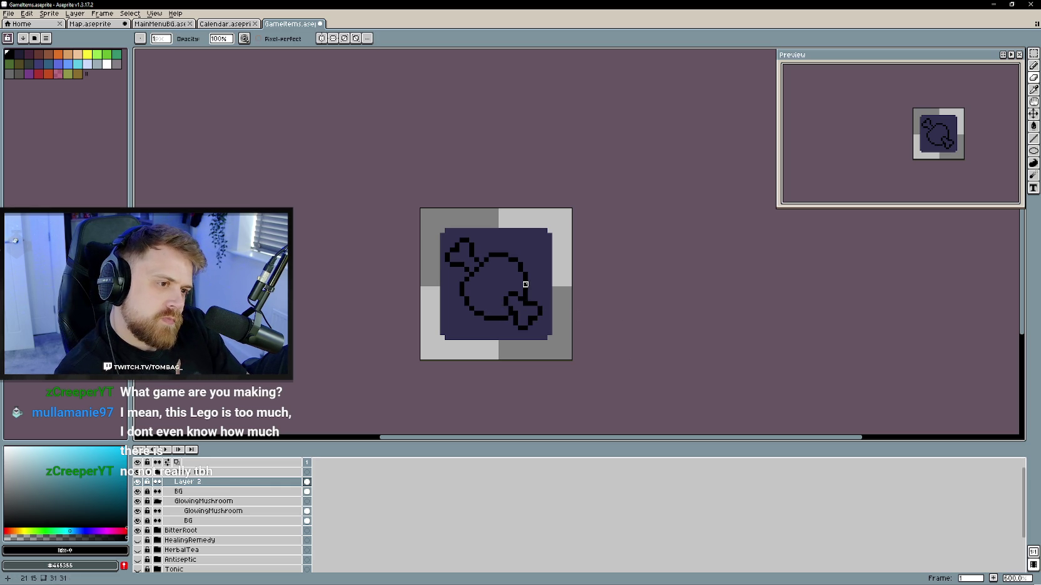
key("b")
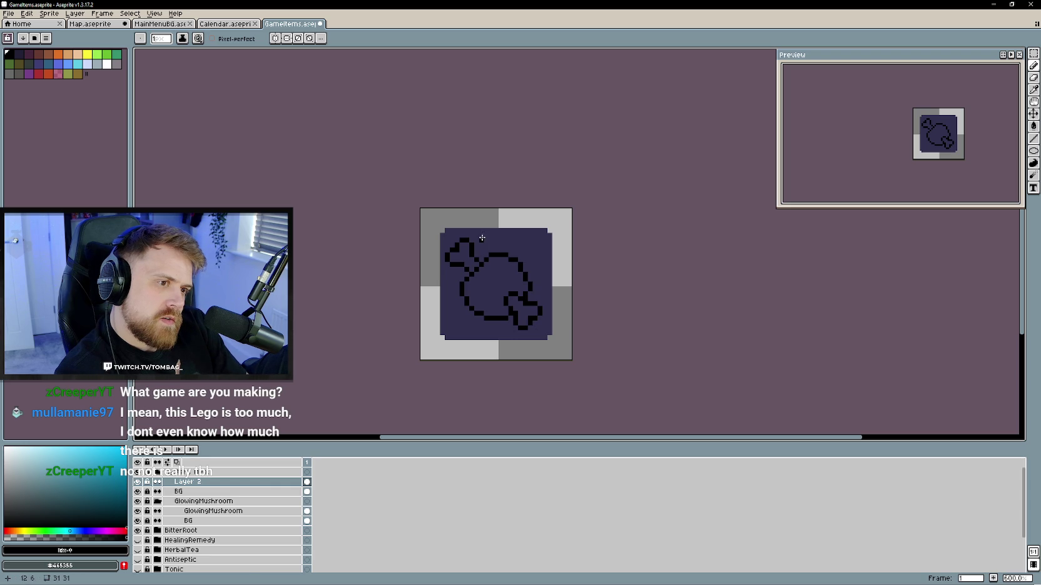
key("e")
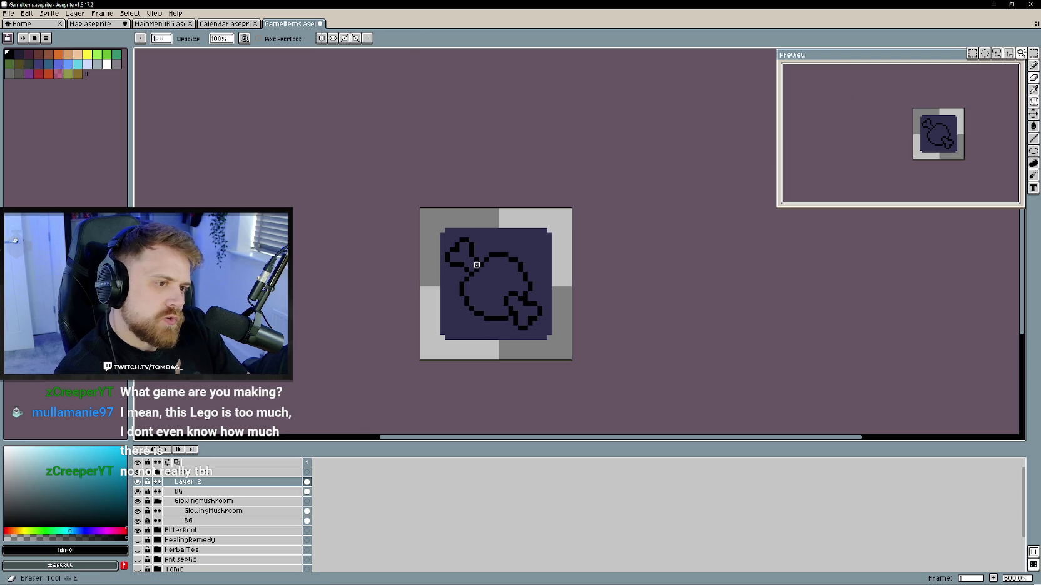
key("b")
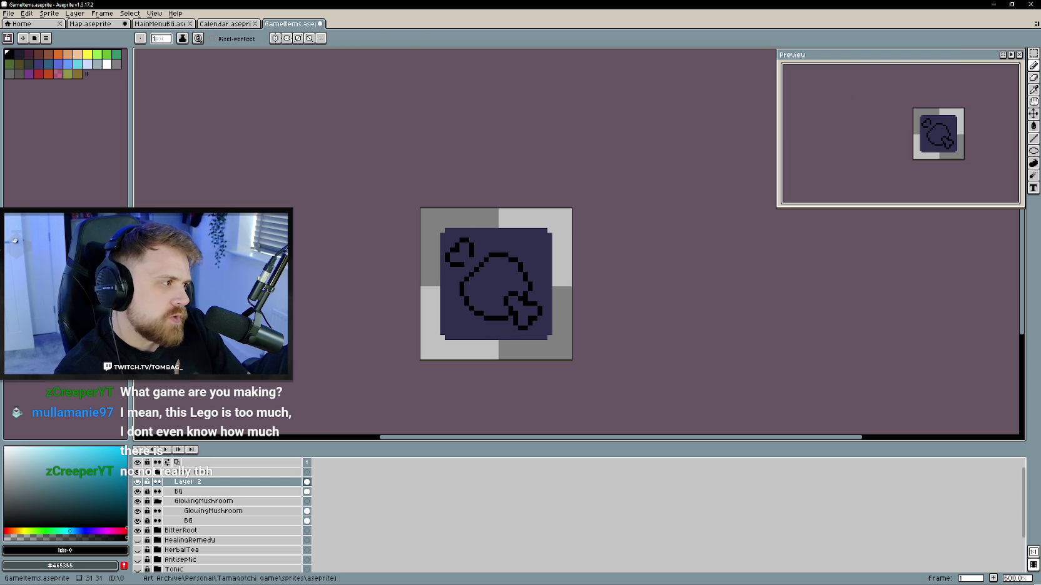
key("shift+q")
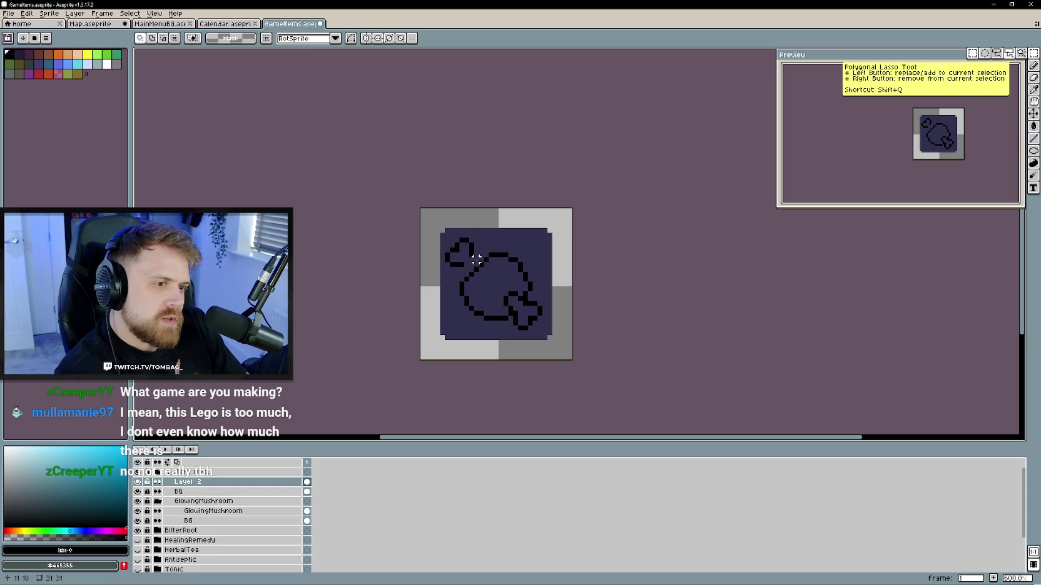
- Select the outline's upper-left end, commit the moved piece, and return to Layer 2
mouse_move(481, 272)
left_mouse_down()
mouse_move(428, 231)
mouse_move(467, 252)
left_mouse_up()
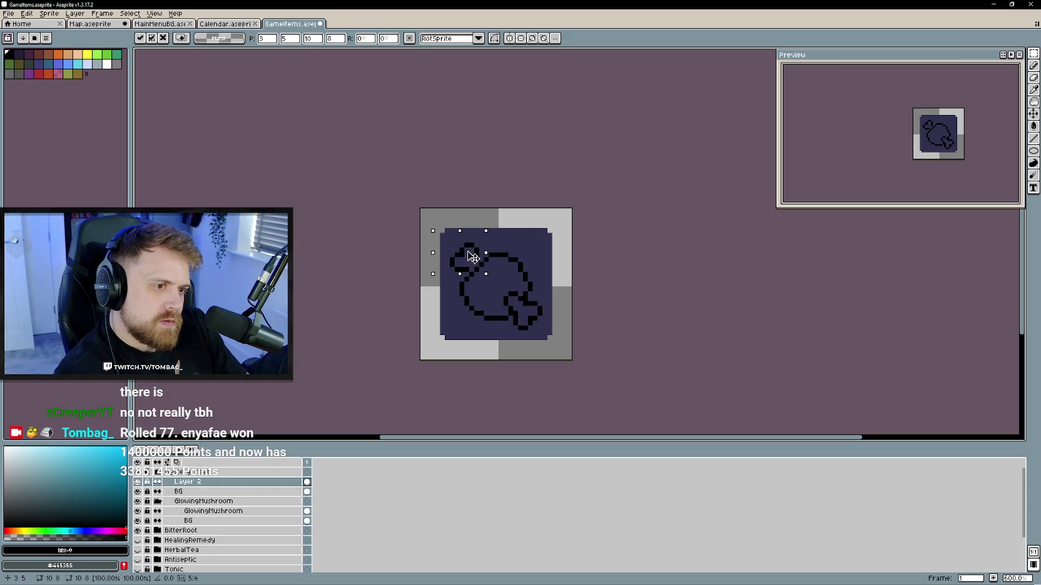
left_click(419, 263)
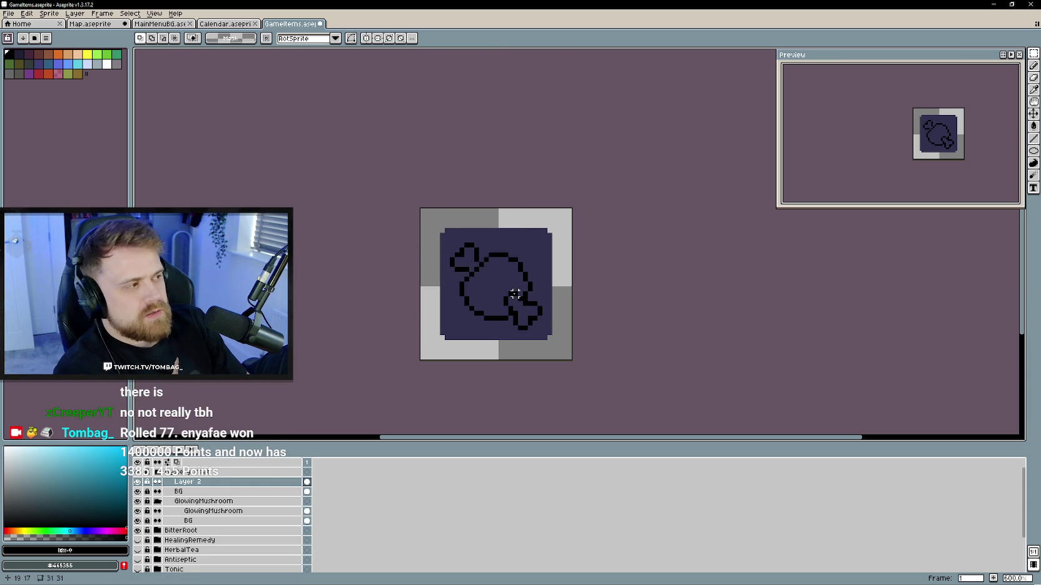
key("Up")
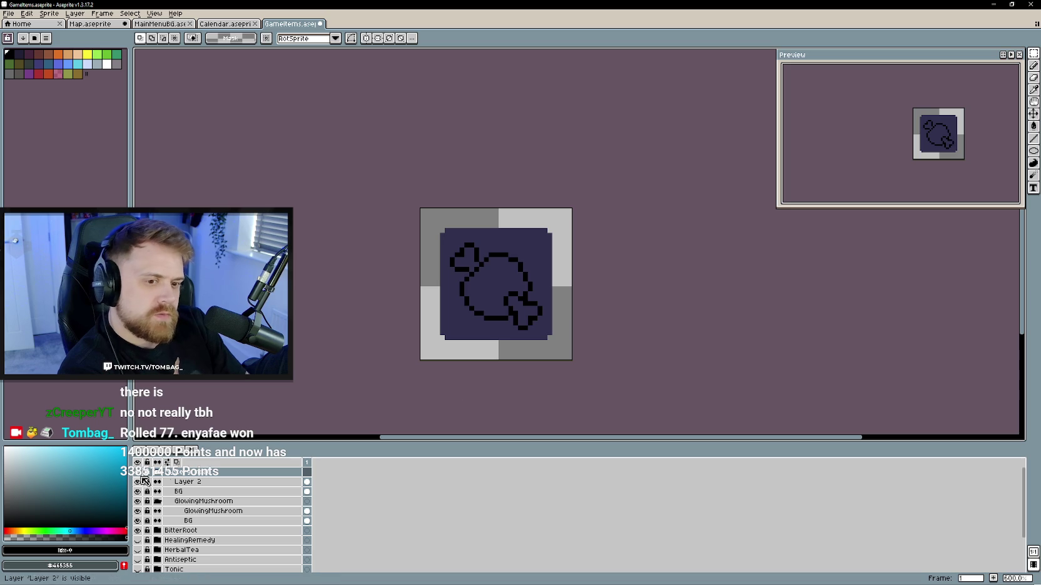
key("Down")
- Nudge Layer 2's drawing up one pixel with the Move tool, then switch to Unity
left_click(1034, 115)
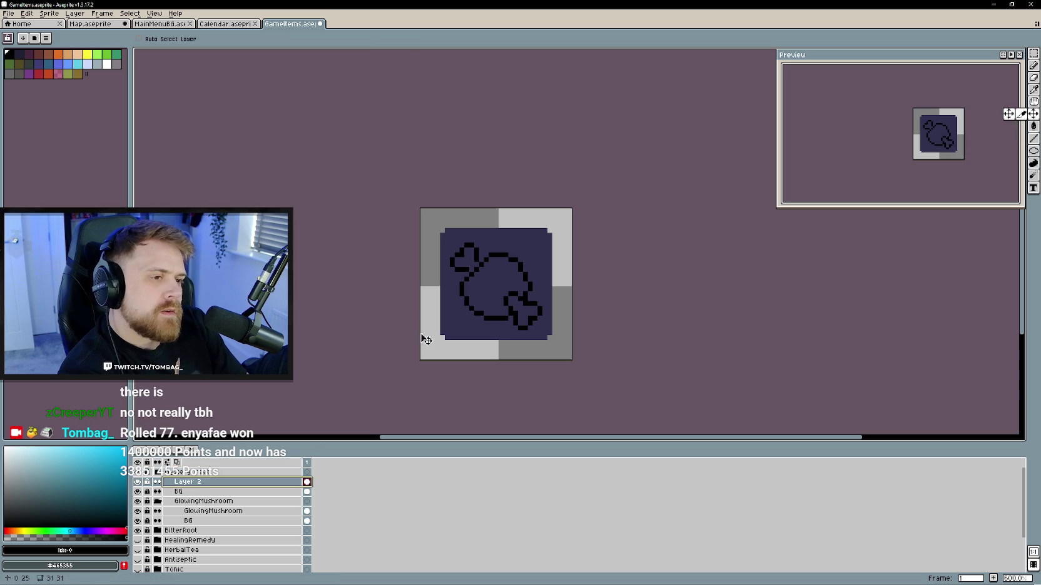
left_click_drag(494, 302, 498, 304)
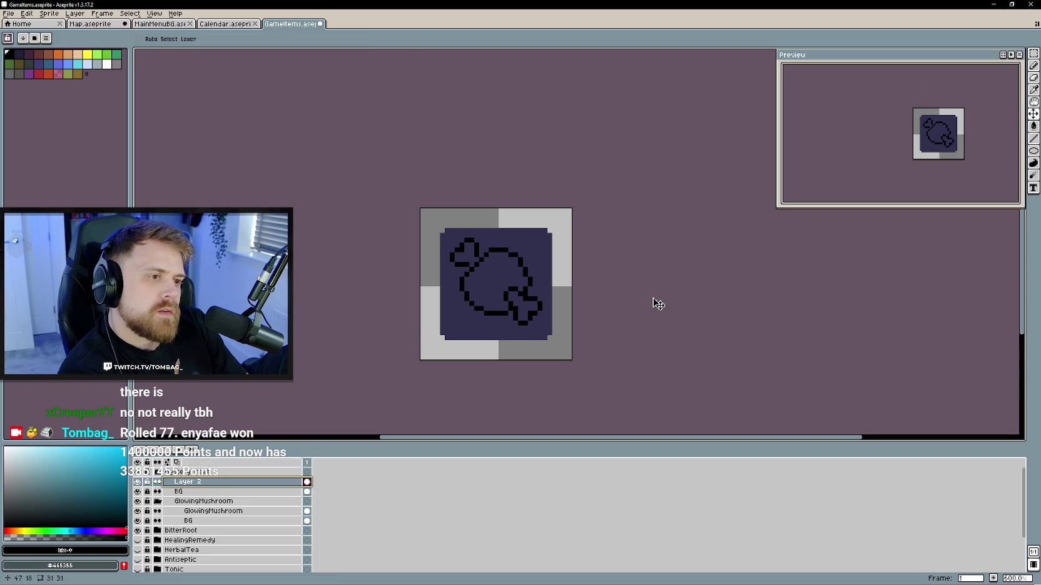
left_click_drag(655, 309, 651, 311)
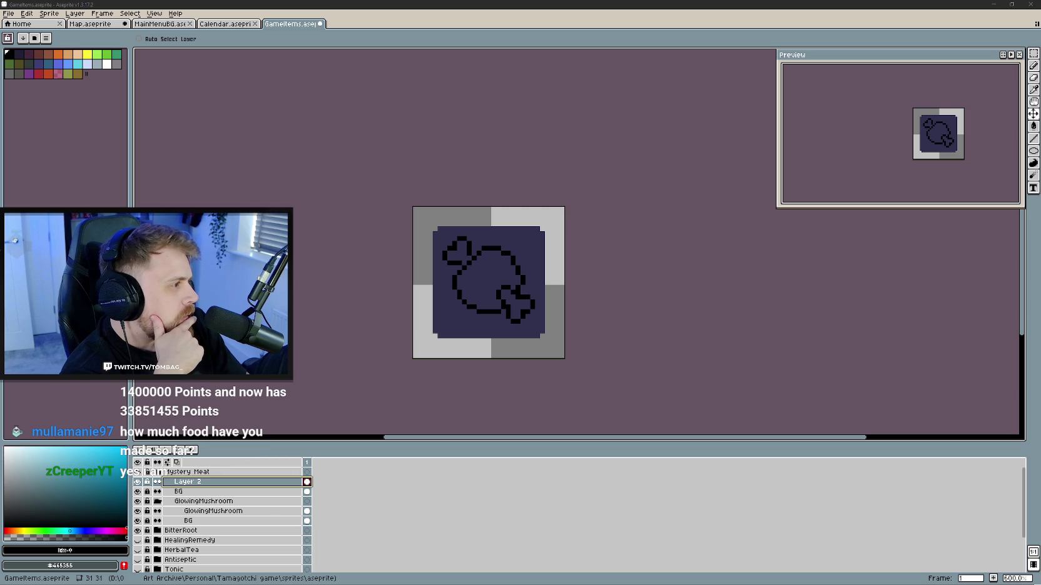
key("alt+Tab")
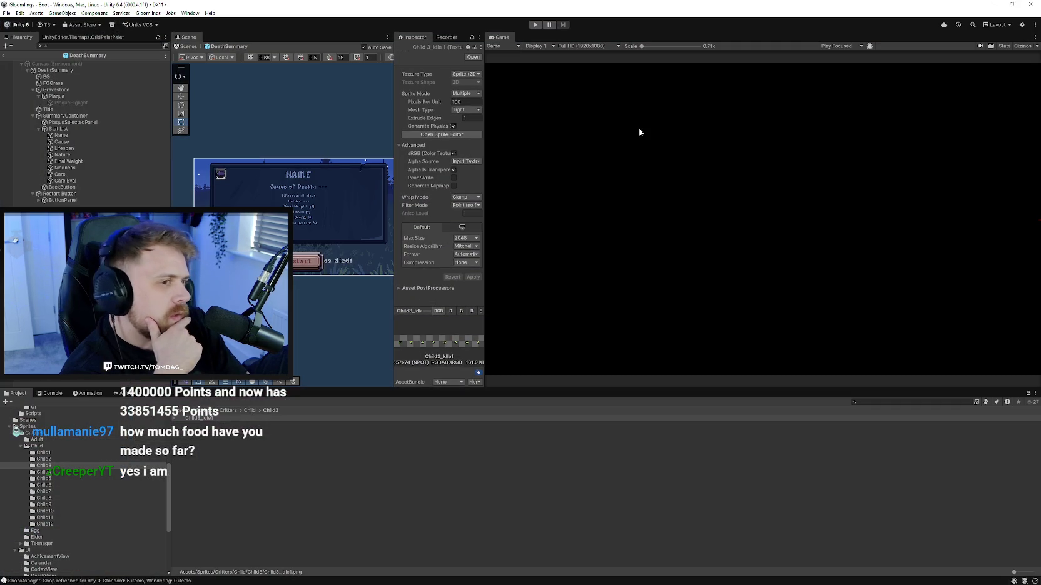
- Wipe all save data from the Gloomlings Debug menu, confirm, and start Play mode
left_click(148, 14)
mouse_move(154, 22)
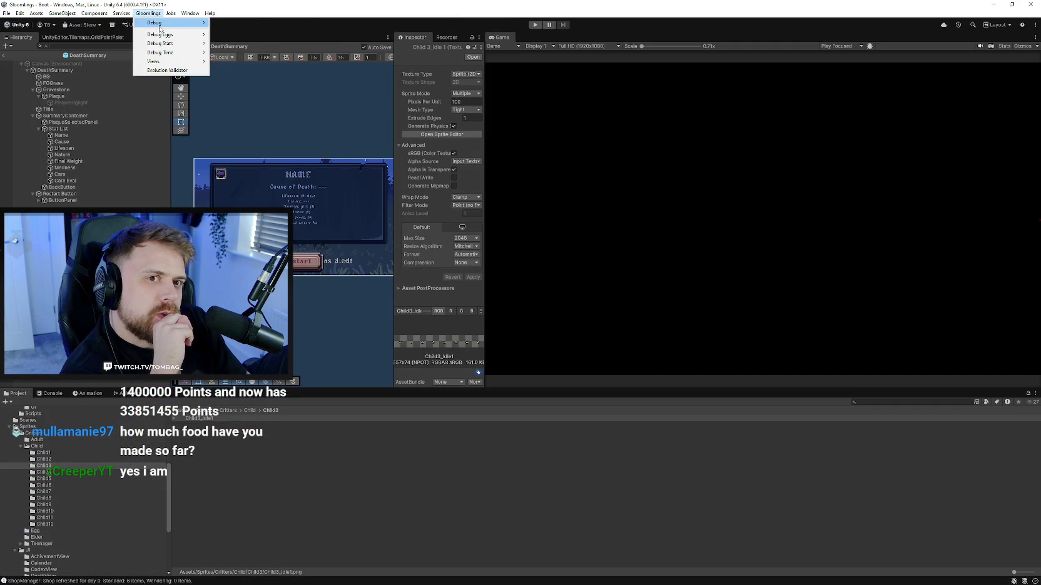
left_click(305, 23)
left_click(529, 312)
left_click(535, 25)
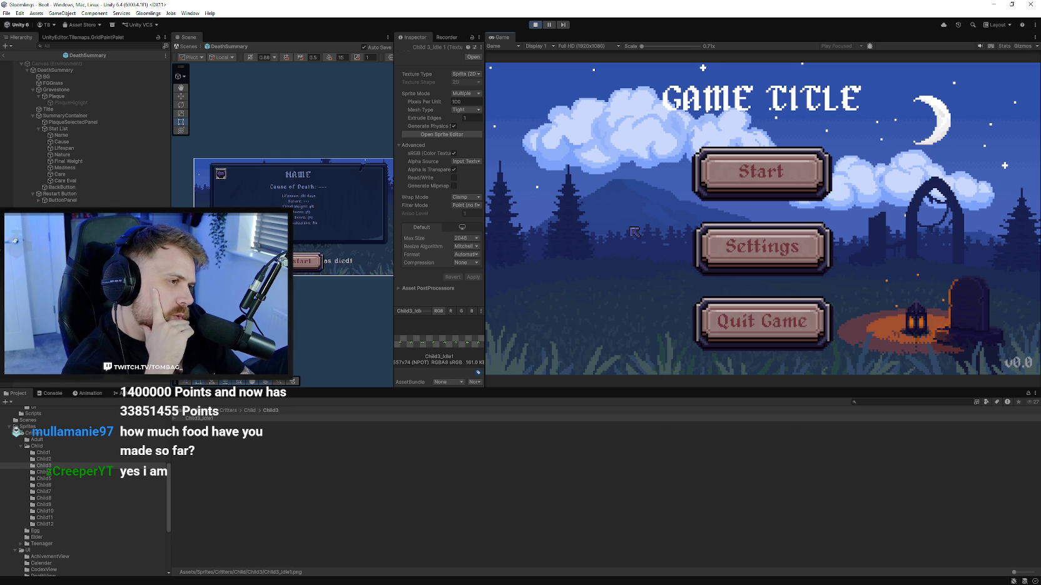
- Widen the Inspector and enter the player name on the game's name screen
left_click_drag(395, 191, 357, 192)
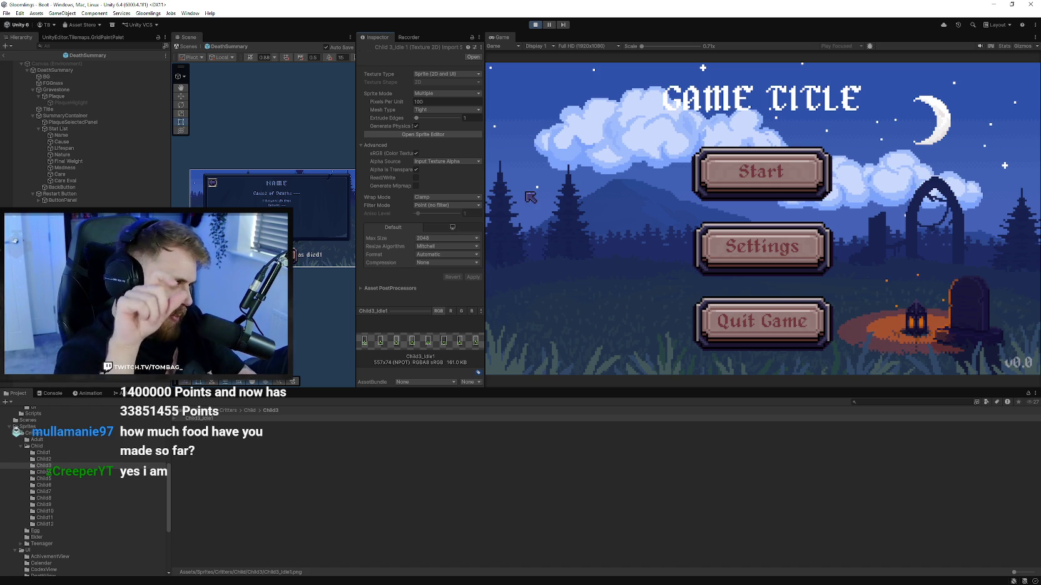
key("Return")
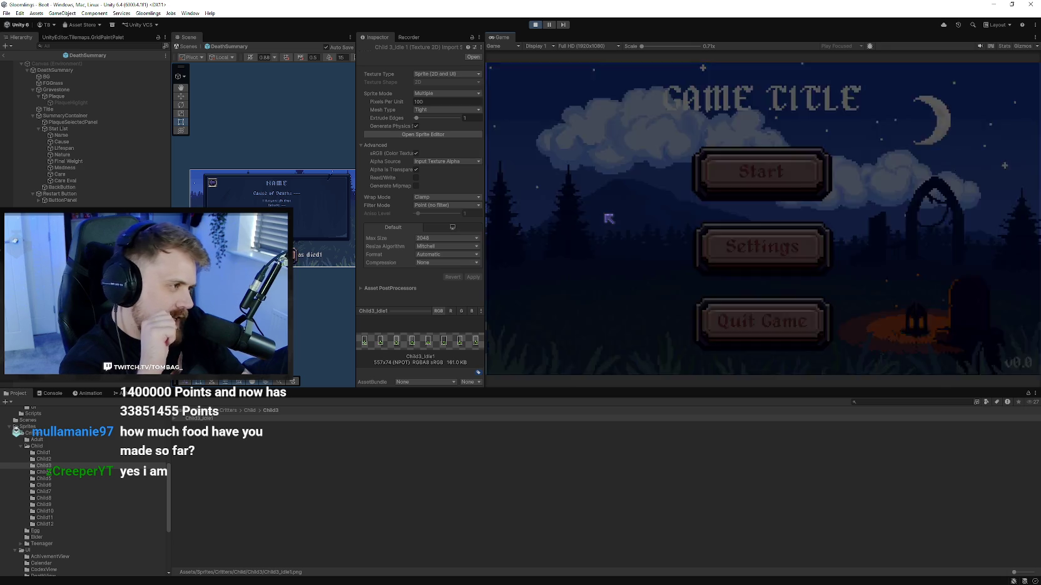
type("Tom")
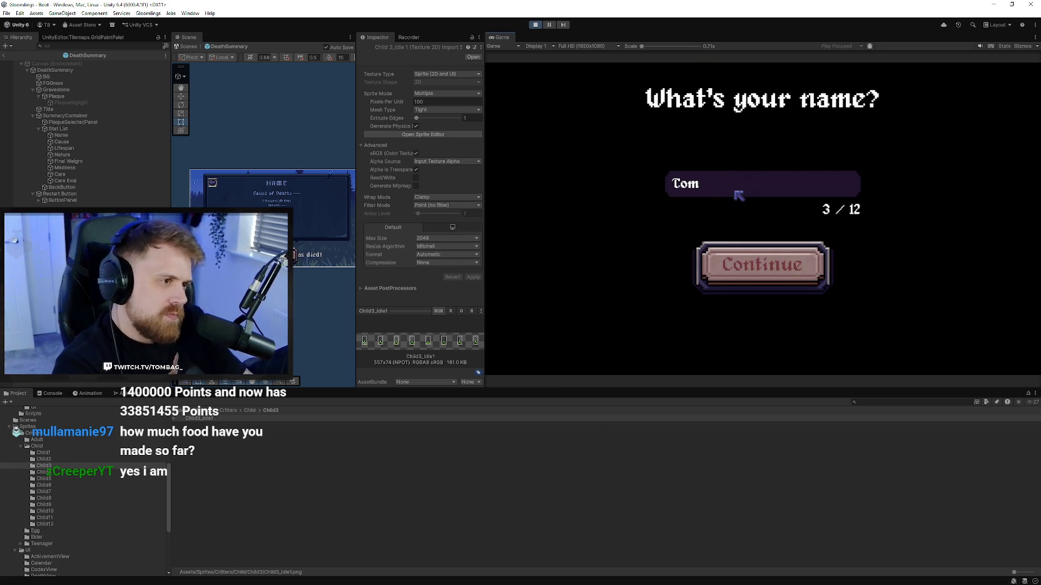
left_click(749, 259)
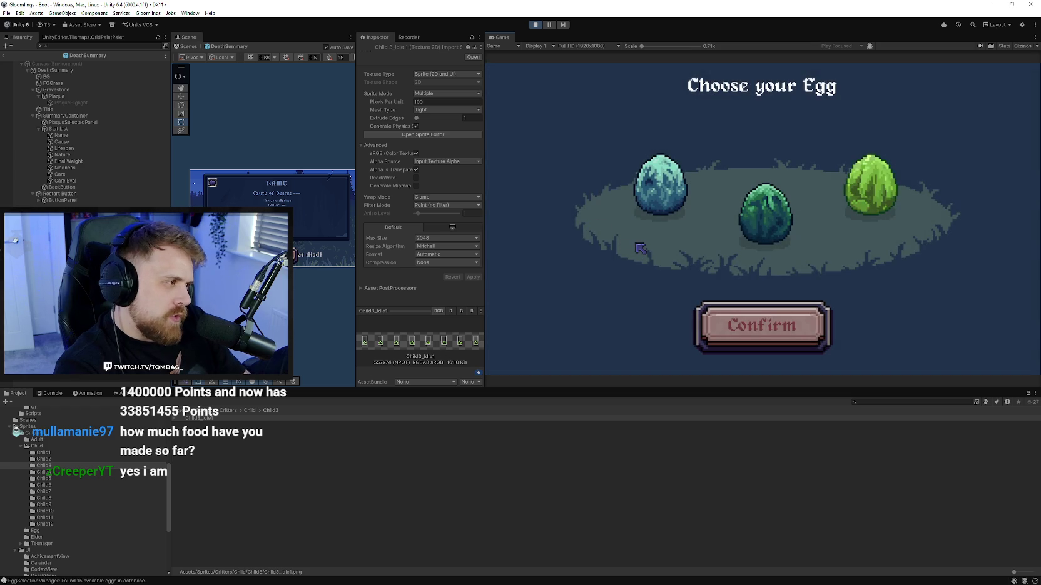
- Browse the Mire, Mossveil and Boreal eggs, then confirm the Boreal Egg
left_click(863, 181)
left_click(761, 210)
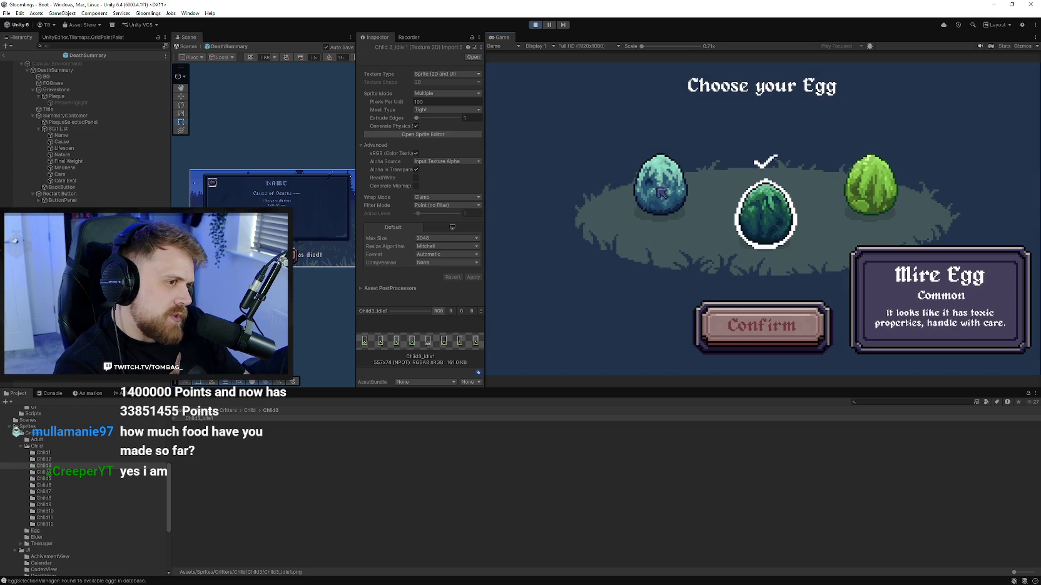
left_click(657, 189)
left_click(750, 224)
left_click(871, 185)
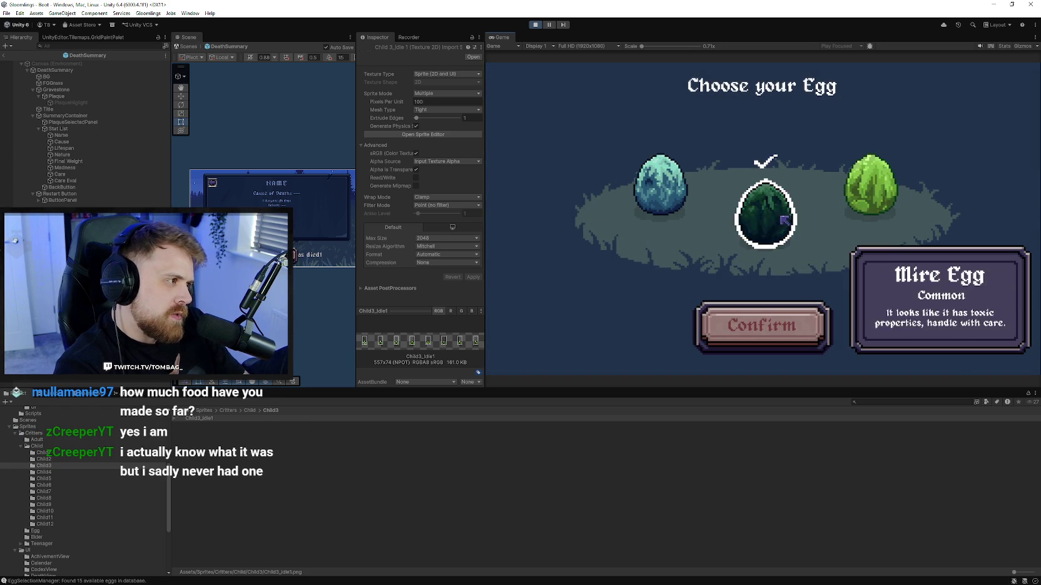
left_click(645, 200)
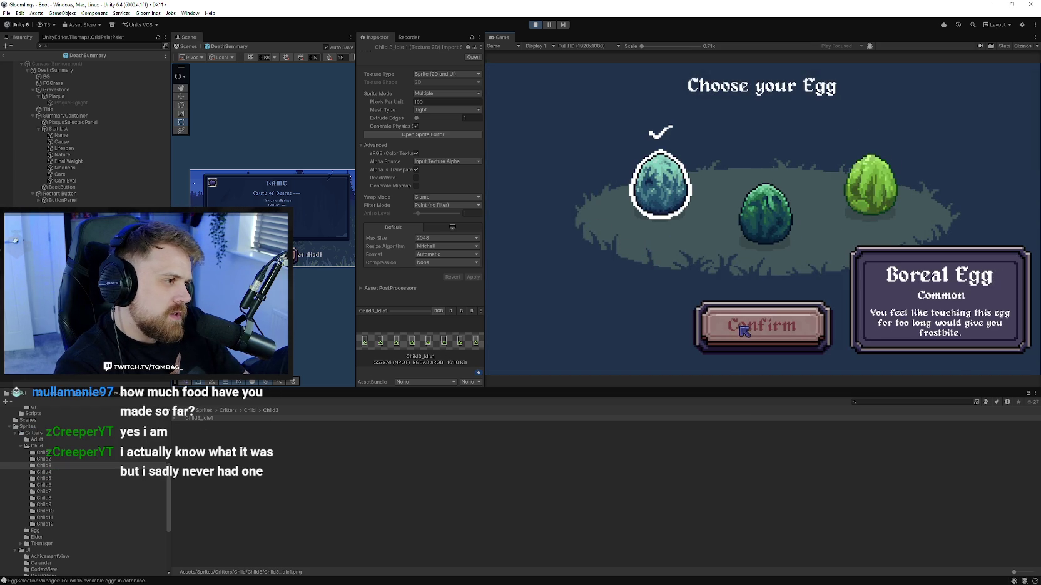
left_click(716, 324)
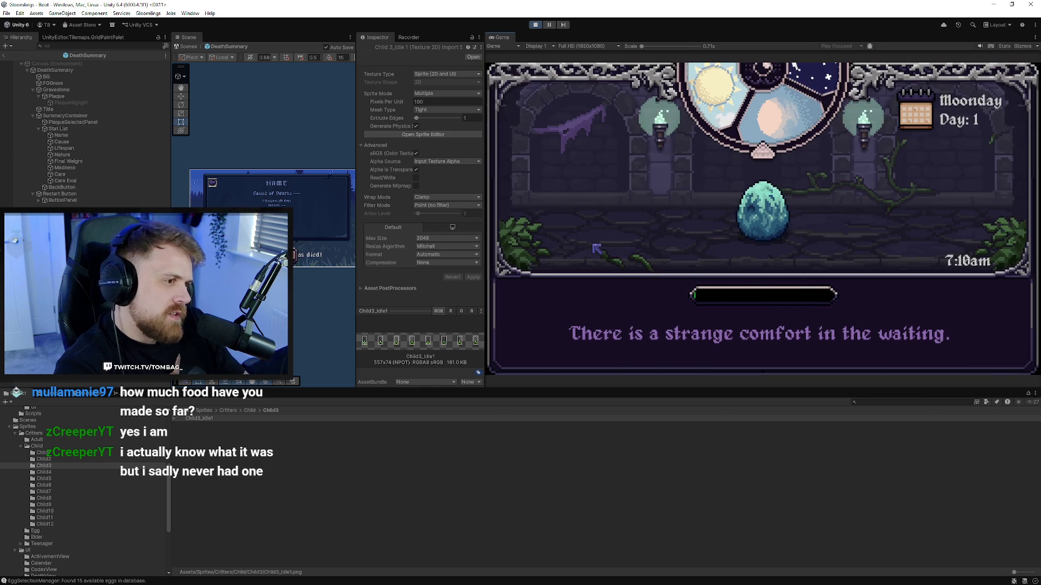
- Hatch the egg via a Gloomlings debug stat change and name the critter 'peepeepoopoo'
left_click(149, 13)
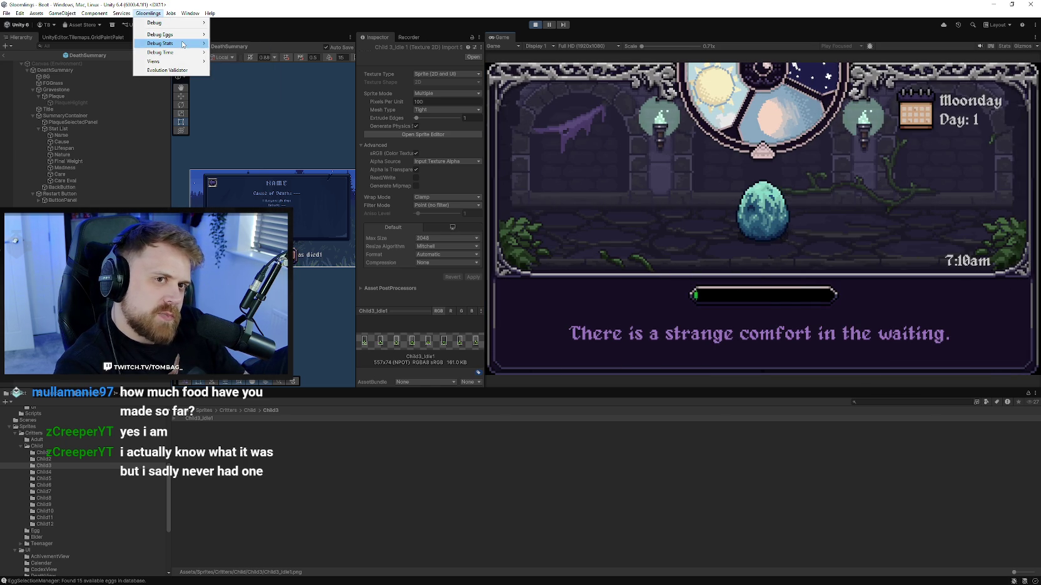
mouse_move(160, 44)
left_click(244, 98)
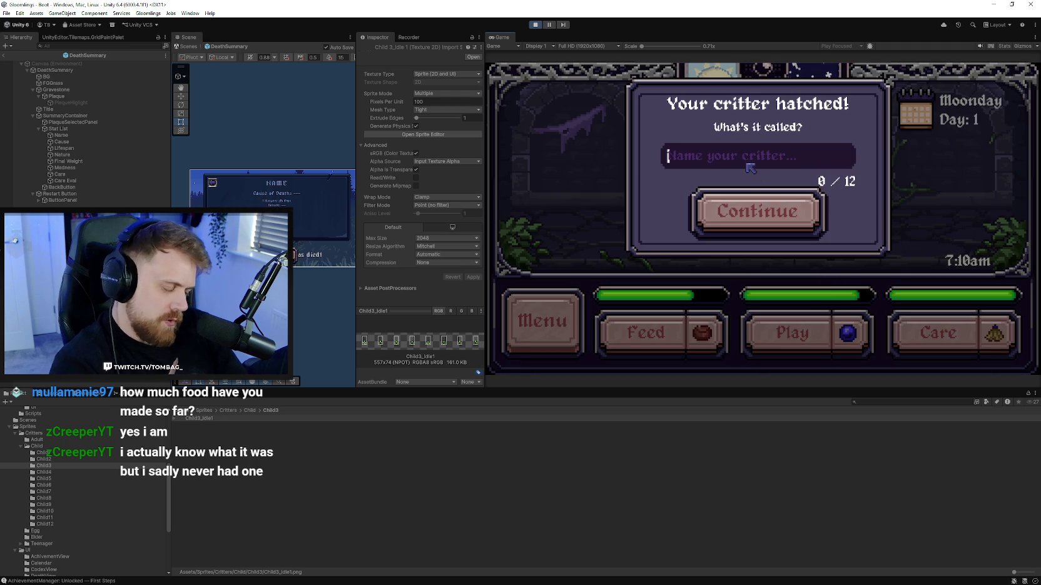
type("peepeepoopoo")
left_click(752, 210)
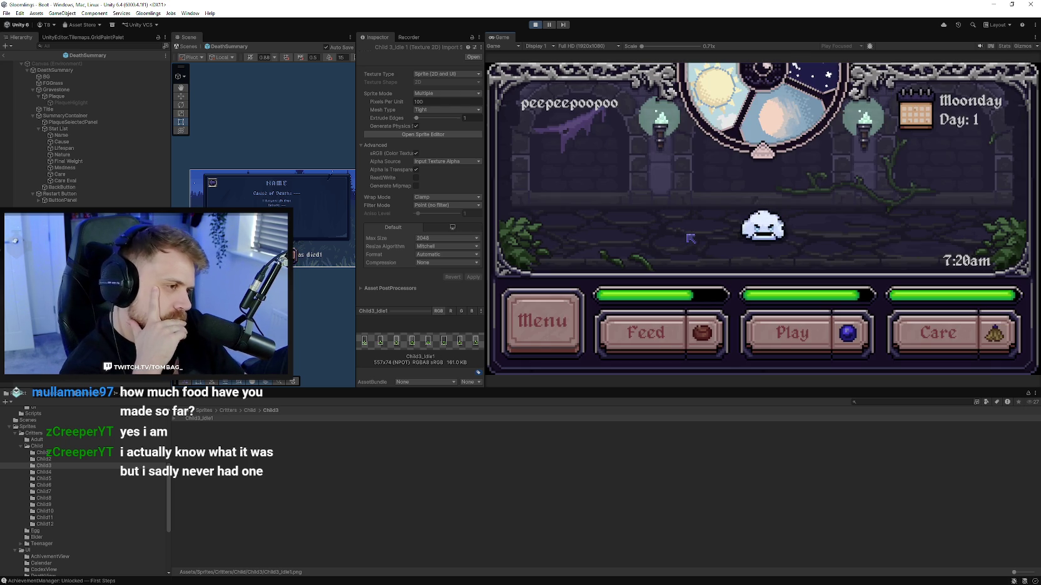
- Feed the critter and open its Critter Stats screen from the menu
left_click(643, 344)
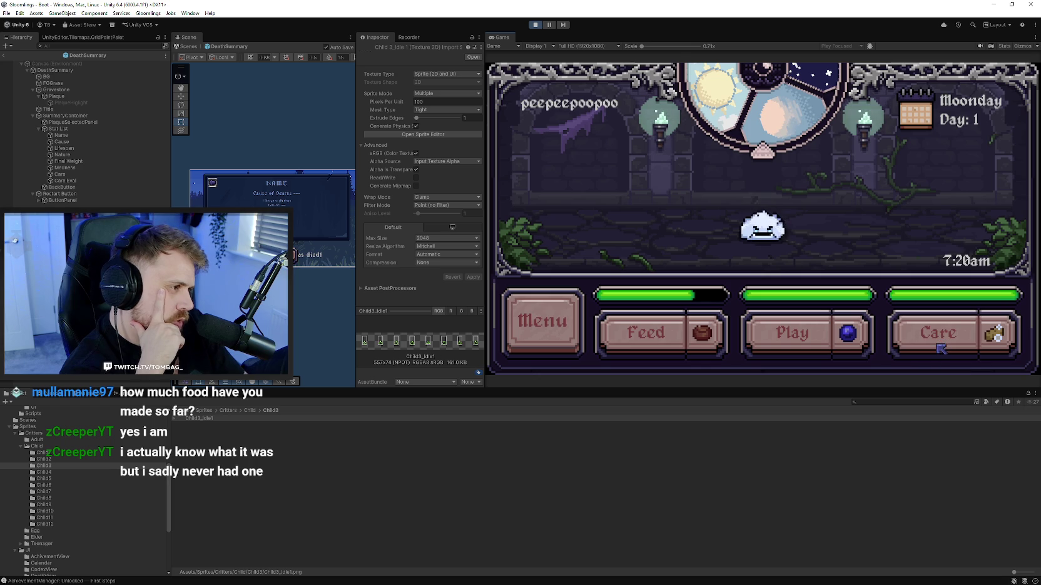
left_click(544, 318)
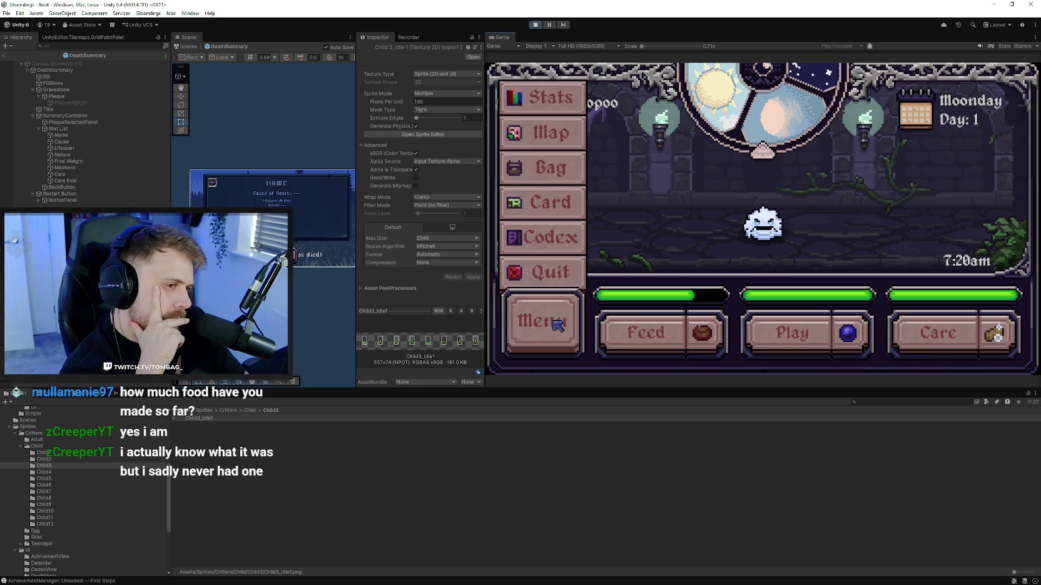
left_click(579, 130)
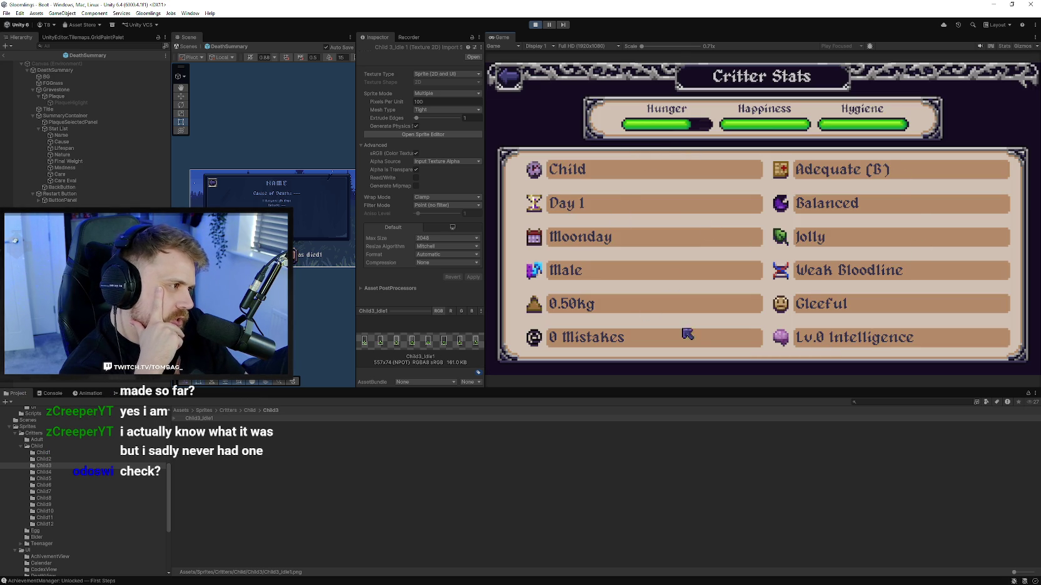
- Close Critter Stats and look over the spring calendar
left_click(515, 85)
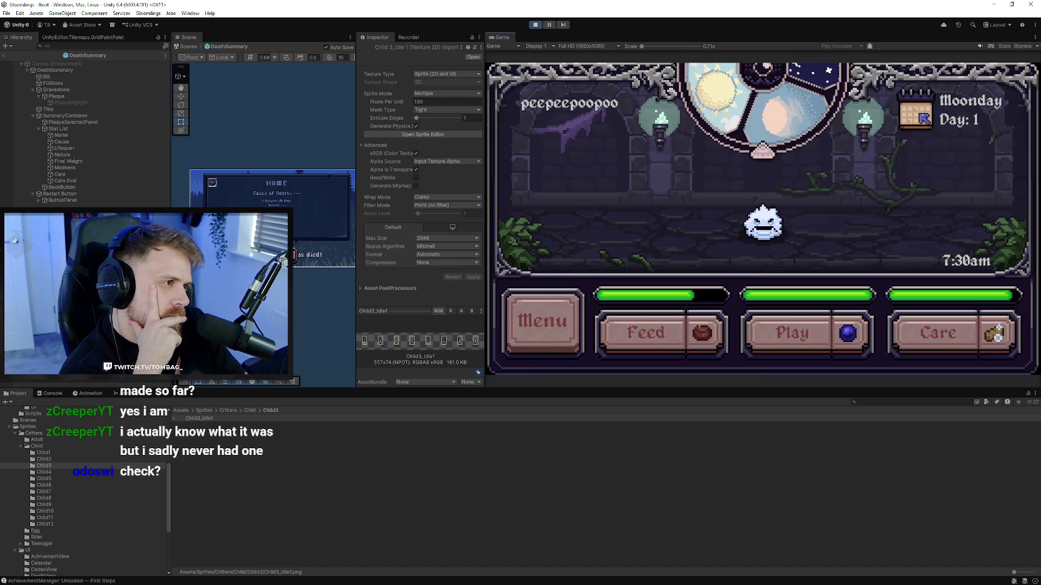
left_click(923, 118)
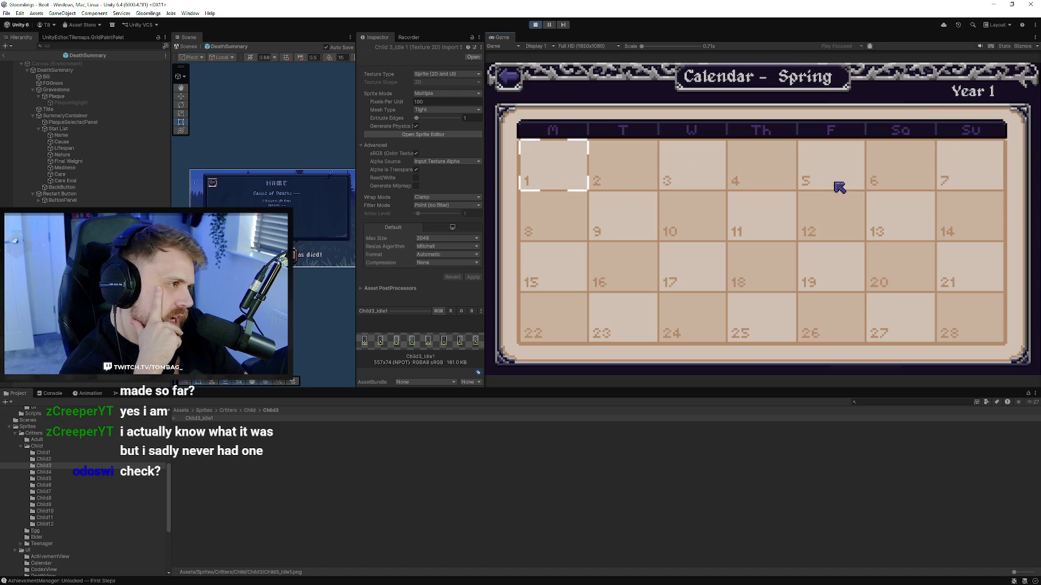
left_click(515, 80)
- Check the inventory's Basic Toy, Sponge, Cleaner and Food descriptions
left_click(566, 332)
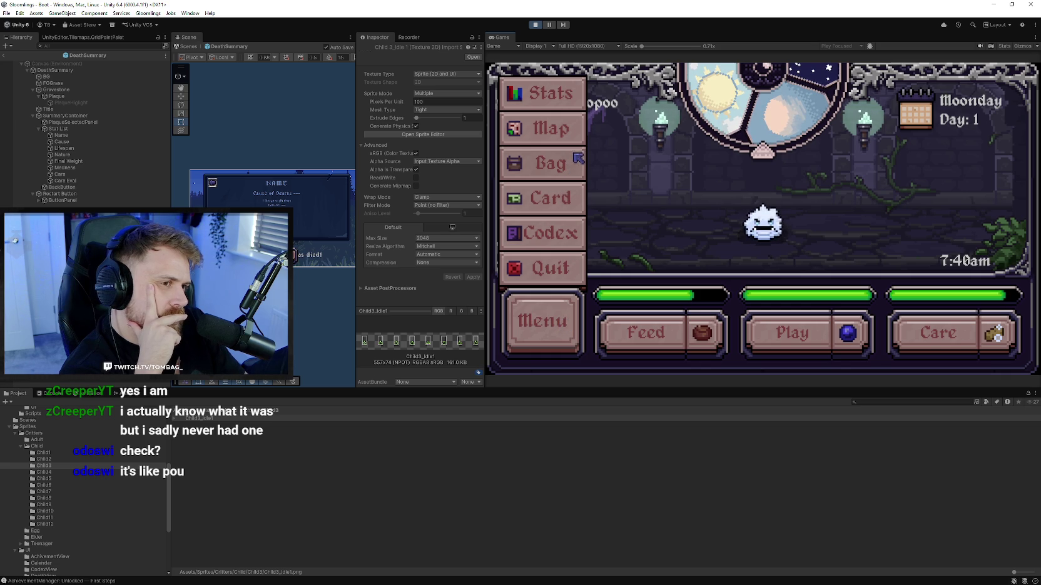
left_click(578, 175)
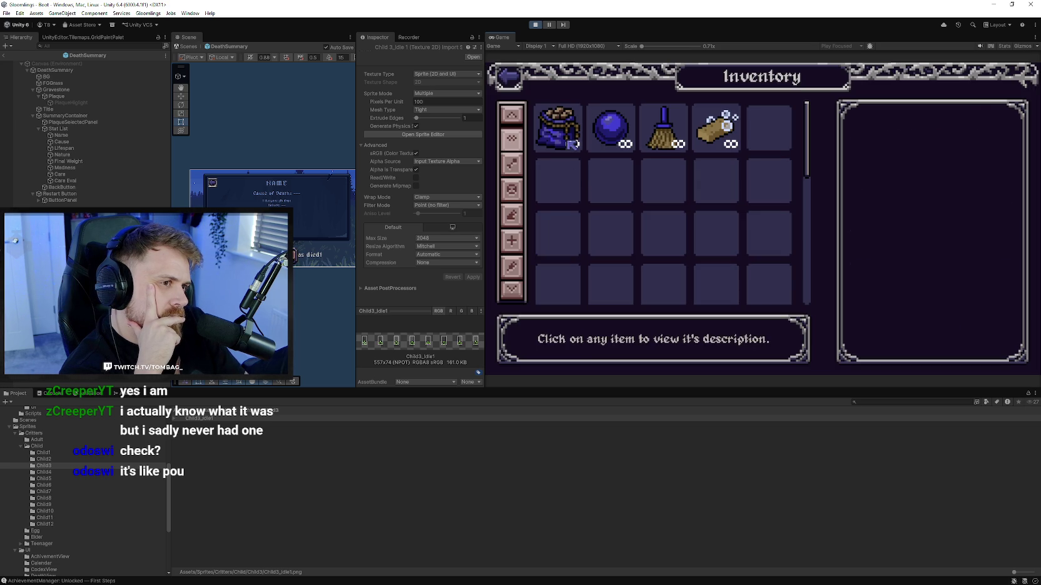
left_click(611, 125)
left_click(716, 125)
left_click(664, 125)
left_click(557, 125)
key("Escape")
- View the Boreal Egg entry in the Codex, then open the World Map
left_click(543, 321)
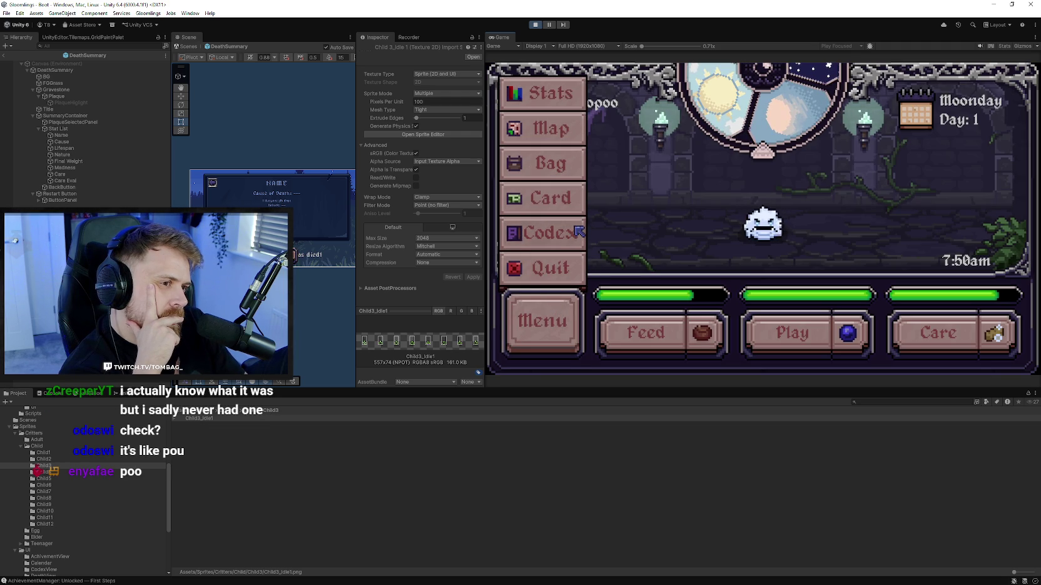
left_click(579, 232)
scroll(813, 234, "down", 5)
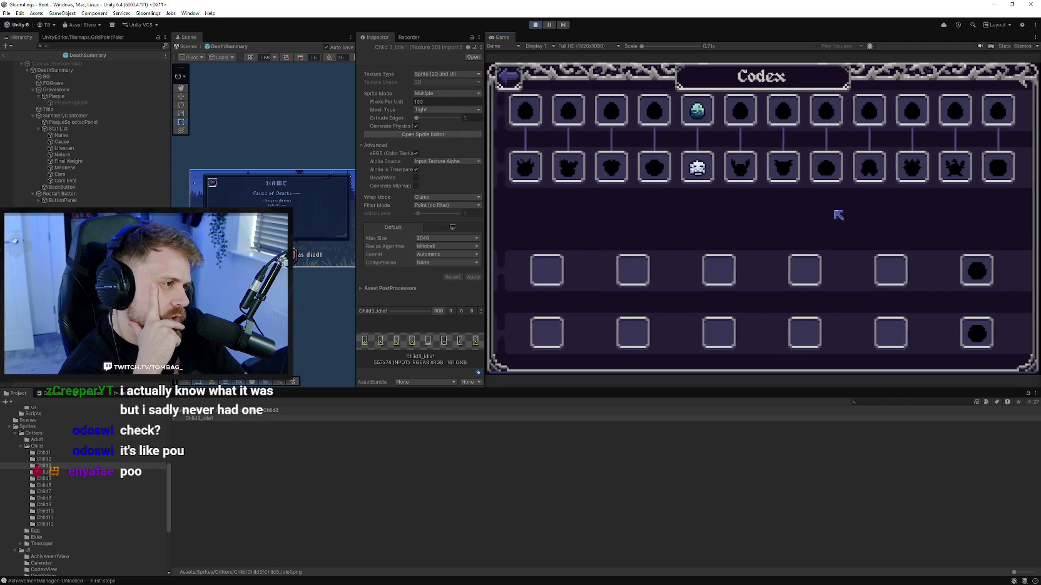
scroll(845, 156, "up", 5)
left_click(821, 122)
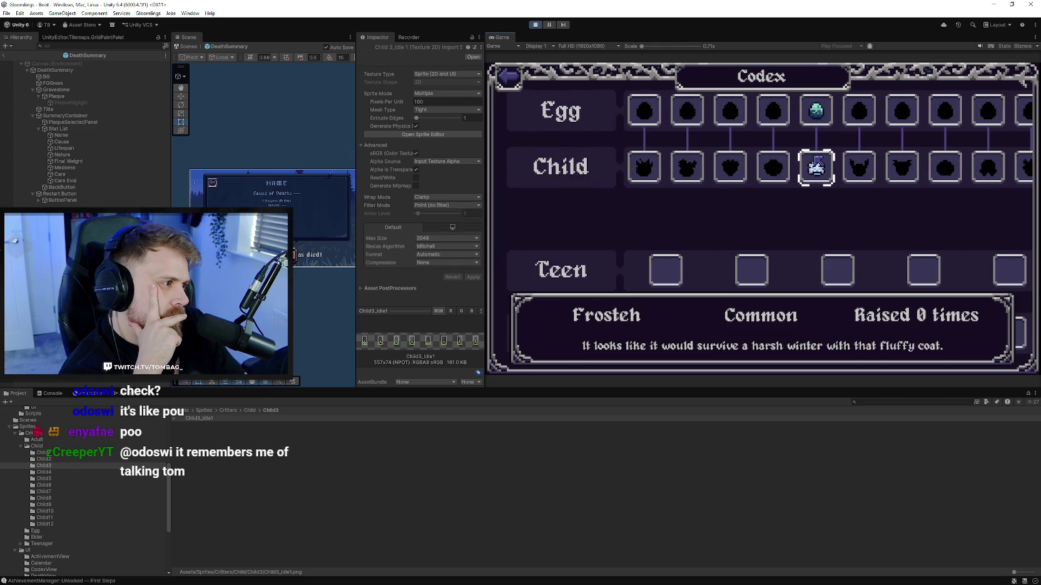
left_click(823, 154)
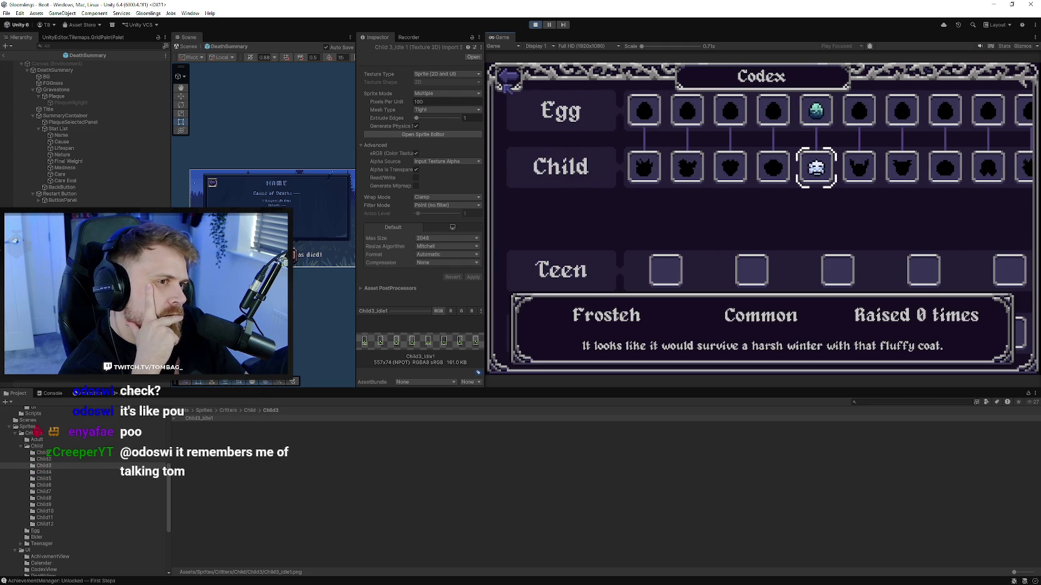
left_click(507, 75)
left_click(539, 318)
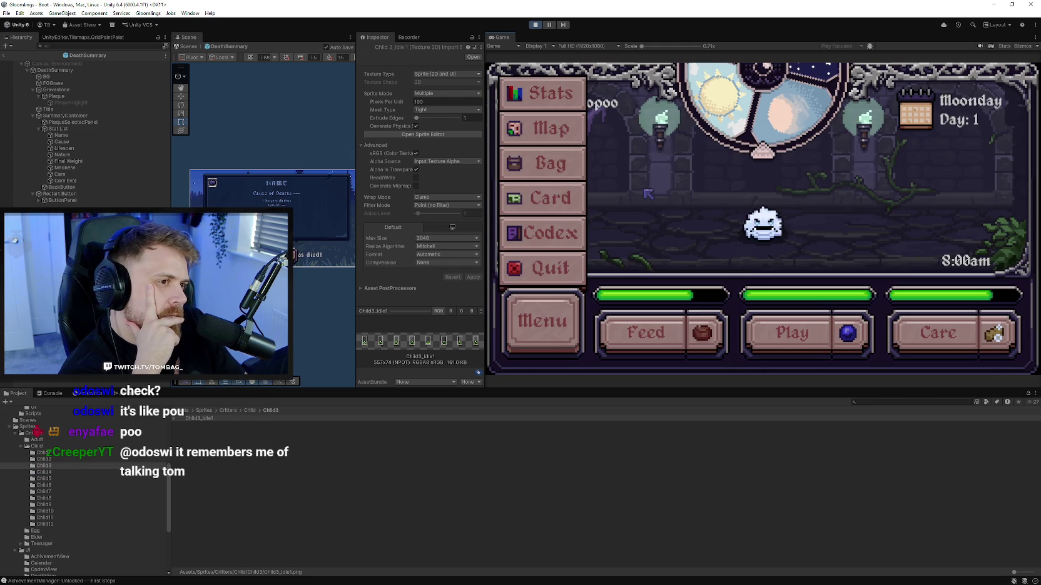
left_click(565, 129)
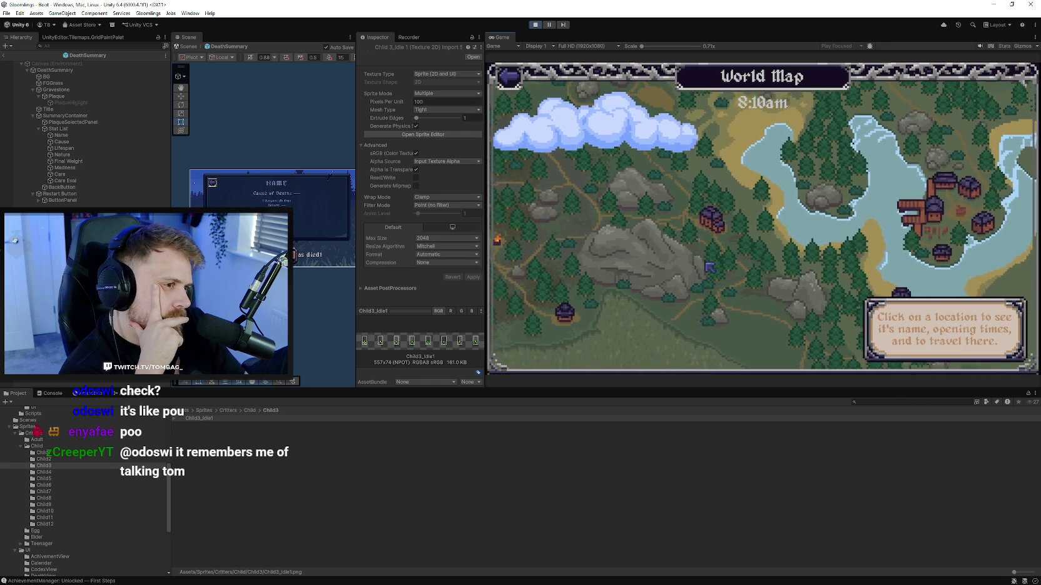
- Travel to the General Store and inspect items like Herbal Remedy and Antiseptic Tonic
left_click(719, 236)
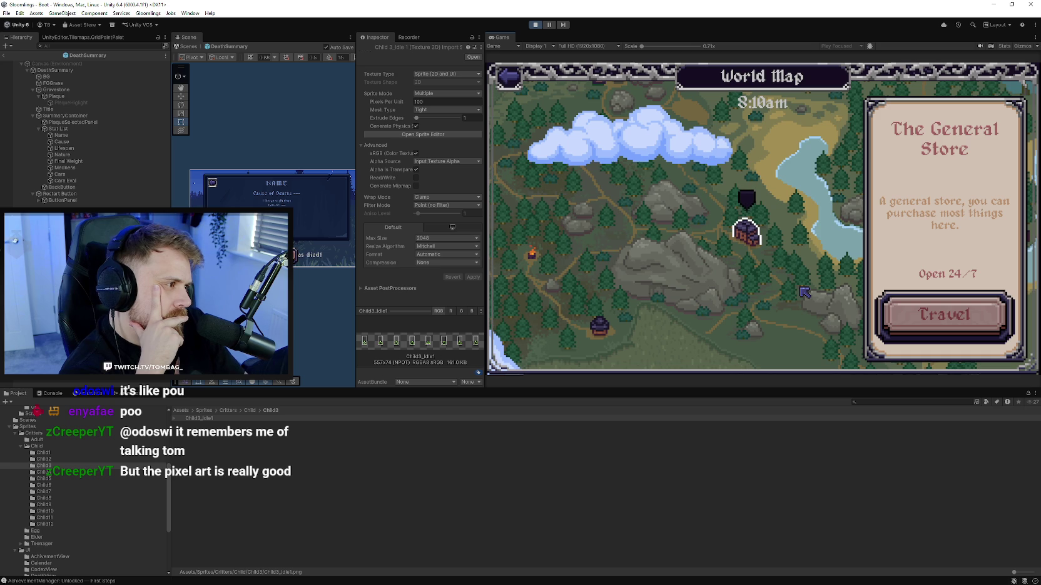
left_click(905, 315)
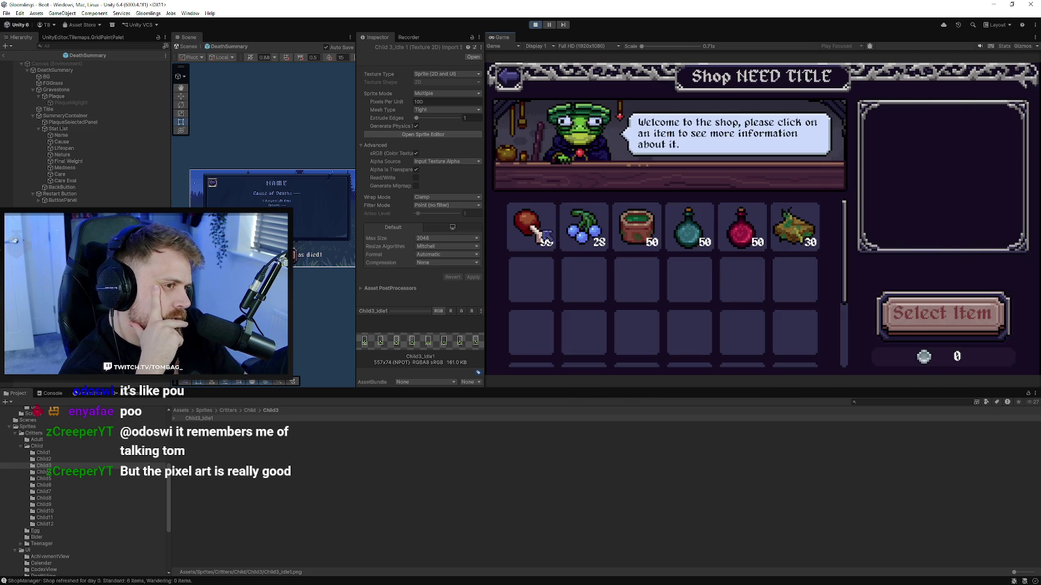
left_click(543, 235)
left_click(636, 229)
left_click(688, 228)
left_click(789, 237)
left_click(741, 228)
- Inspect Herbal Tea, Cooked Meat, Duelberries and Basic Tonic, then return to the World Map
left_click(637, 228)
left_click(532, 236)
left_click(583, 228)
left_click(636, 228)
left_click(688, 228)
left_click(792, 230)
key("Left")
key("Left")
key("Left")
left_click(512, 78)
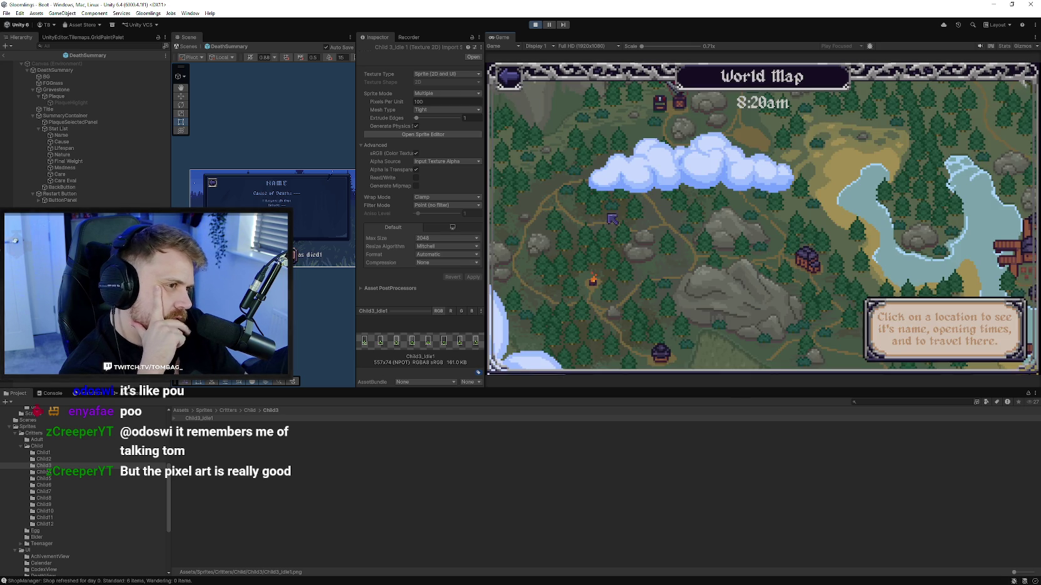
- Check Gumbo's Fishing Shop and Spirit Catching, revisit the General Store, and return to the map
key("Right")
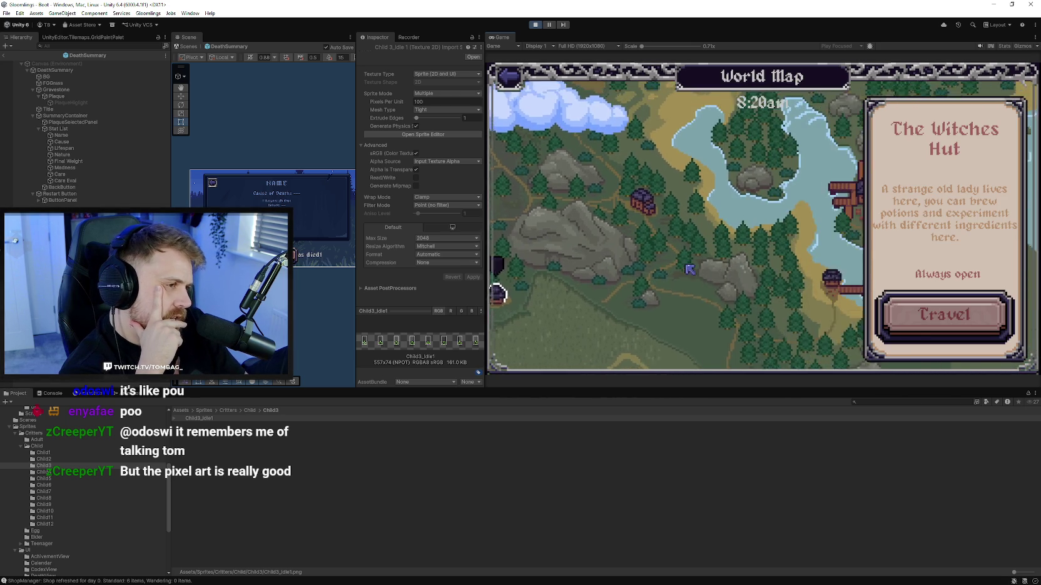
key("Up")
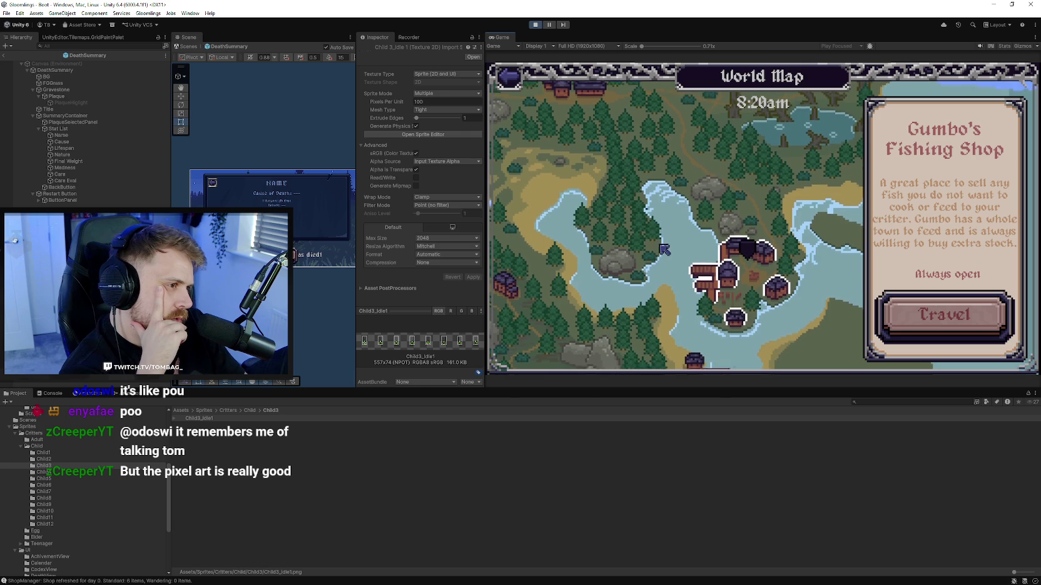
key("Up")
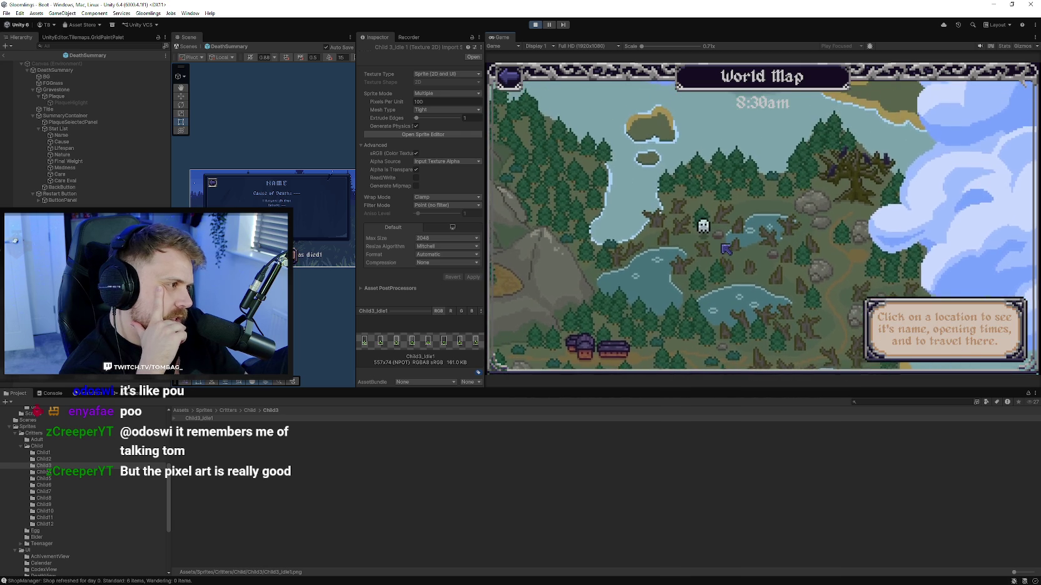
key("Escape")
left_click(667, 298)
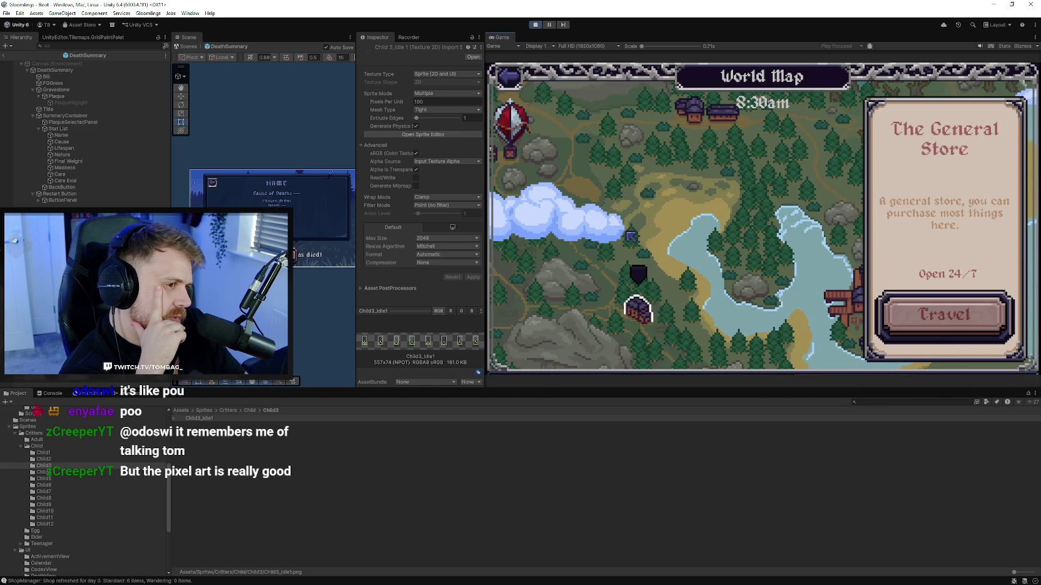
left_click(688, 250)
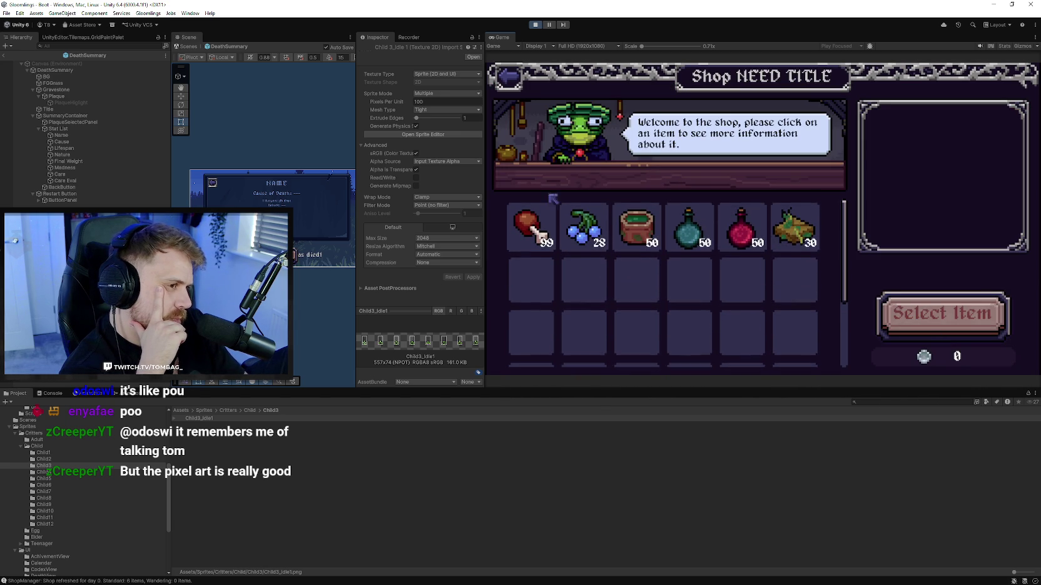
left_click(524, 82)
- Go back to the main screen and view, then close, the Tamer Card
left_click(526, 84)
left_click(542, 319)
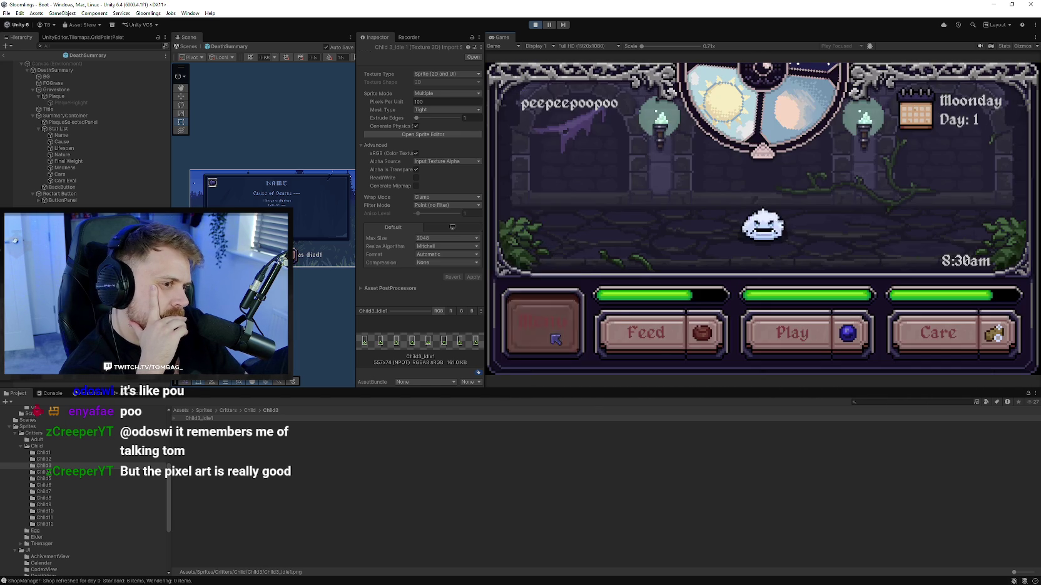
left_click(550, 198)
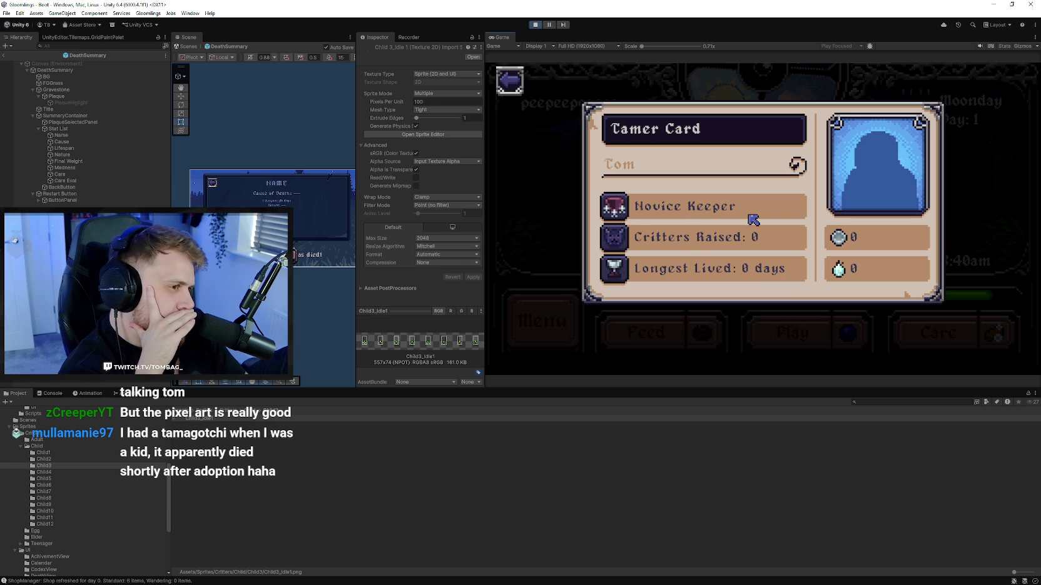
left_click(509, 80)
- Quit to the title screen and open Achievements
left_click(542, 317)
left_click(557, 276)
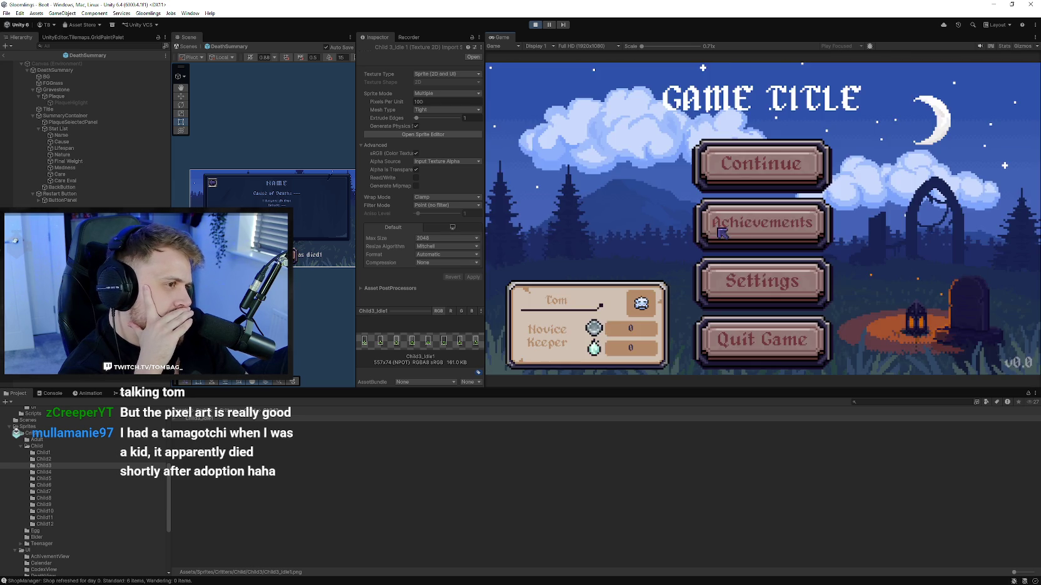
left_click(738, 231)
- Scroll the Achievements list and show a locked achievement's description
scroll(697, 258, "down", 3)
scroll(713, 223, "down", 3)
scroll(706, 192, "up", 5)
scroll(677, 185, "down", 2)
scroll(686, 216, "down", 1)
scroll(688, 200, "down", 1)
scroll(701, 249, "down", 1)
scroll(688, 202, "up", 3)
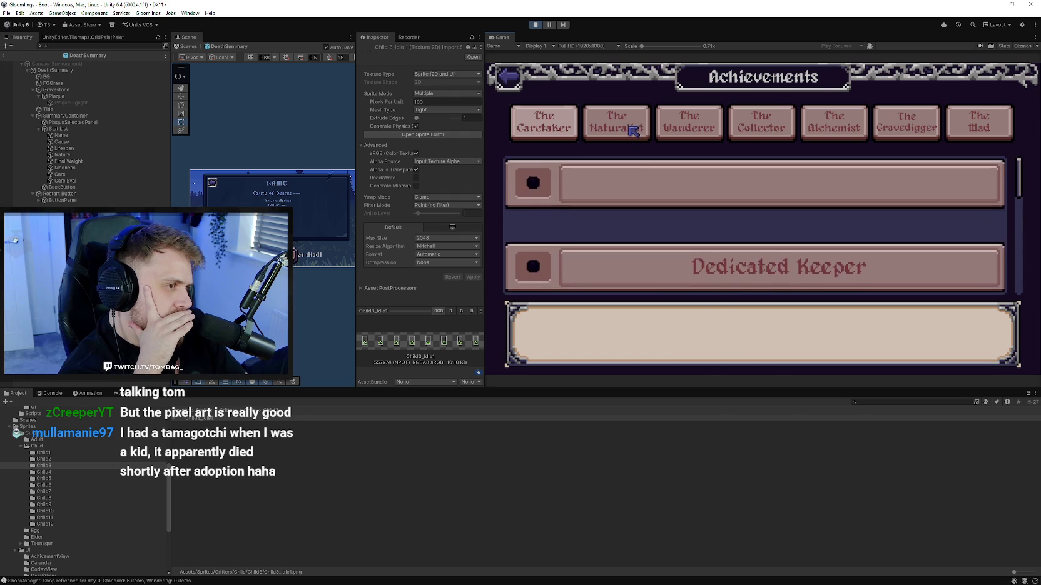
scroll(651, 211, "up", 2)
left_click(651, 217)
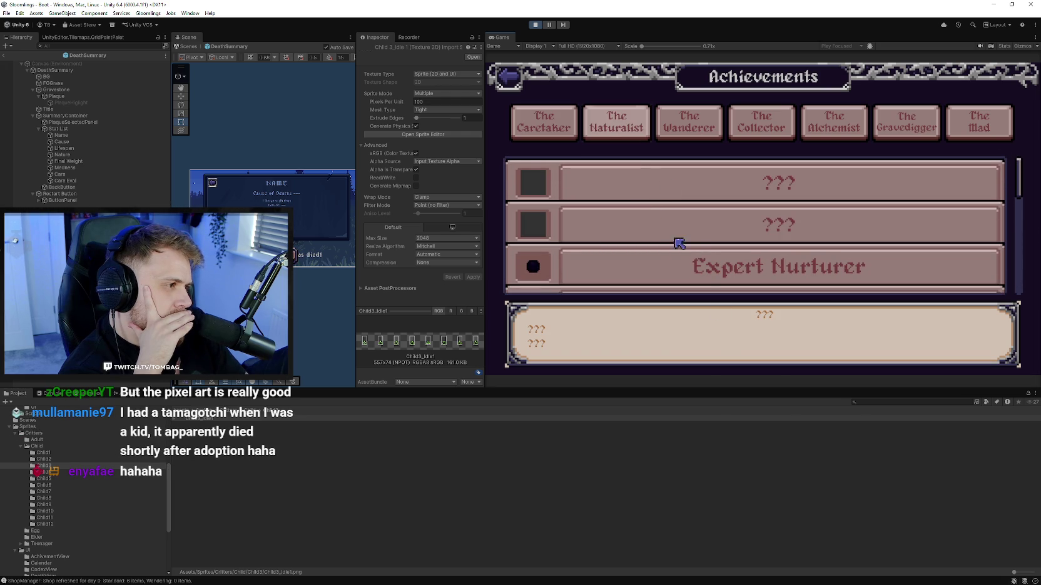
- Scroll the remaining achievements down to The Mad, close the page, and stop Play mode
scroll(679, 244, "down", 1)
scroll(686, 222, "down", 1)
scroll(683, 223, "down", 1)
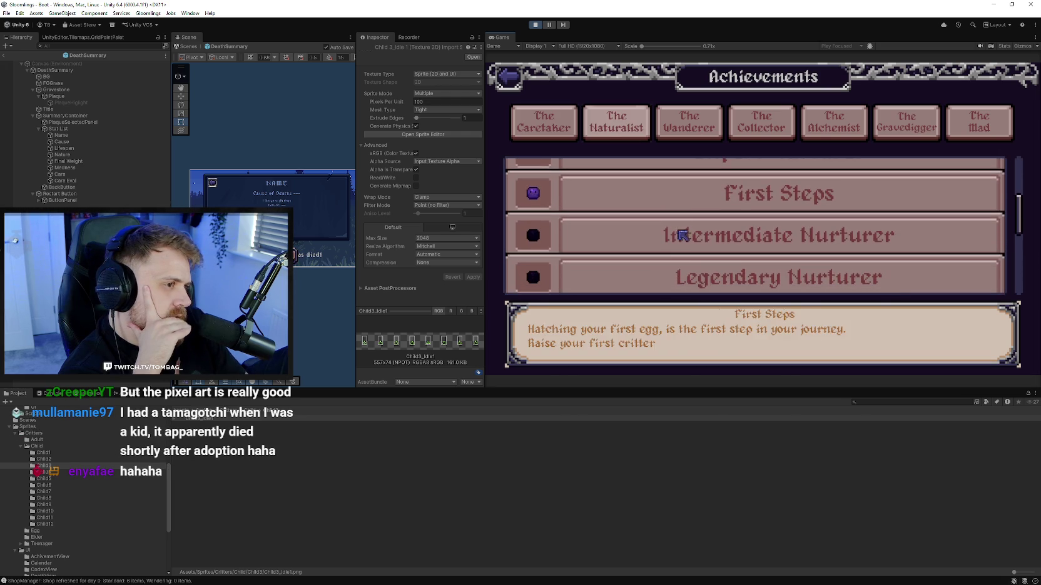
scroll(680, 263, "down", 1)
scroll(681, 235, "down", 1)
scroll(685, 238, "down", 1)
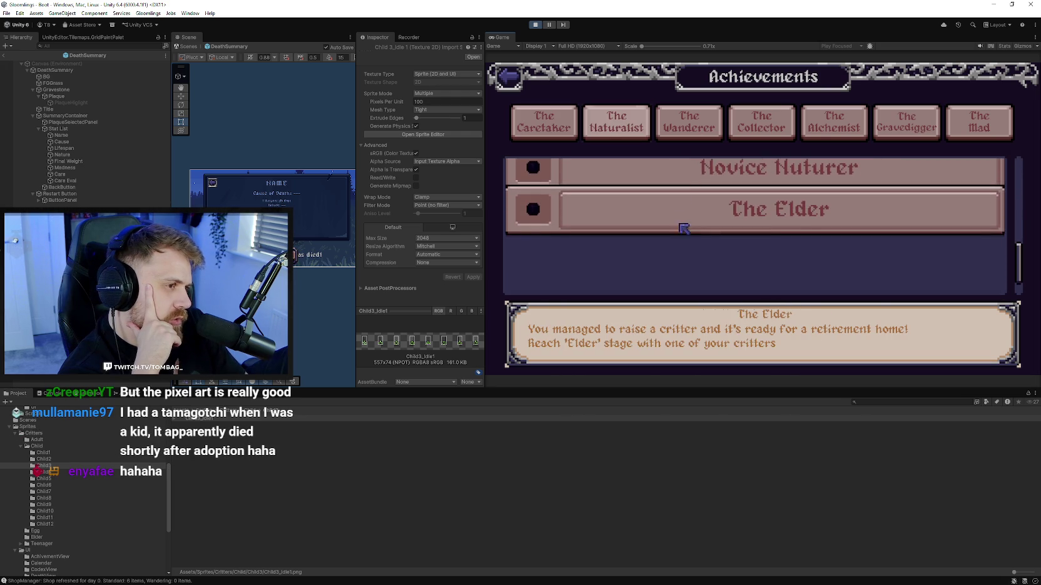
scroll(688, 244, "up", 2)
scroll(697, 216, "up", 2)
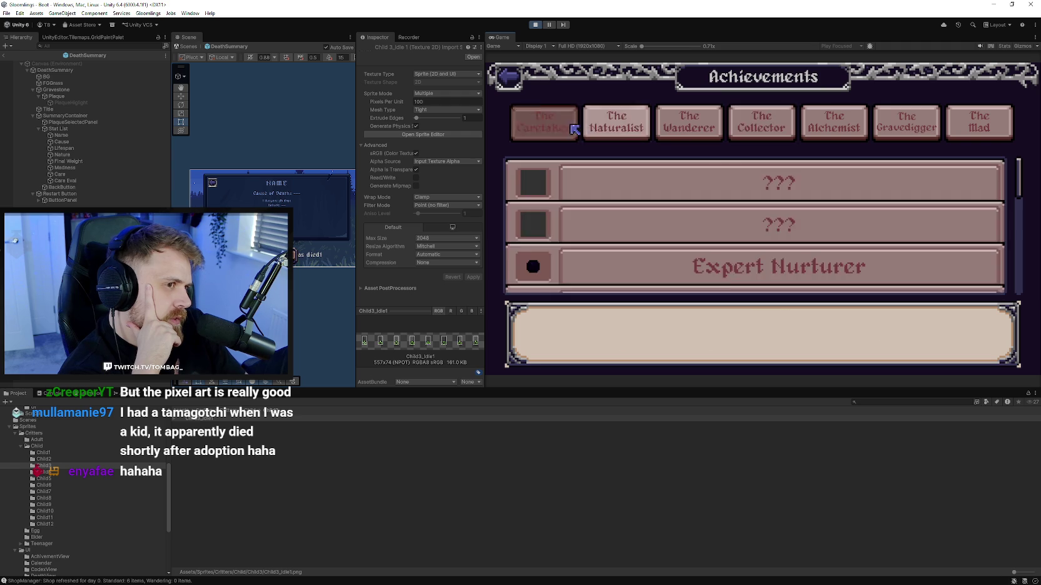
key("Escape")
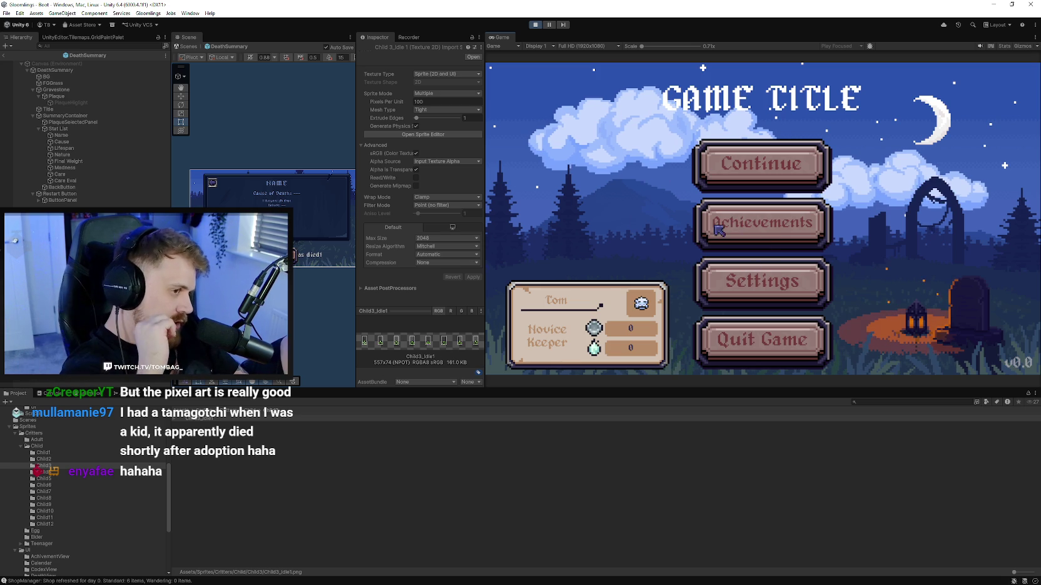
left_click(536, 26)
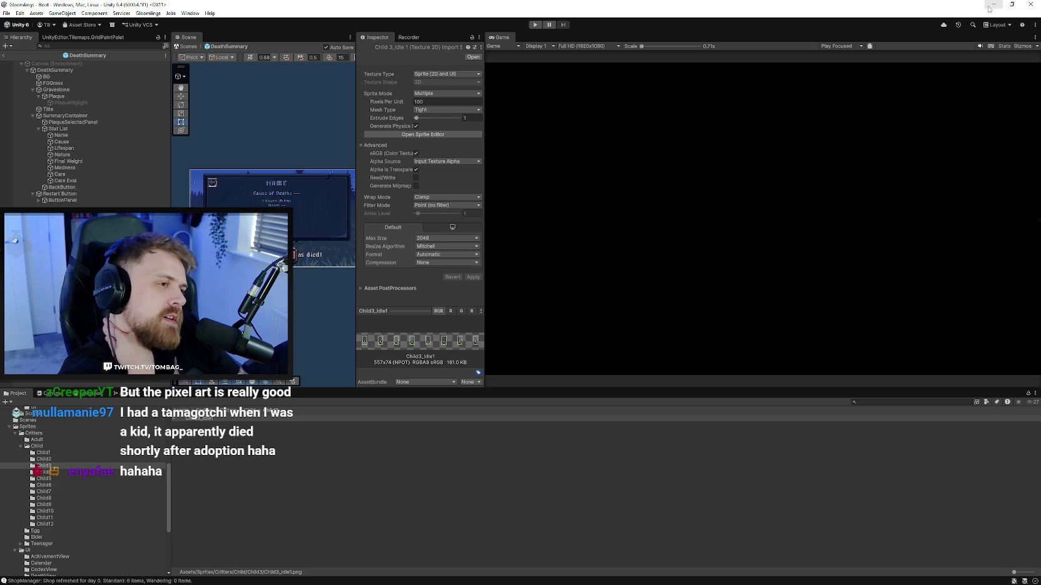
- Back in Aseprite, toggle the Mystery Meat, BitterRoot and GlowingMushroom layers to compare icons
left_click(994, 5)
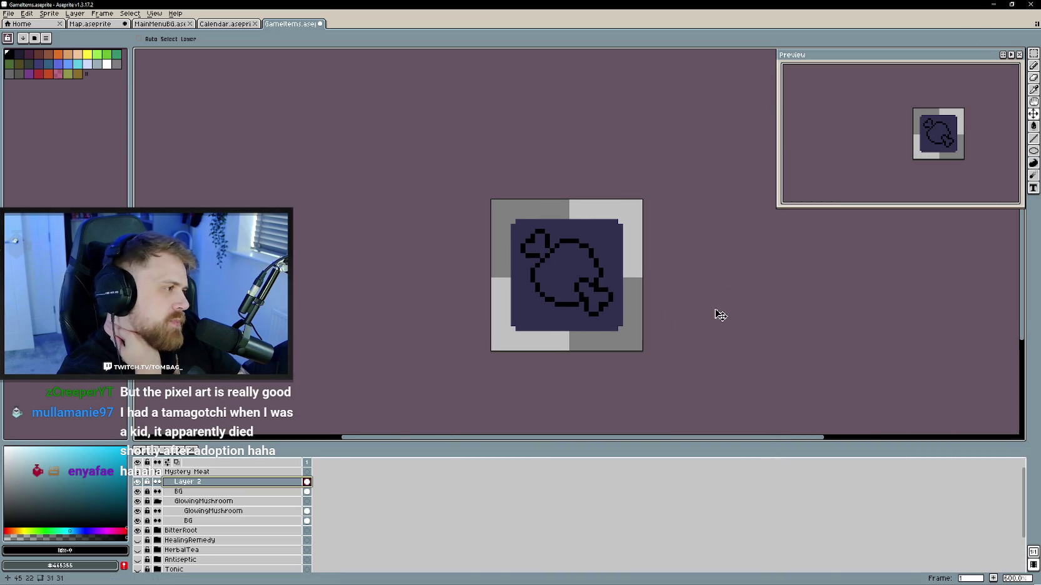
scroll(682, 305, "up", 1)
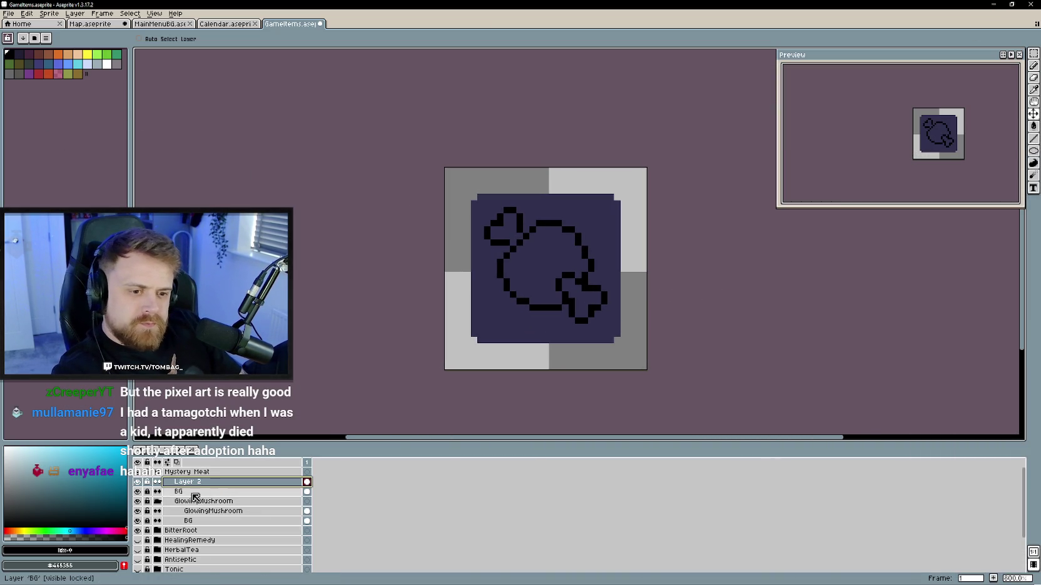
left_click(157, 471)
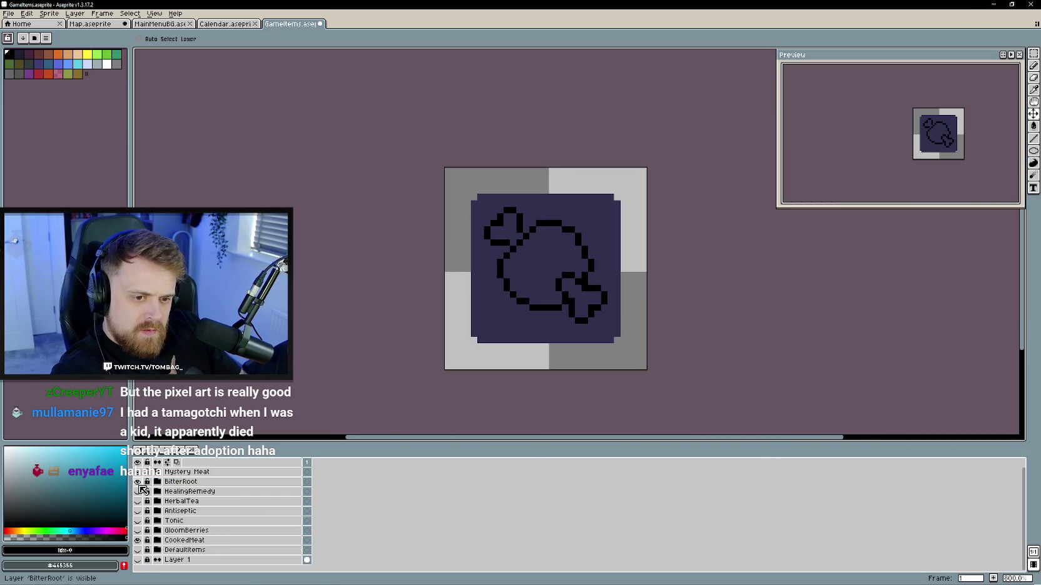
left_click(138, 482)
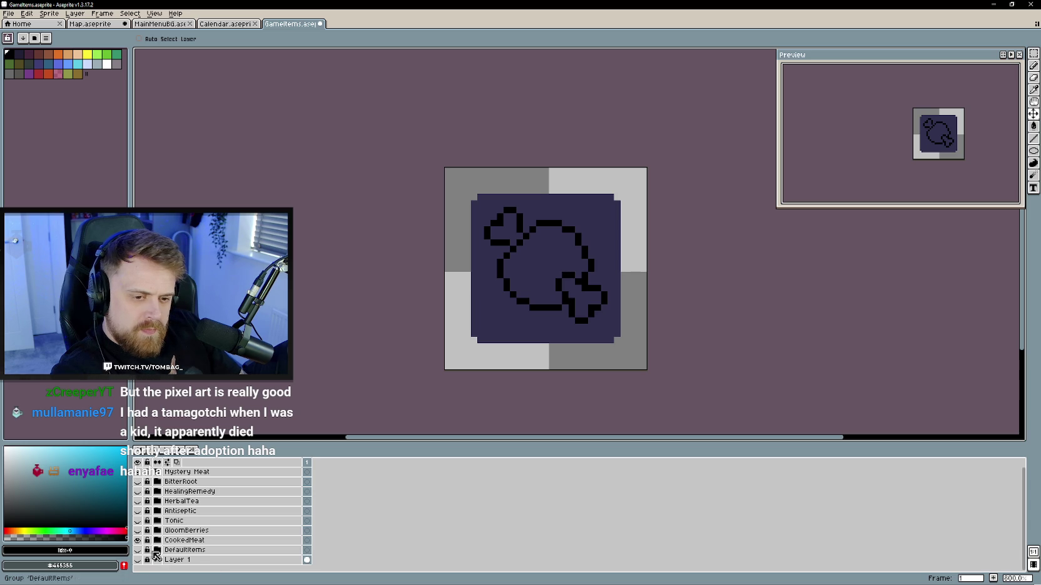
key("ctrl+z")
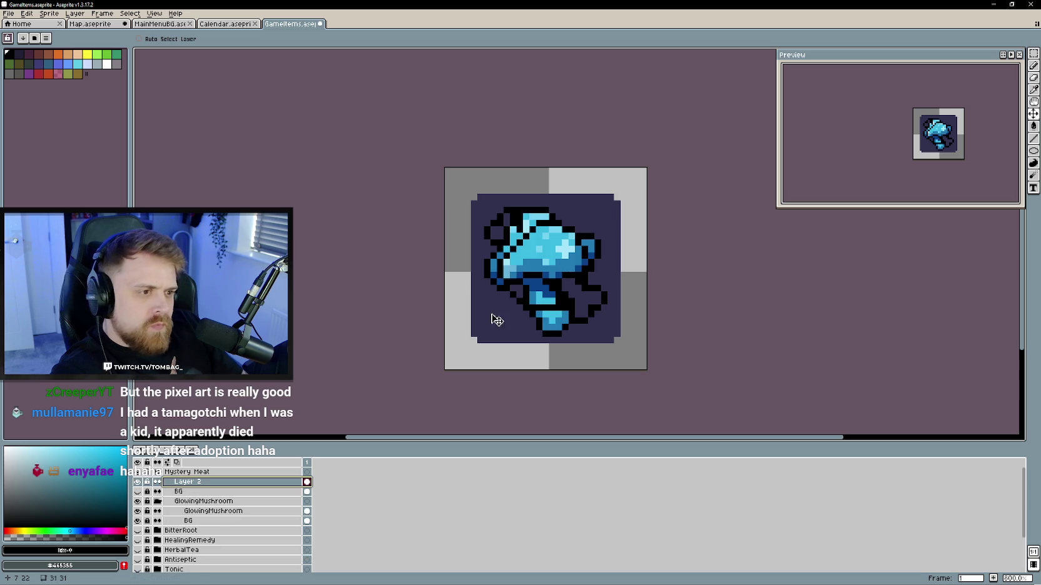
left_click(157, 503)
- Sample the pale bone colour from the cooked meat, then hide the CookedMeat layer
key("i")
left_click(570, 290)
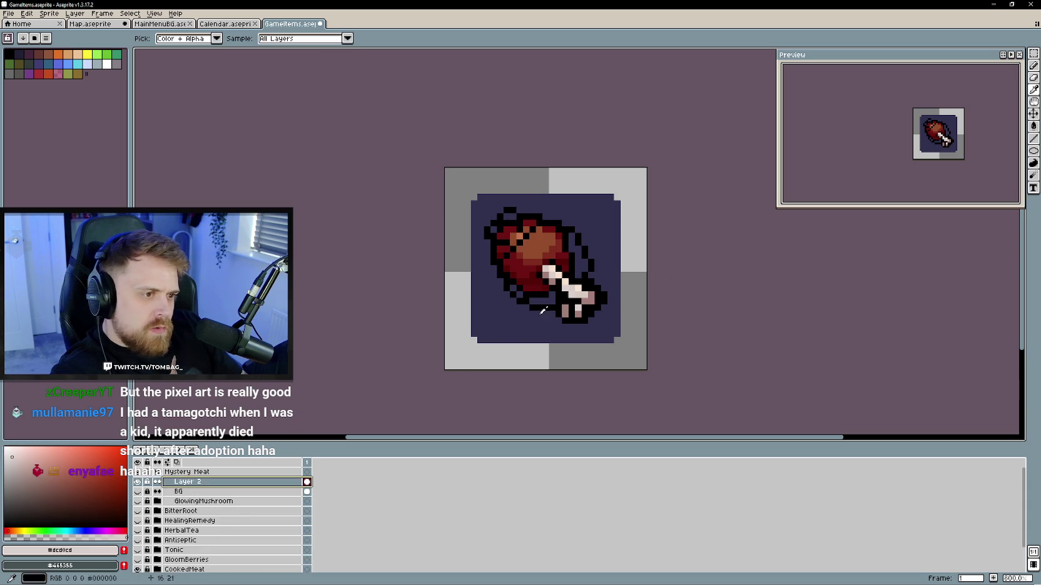
key("v")
left_click(157, 473)
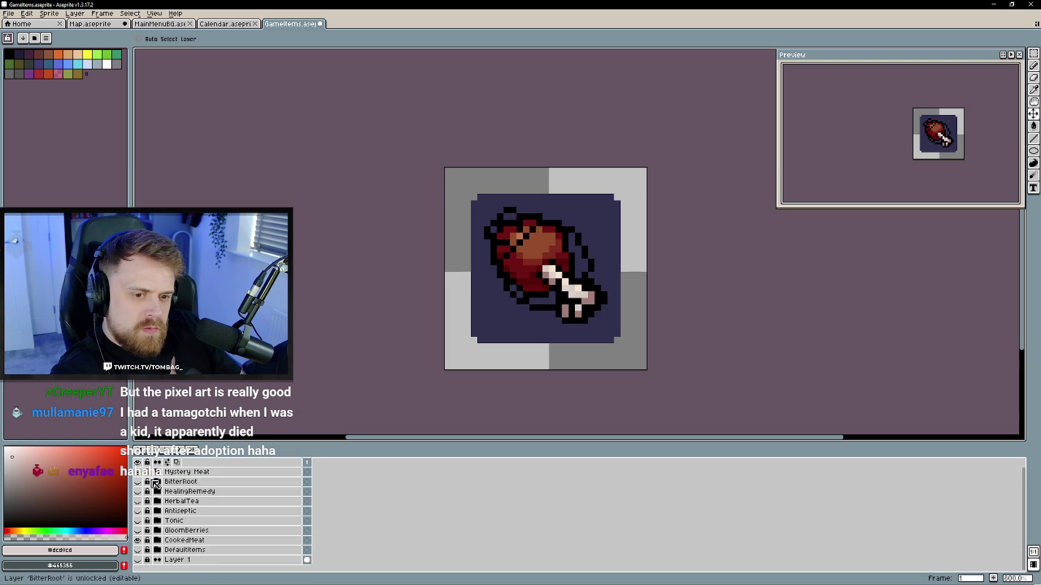
left_click(139, 541)
- On Layer 2 of Mystery Meat, bucket-fill the lower and upper bone ends light pink
left_click(155, 473)
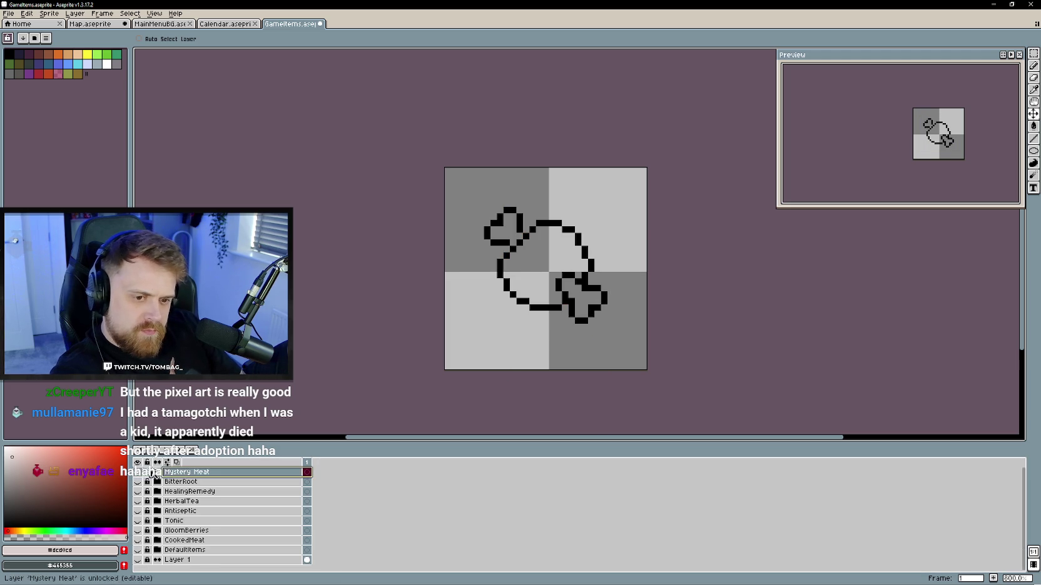
left_click(200, 483)
key("g")
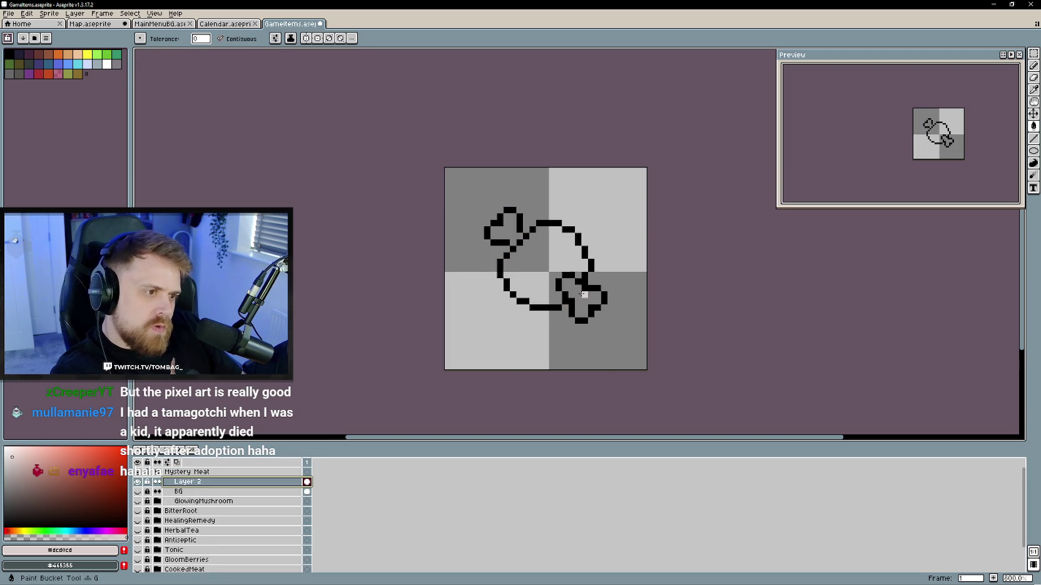
left_click(582, 300)
left_click(506, 228)
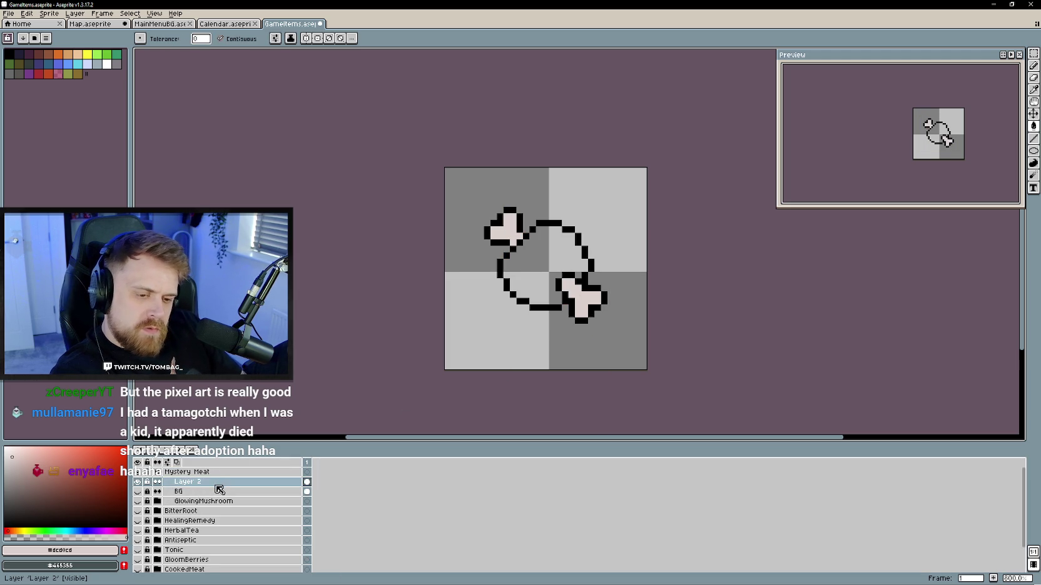
- Expand the CookedMeat group and make its artwork visible for reference
scroll(211, 500, "down", 1)
scroll(211, 500, "down", 2)
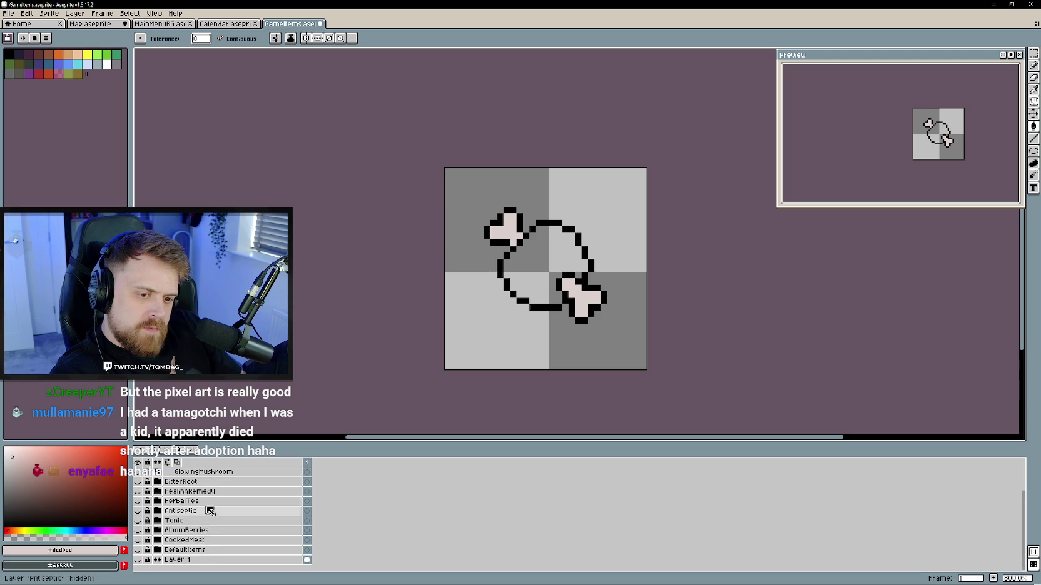
left_click(161, 542)
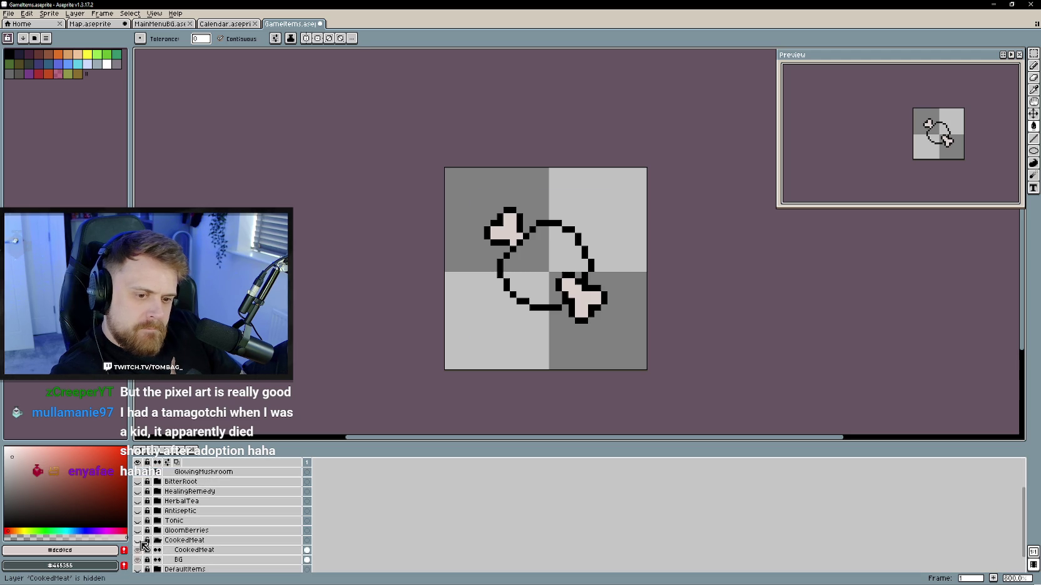
left_click(137, 540)
- Sample the bone shadow colour from CookedMeat, hide it, and try a bottom-bone fill, undoing it
key("i")
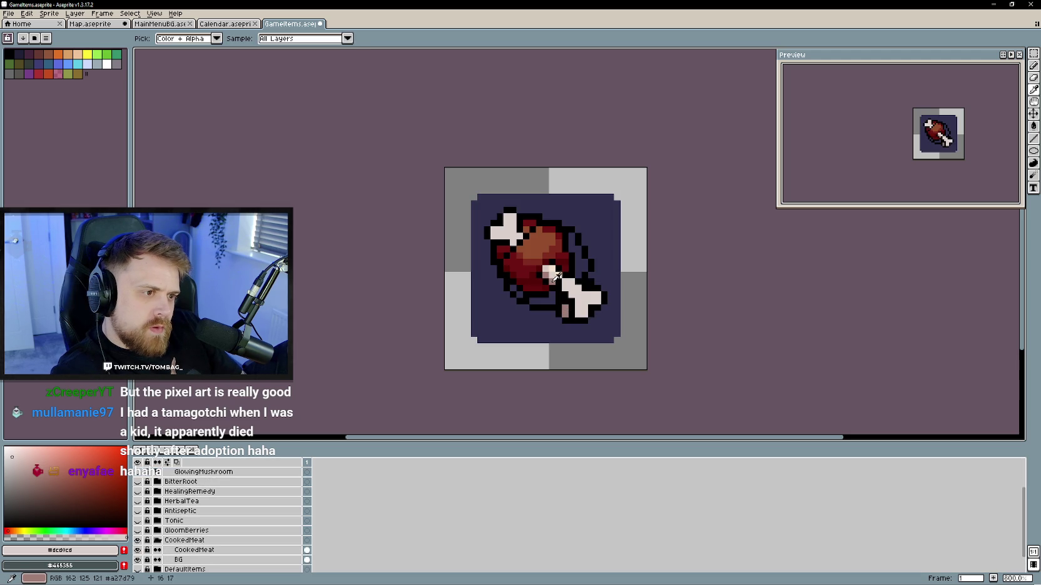
left_click(555, 277)
key("g")
scroll(160, 477, "up", 1)
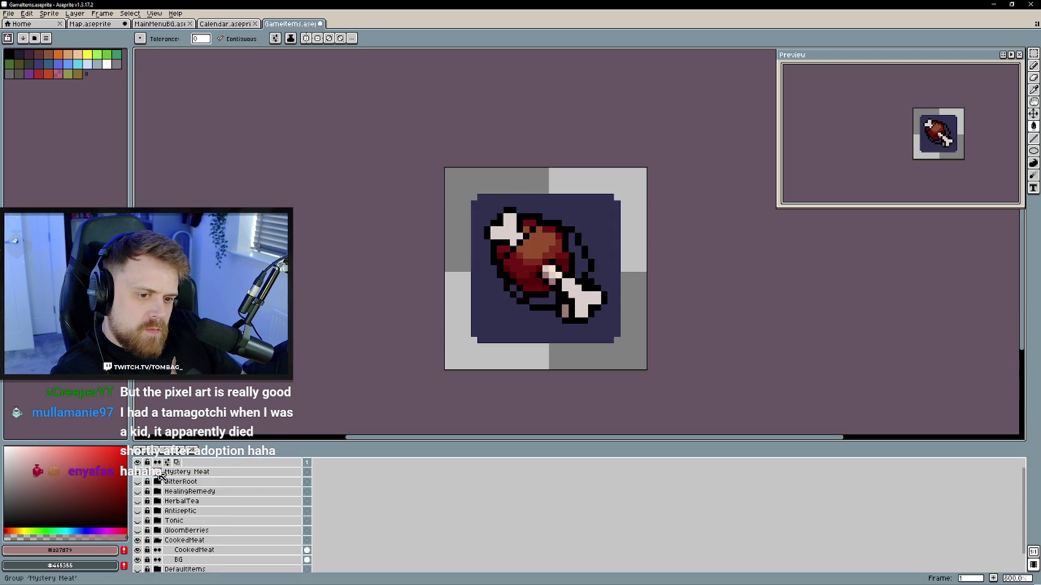
left_click(157, 542)
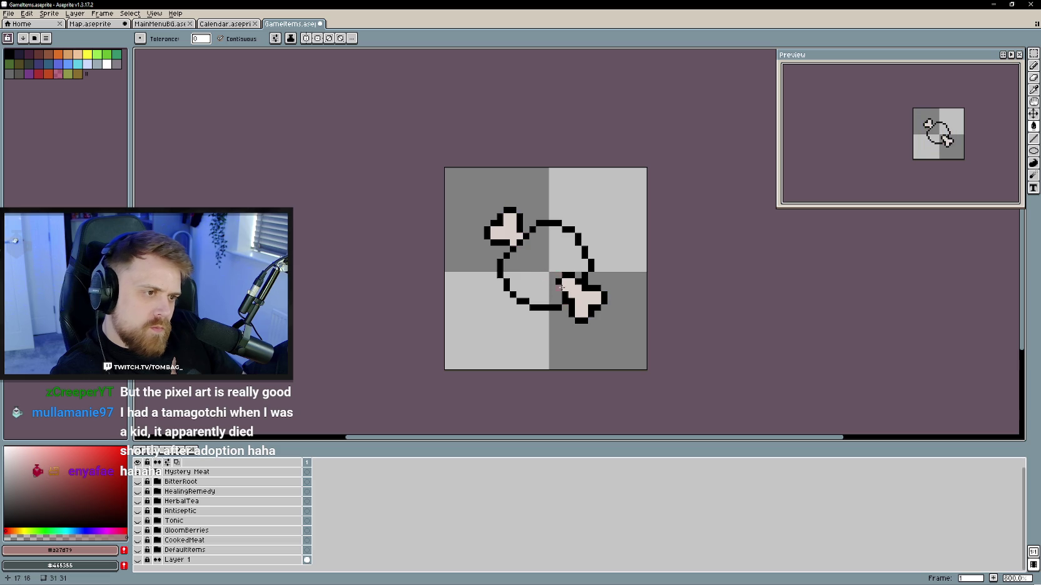
left_click(578, 307)
key("b")
key("ctrl+z")
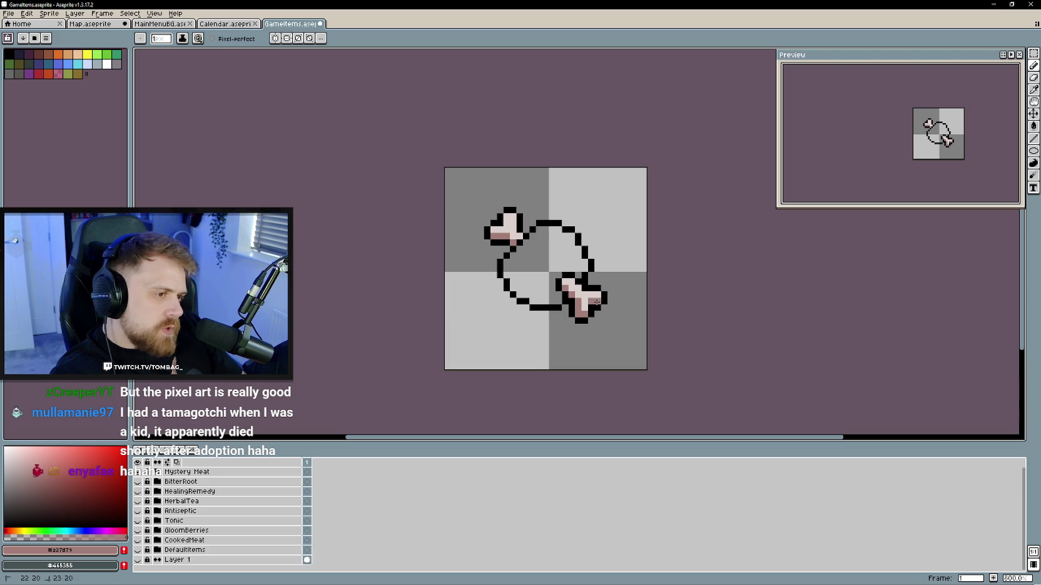
- Reshow CookedMeat to sample its light bone colour, then hide the reference again
left_click_drag(506, 323, 497, 329)
left_click(138, 472)
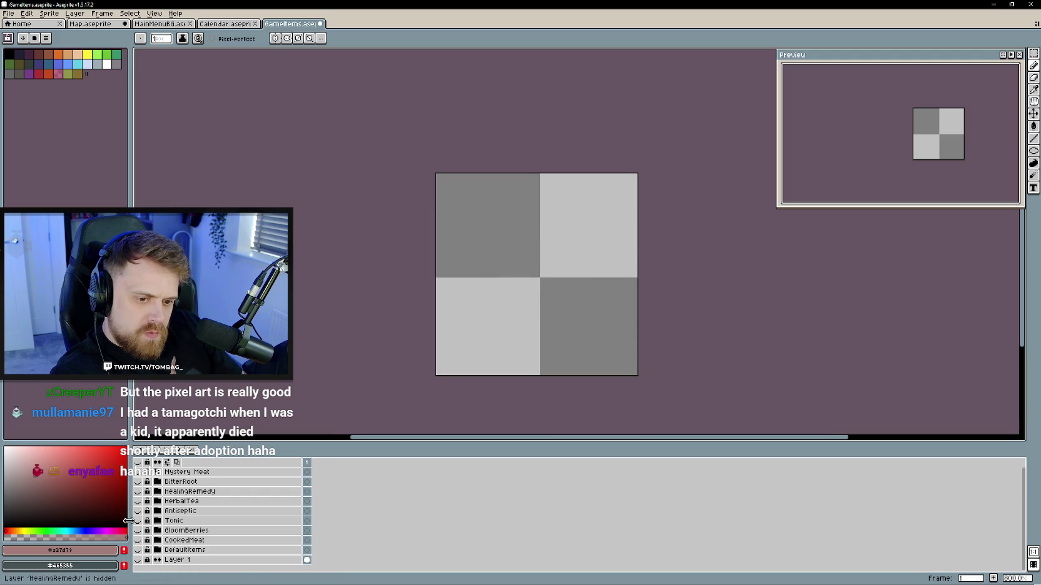
left_click(137, 540)
key("i")
left_click(576, 292)
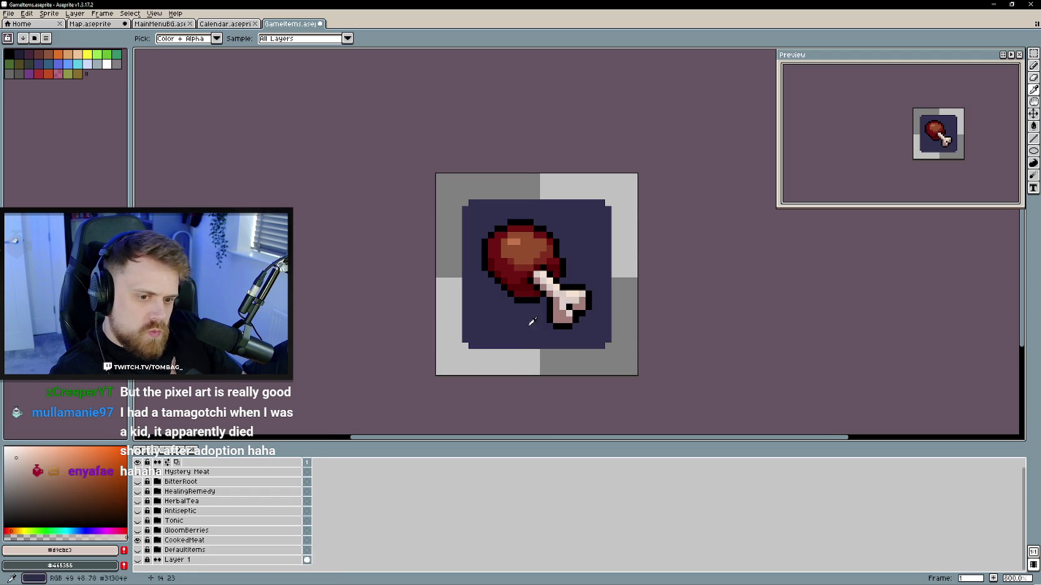
key("b")
left_click(137, 540)
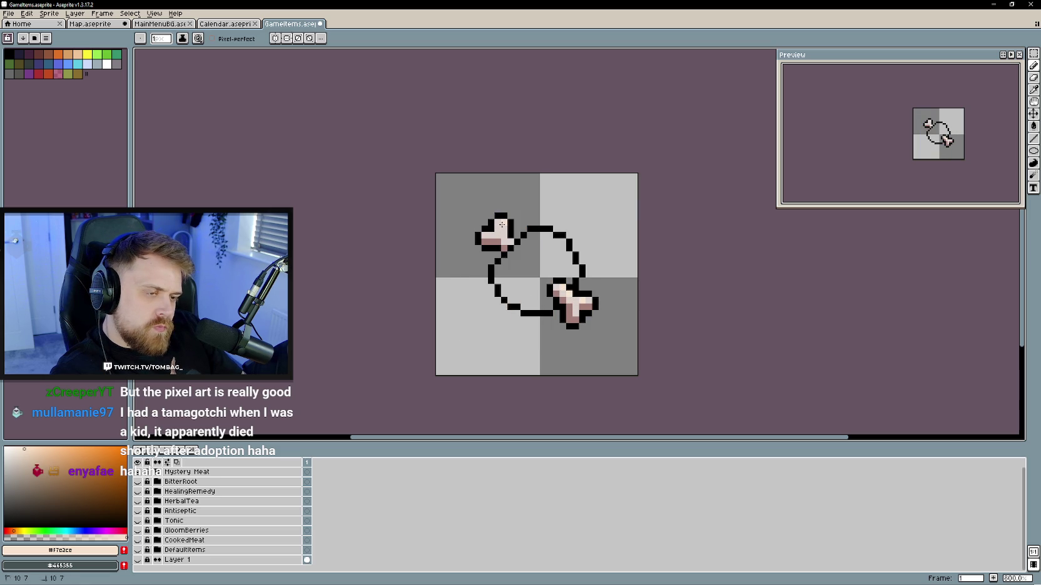
scroll(615, 321, "down", 1)
- Rename Layer 2 inside the Mystery Meat group to 'MysteryMeat' through Layer Properties
scroll(663, 294, "up", 1)
left_click(157, 472)
left_click(208, 482)
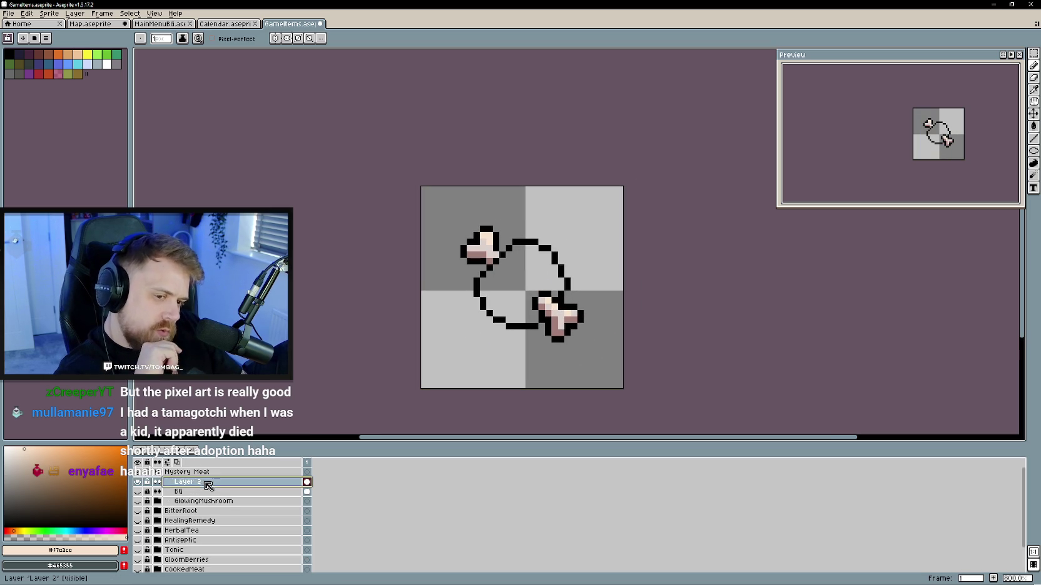
double_click(198, 483)
type("MysteryME")
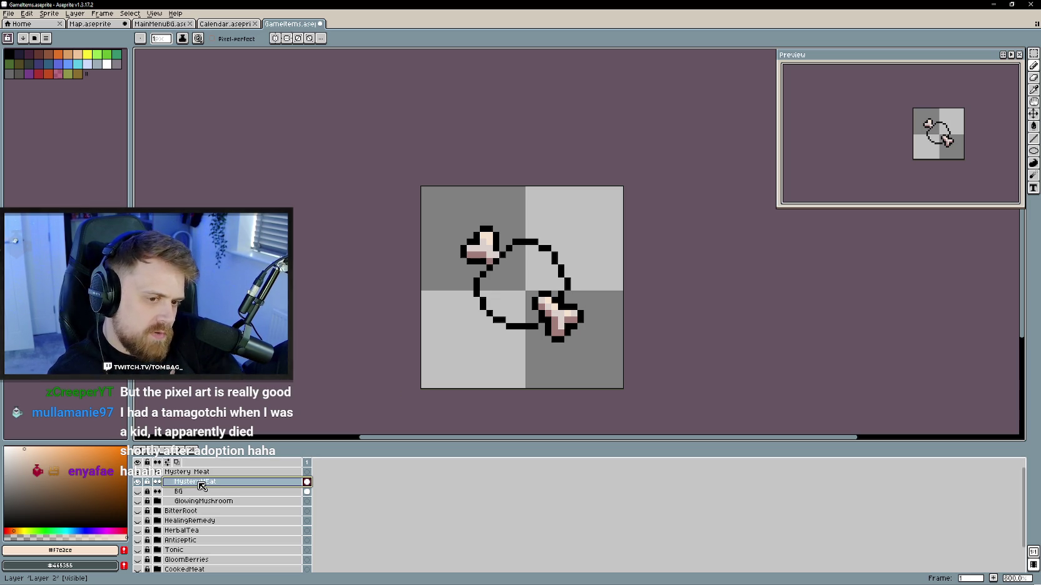
type("at")
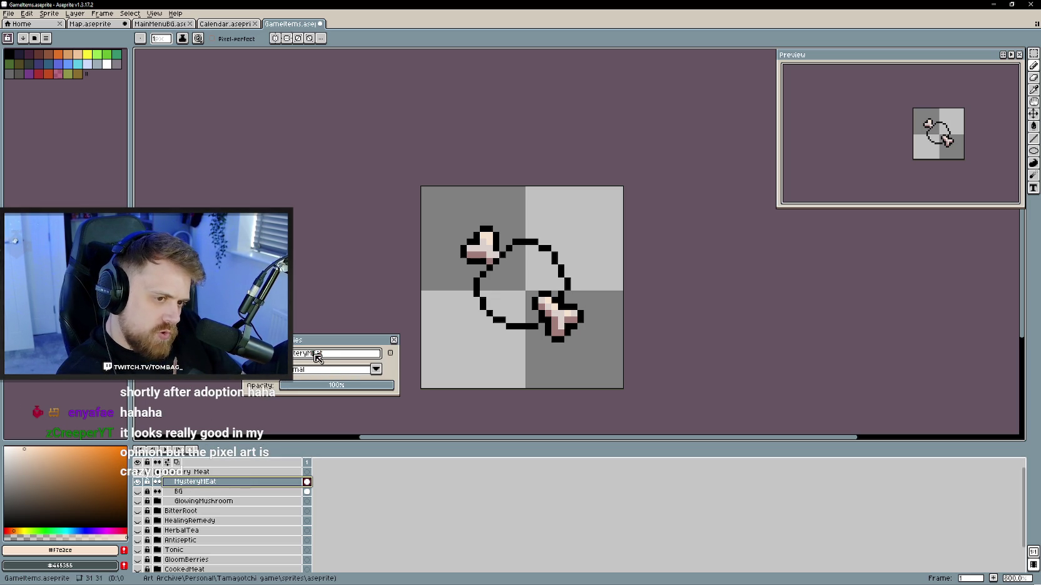
key("Return")
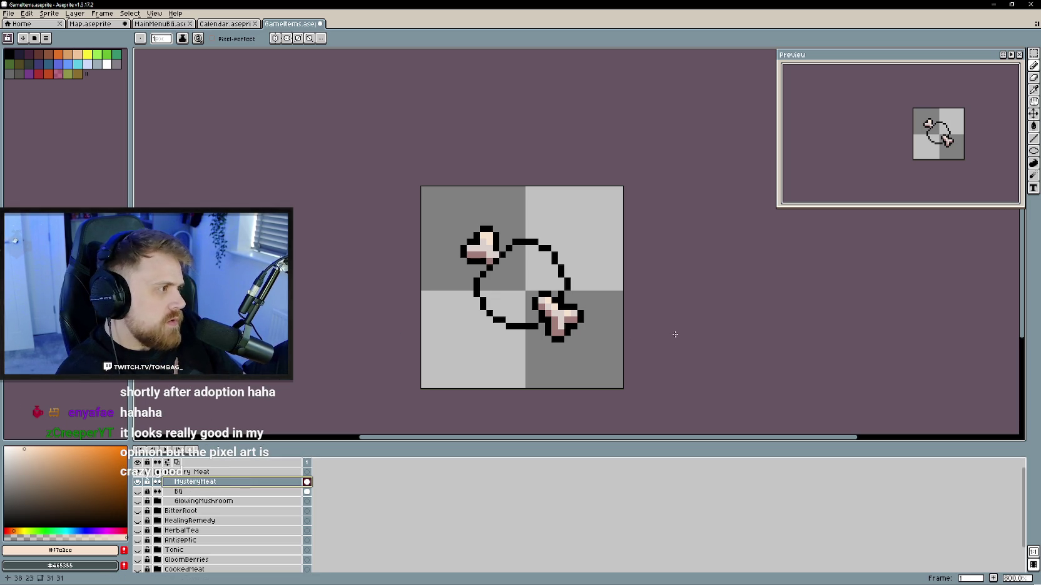
mouse_move(668, 318)
left_mouse_down()
mouse_move(690, 313)
mouse_move(691, 292)
left_mouse_up()
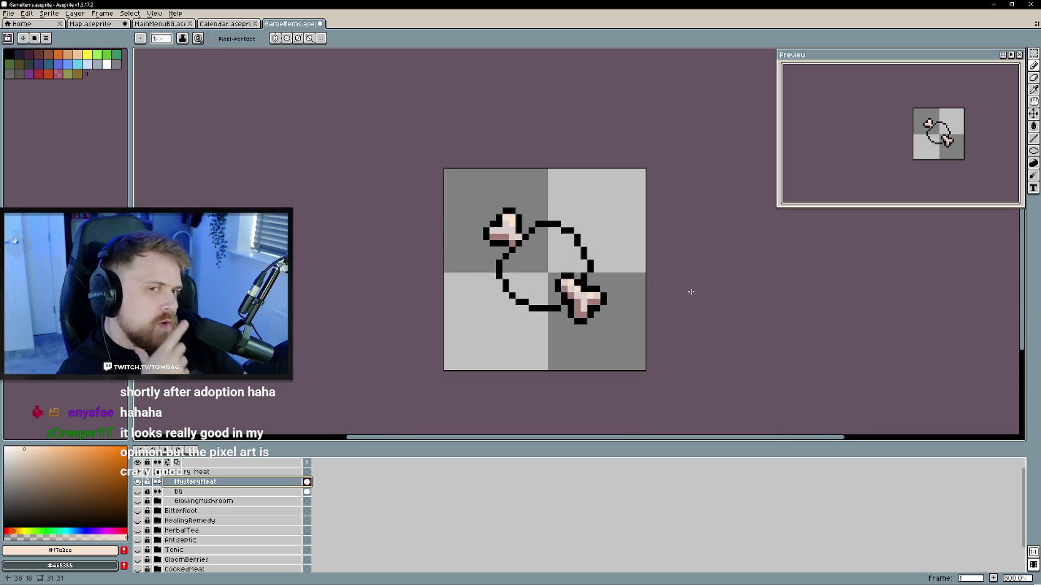
- Bucket-fill the round meat body with light blue from the palette
left_click(68, 64)
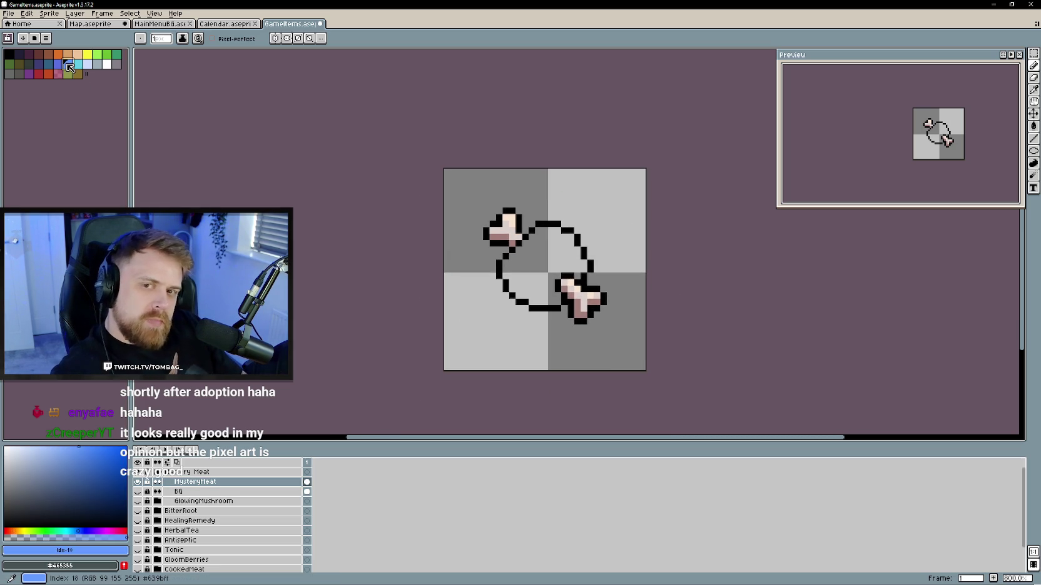
key("g")
left_click(534, 267)
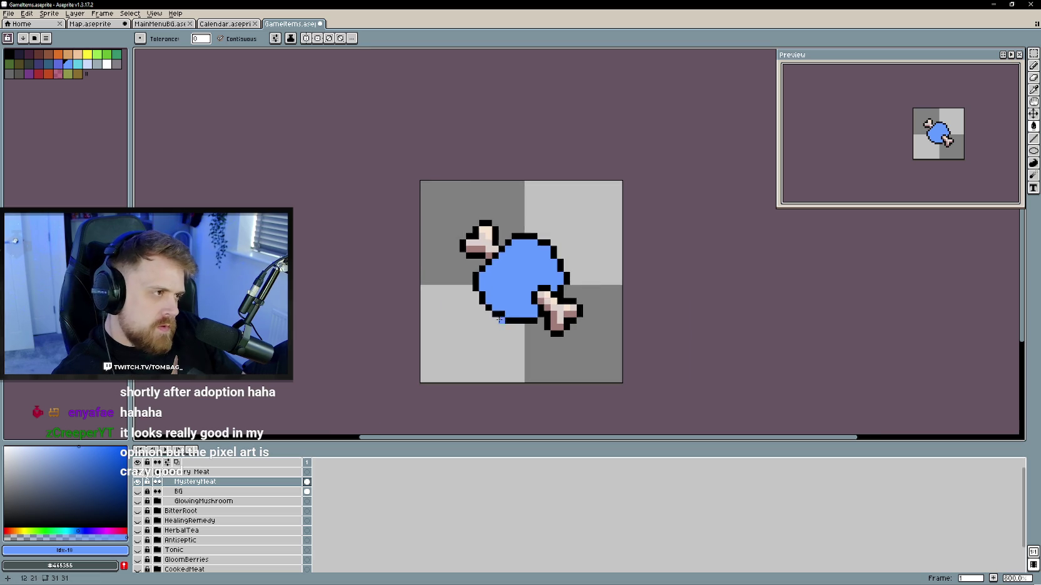
scroll(509, 286, "up", 2)
- Choose a purple and fill the lower-left spot solid, undoing a stray body fill
key("b")
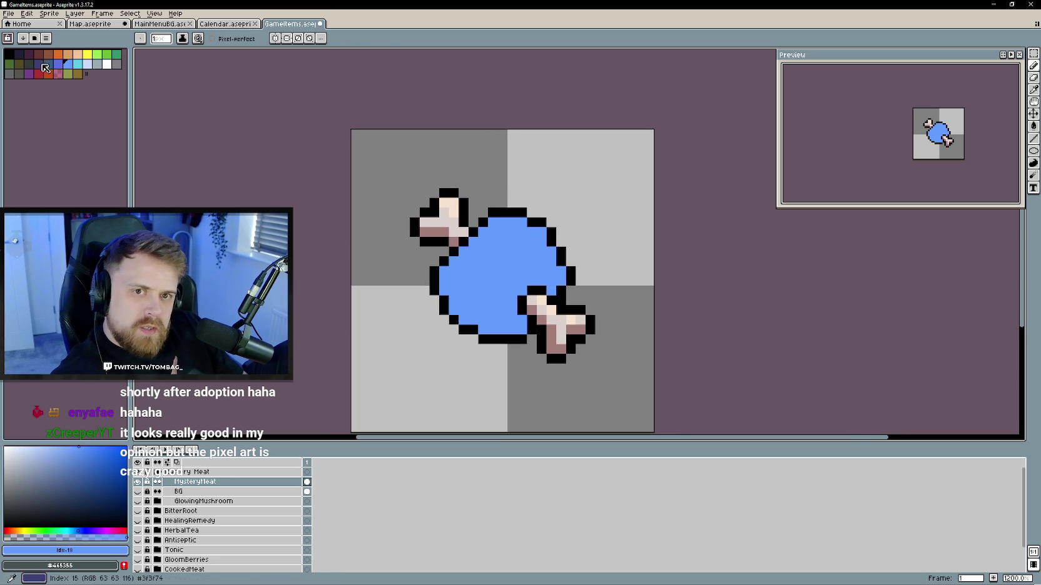
left_click(94, 531)
left_click(88, 461)
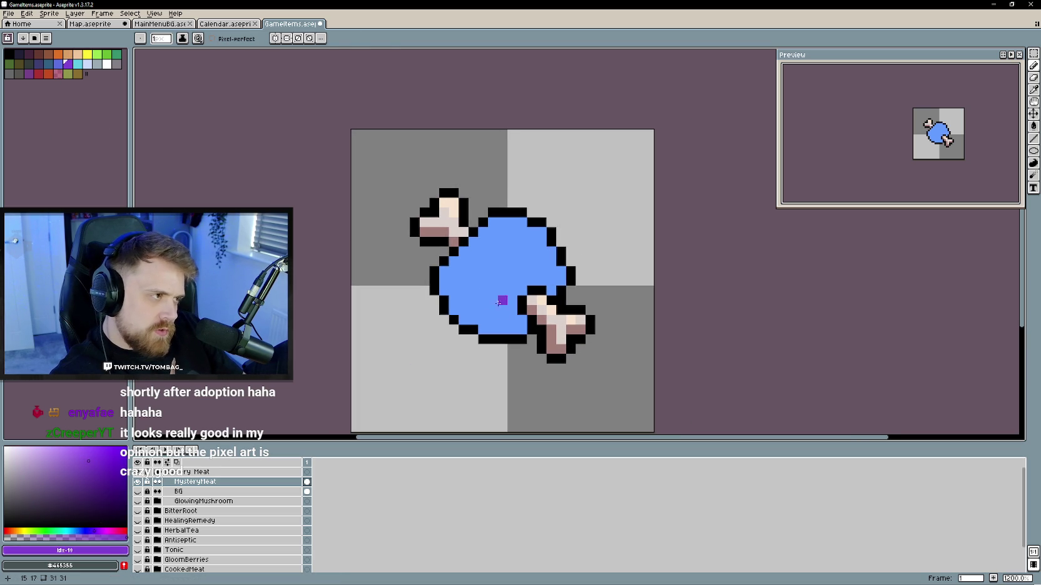
left_click_drag(480, 304, 461, 323)
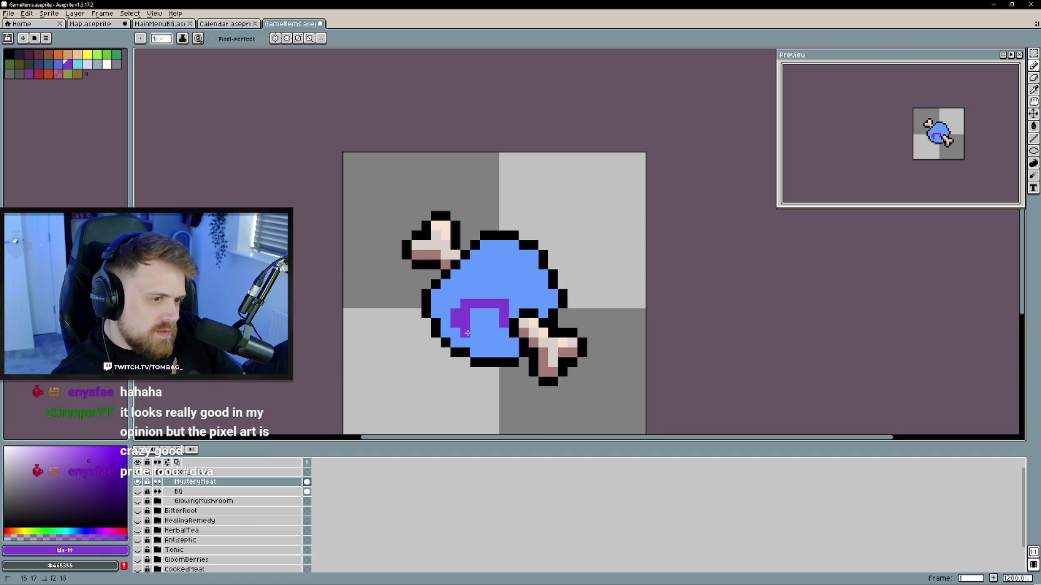
key("g")
left_click(483, 325)
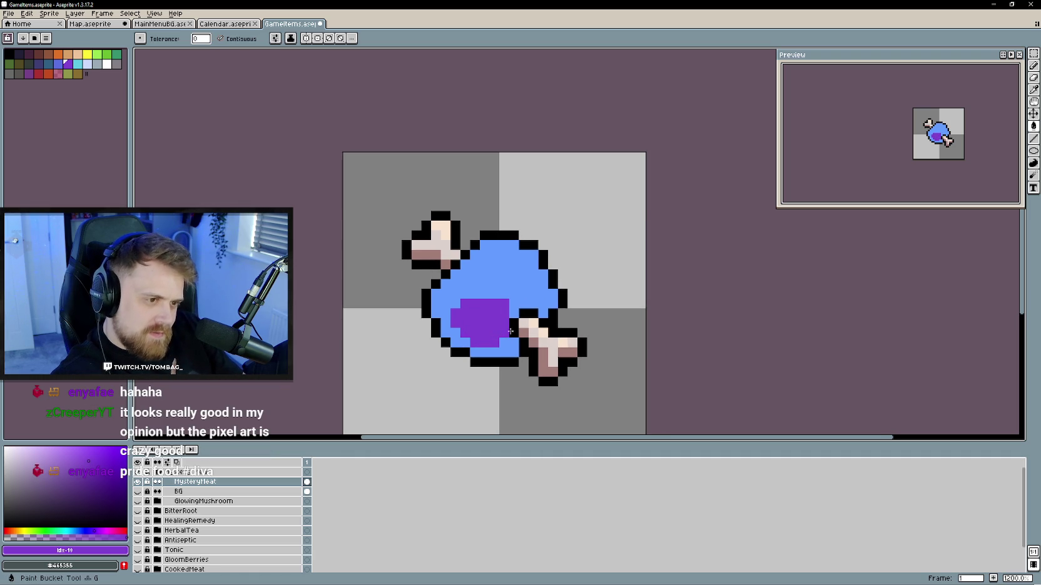
scroll(532, 292, "down", 1)
scroll(506, 273, "up", 1)
left_click(541, 267)
key("ctrl+z")
- Outline a second purple spot near the body's top and fill it solid
key("b")
left_click_drag(536, 264, 494, 262)
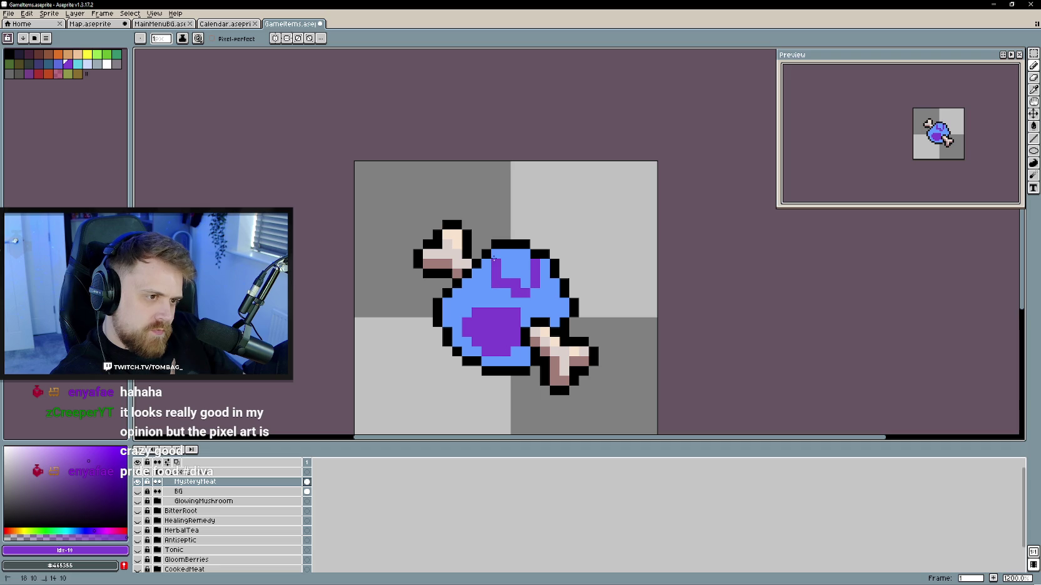
key("g")
left_click(511, 259)
scroll(504, 341, "down", 4)
scroll(375, 394, "up", 1)
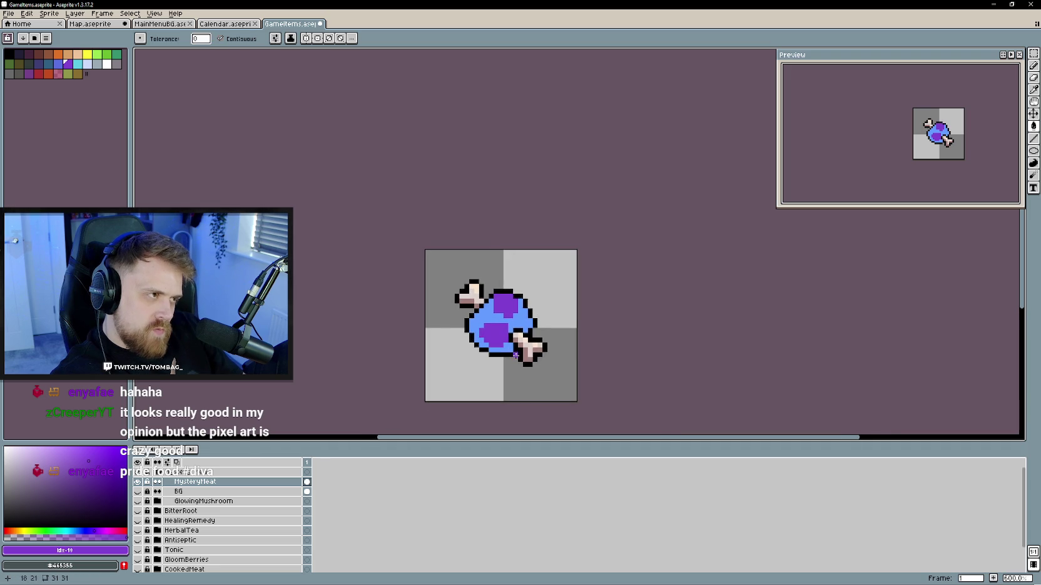
scroll(369, 399, "up", 3)
left_click(158, 473)
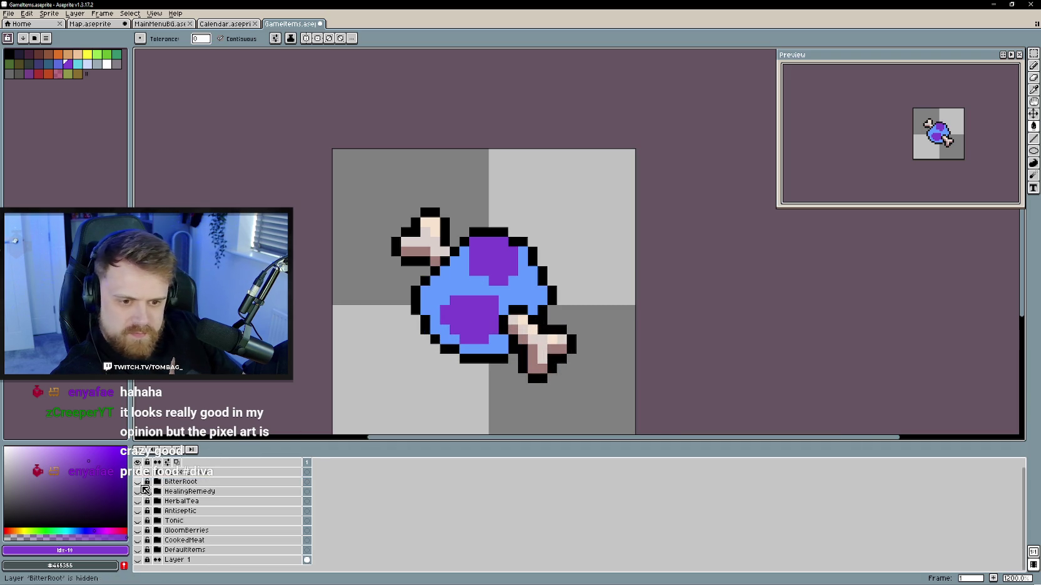
- Show the navy tile behind the sprite and revert an accidental blue fill of the top spot
left_click(157, 473)
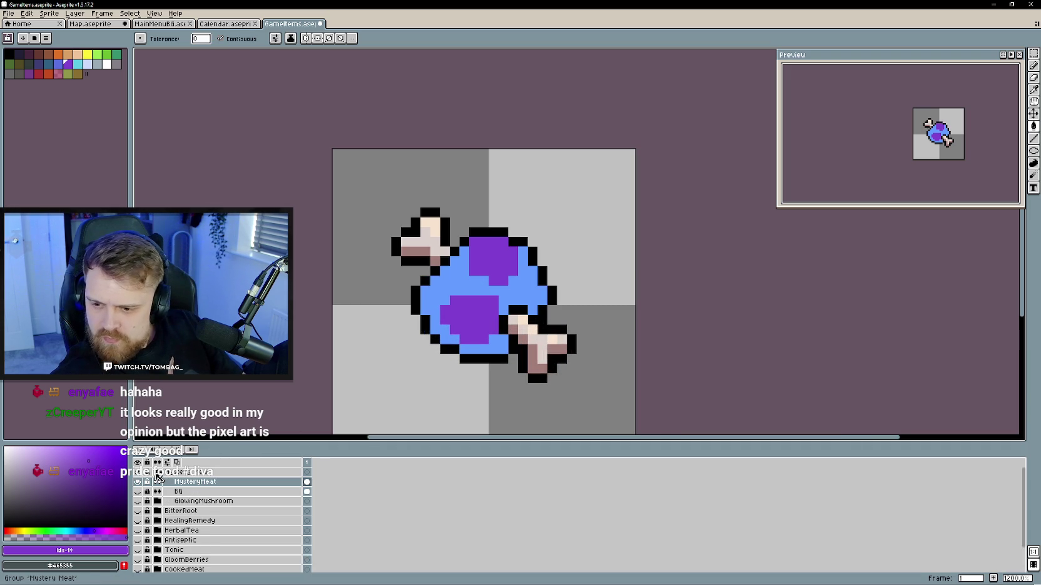
left_click(137, 492)
left_click(158, 473)
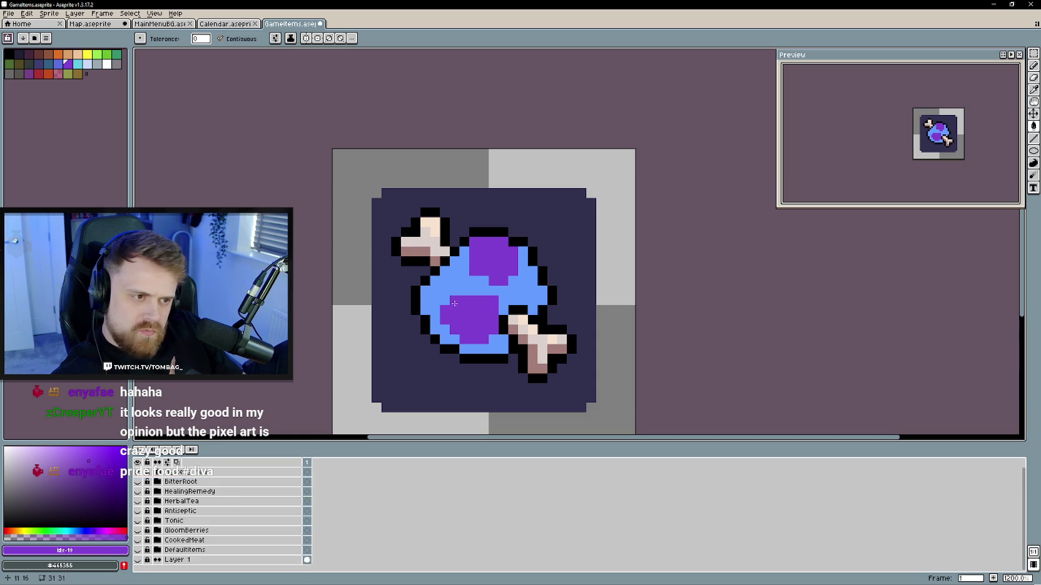
scroll(505, 280, "left", 1)
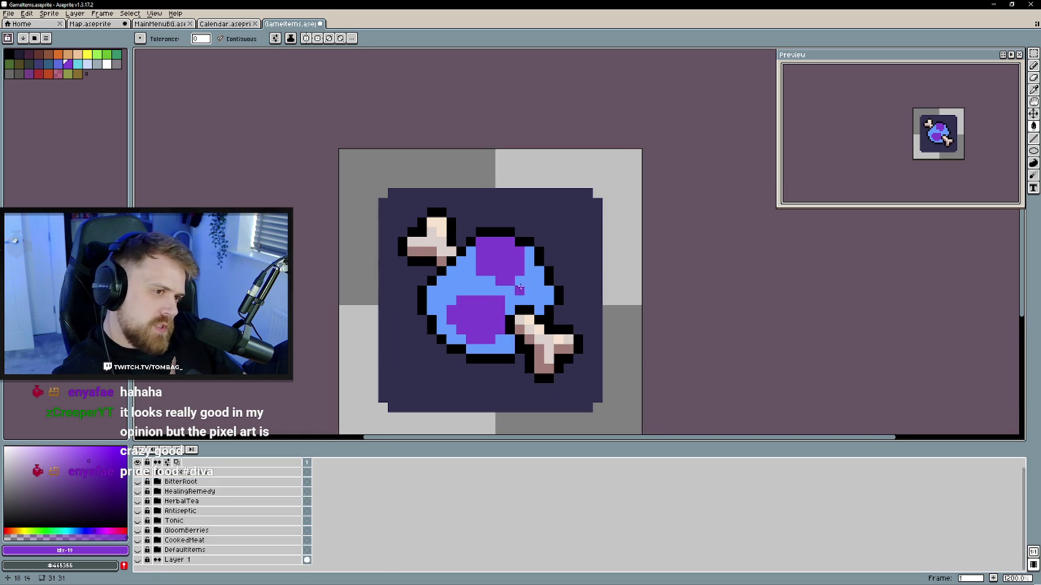
left_click(517, 285, "alt")
left_click(504, 256)
key("b")
key("ctrl+z")
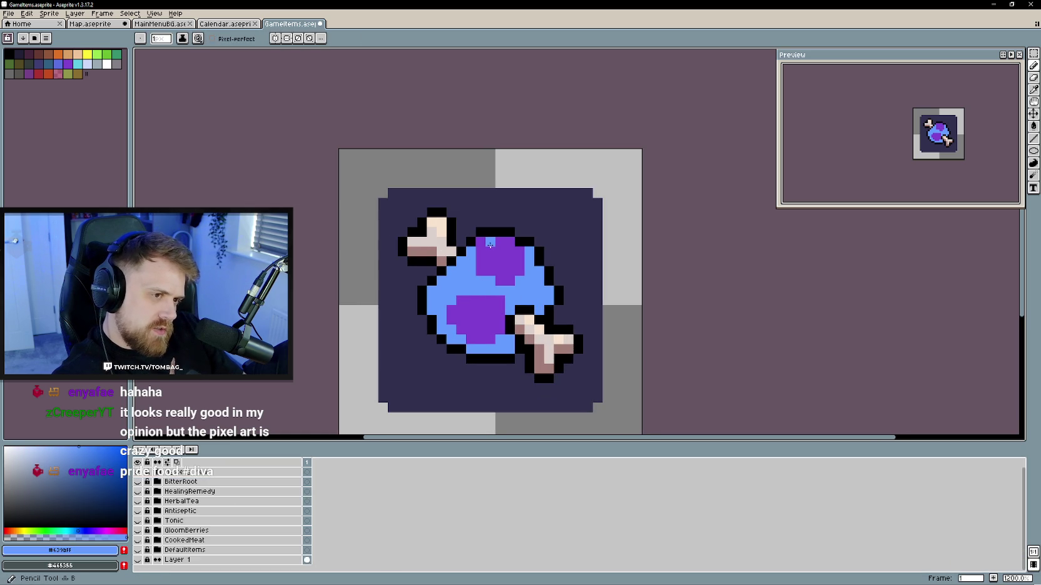
- Darken the light blue to #325cc9 and pencil shading pixels onto the lower body
scroll(470, 332, "down", 2)
scroll(482, 304, "up", 1)
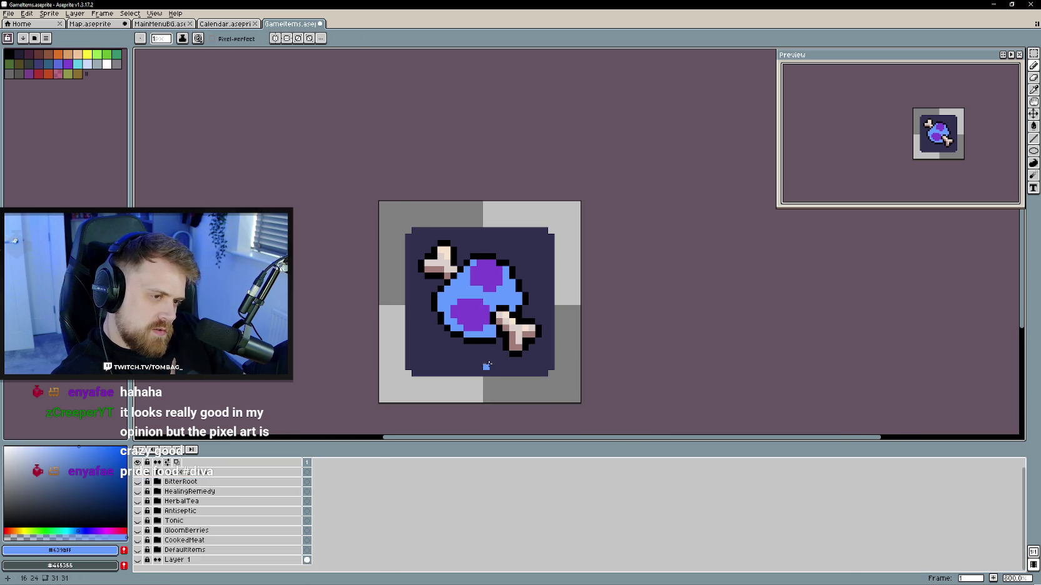
scroll(486, 360, "up", 2)
left_click(470, 334, "alt")
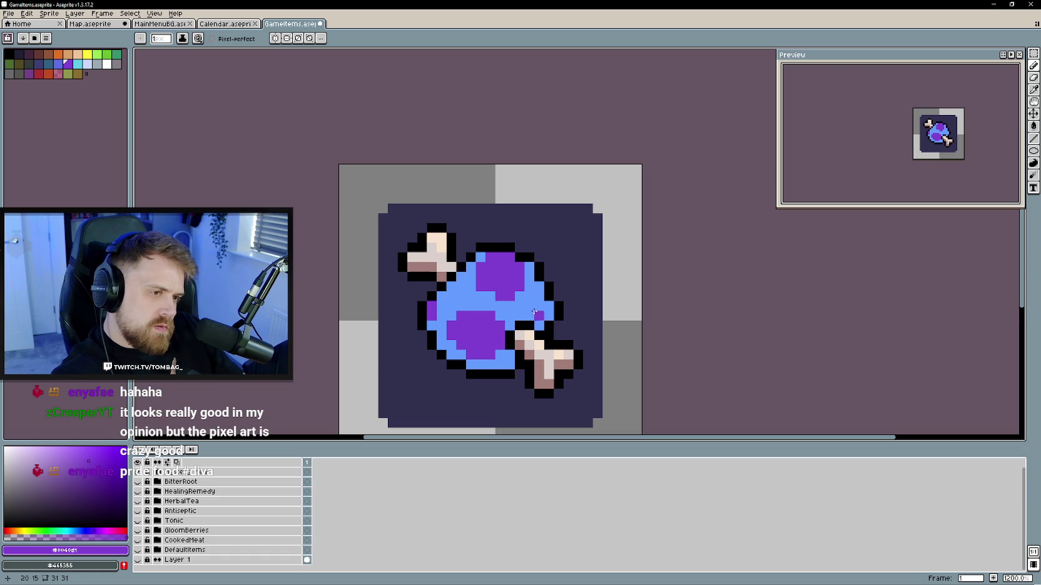
scroll(496, 389, "down", 3)
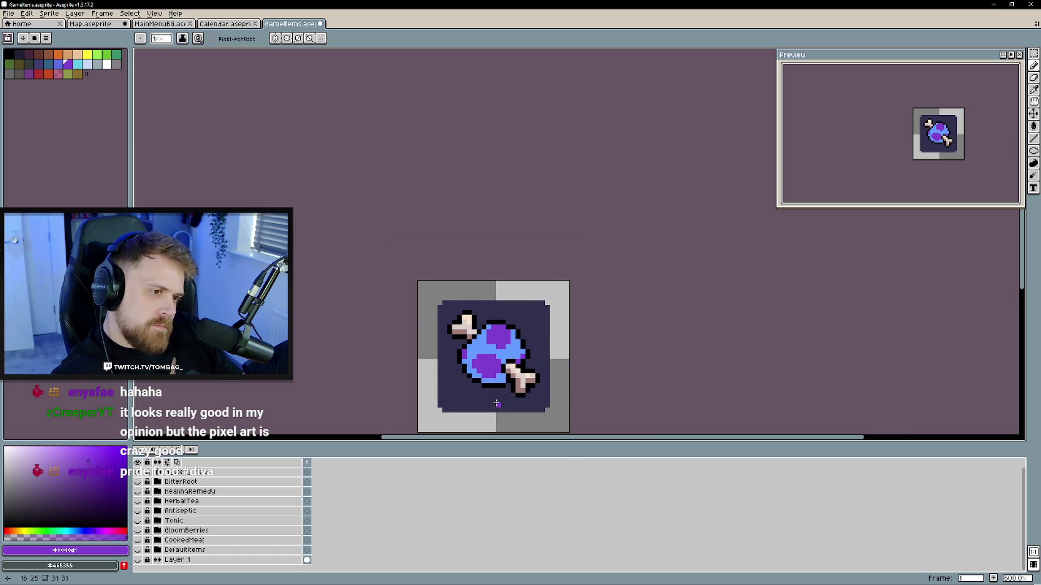
scroll(495, 394, "up", 1)
scroll(487, 380, "up", 1)
scroll(476, 368, "up", 1)
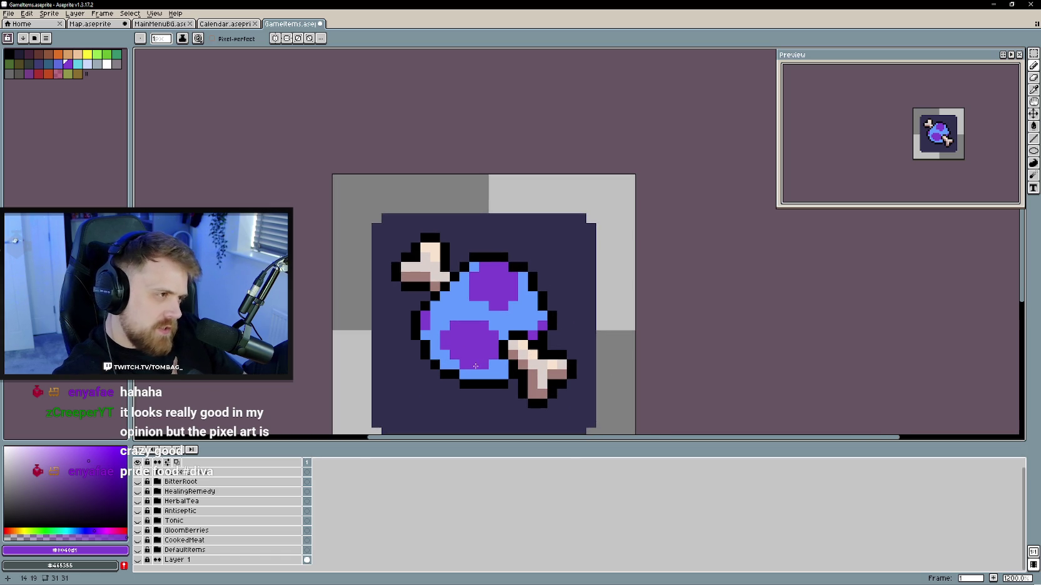
left_click(426, 366, "alt")
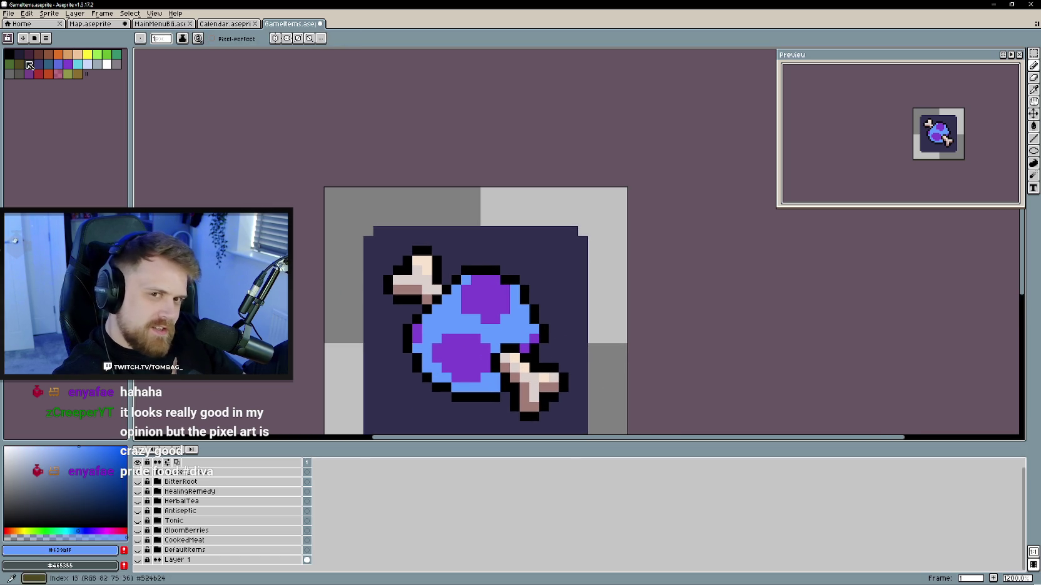
left_click_drag(90, 453, 96, 464)
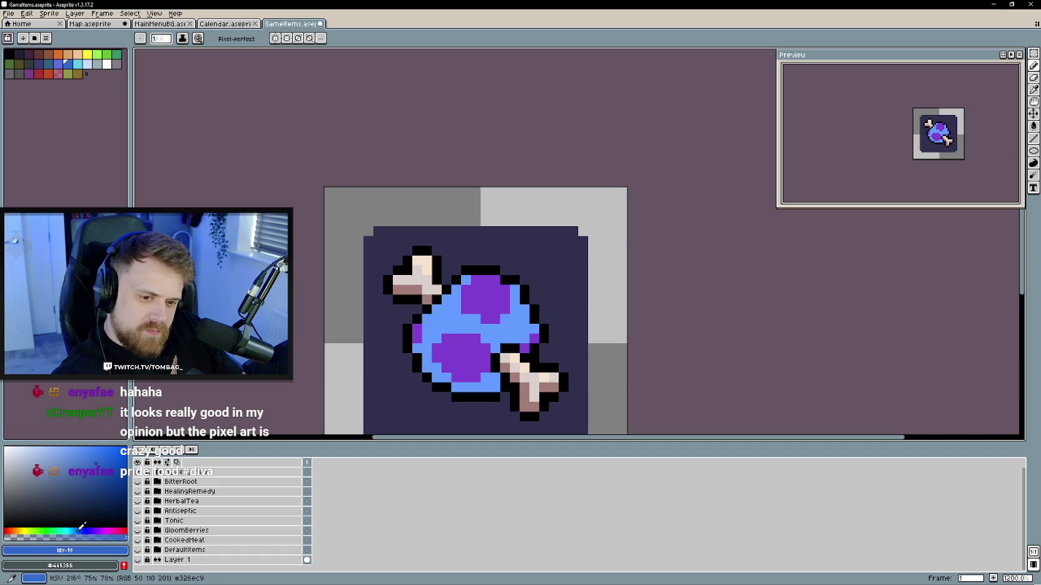
left_click(524, 327)
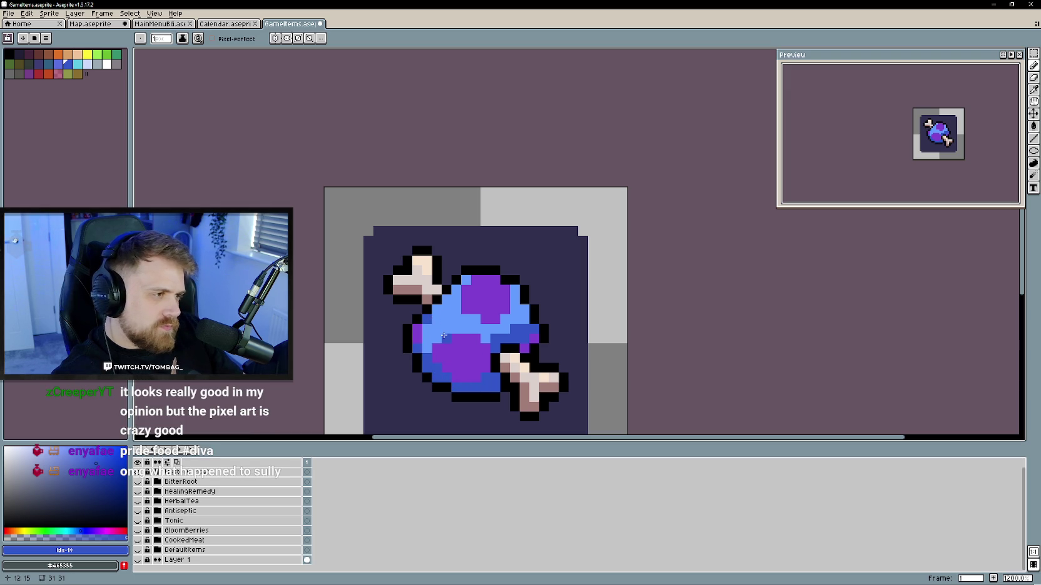
- Choose a darker purple to shade the spots' bottoms, then sample the body's light blue
left_click(444, 337, "alt")
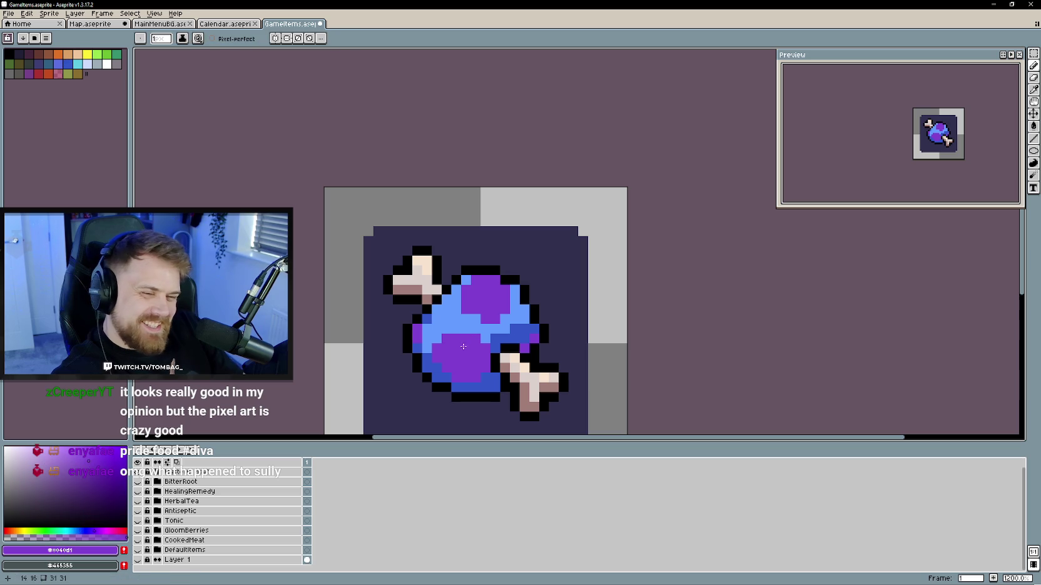
left_click(103, 474)
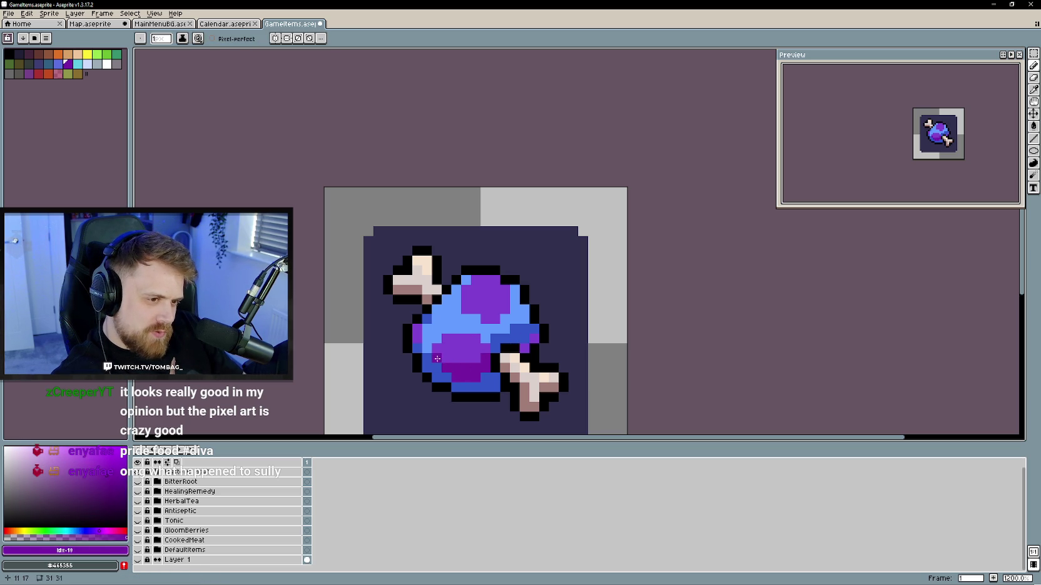
scroll(494, 343, "left", 1)
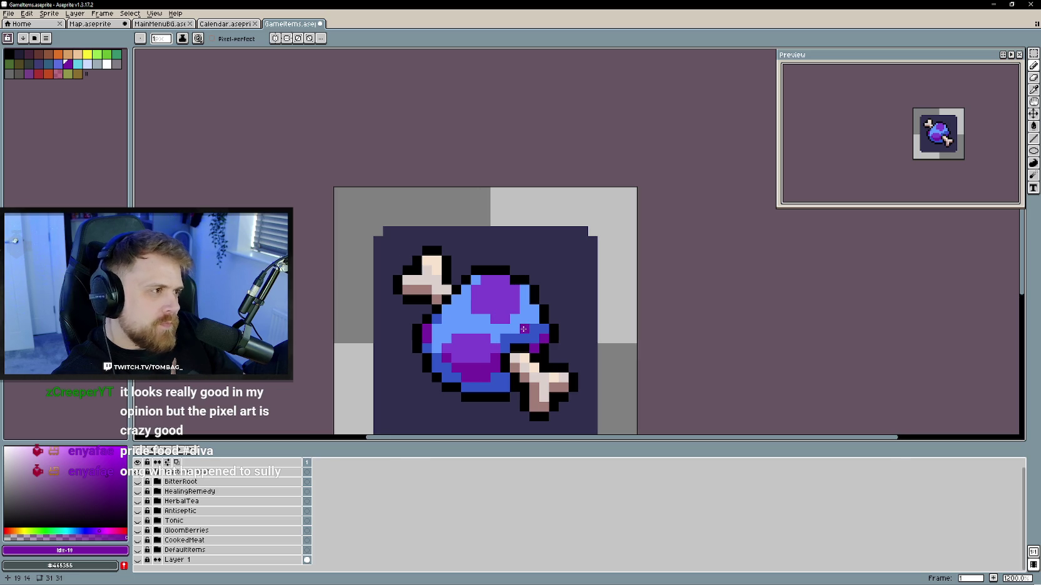
scroll(461, 352, "up", 1)
left_click(465, 300, "alt")
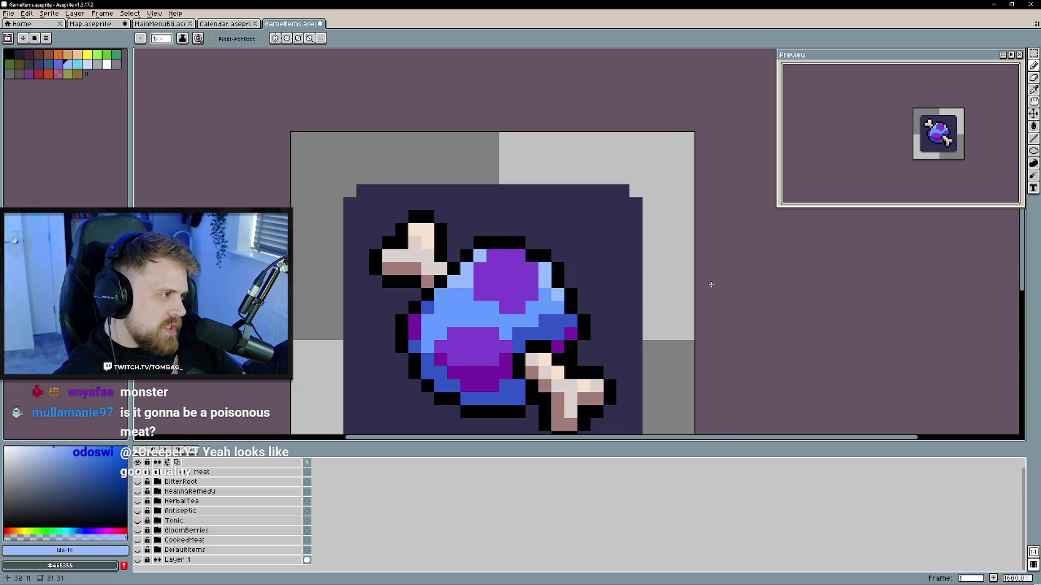
- Sample the spot purple, lighten it, and paint a highlight along the upper spot's top
left_click_drag(713, 290, 727, 284)
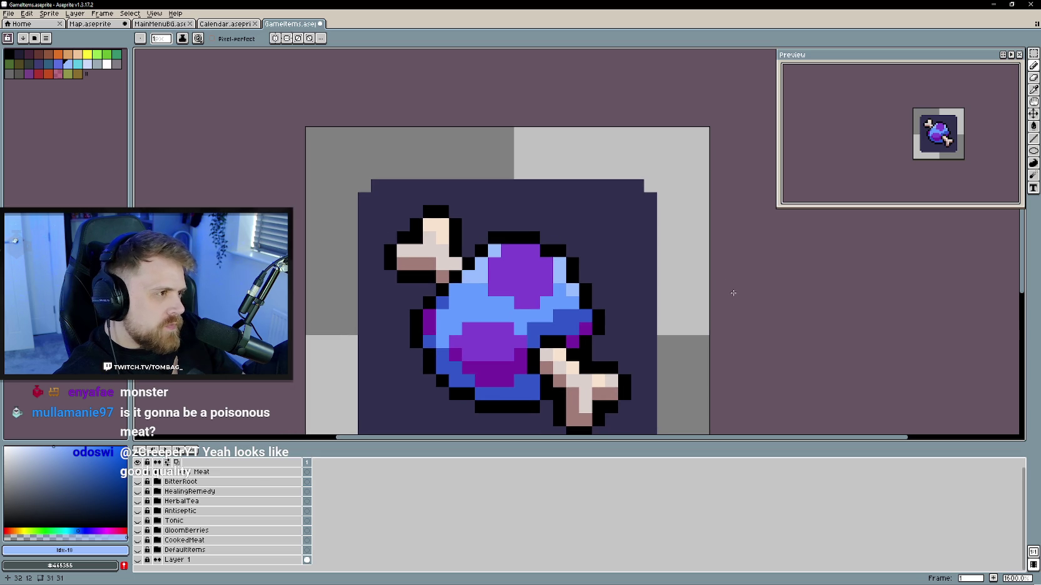
scroll(610, 289, "up", 1)
left_click(476, 251, "alt")
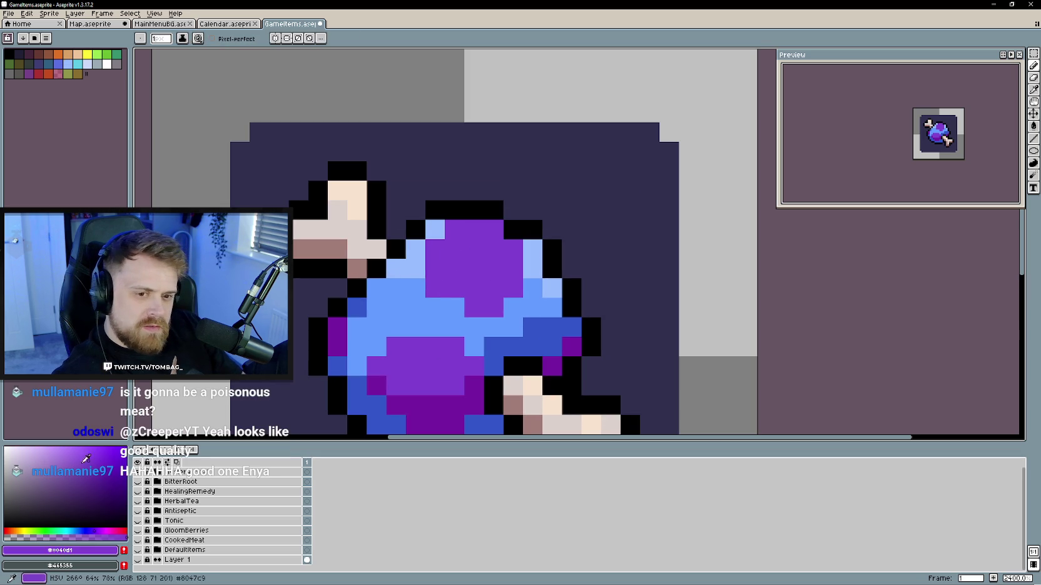
left_click(72, 451)
left_click_drag(455, 229, 494, 229)
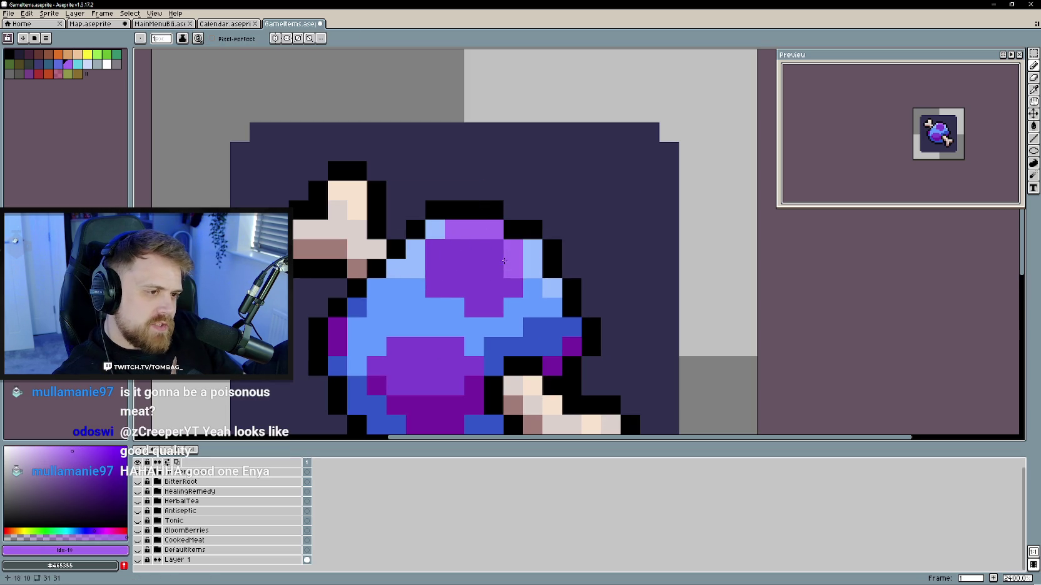
- Zoom around to inspect the shaded MysteryMeat icon, then switch to the Unity editor
scroll(511, 248, "down", 3)
scroll(508, 281, "up", 1)
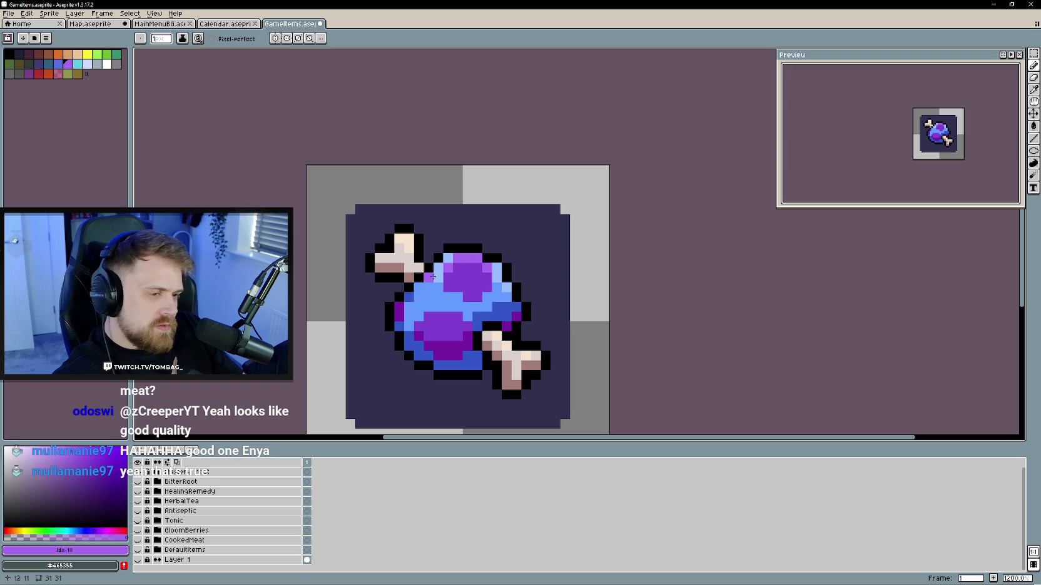
scroll(519, 297, "down", 1)
scroll(497, 297, "up", 1)
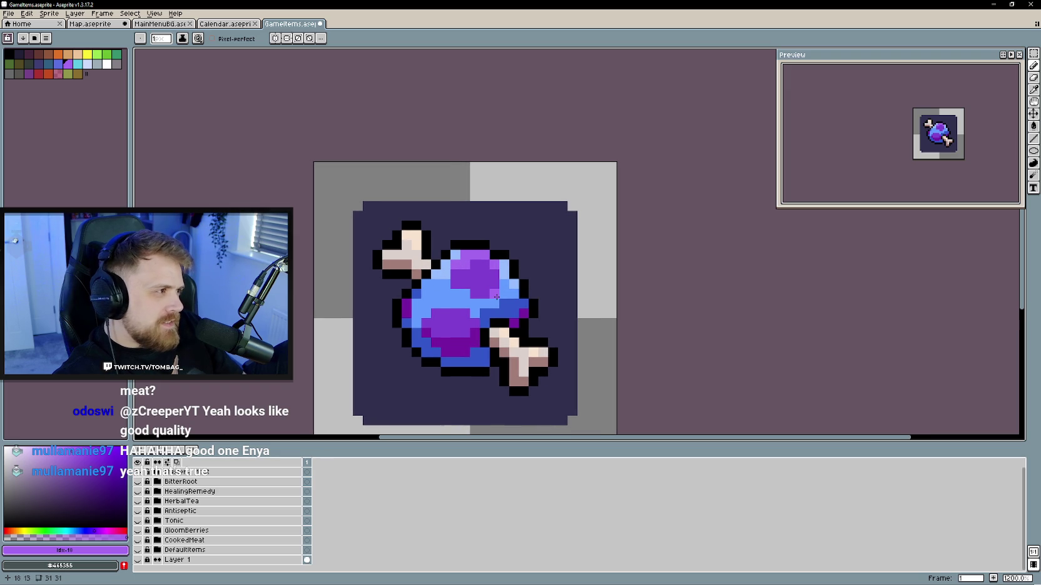
scroll(638, 326, "down", 1)
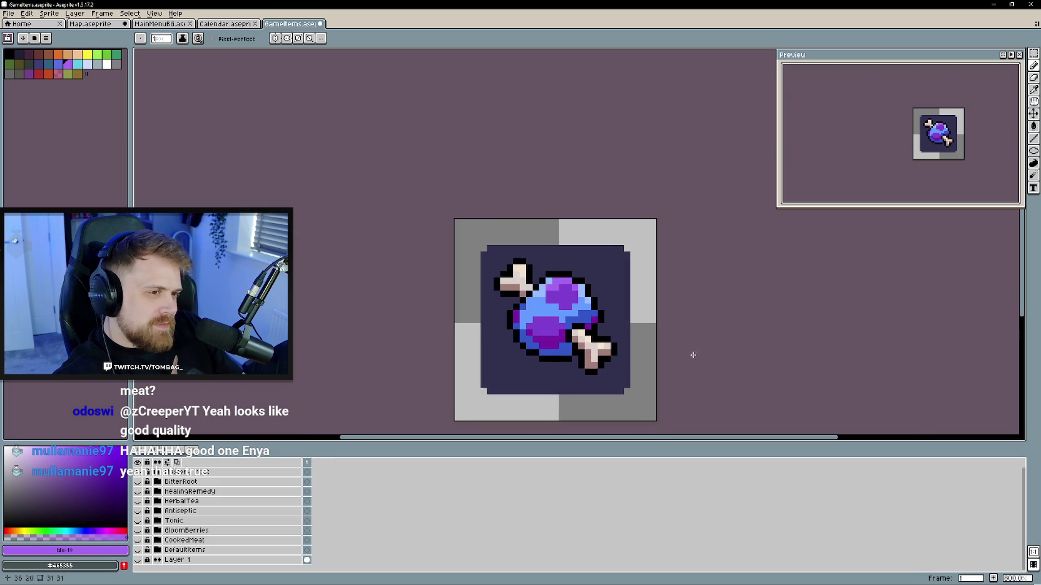
scroll(632, 290, "up", 2)
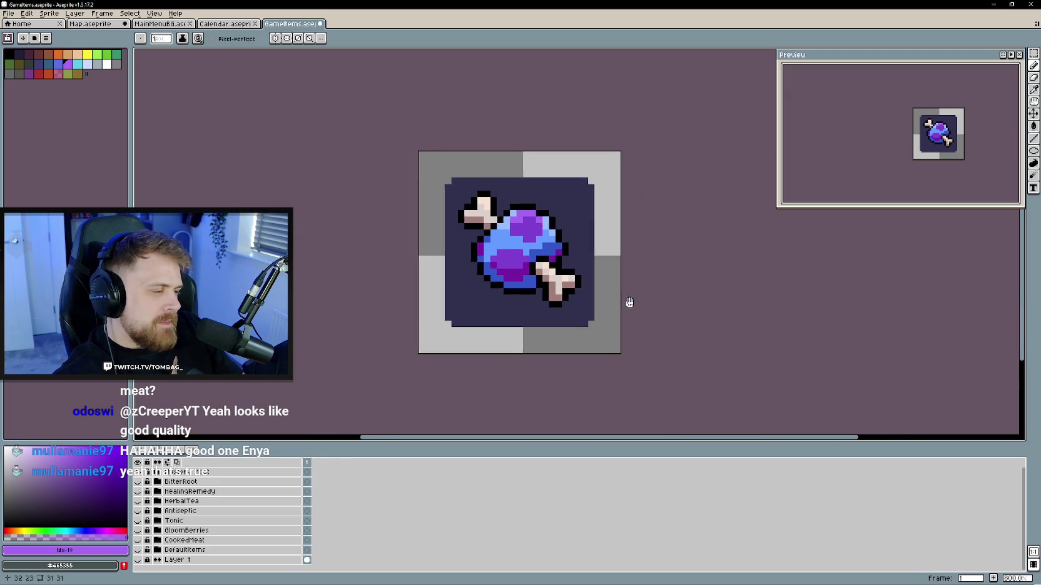
scroll(644, 311, "up", 1)
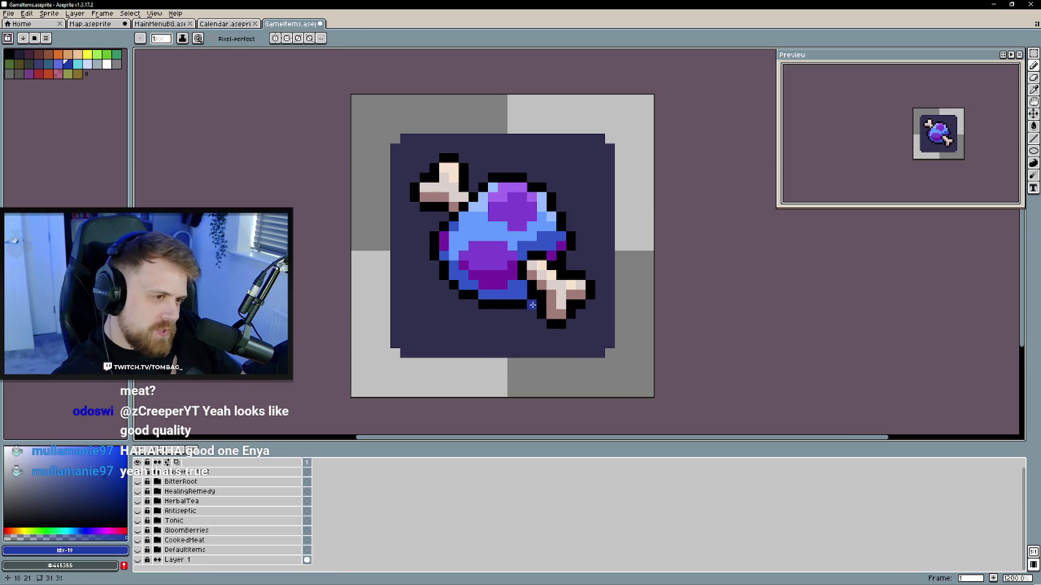
scroll(741, 309, "down", 1)
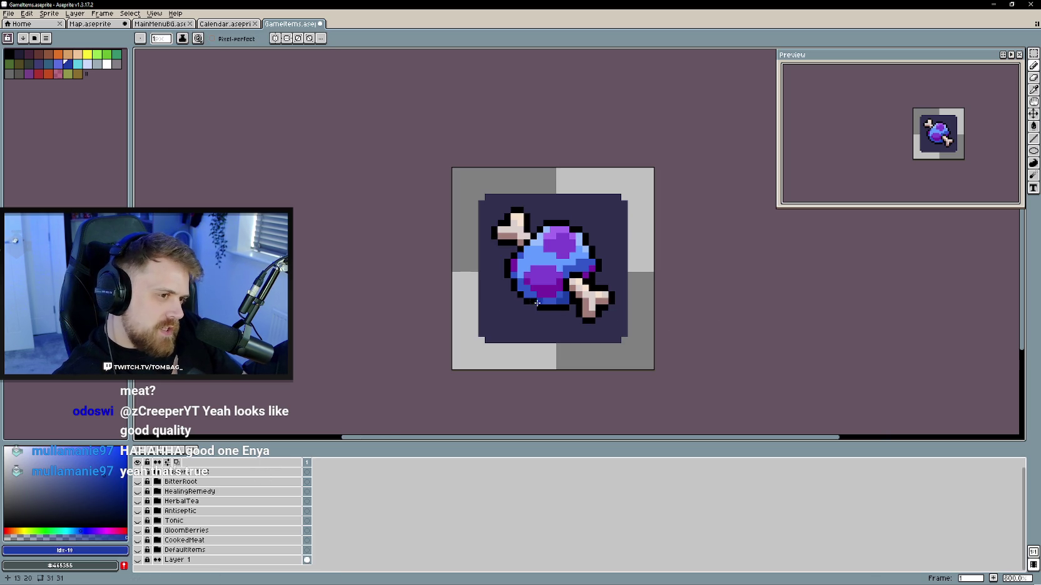
scroll(687, 300, "up", 1)
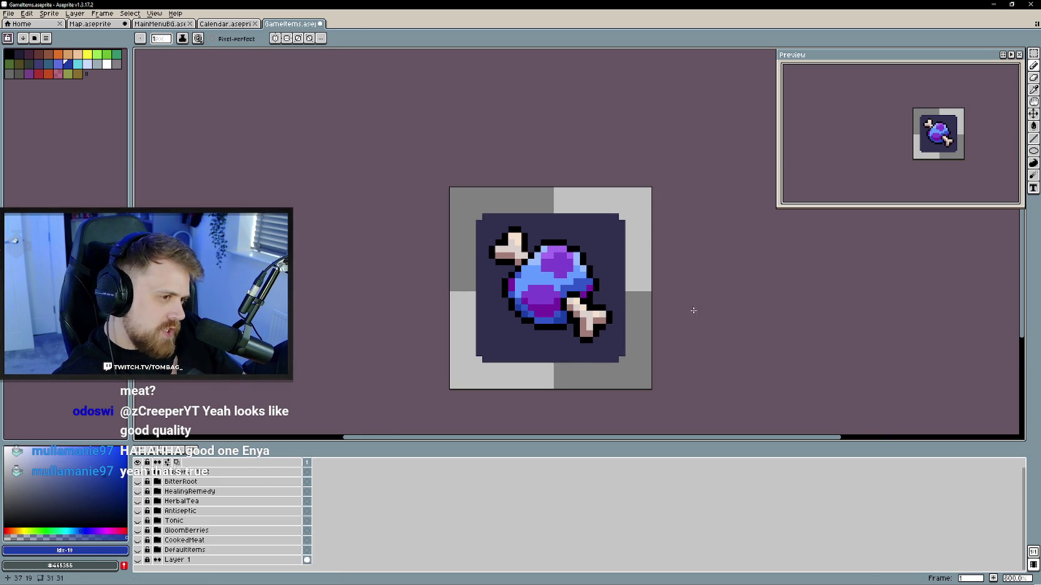
scroll(690, 326, "down", 1)
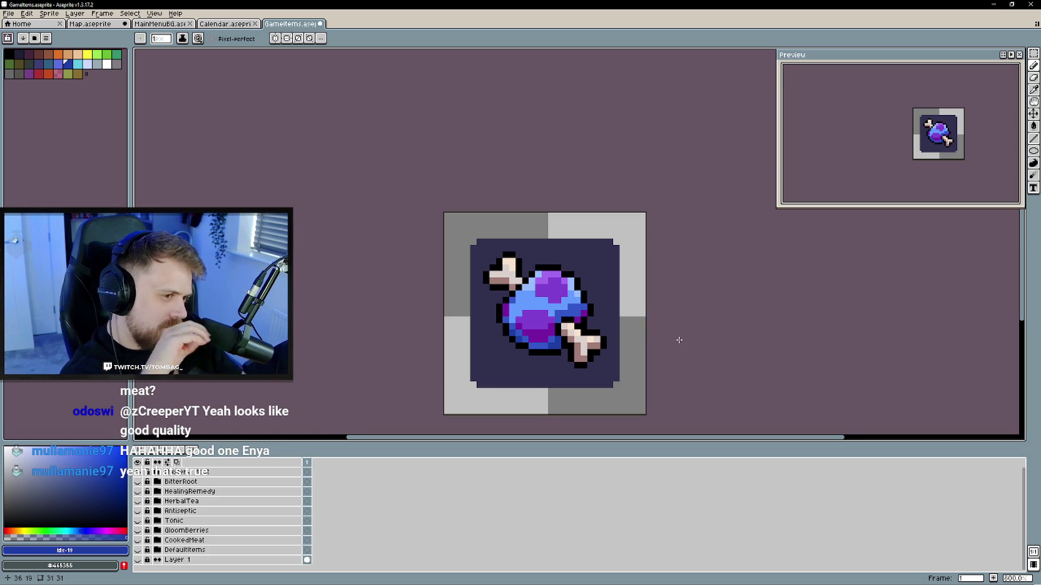
left_click_drag(671, 339, 657, 329)
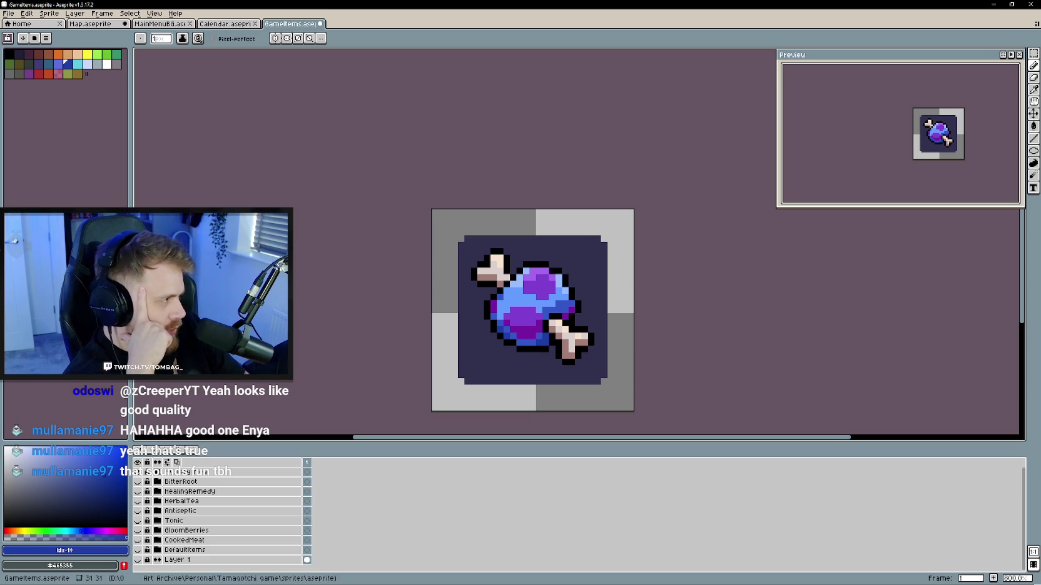
key("alt+Tab")
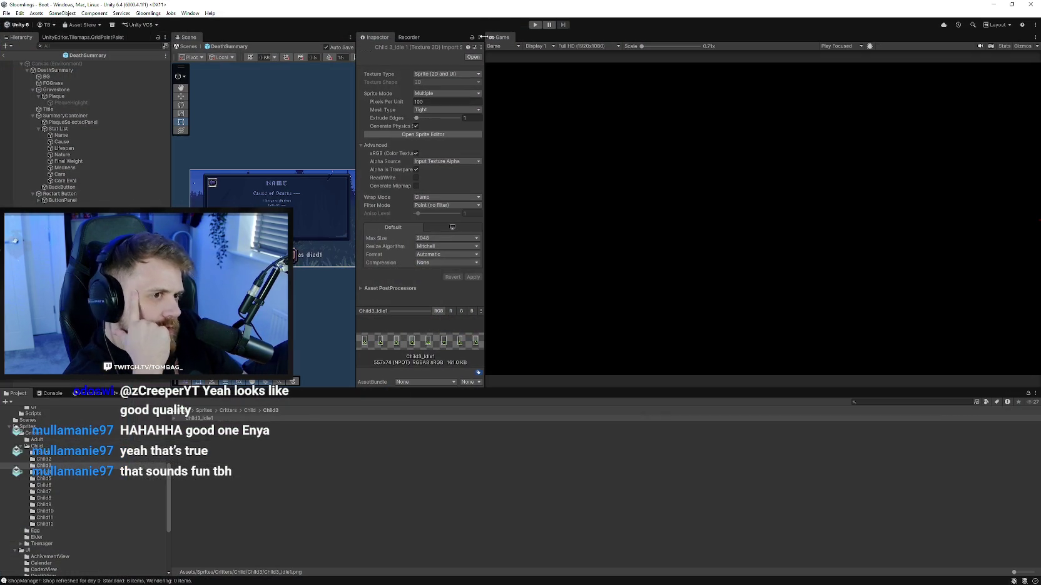
- Start play mode, continue past the title screen, and open the world map to travel
left_click(536, 25)
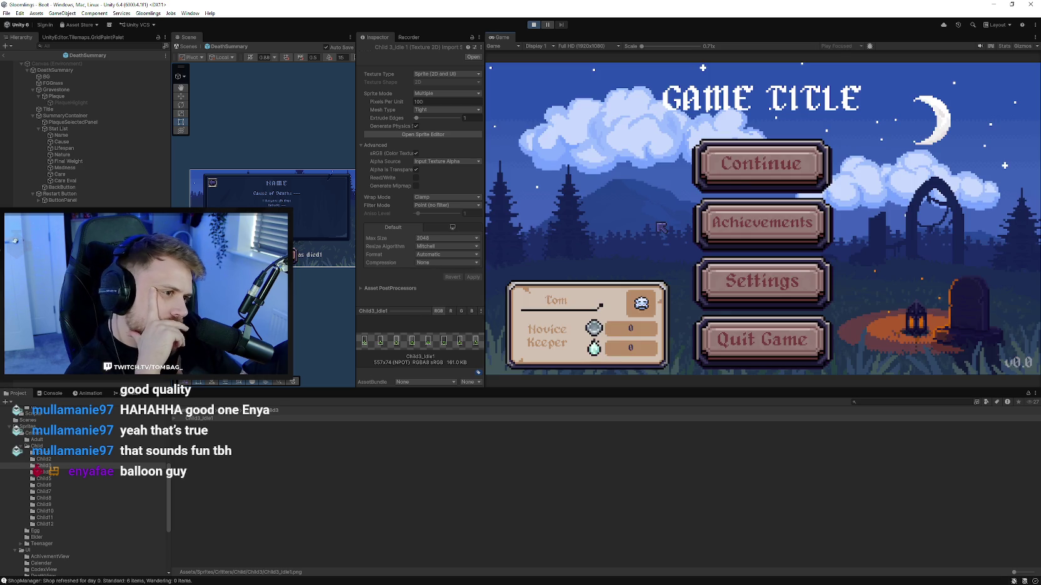
left_click(753, 171)
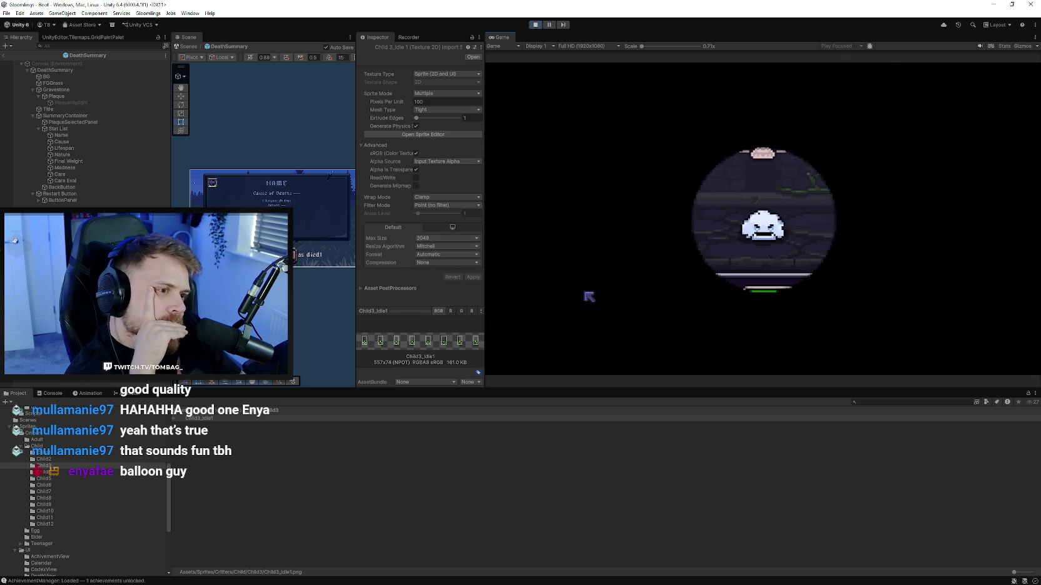
left_click(567, 323)
left_click(570, 139)
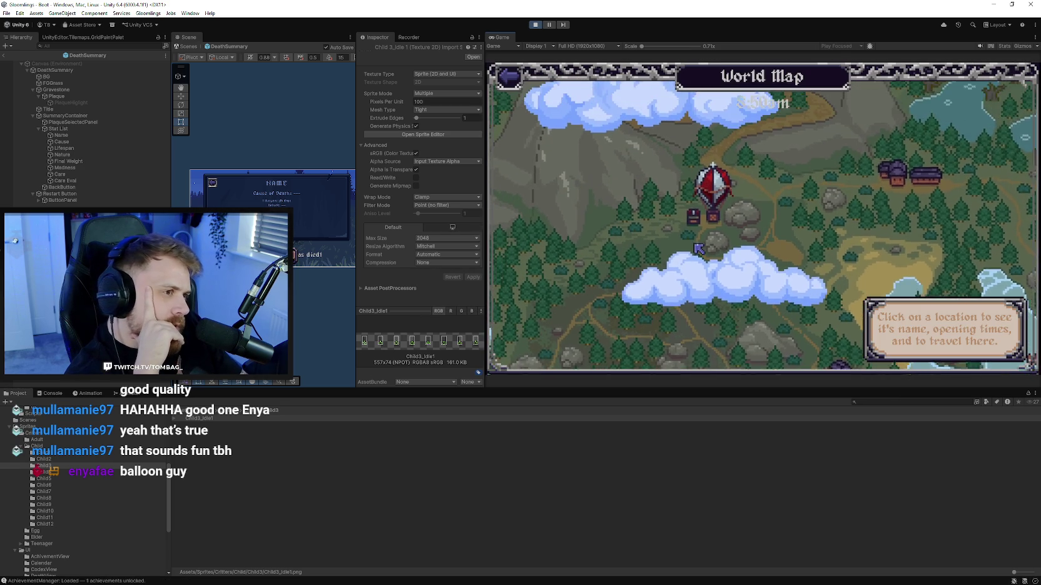
left_click(719, 197)
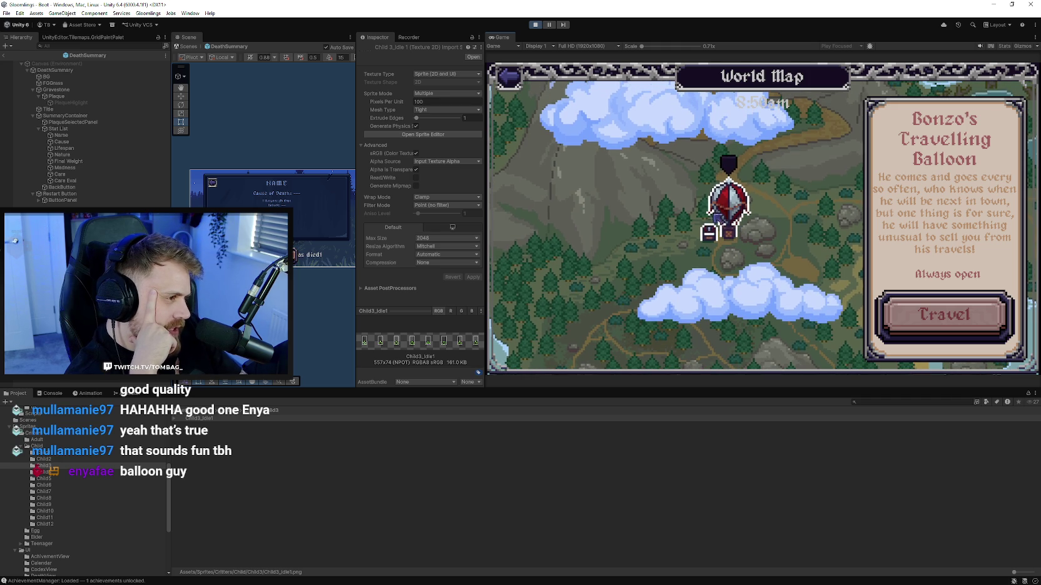
left_click(723, 279)
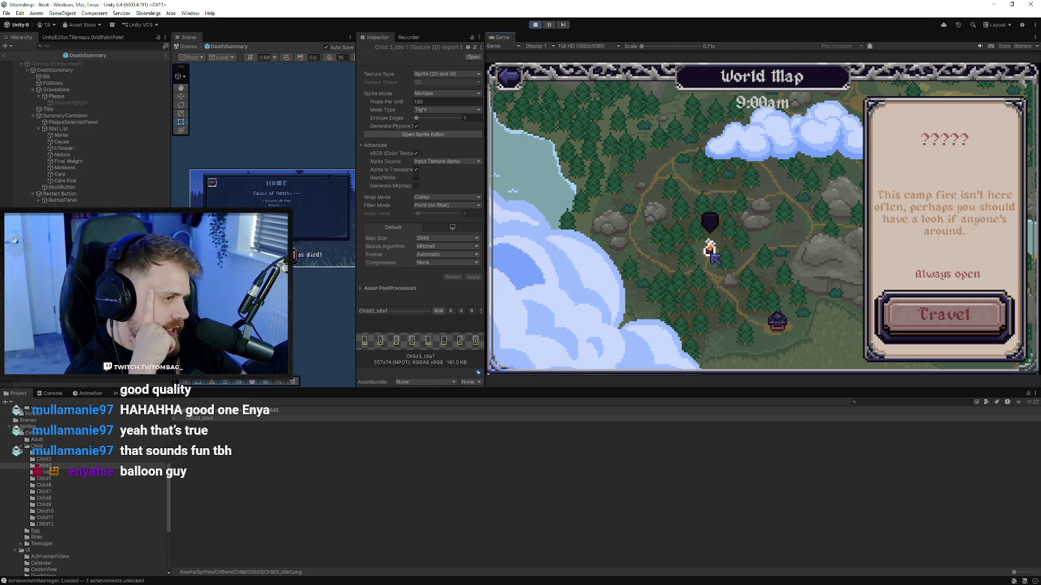
- Cycle between Bonzo's Travelling Balloon and The General Store, then close the world map
key("Up")
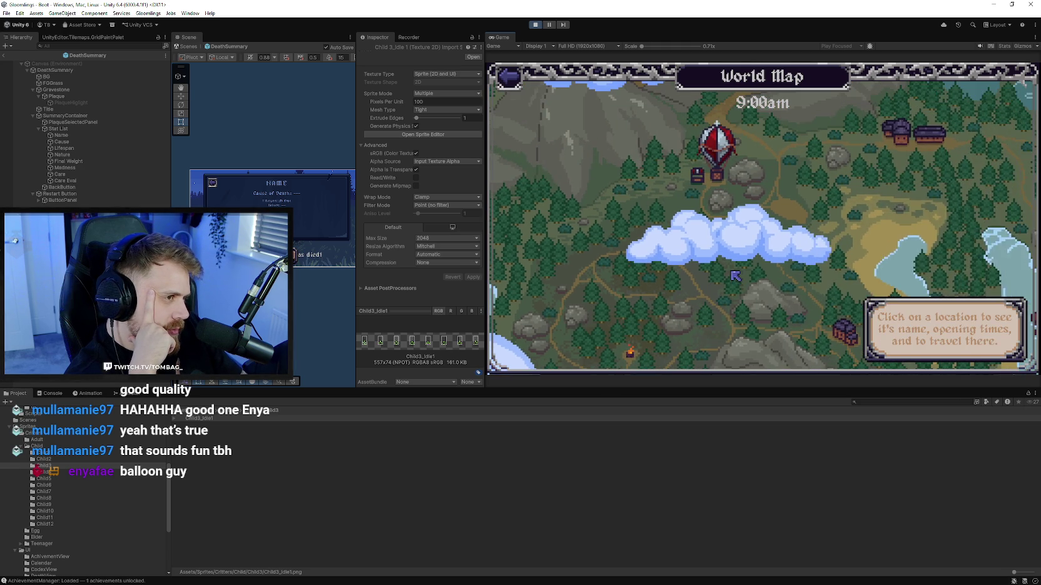
key("Down")
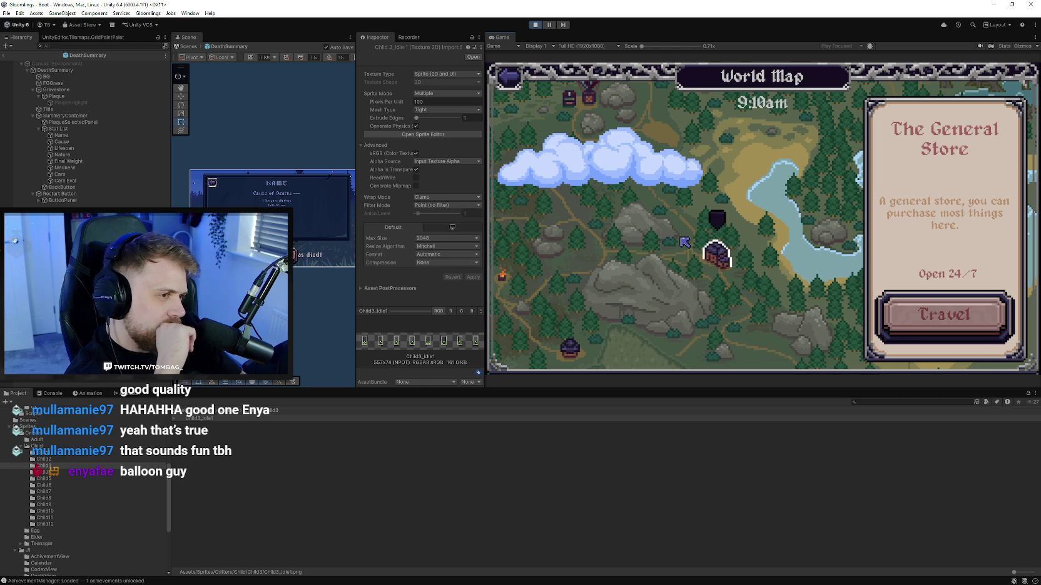
key("Escape")
key("Up")
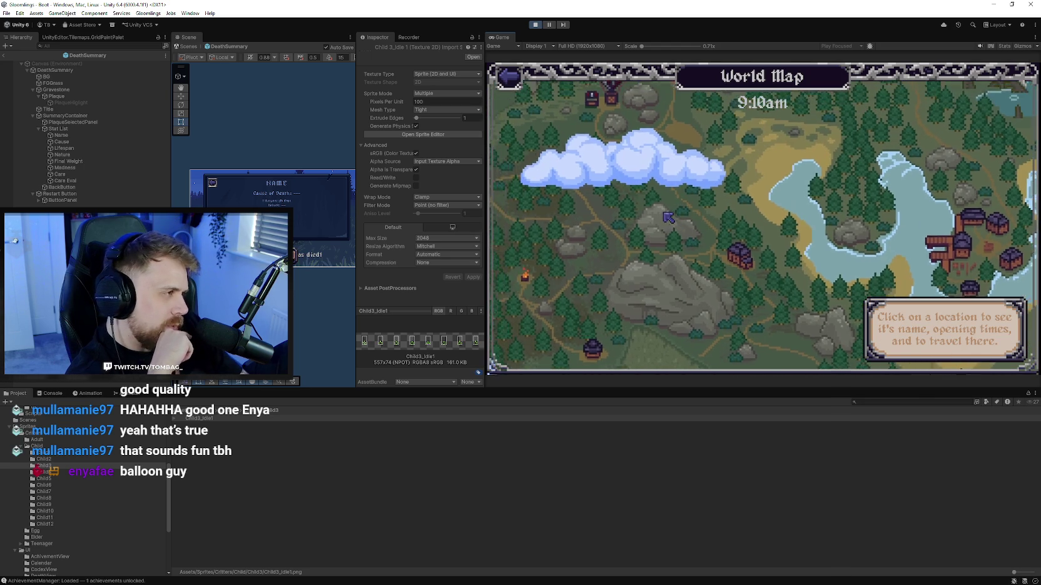
key("Escape")
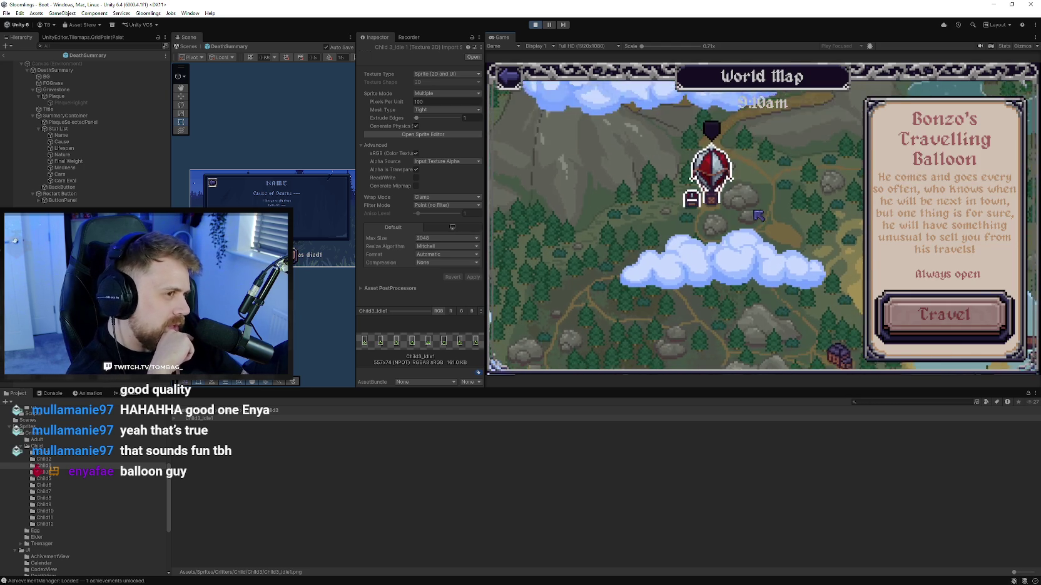
- Open and close the spring calendar, stop the game, and switch back to Aseprite
left_click(923, 119)
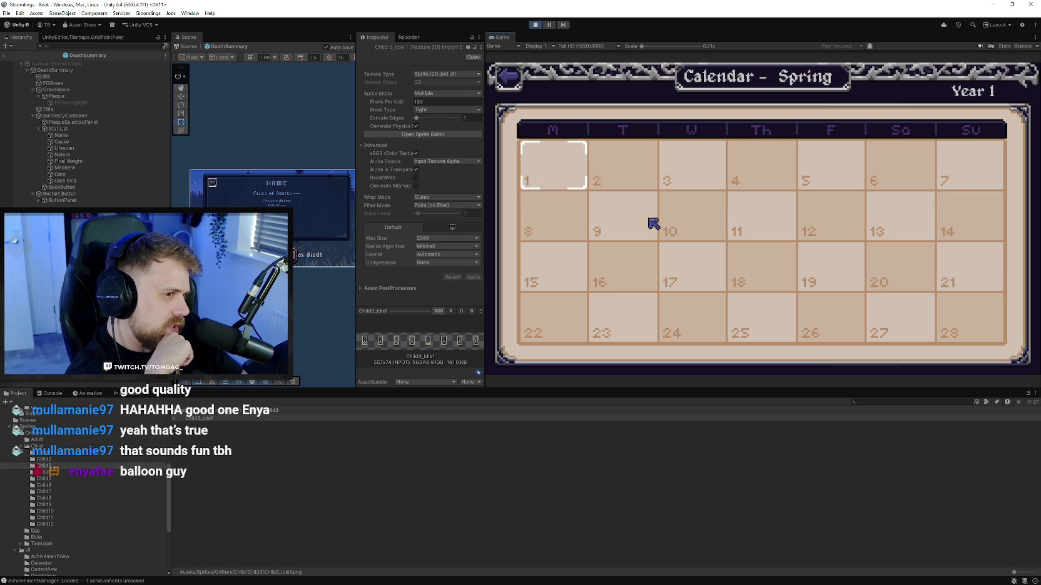
left_click(509, 77)
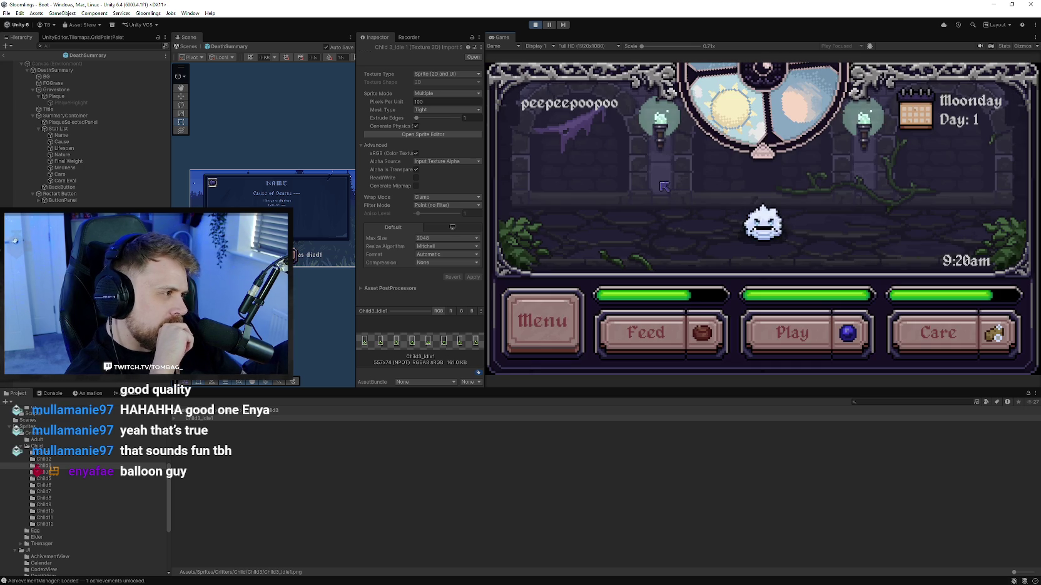
left_click(534, 27)
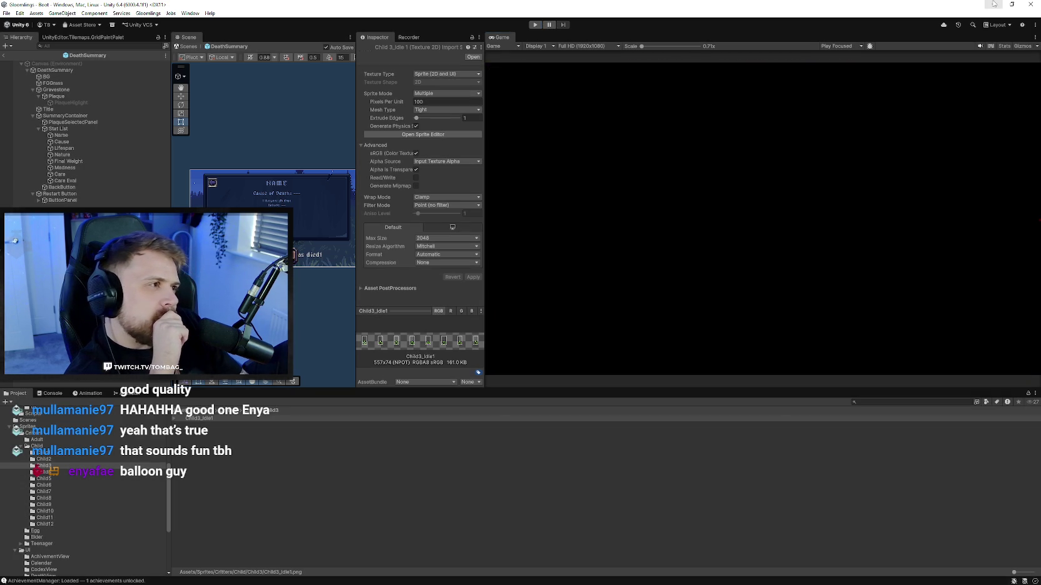
key("alt+Tab")
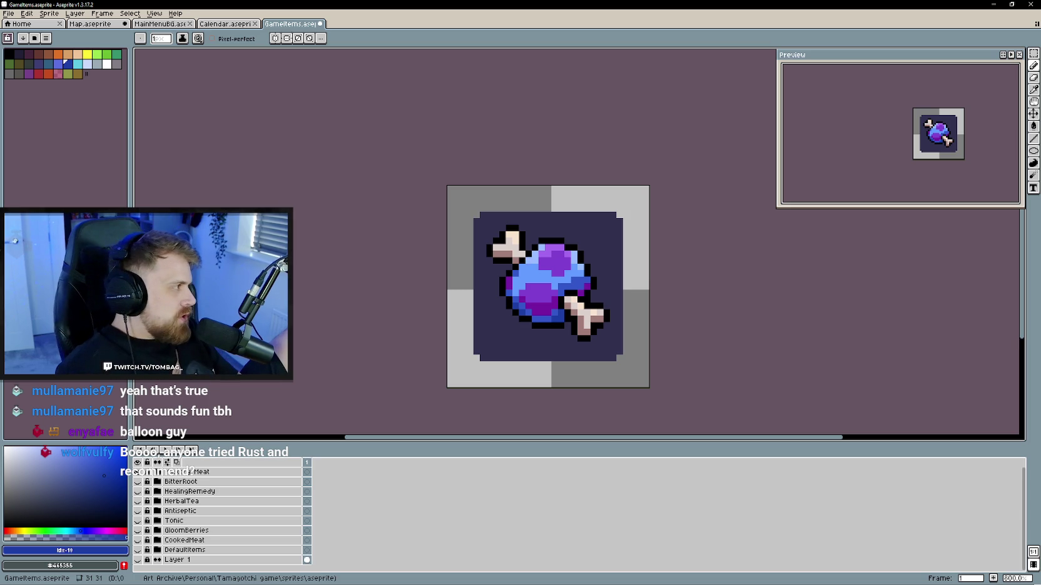
key("alt+Tab")
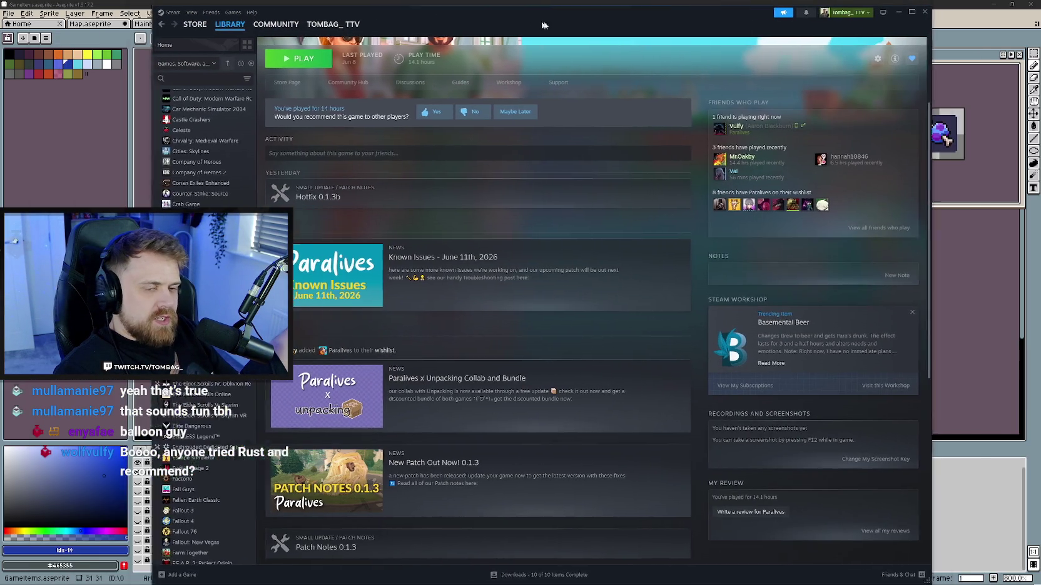
left_click_drag(391, 4, 610, 17)
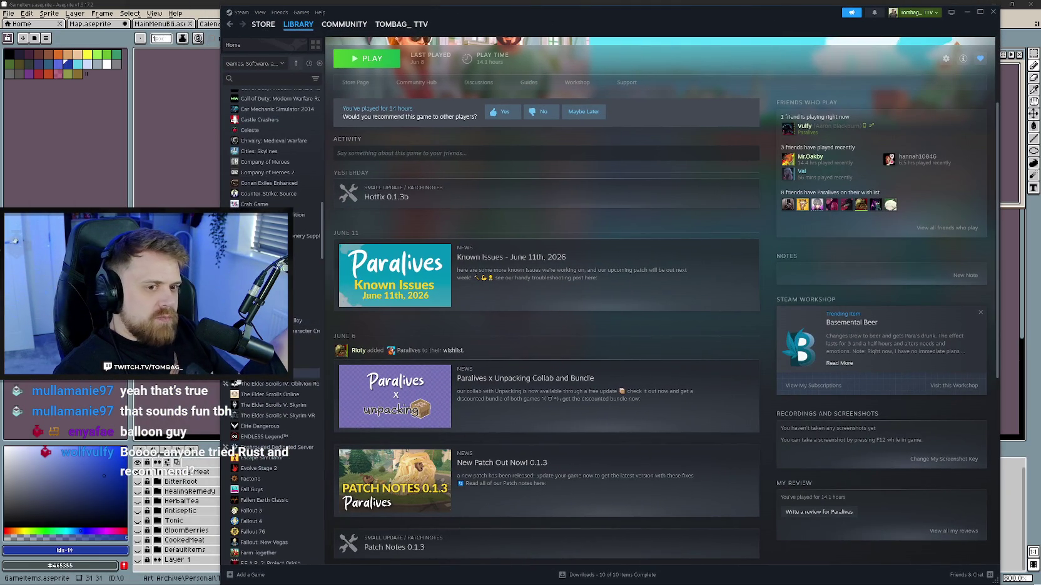
left_click_drag(317, 241, 317, 445)
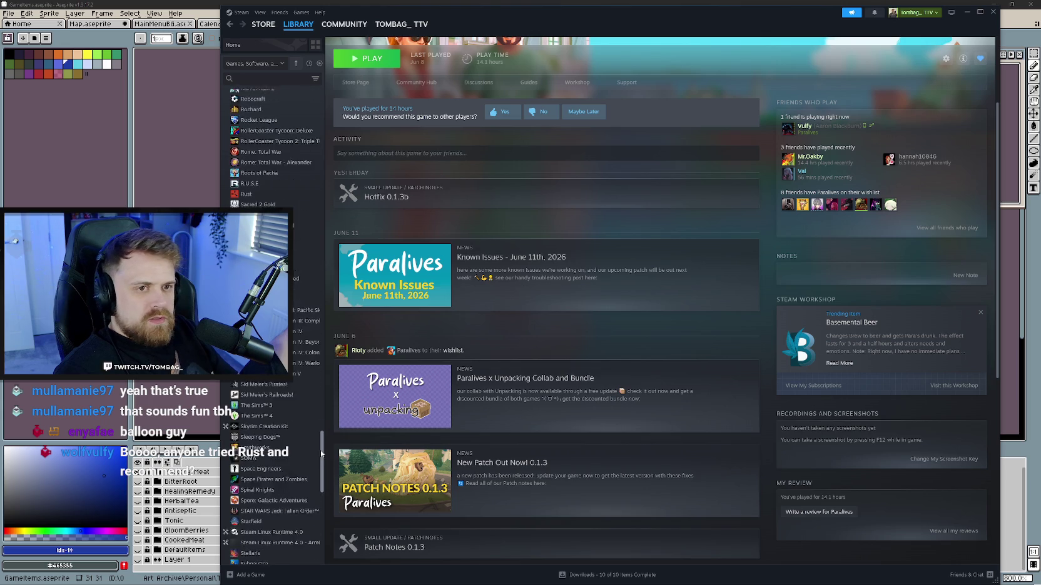
left_click(275, 233)
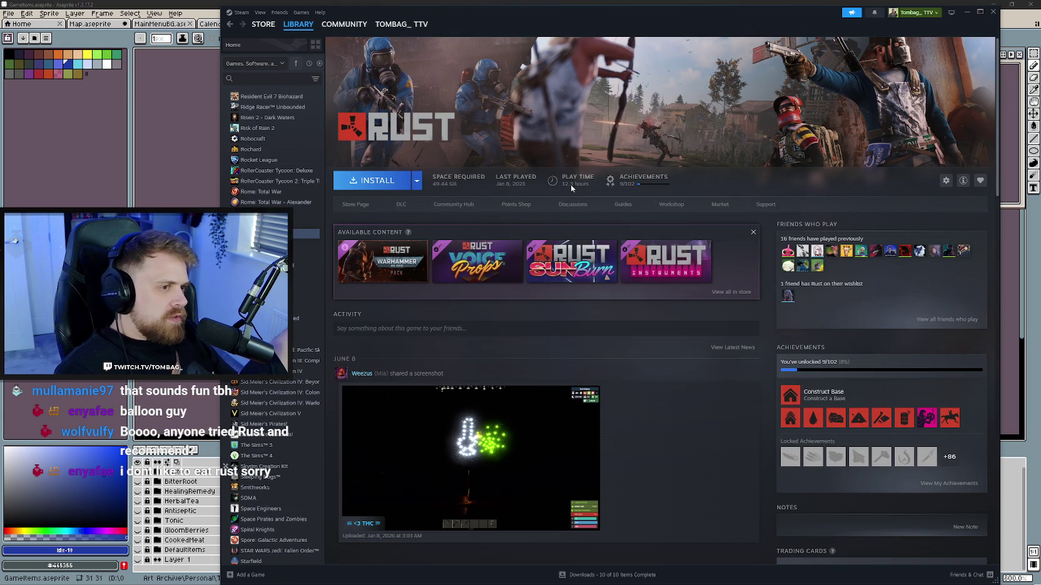
scroll(645, 344, "down", 2)
scroll(651, 358, "down", 2)
scroll(650, 358, "up", 4)
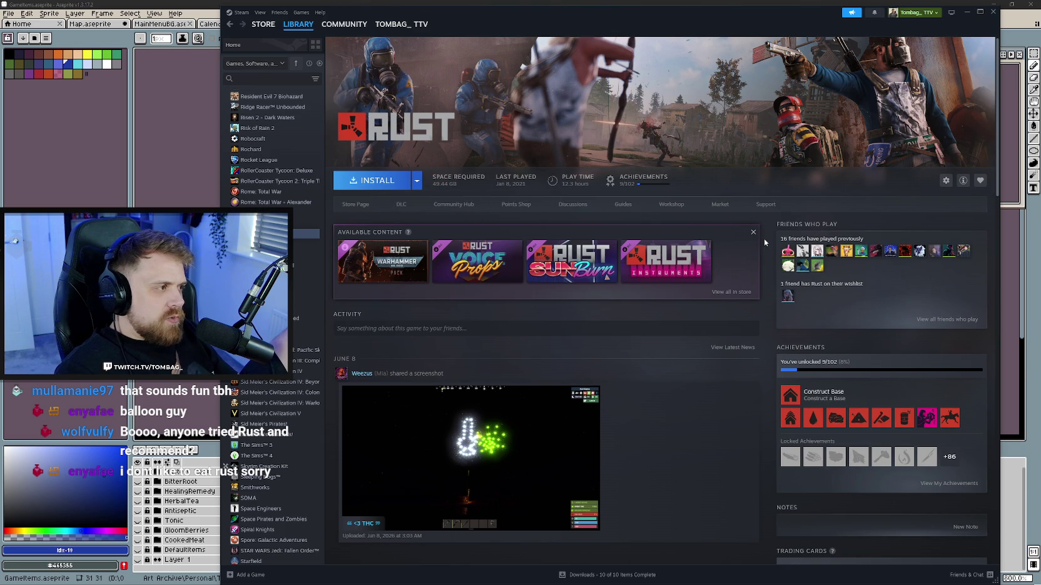
left_click(993, 11)
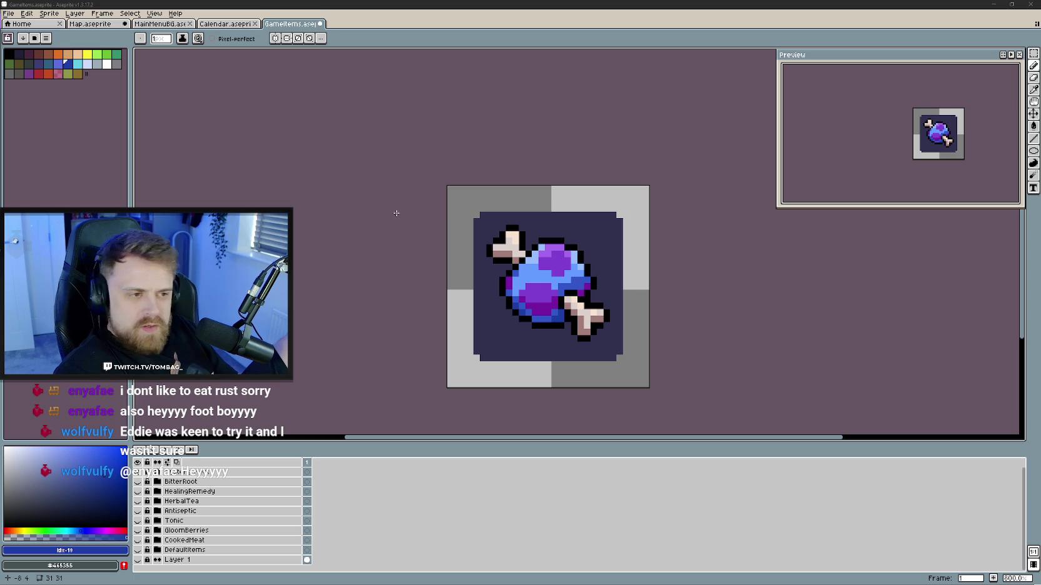
- Wrap Mystery Meat in a new layer group named ShadowBerry
right_click(222, 471)
mouse_move(268, 494)
left_click(333, 498)
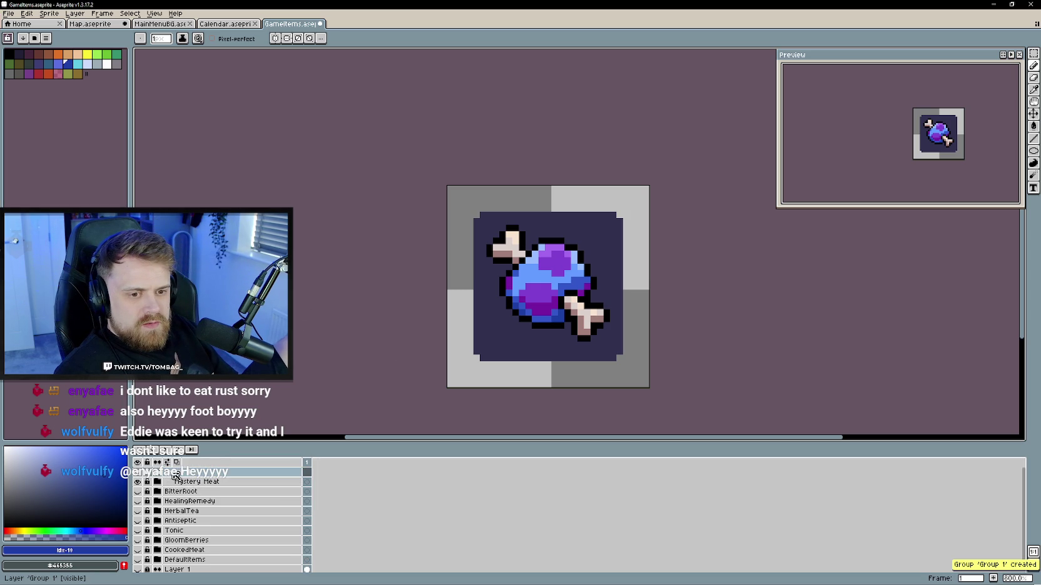
double_click(201, 473)
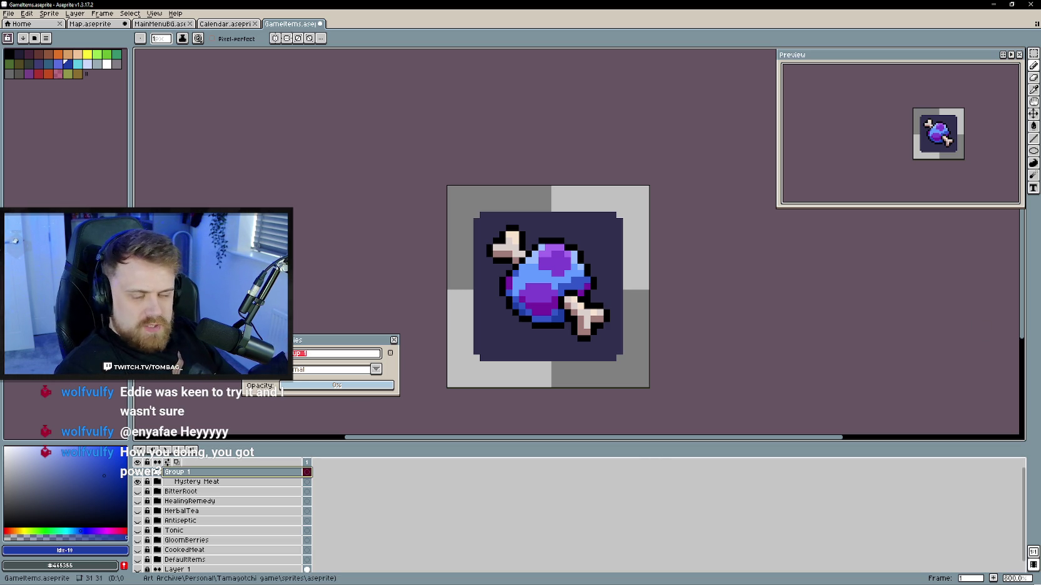
type("ShadowBerr")
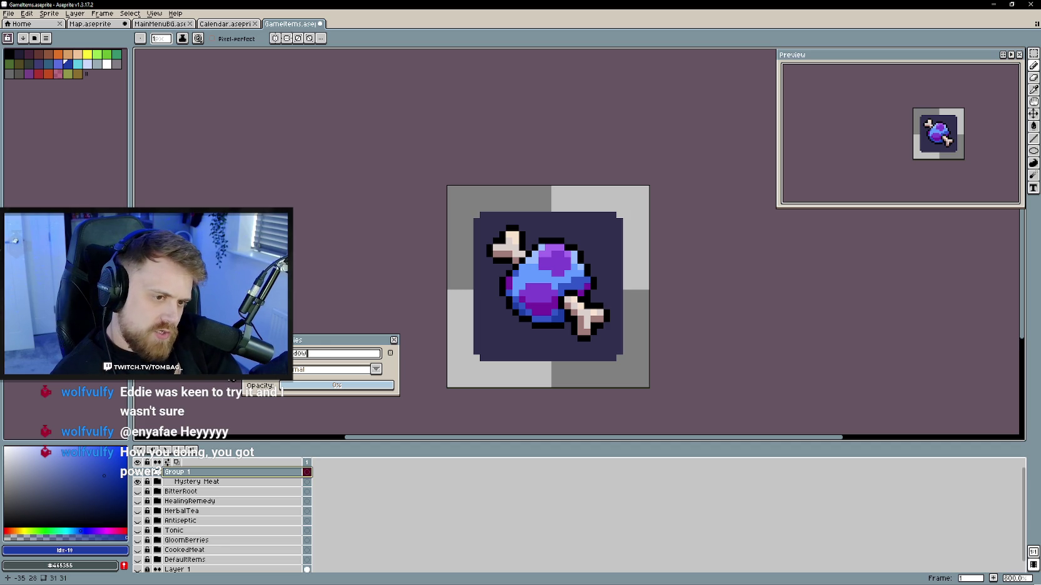
type("y")
key("Return")
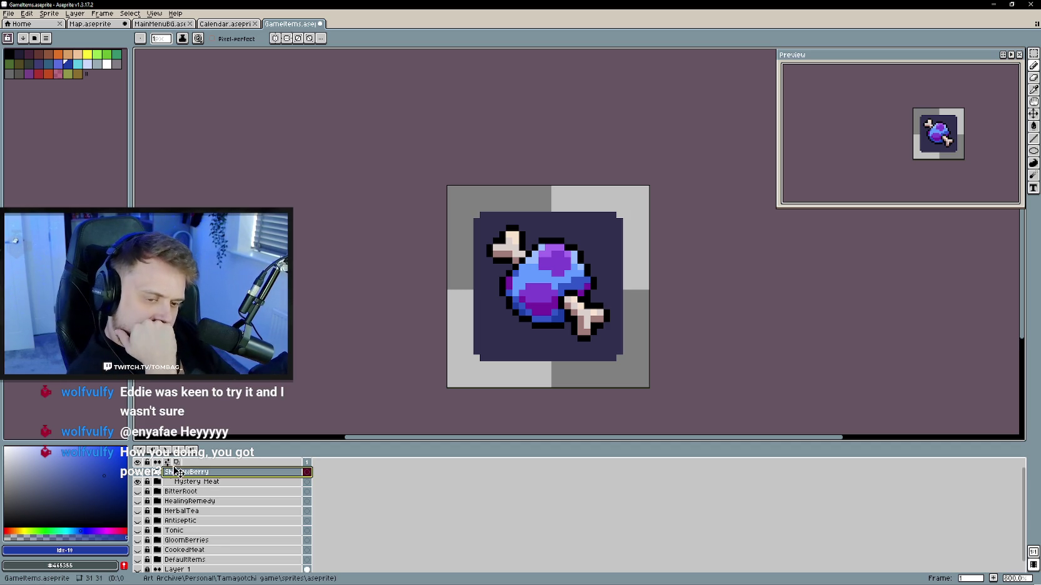
- Add an empty Layer 2 inside the ShadowBerry group
right_click(164, 473)
mouse_move(225, 491)
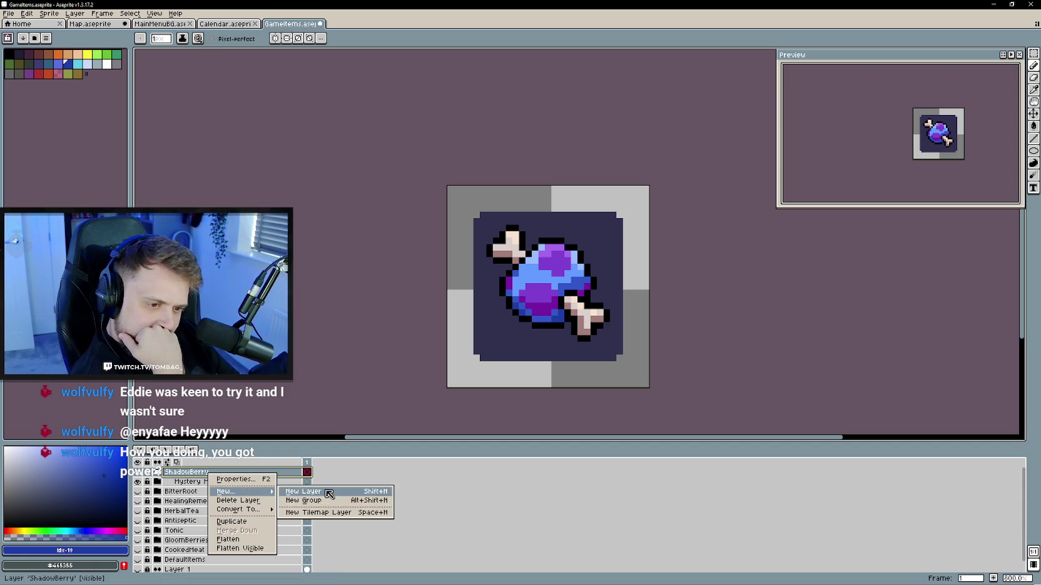
left_click(331, 490)
mouse_move(199, 494)
left_mouse_down()
mouse_move(216, 477)
mouse_move(176, 487)
mouse_move(172, 501)
left_mouse_up()
- Duplicate the BG layer, place the copy beneath Layer 2 named BG, and select Layer 2
left_click(182, 481)
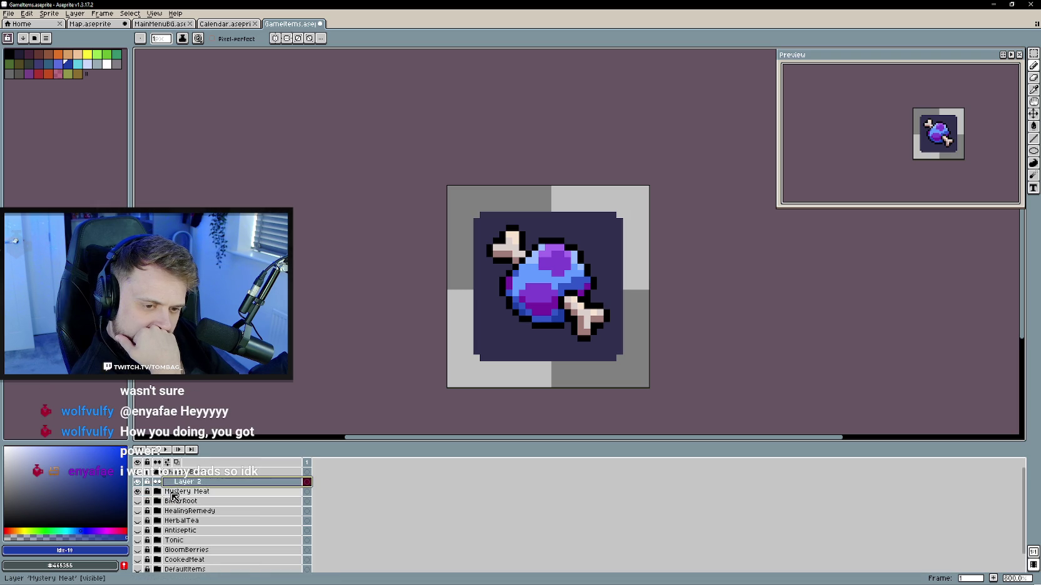
right_click(186, 508)
key("Escape")
right_click(187, 507)
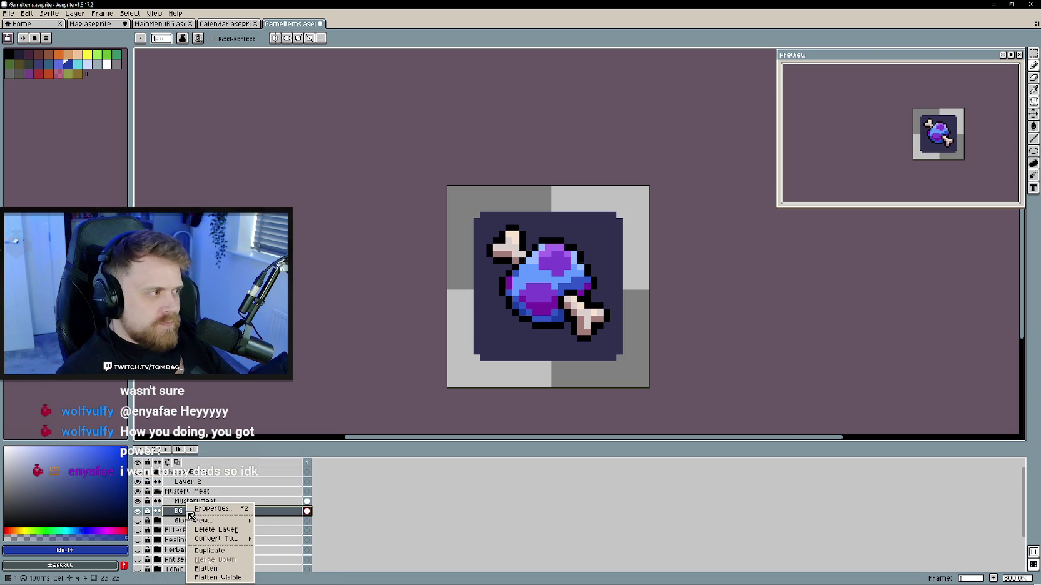
left_click(210, 551)
left_click_drag(194, 510, 200, 491)
double_click(200, 492)
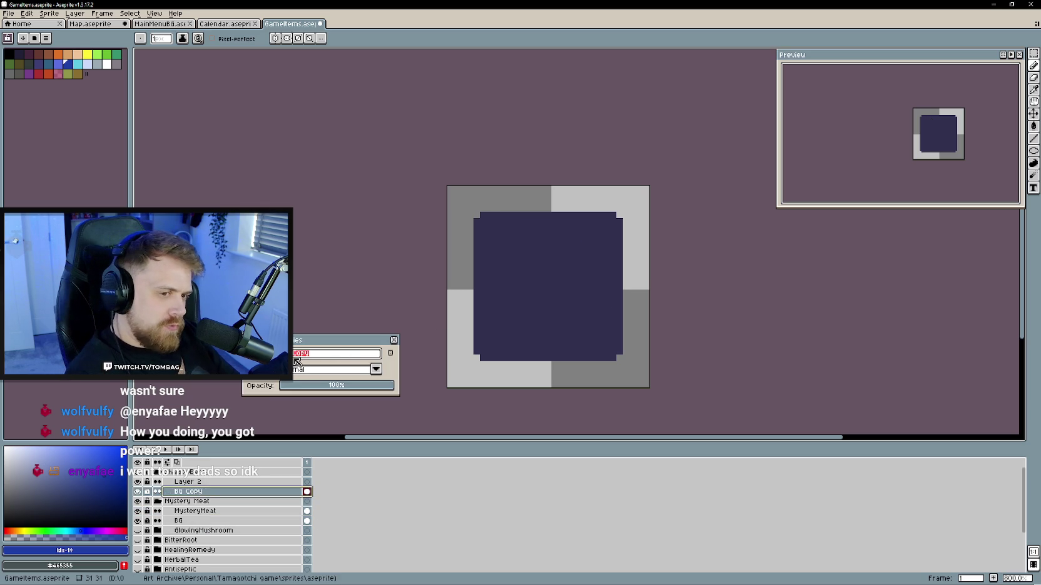
type("BG")
key("Return")
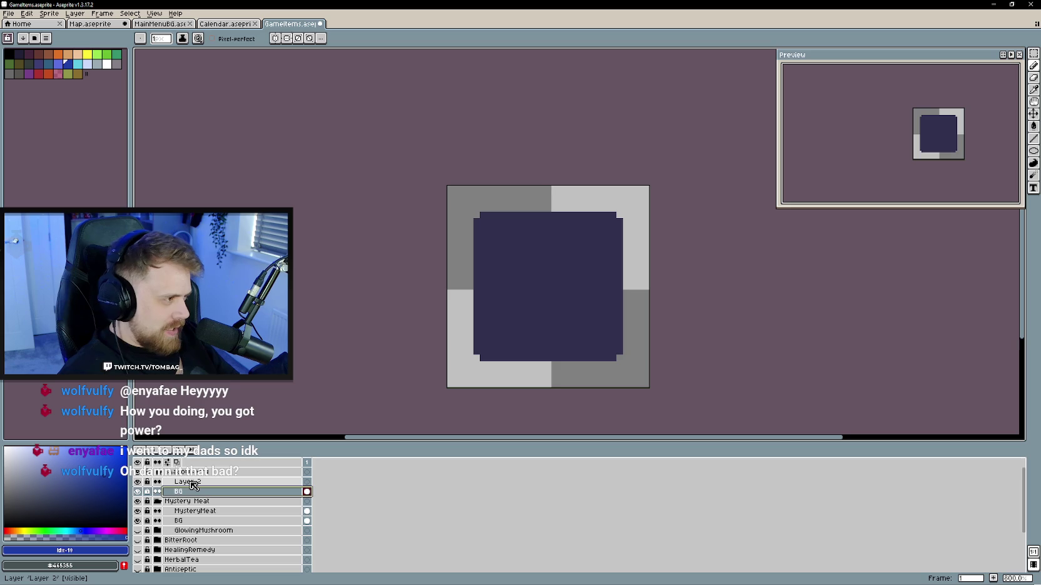
left_click(191, 482)
left_click_drag(490, 246, 472, 265)
left_click_drag(399, 302, 362, 312)
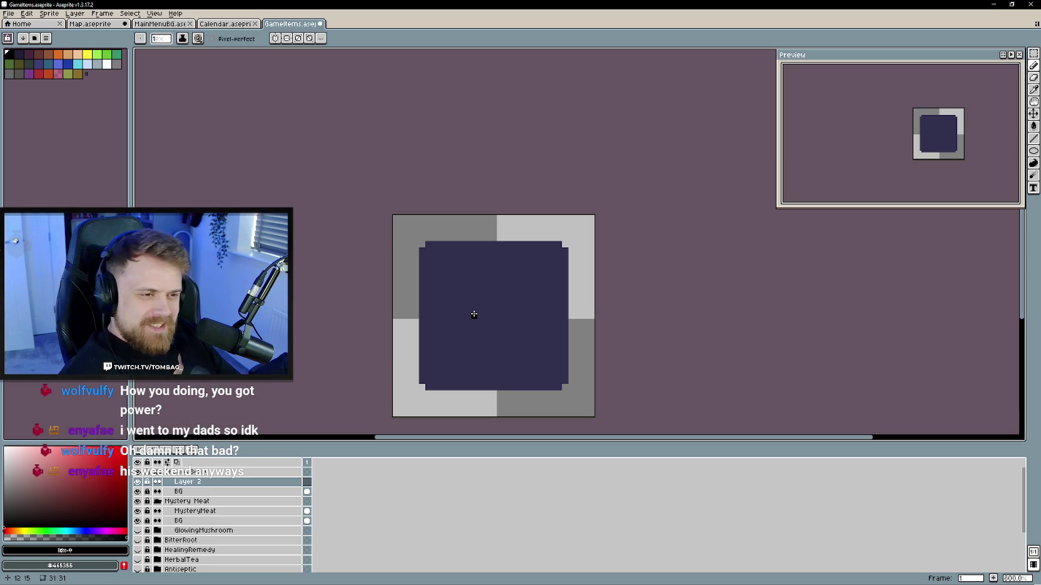
- Peek at the GloomBerries sprite, then hide it and Mystery Meat, showing only ShadowBerry's navy tile
scroll(492, 327, "up", 1)
scroll(489, 327, "down", 1)
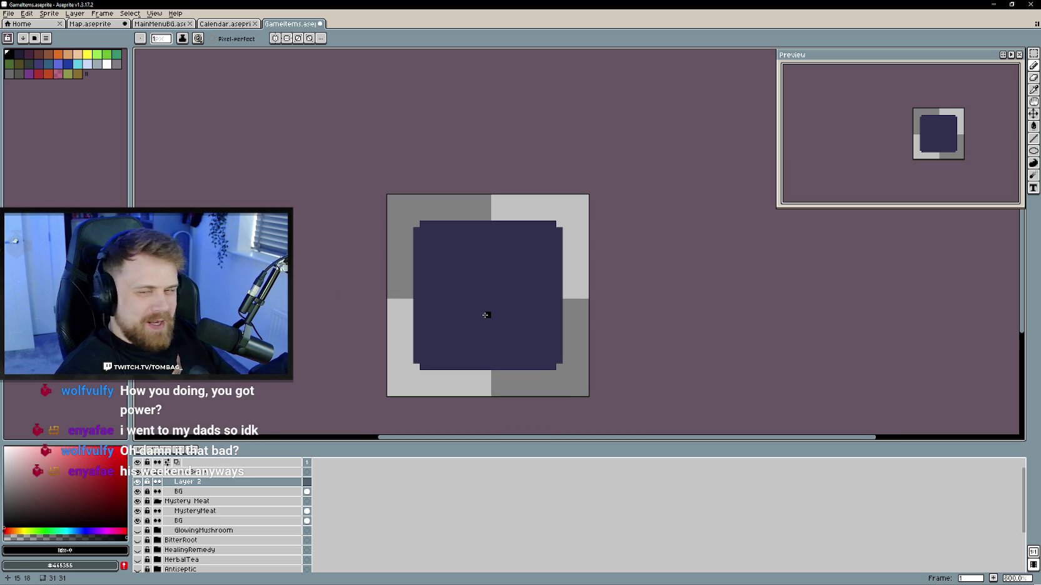
scroll(477, 309, "up", 2)
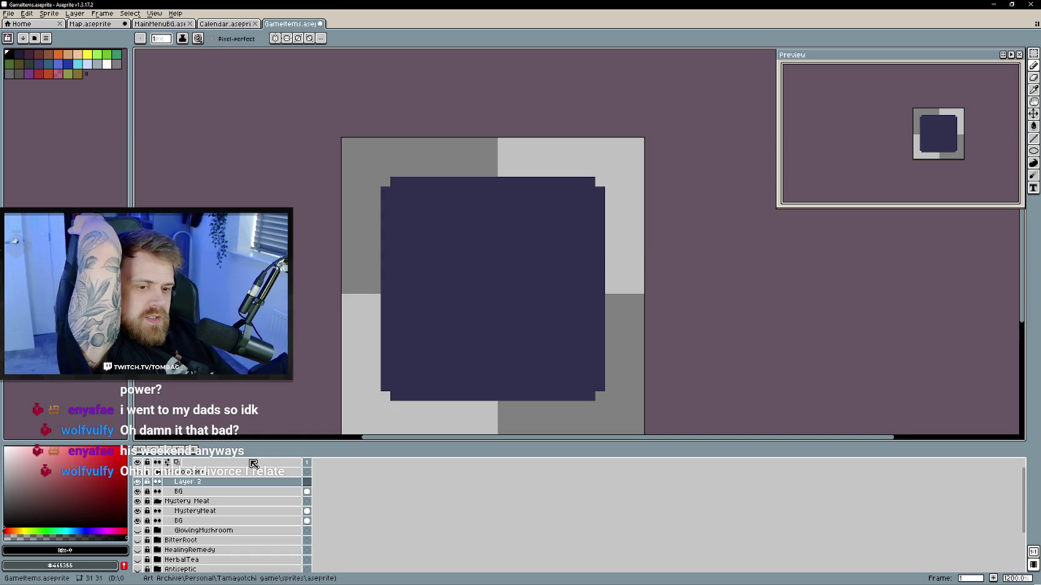
scroll(206, 519, "down", 2)
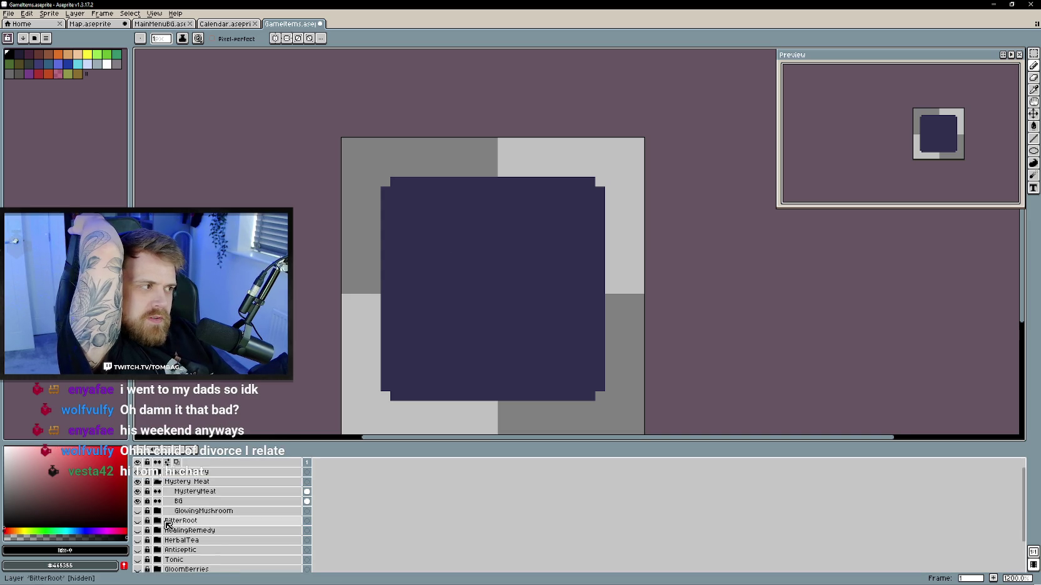
left_click(157, 481)
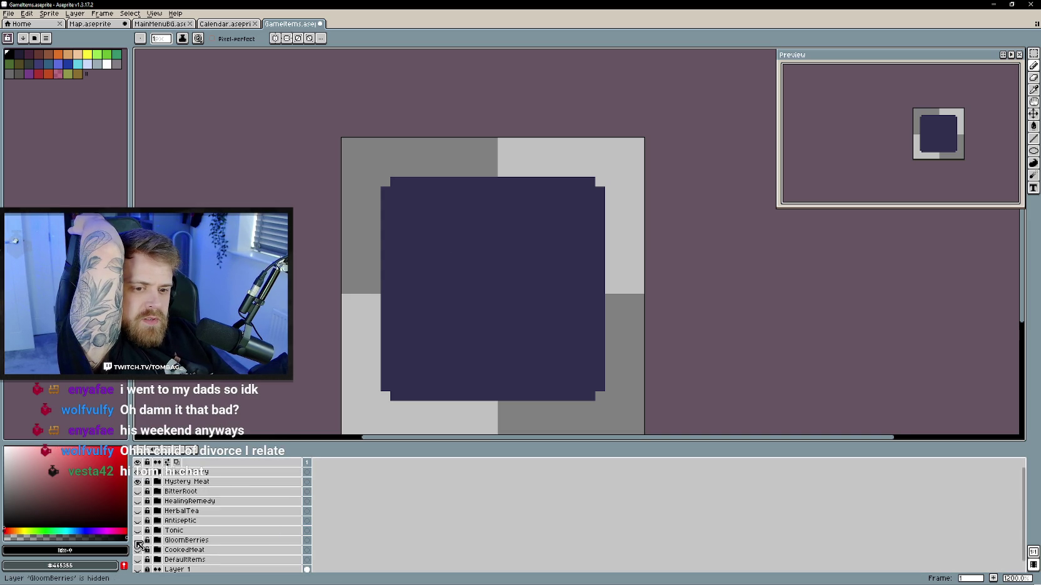
left_click(138, 539)
left_click(137, 481)
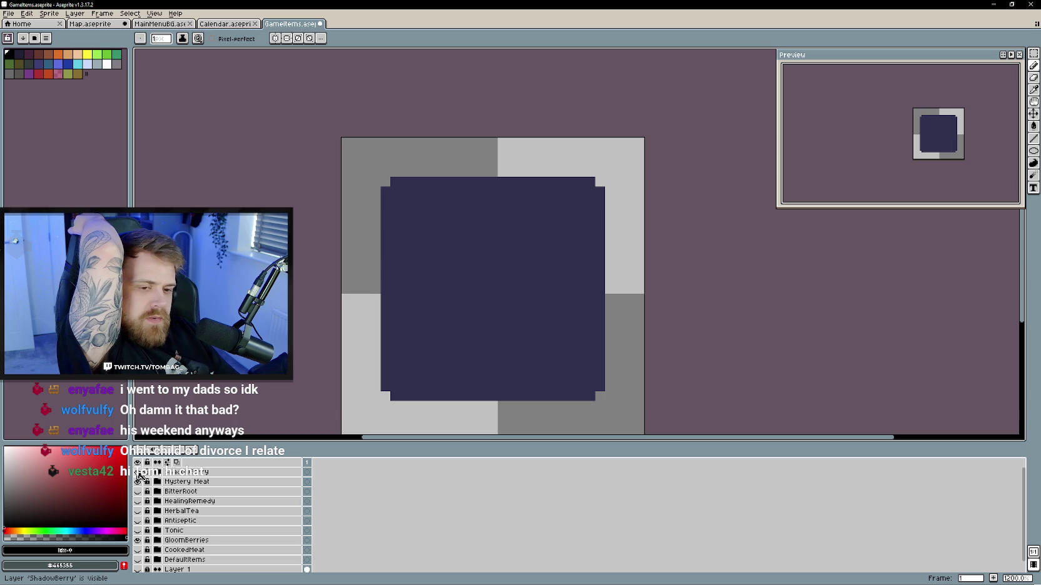
scroll(437, 332, "down", 2)
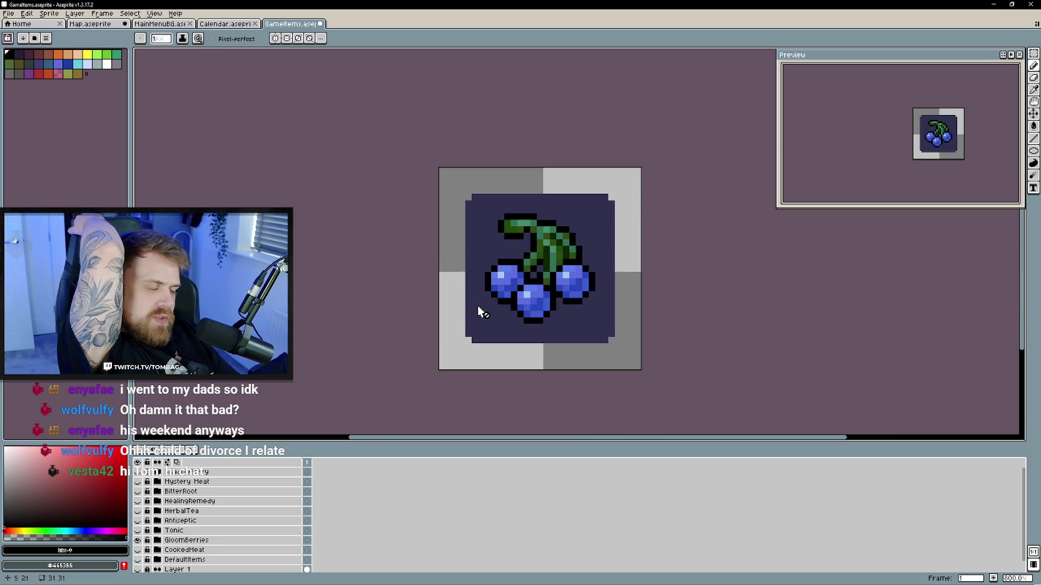
left_click(138, 540)
left_click(139, 472)
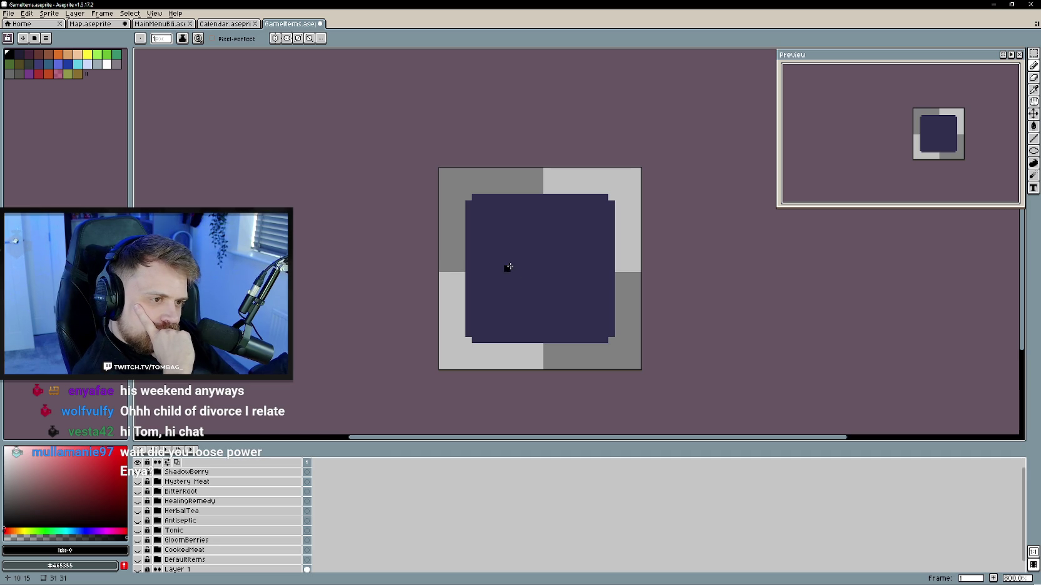
- Draw two black berry outlines side by side and round off the left berry's top-left corner
mouse_move(512, 261)
left_mouse_down()
mouse_move(491, 263)
mouse_move(510, 315)
mouse_move(511, 266)
left_mouse_up()
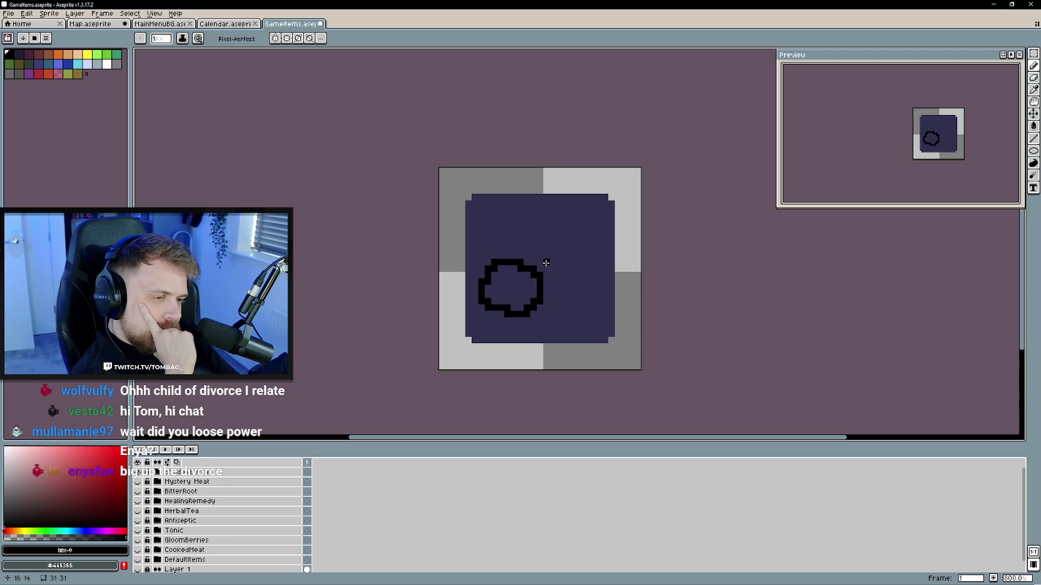
mouse_move(543, 272)
left_mouse_down()
mouse_move(591, 299)
mouse_move(544, 275)
mouse_move(598, 282)
left_mouse_up()
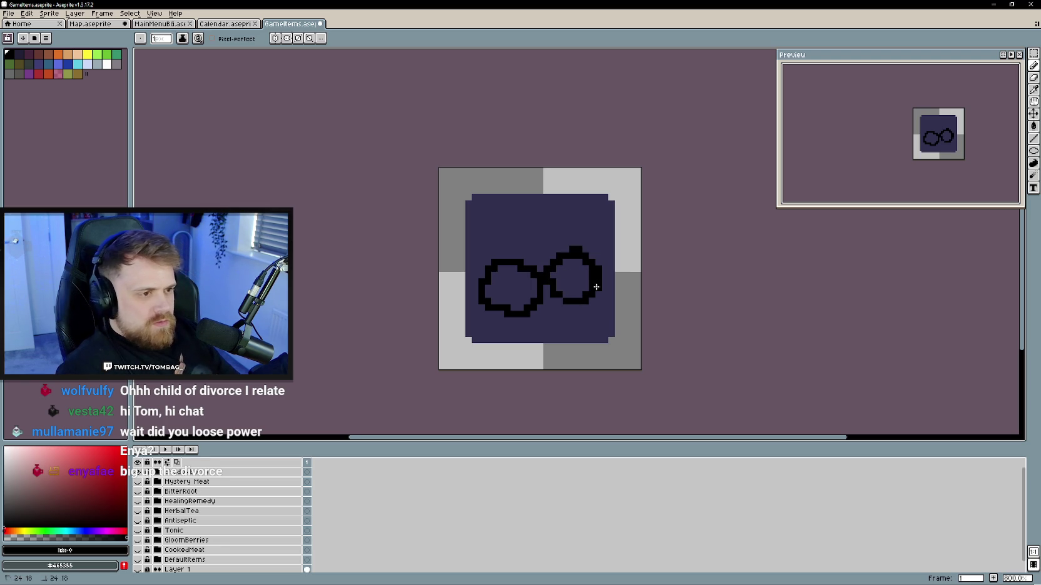
key("e")
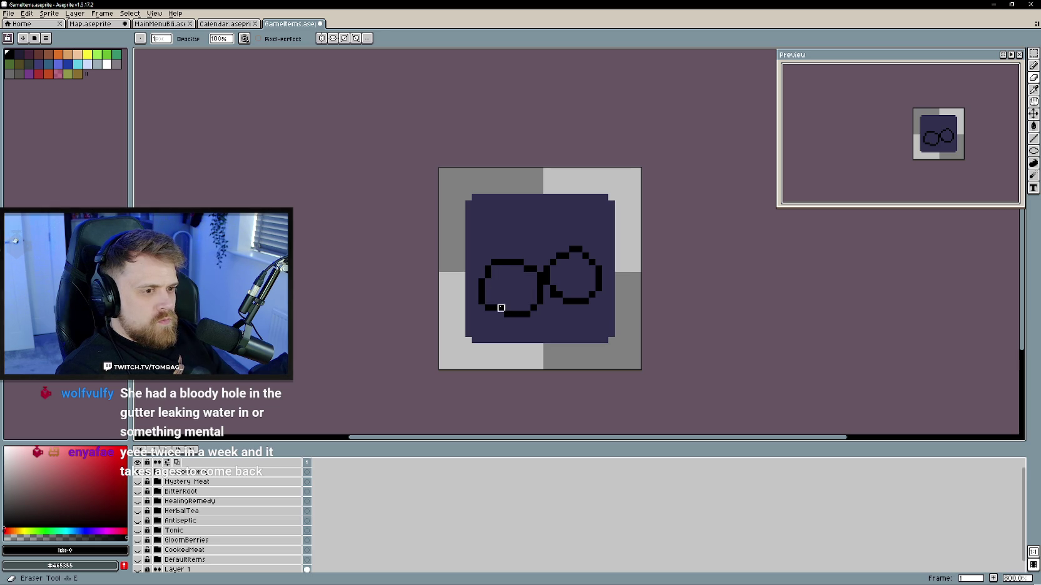
key("b")
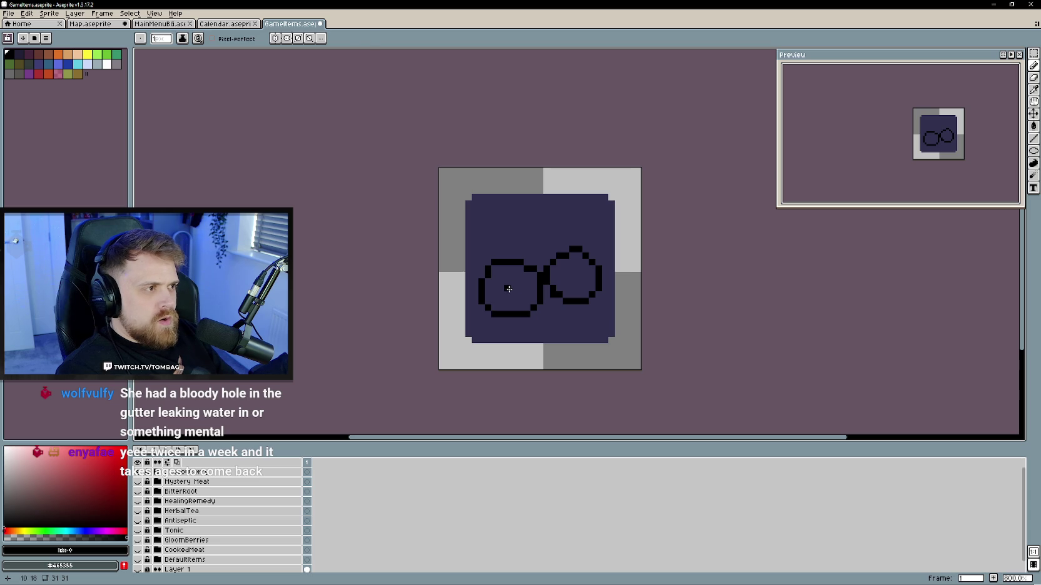
key("e")
key("b")
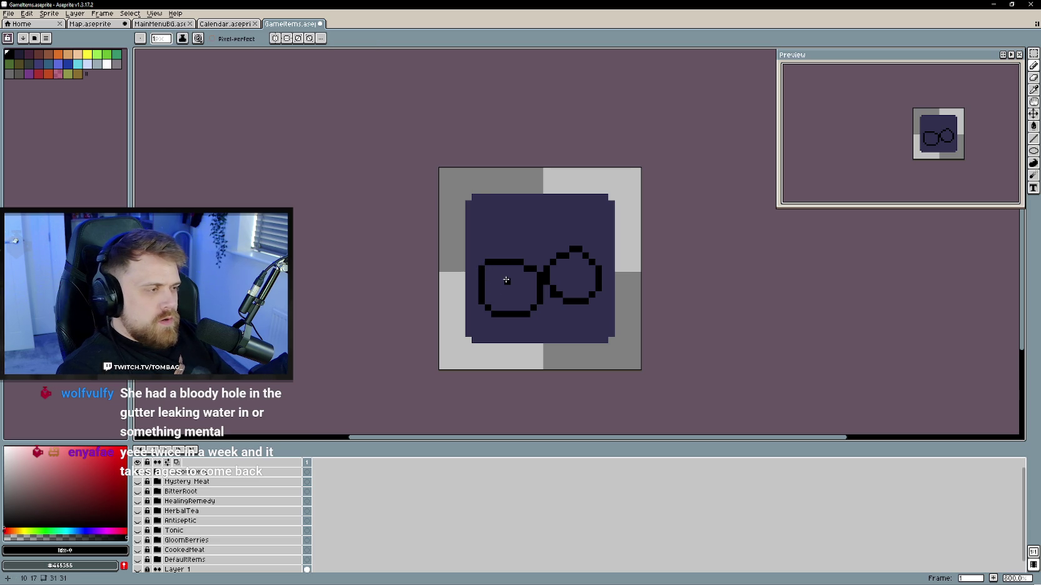
key("e")
left_click_drag(482, 269, 487, 263)
key("b")
left_click(487, 270)
key("e")
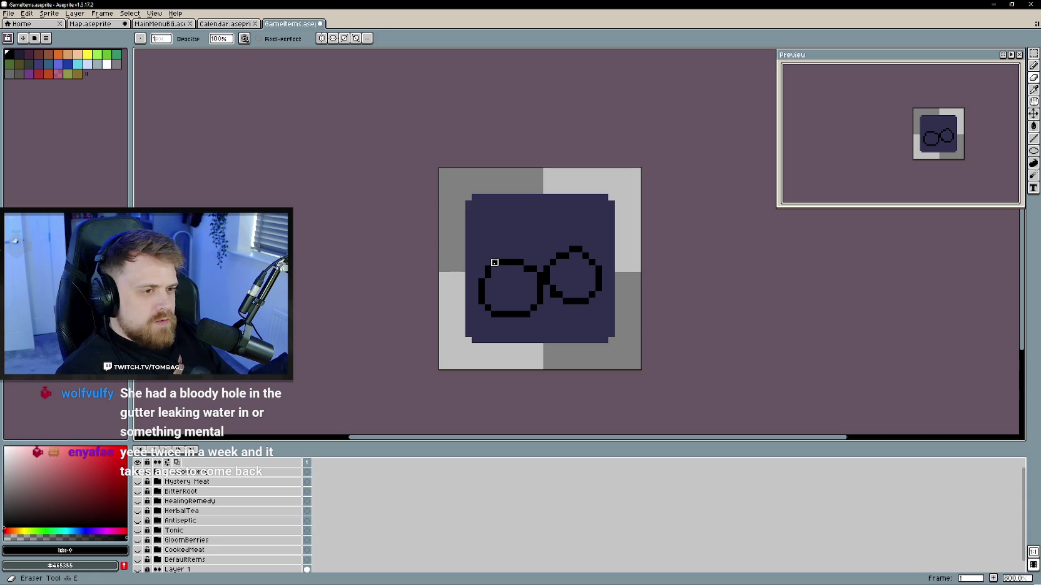
key("b")
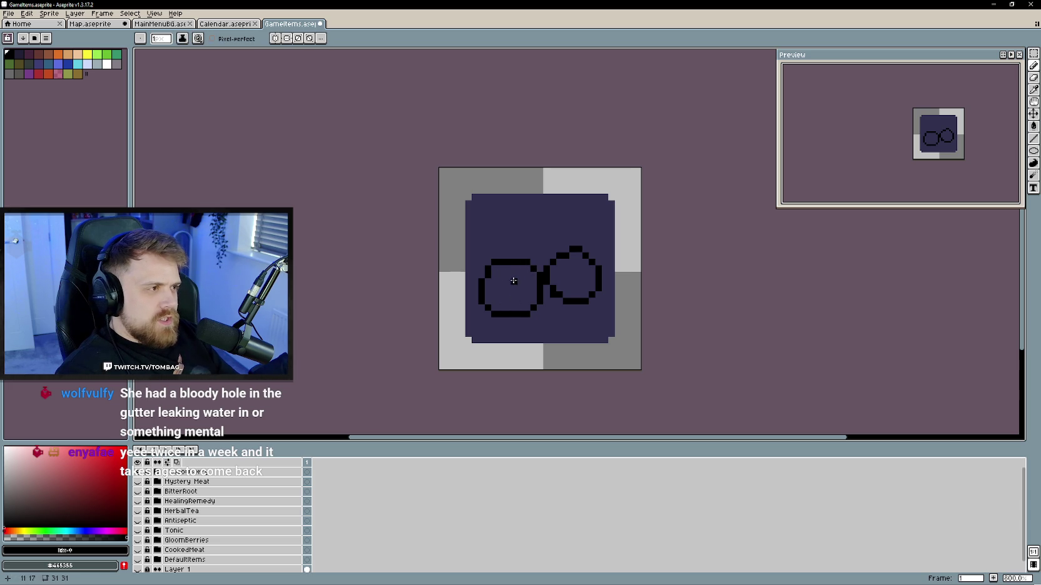
- Recentre the view and fill in the joint between the two berries
scroll(516, 281, "up", 1)
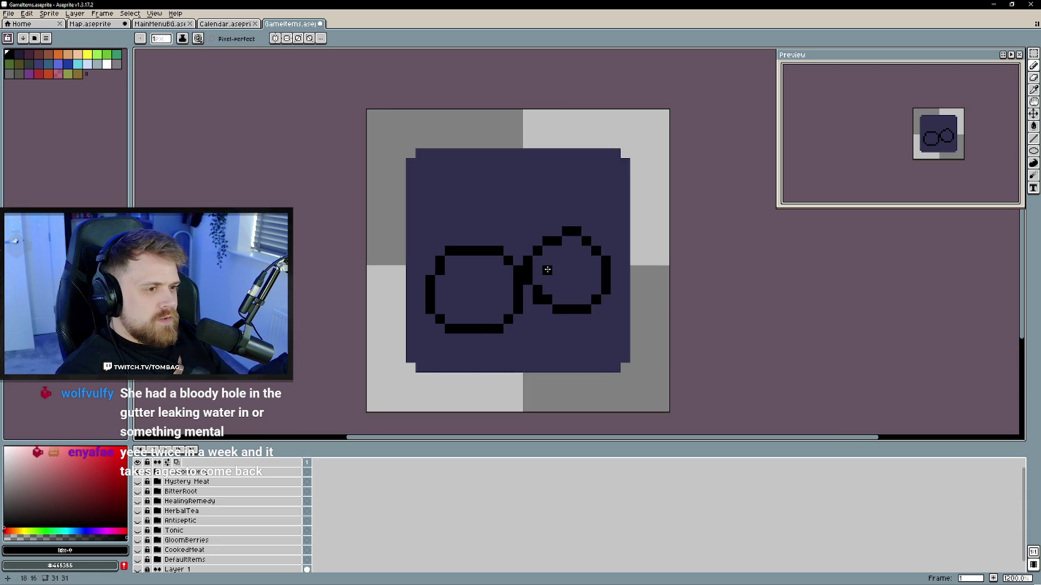
key("e")
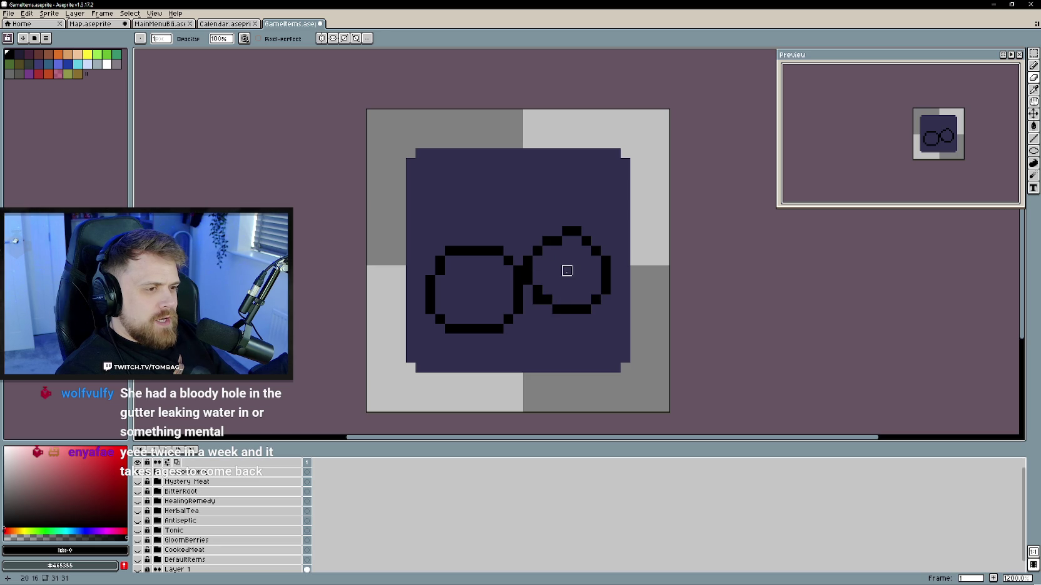
left_click_drag(566, 281, 569, 297)
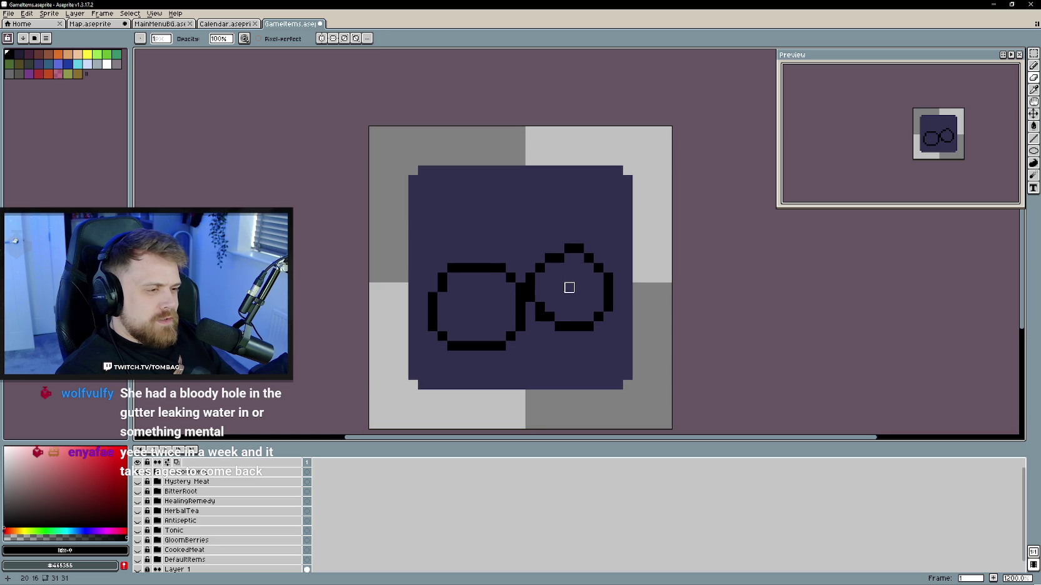
mouse_move(559, 278)
left_mouse_down()
mouse_move(562, 263)
mouse_move(531, 281)
mouse_move(562, 253)
mouse_move(534, 273)
left_mouse_up()
key("b")
key("ctrl+z")
key("ctrl+z")
left_click(531, 283)
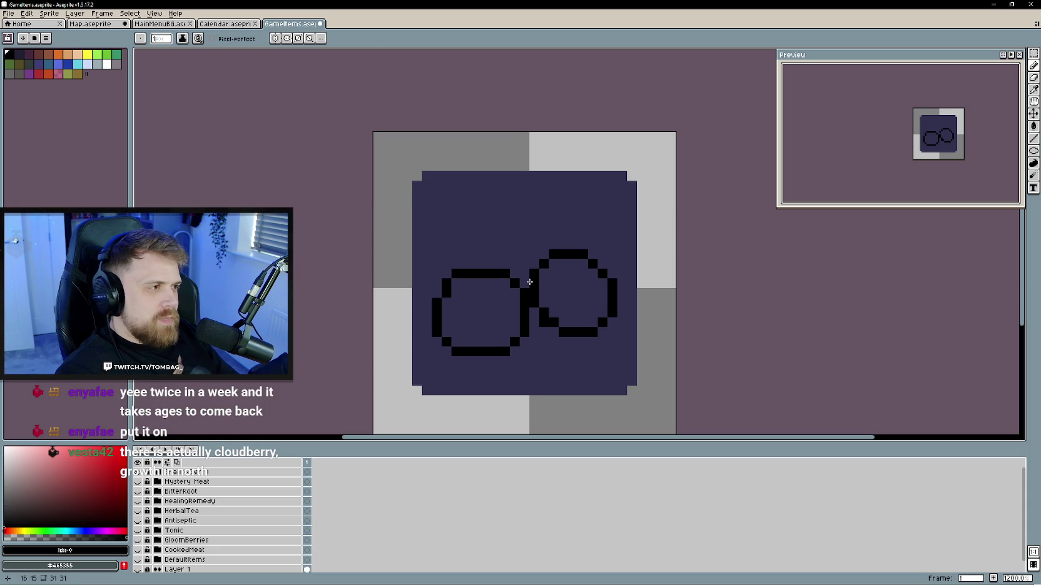
key("e")
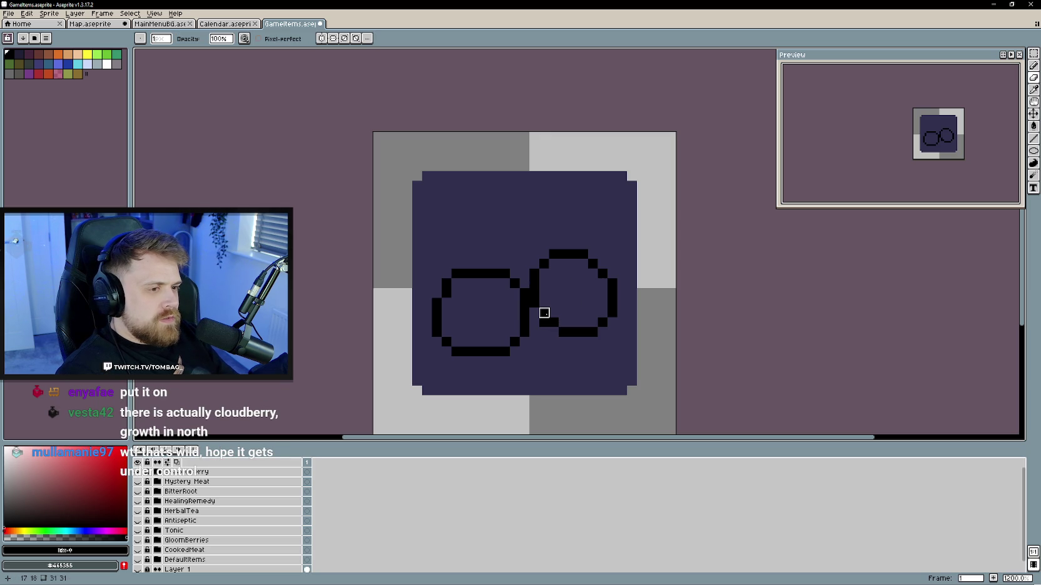
key("b")
- Touch up the right berry's lower-left edge and draw a stem rising up-left from it
left_click(553, 332)
left_click(534, 313)
key("e")
key("b")
left_click(534, 312)
key("e")
scroll(564, 304, "down", 1)
scroll(571, 306, "down", 1)
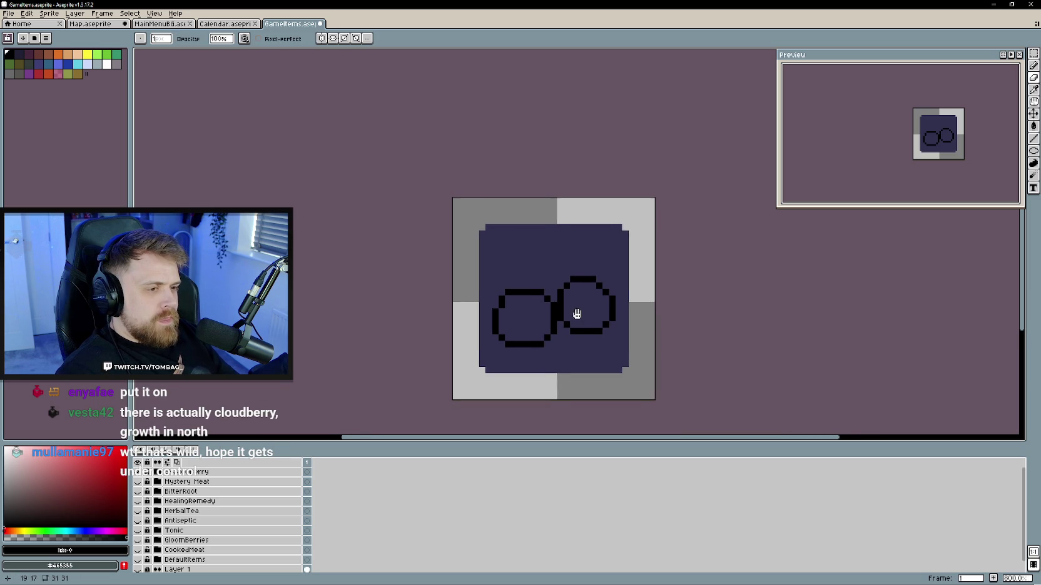
key("b")
scroll(576, 274, "up", 3)
left_click(601, 260)
key("ctrl+z")
left_click_drag(568, 275, 517, 207)
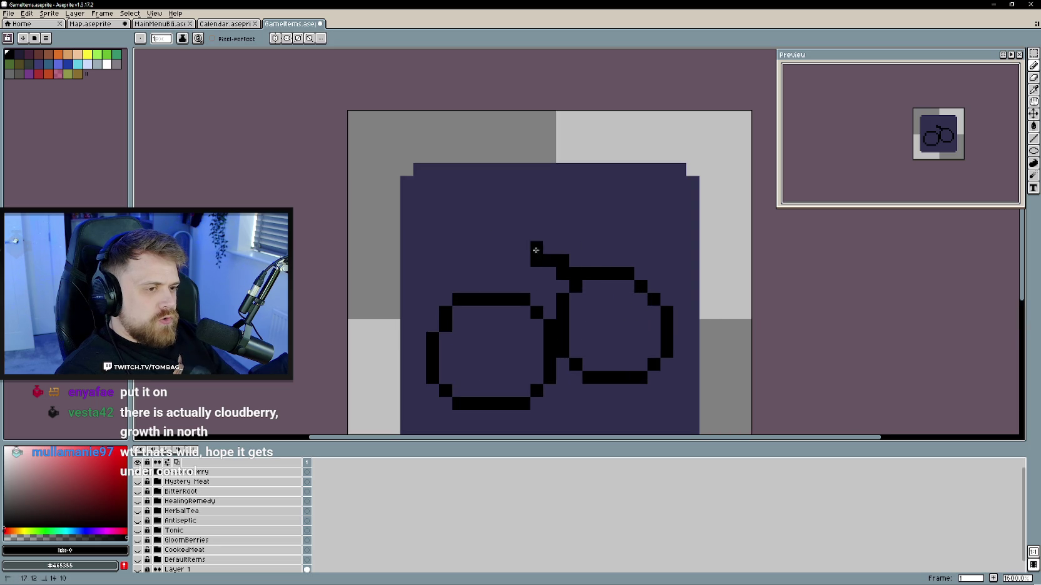
- Extend the stem upward and curve it over to the left
left_click(514, 199)
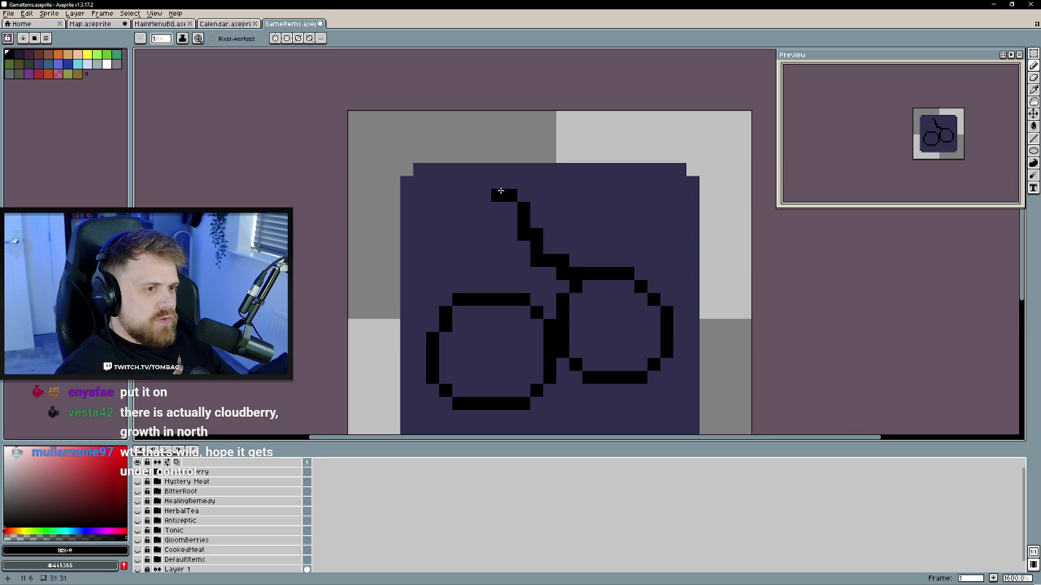
left_click(482, 182)
left_click(458, 196)
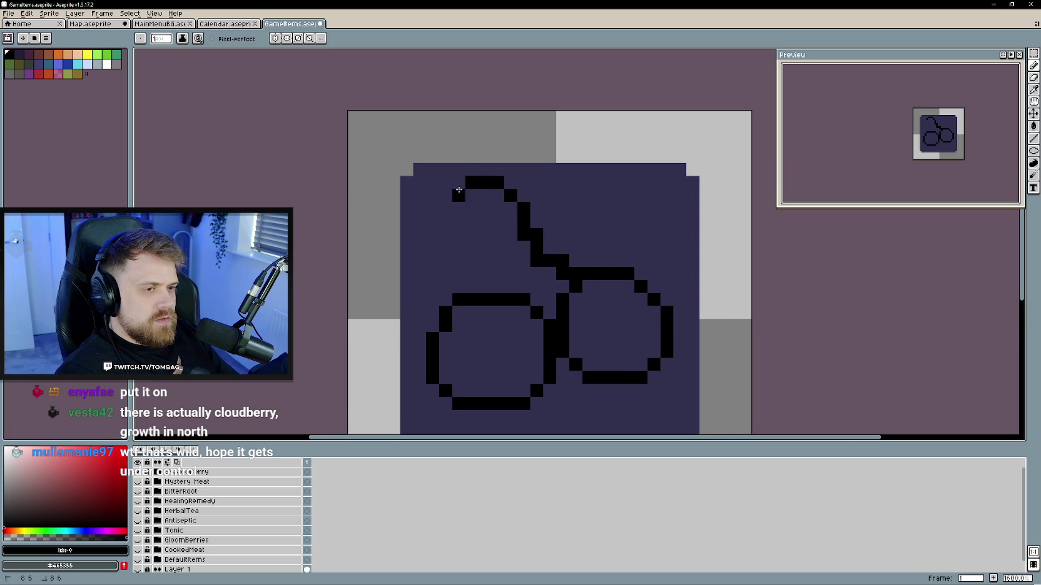
left_click(437, 220)
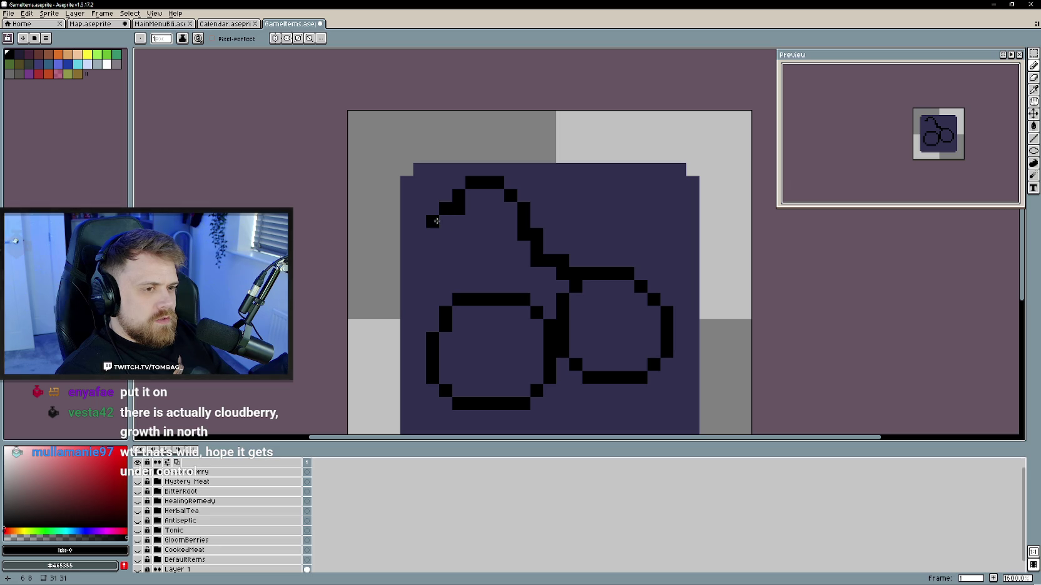
key("ctrl+z")
- Draw the loop's left side down toward the left berry, then zoom to review it
key("e")
left_click(432, 221)
key("b")
mouse_move(445, 220)
left_mouse_down()
mouse_move(460, 246)
mouse_move(500, 248)
mouse_move(509, 270)
mouse_move(500, 282)
left_mouse_up()
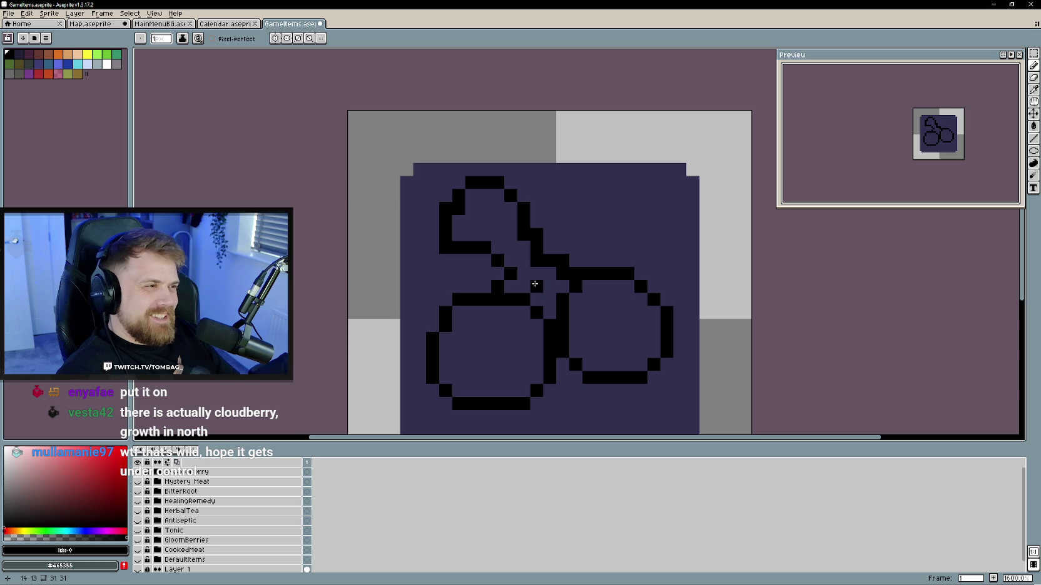
key("e")
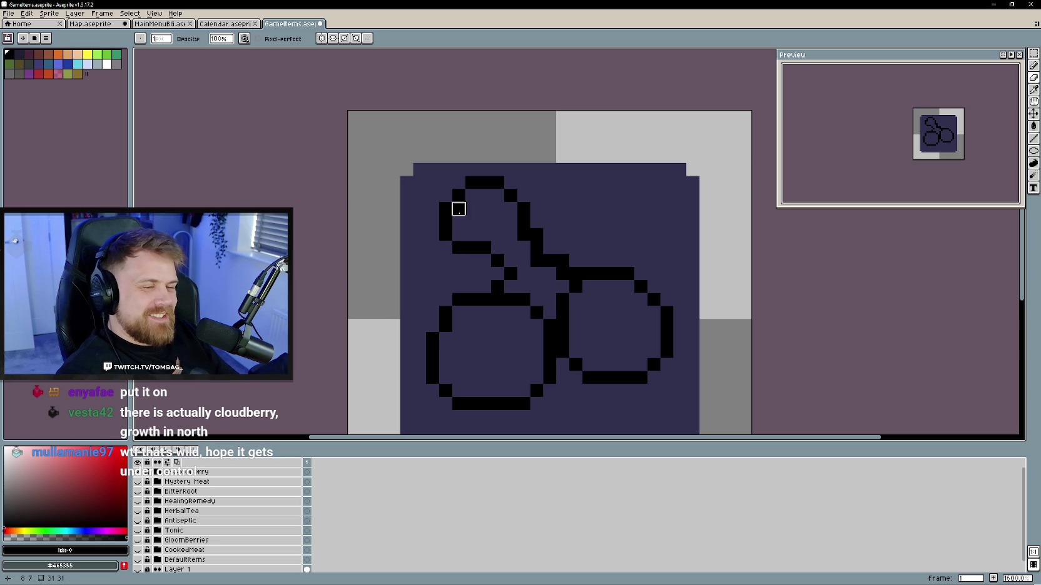
scroll(508, 241, "down", 4)
scroll(500, 250, "up", 3)
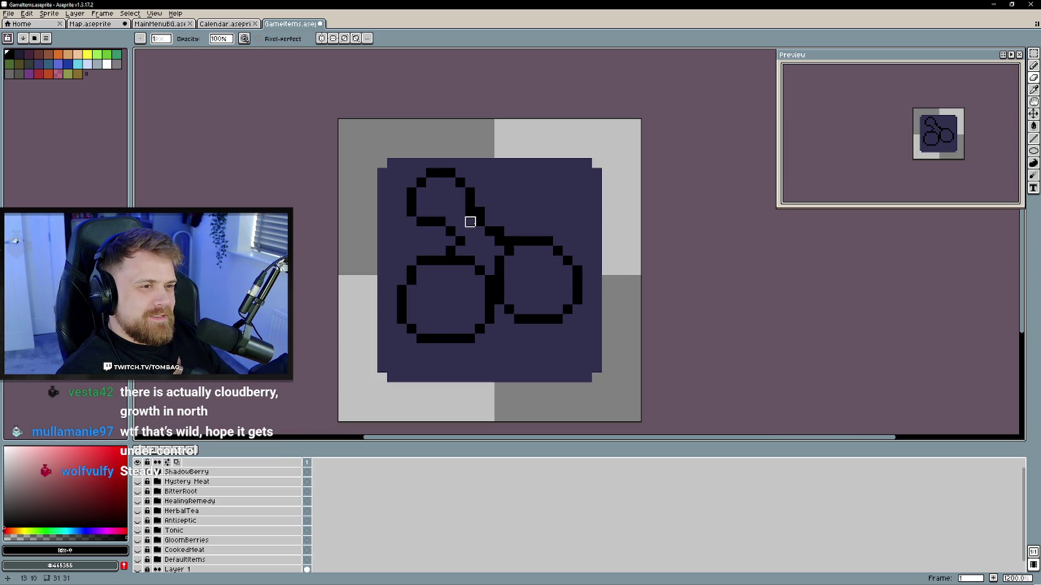
scroll(558, 297, "down", 2)
scroll(541, 299, "up", 2)
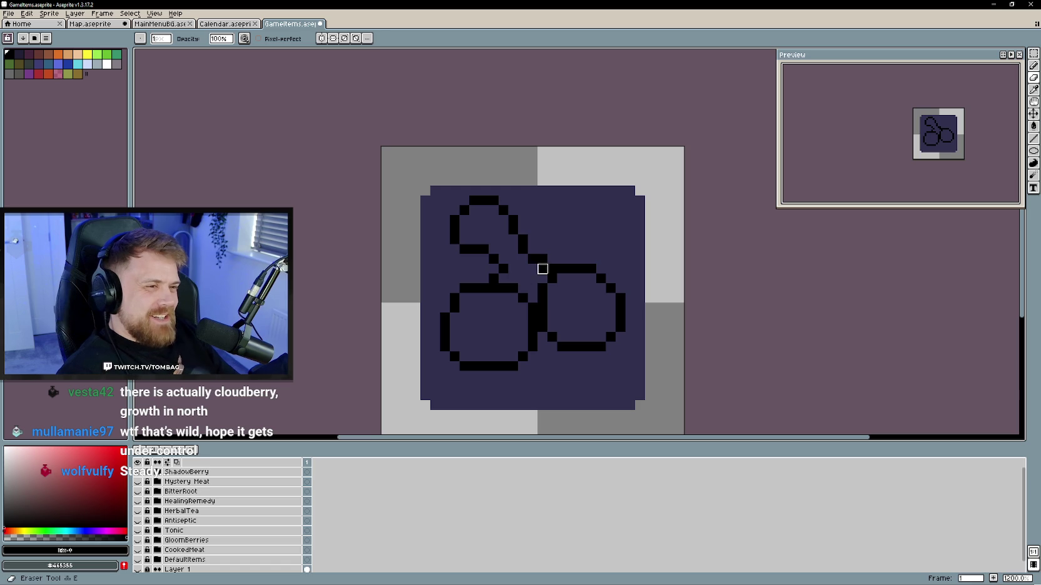
scroll(532, 269, "down", 4)
scroll(538, 301, "up", 1)
scroll(562, 305, "up", 1)
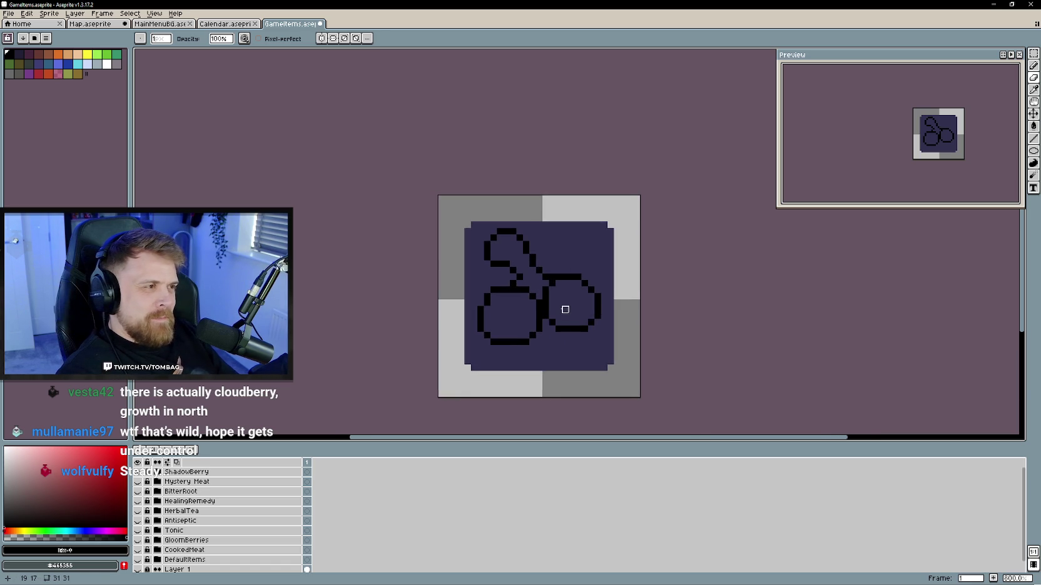
- Move the right berry up two pixels using a rectangular selection
key("m")
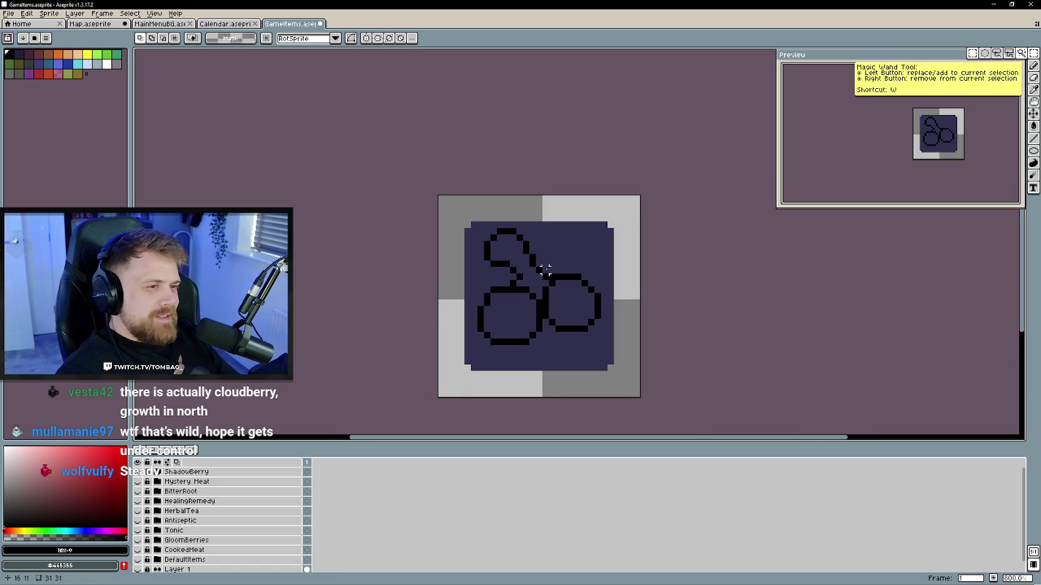
left_click_drag(542, 267, 609, 341)
mouse_move(570, 309)
left_mouse_down()
mouse_move(573, 301)
mouse_move(576, 337)
mouse_move(560, 337)
mouse_move(569, 341)
mouse_move(573, 275)
left_mouse_up()
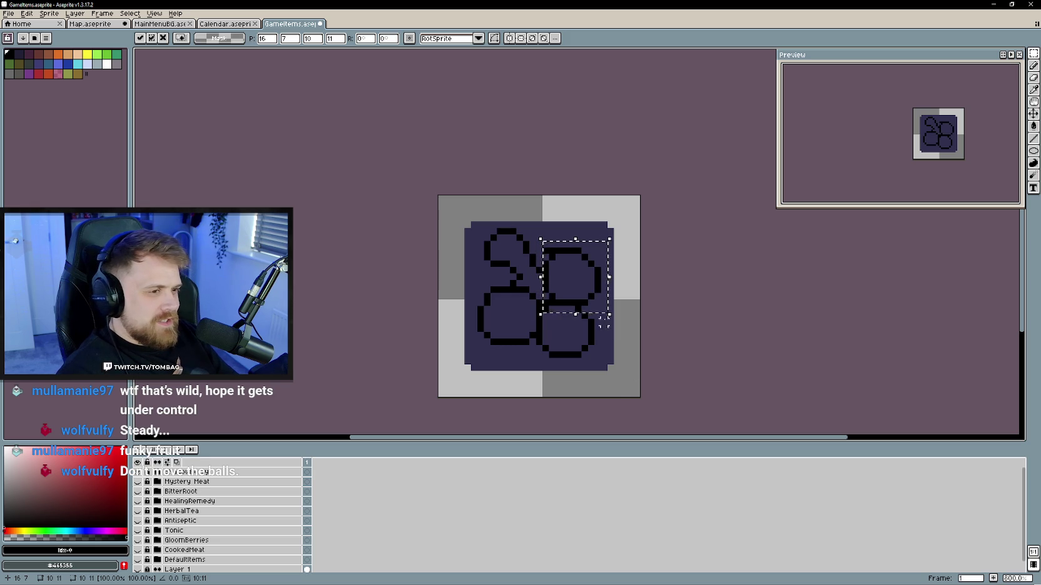
left_click(623, 386)
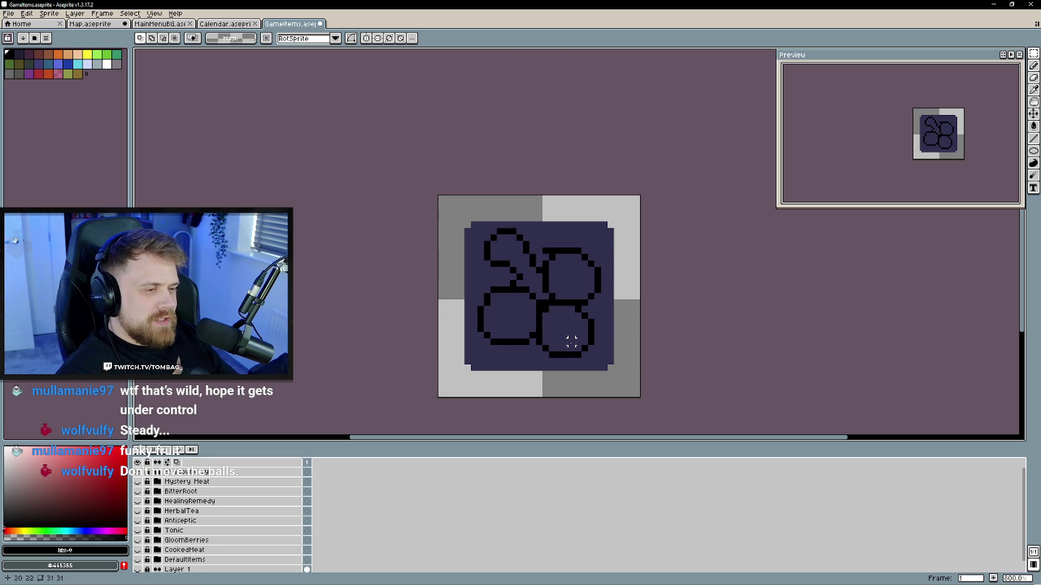
- Erase the stray and overlapping outline pixels on the lower-right berry
key("e")
left_click(546, 251)
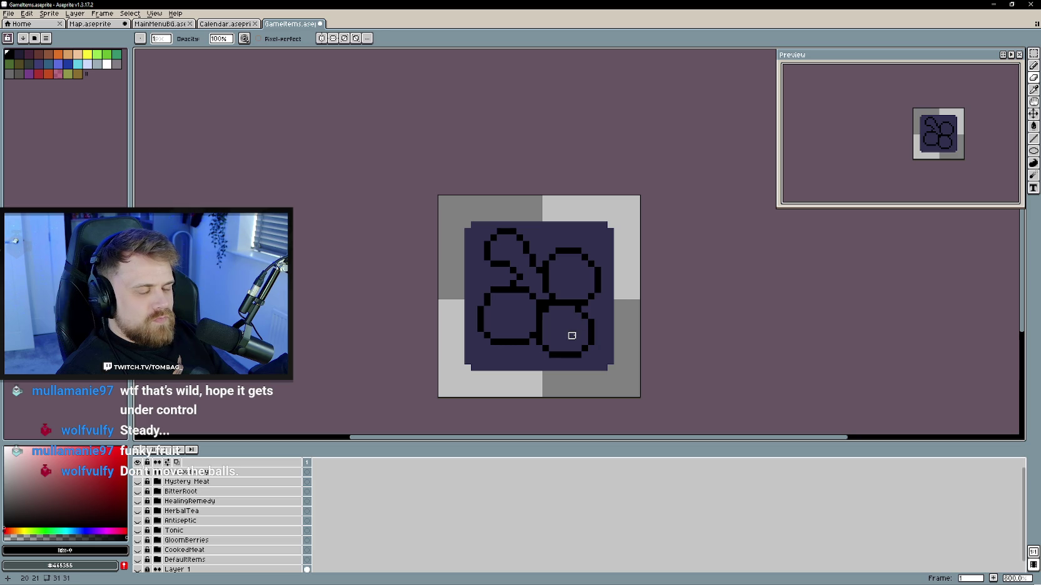
left_click_drag(558, 323, 572, 333)
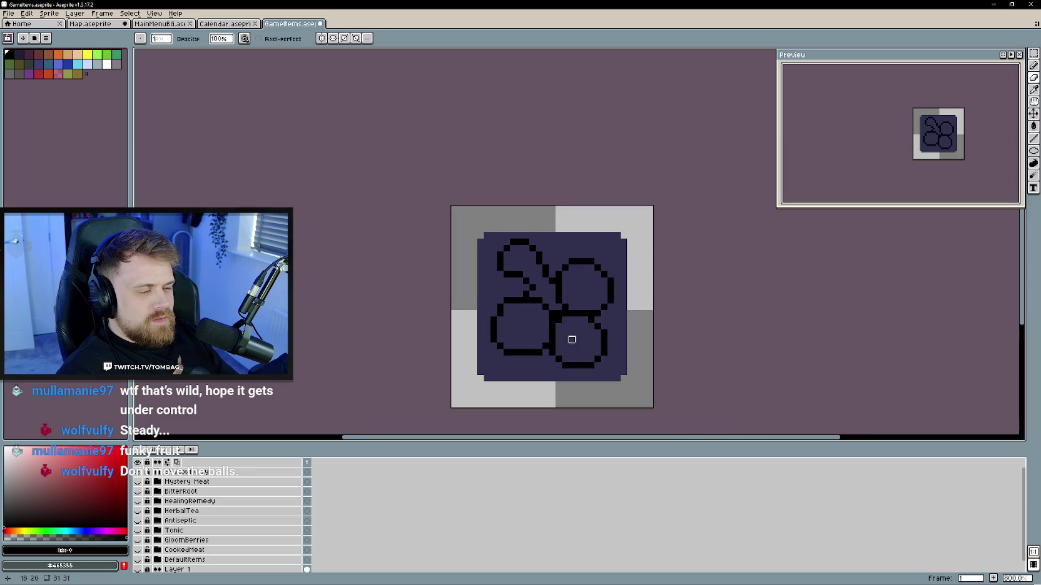
scroll(578, 333, "up", 2)
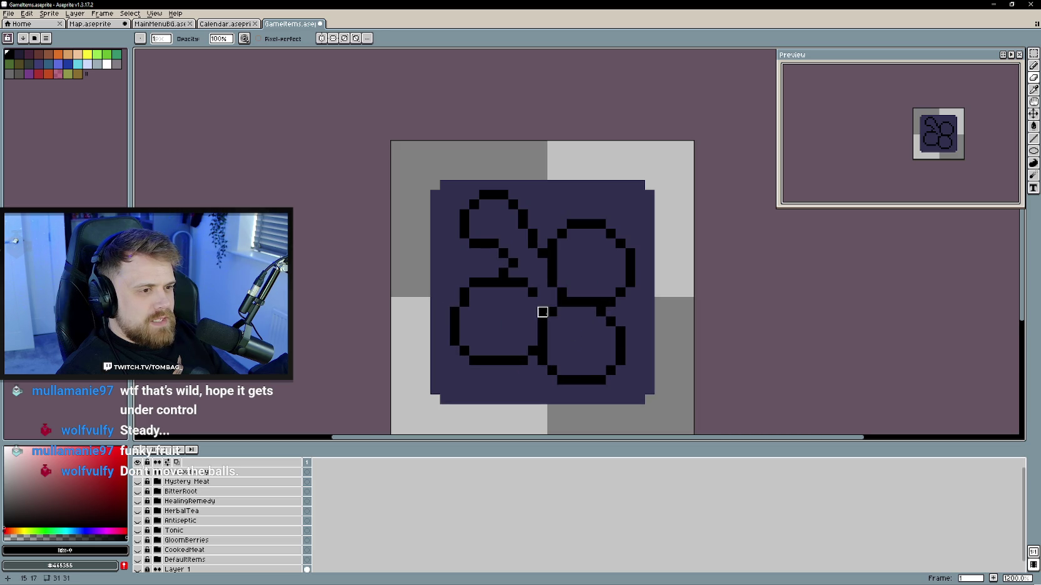
left_click_drag(562, 312, 543, 332)
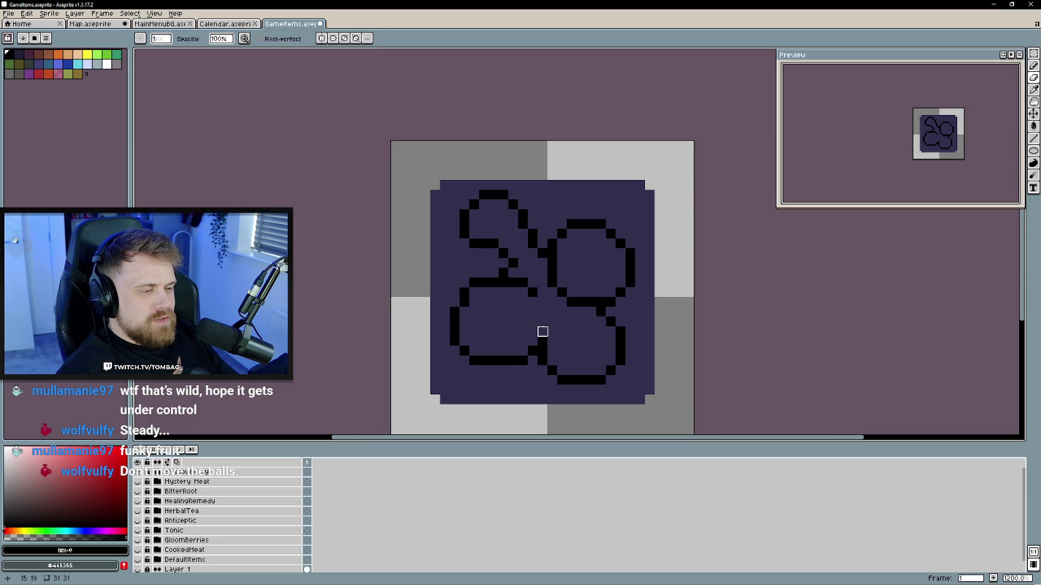
key("b")
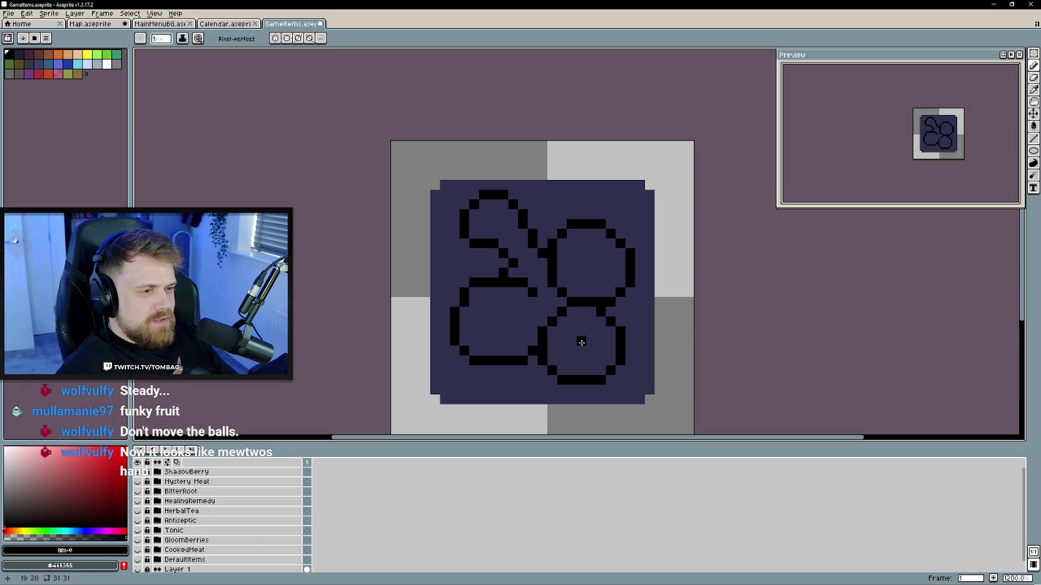
key("e")
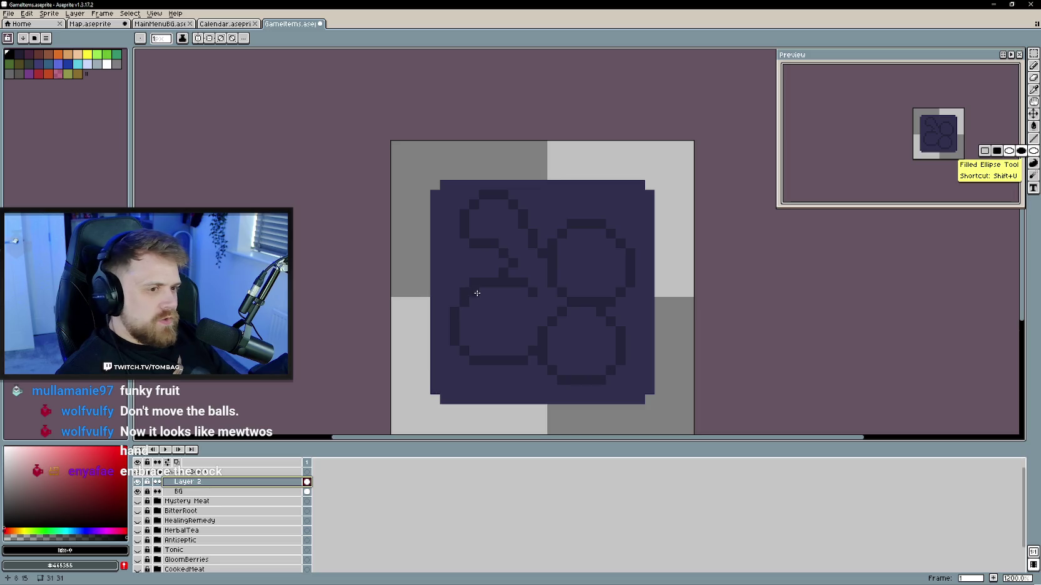
- Add Layer 3 above the sketch and draw a berry circle at lower left
right_click(226, 485)
mouse_move(236, 499)
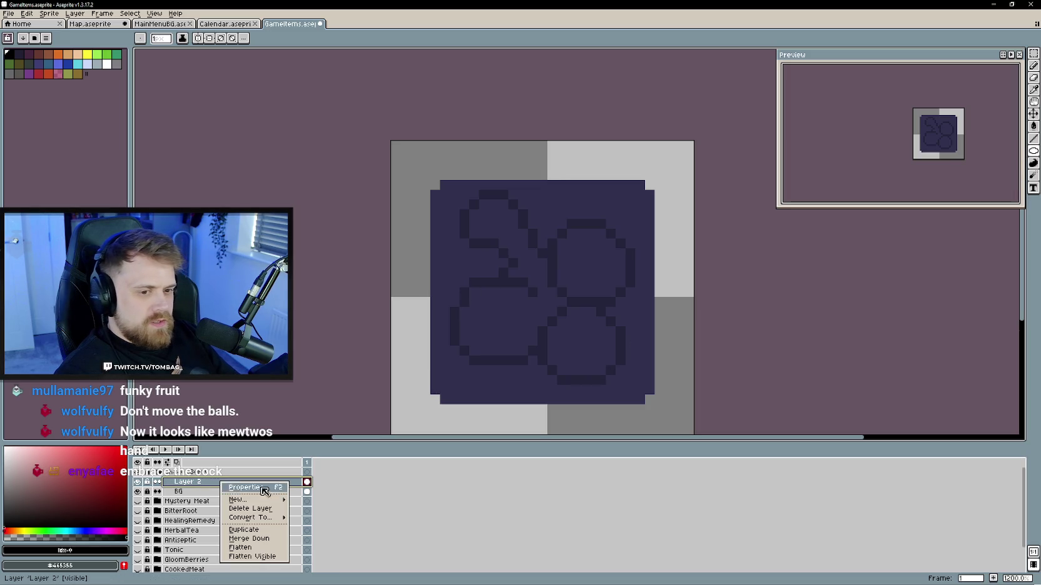
left_click(325, 504)
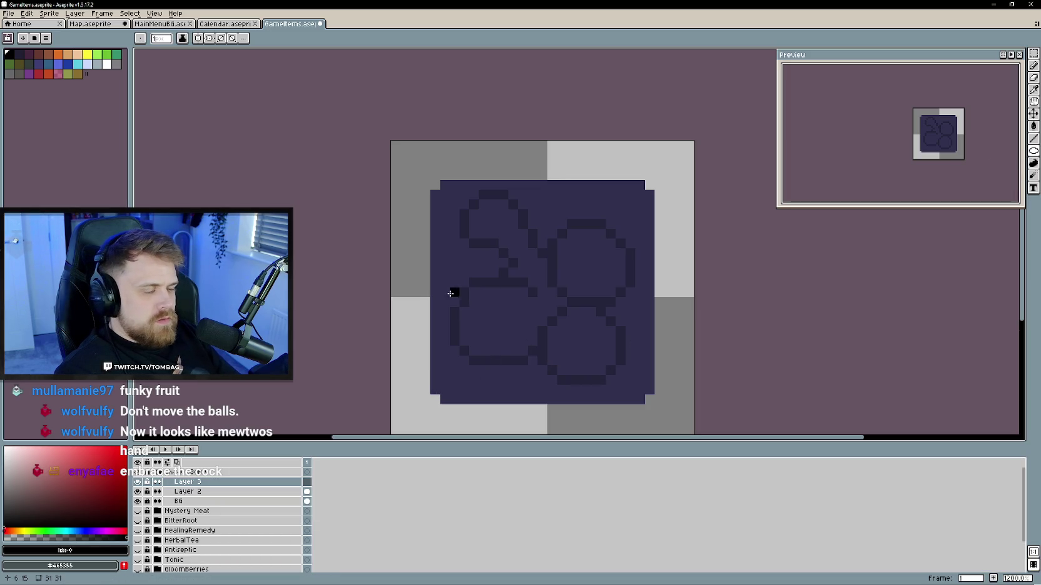
mouse_move(465, 291)
left_mouse_down()
mouse_move(546, 361)
mouse_move(480, 341)
left_mouse_up()
key("v")
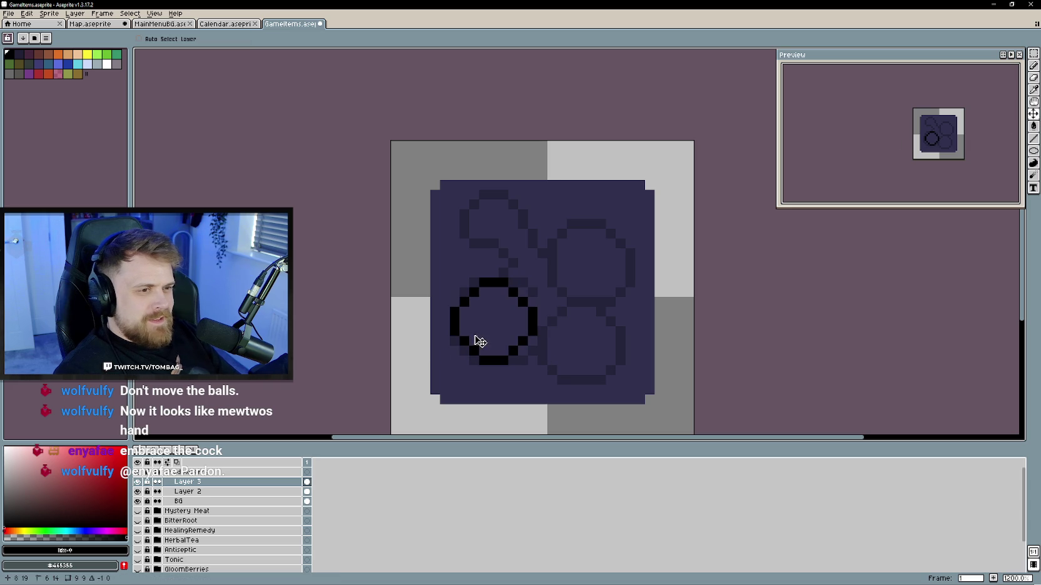
left_click(194, 482)
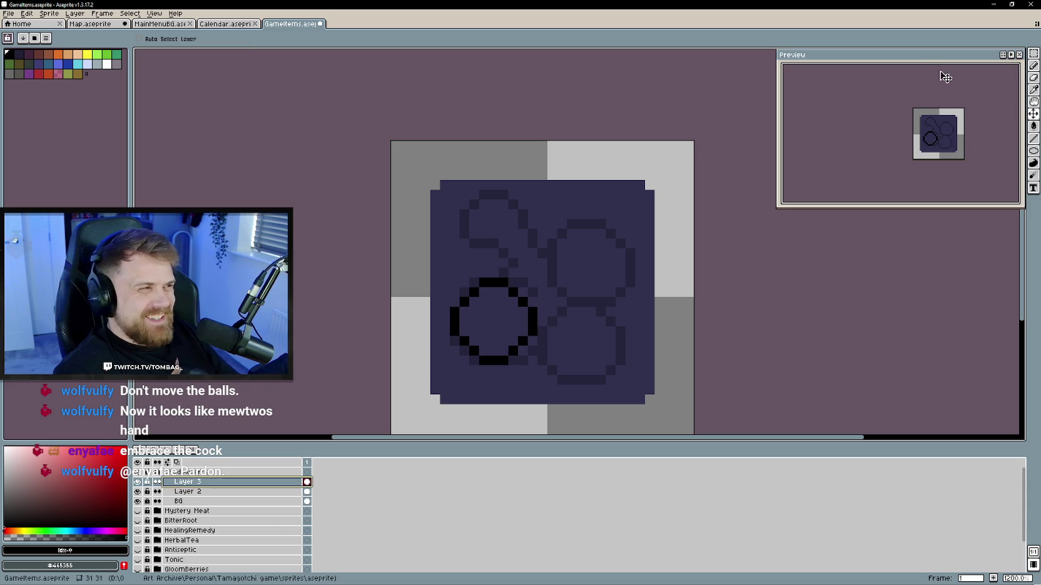
- Copy the lower-left circle and place the copy at the upper right
left_click(1033, 53)
left_click_drag(431, 260, 548, 378)
left_click_drag(500, 337, 590, 358)
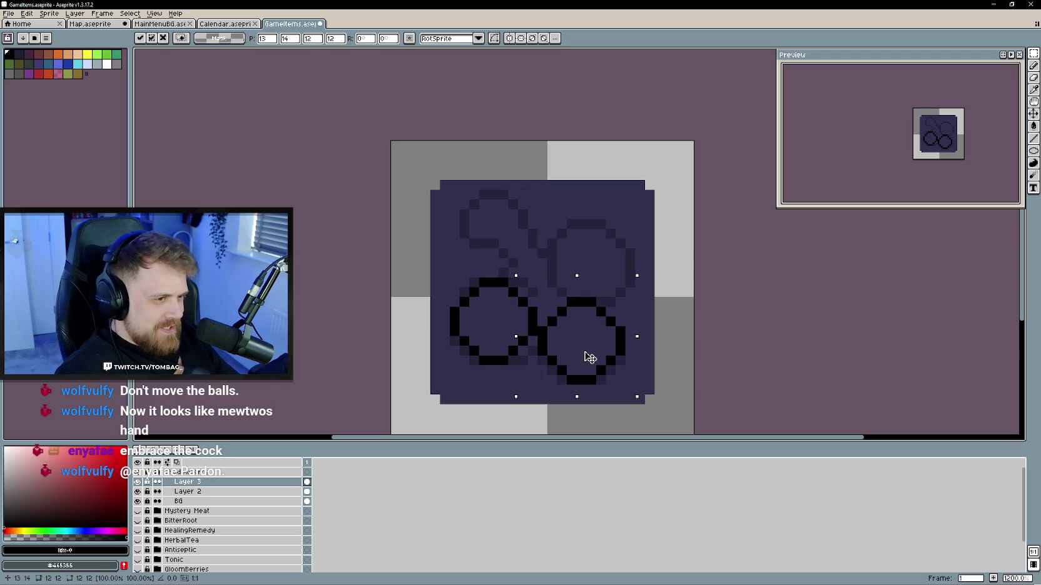
left_click_drag(587, 360, 586, 267)
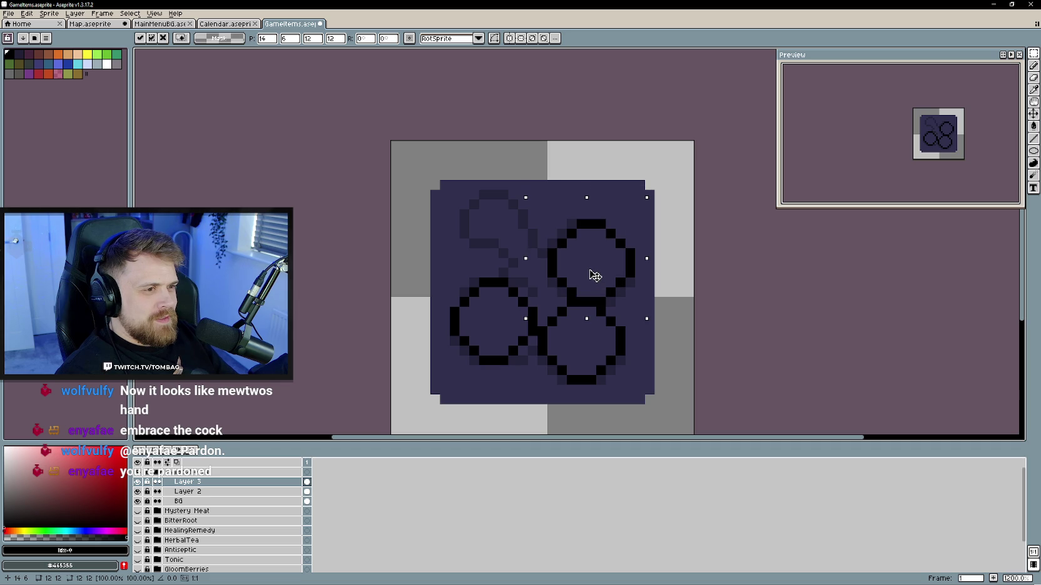
left_click(620, 372)
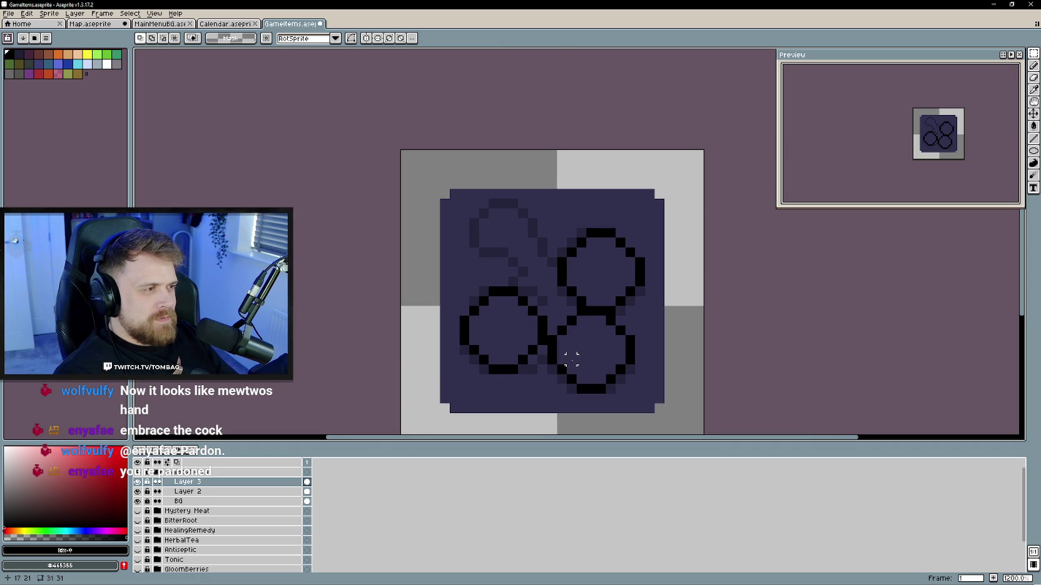
- Add pixels joining the right circle's top and draw a stem stroke up-right
key("b")
key("e")
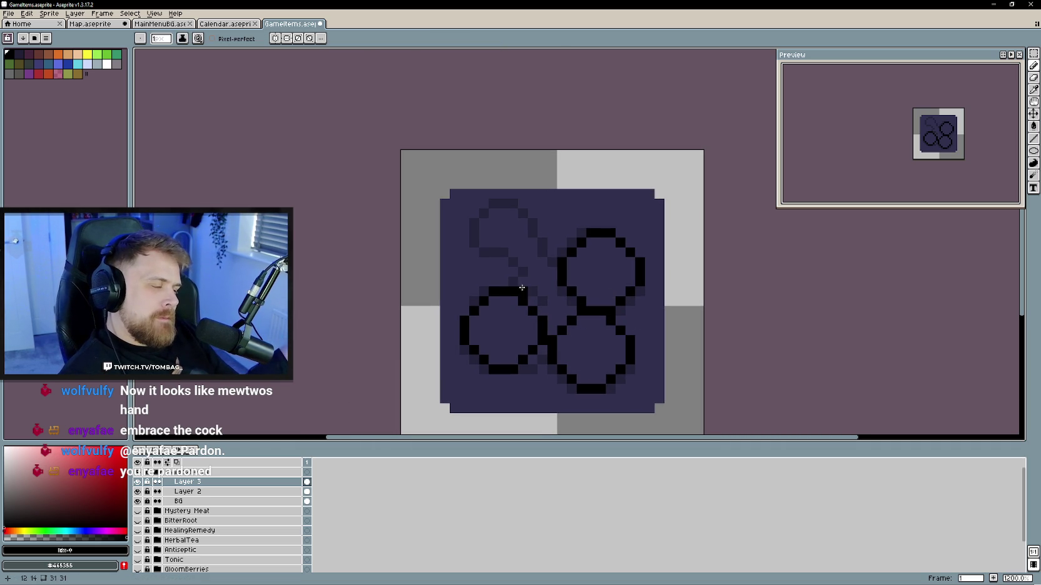
left_click(551, 258)
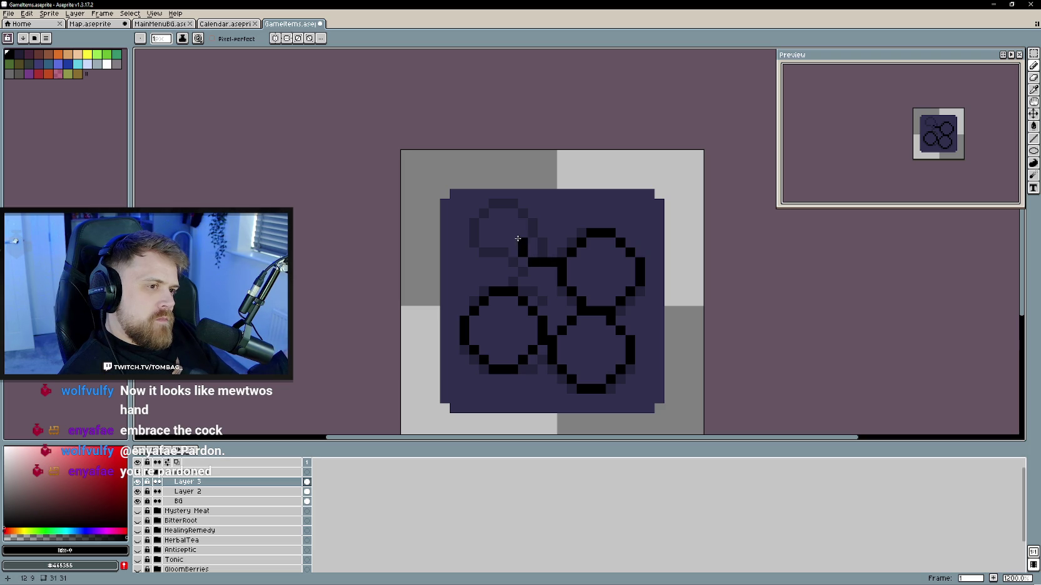
left_click_drag(512, 235, 521, 220)
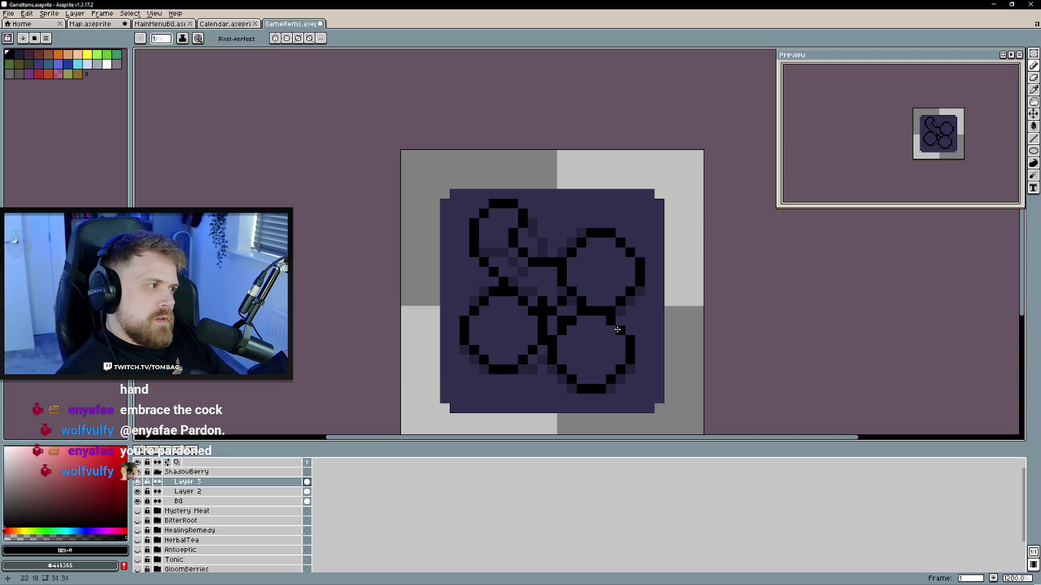
- Undo the last stem stroke, clear the selection, and delete Layer 2 and Layer 3
key("v")
key("ctrl+z")
key("ctrl+d")
key("b")
scroll(551, 300, "down", 2)
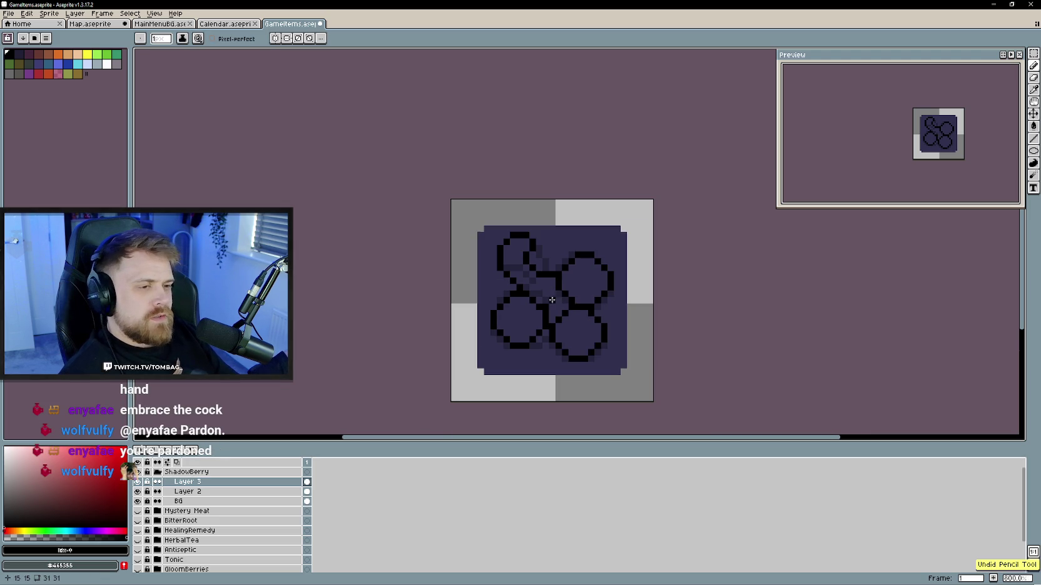
left_click(187, 491)
right_click(207, 491)
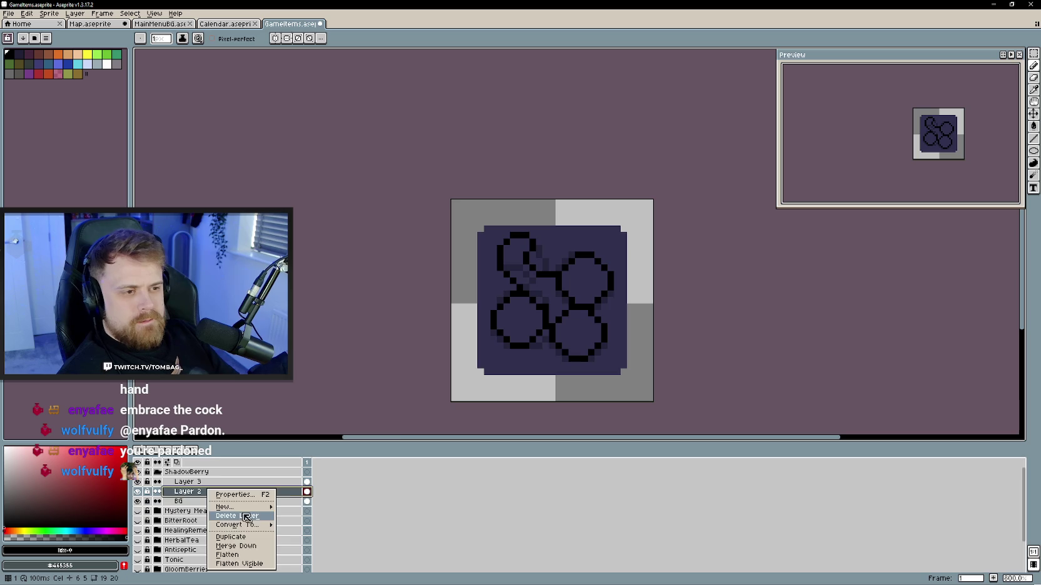
left_click(238, 523)
scroll(544, 332, "up", 1)
scroll(543, 329, "down", 1)
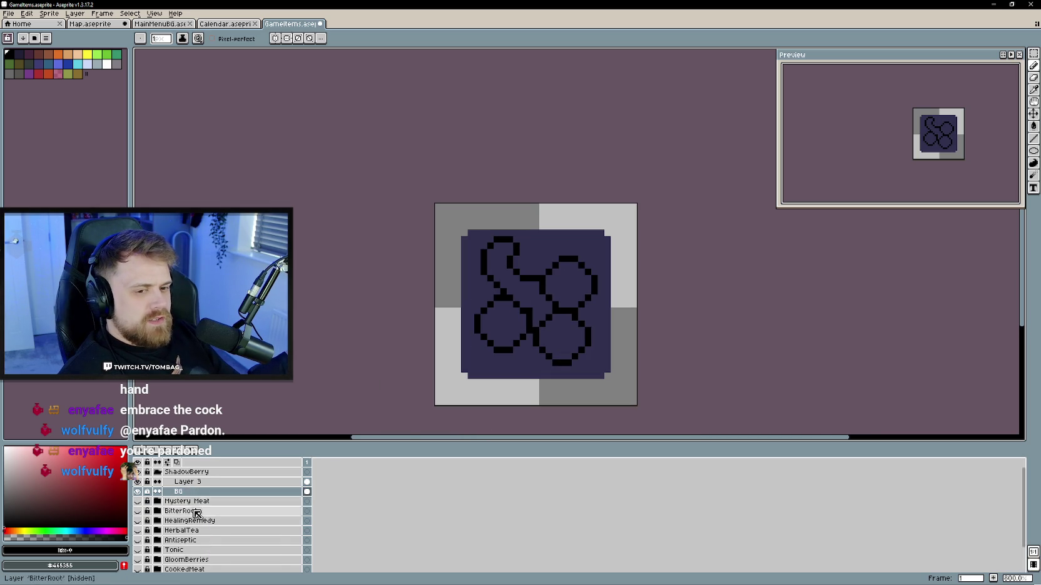
left_click(211, 482)
right_click(213, 488)
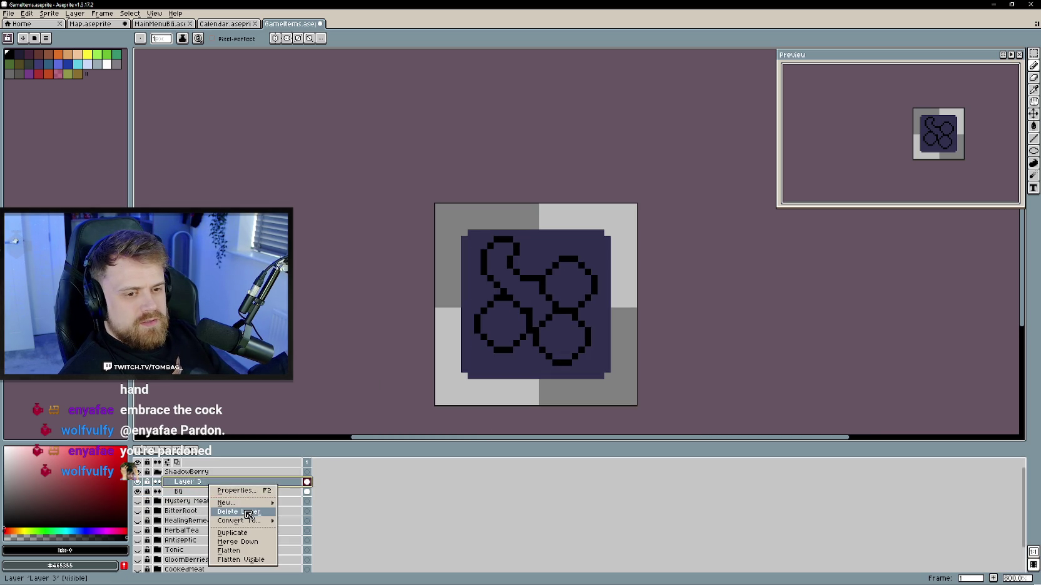
left_click(218, 510)
- Add a fresh layer above BG and draw a large and a smaller berry circle
right_click(201, 483)
left_click(297, 499)
mouse_move(1032, 150)
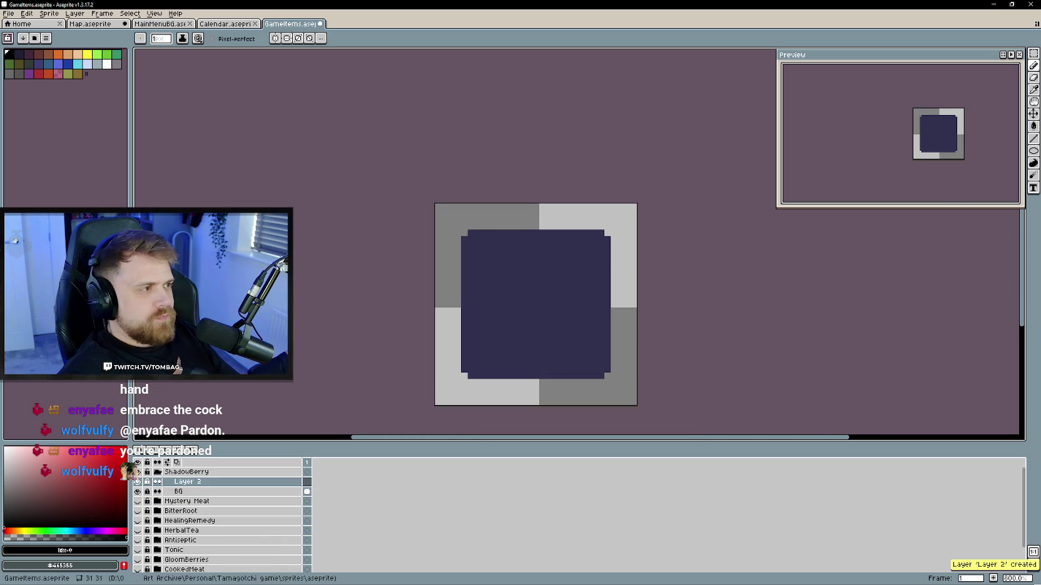
left_click_drag(596, 358, 530, 305)
left_click(529, 337)
mouse_move(537, 357)
left_mouse_down()
mouse_move(507, 327)
mouse_move(470, 232)
left_mouse_up()
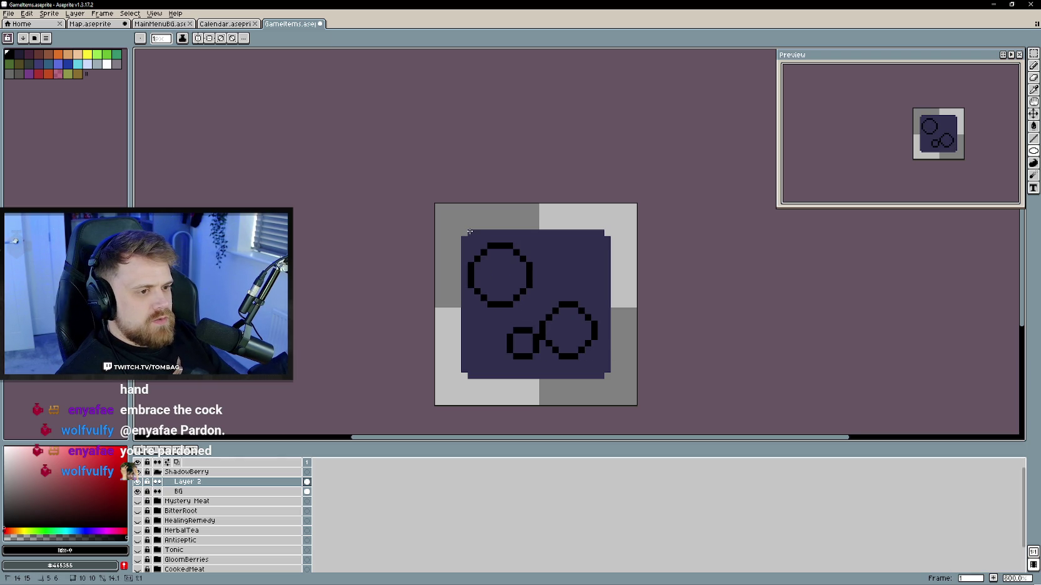
- Select the upper-left circle and move it down against the larger right berry
key("w")
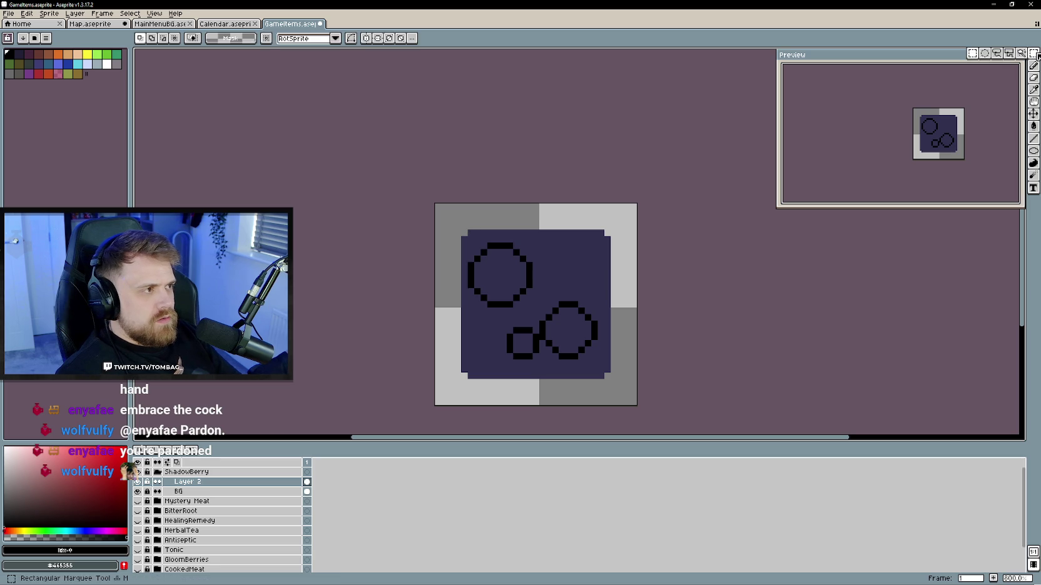
left_click_drag(440, 214, 553, 322)
left_click_drag(494, 275, 530, 298)
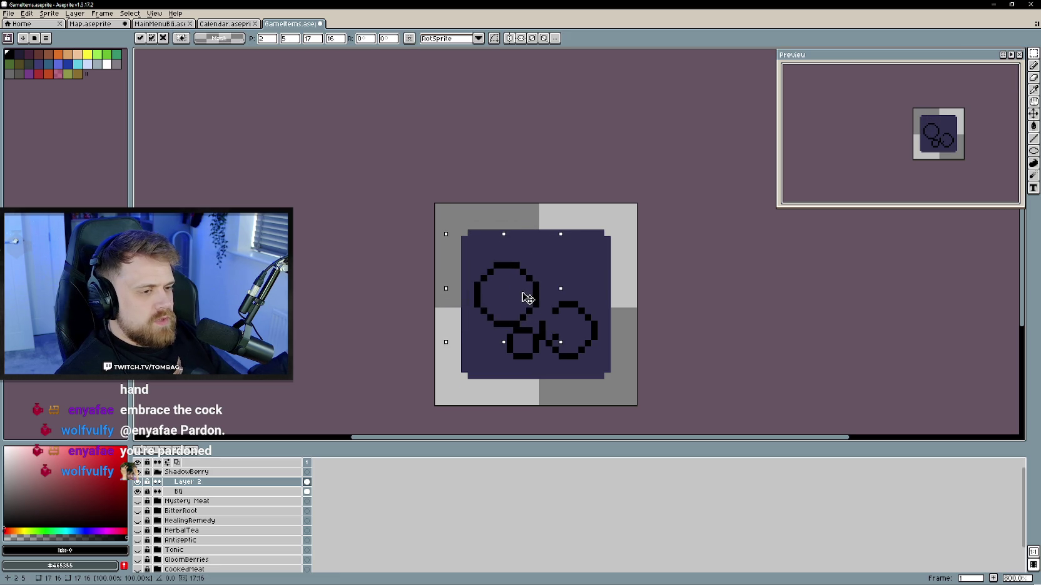
key("ctrl+z")
key("ctrl+d")
left_click_drag(459, 234, 534, 316)
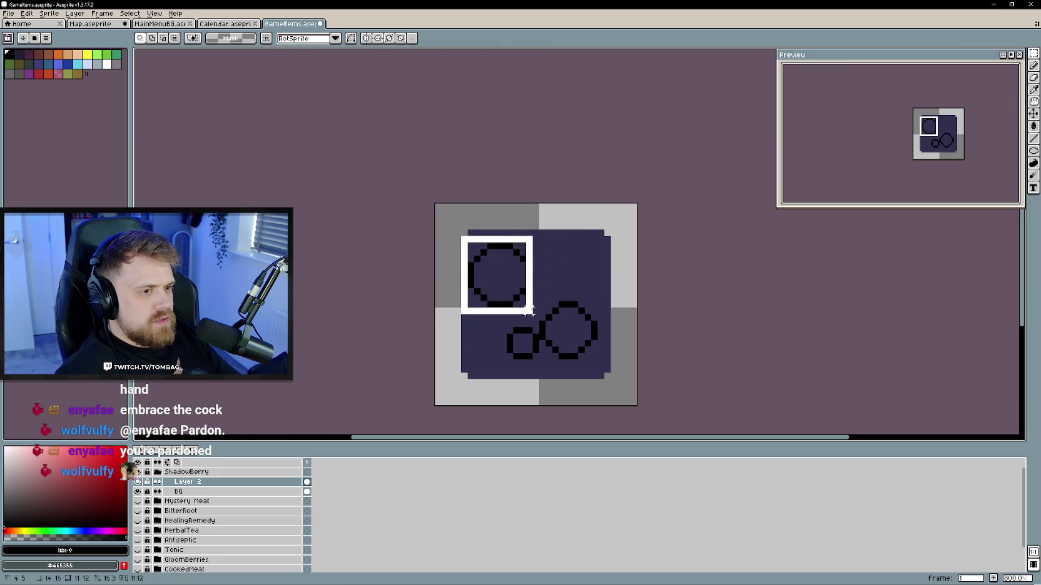
left_click_drag(511, 280, 515, 302)
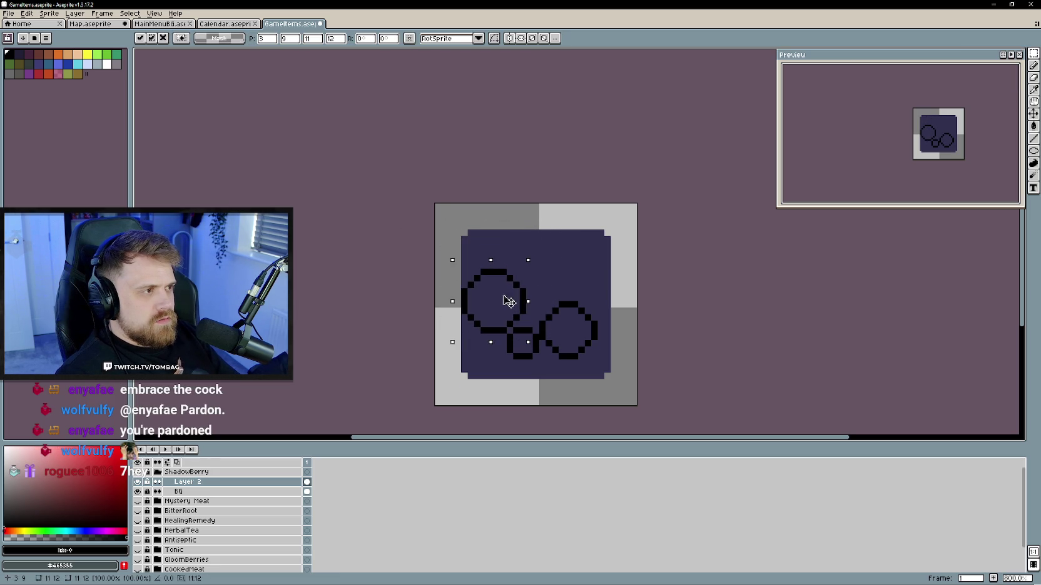
left_click_drag(515, 302, 541, 300)
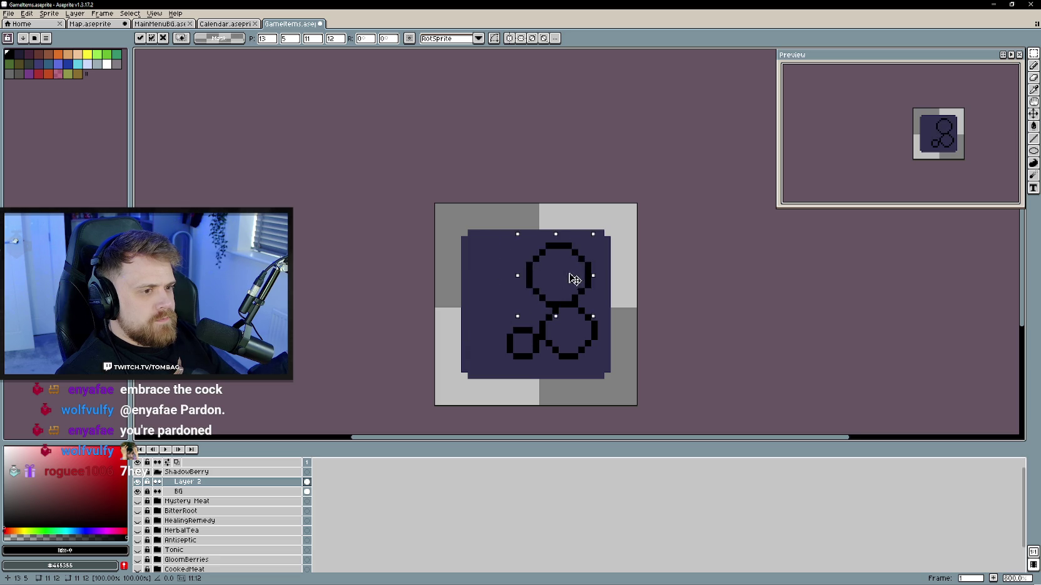
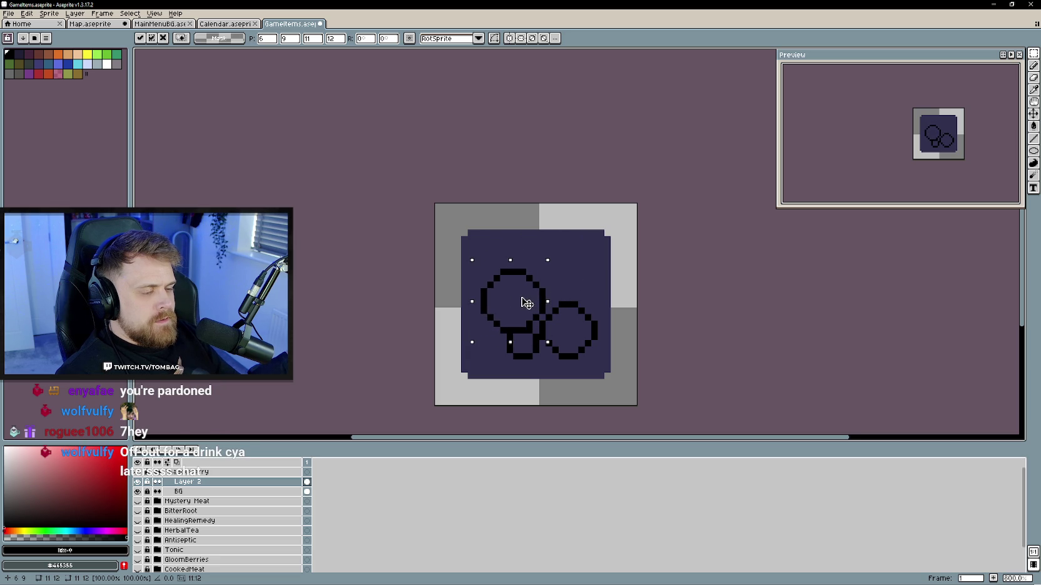
- Shift the sketched circle left and draw a stem rising from it
left_click_drag(541, 300, 518, 307)
left_click(562, 271)
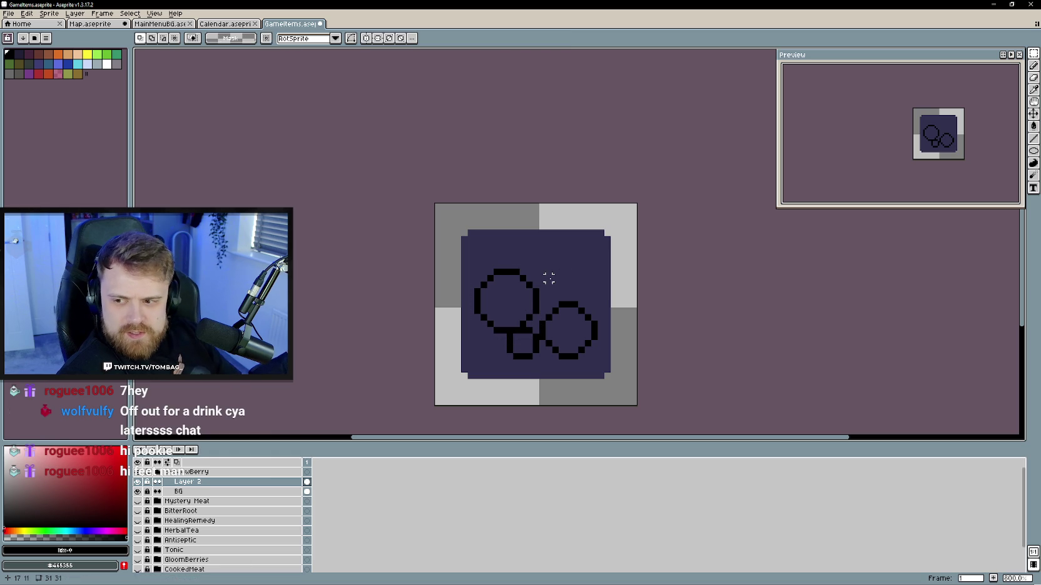
key("b")
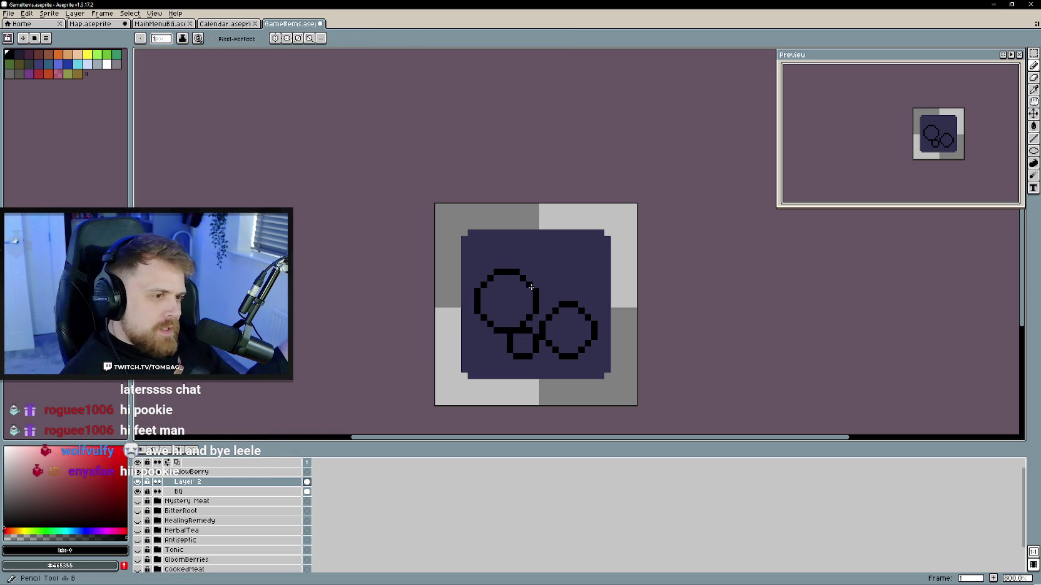
left_click_drag(536, 292, 556, 276)
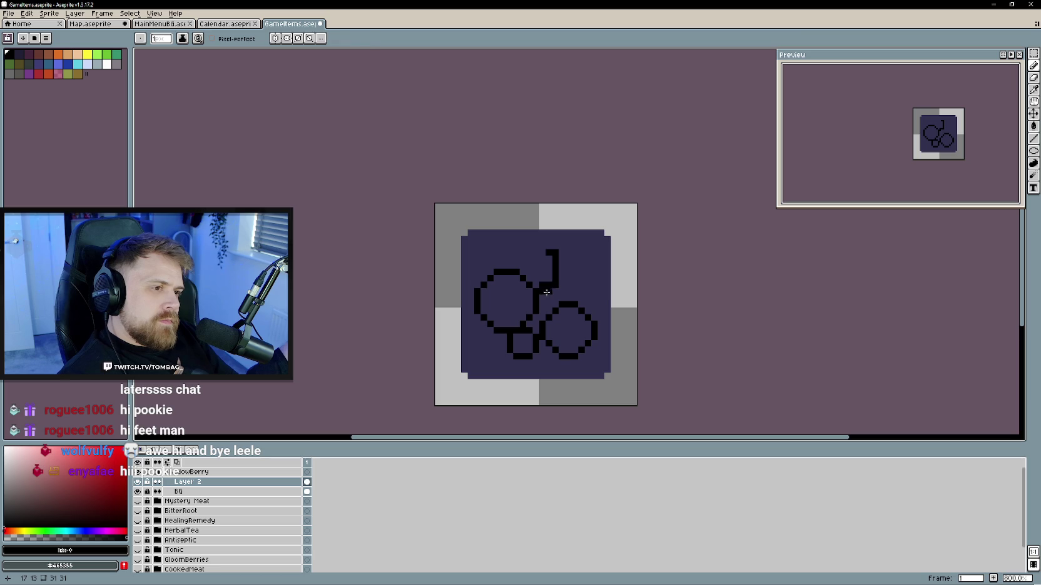
key("e")
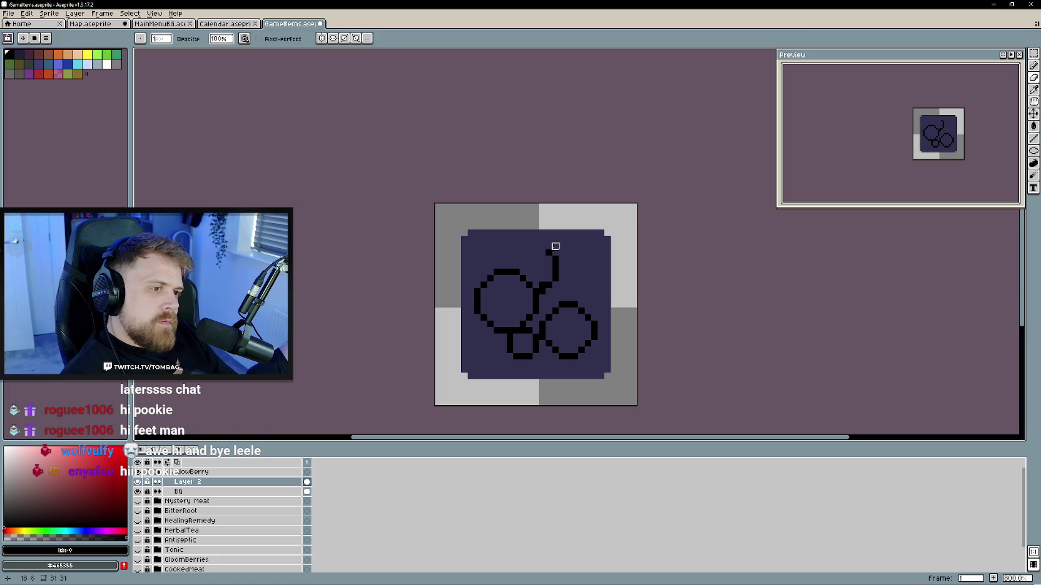
key("b")
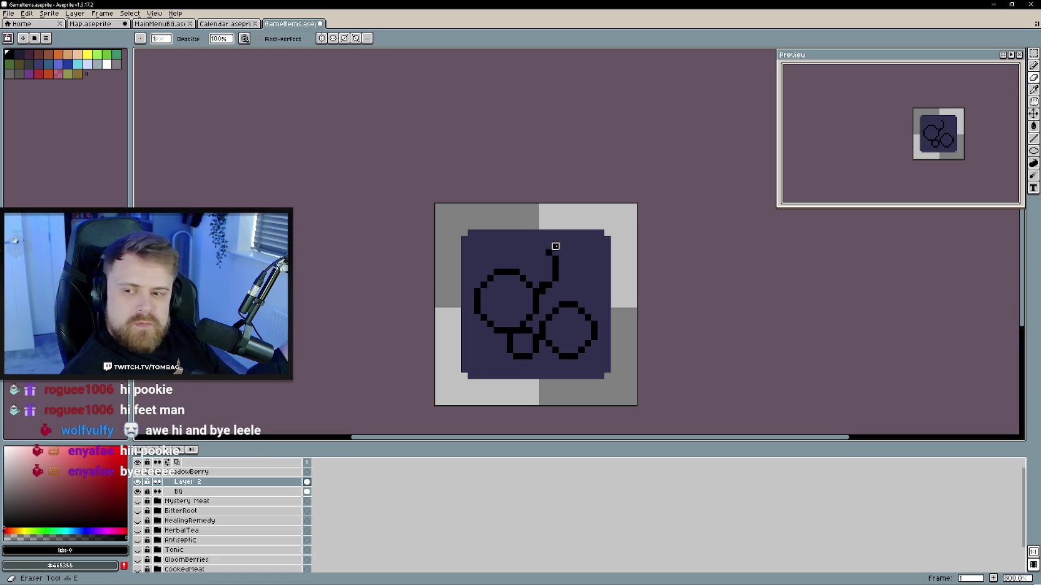
key("b")
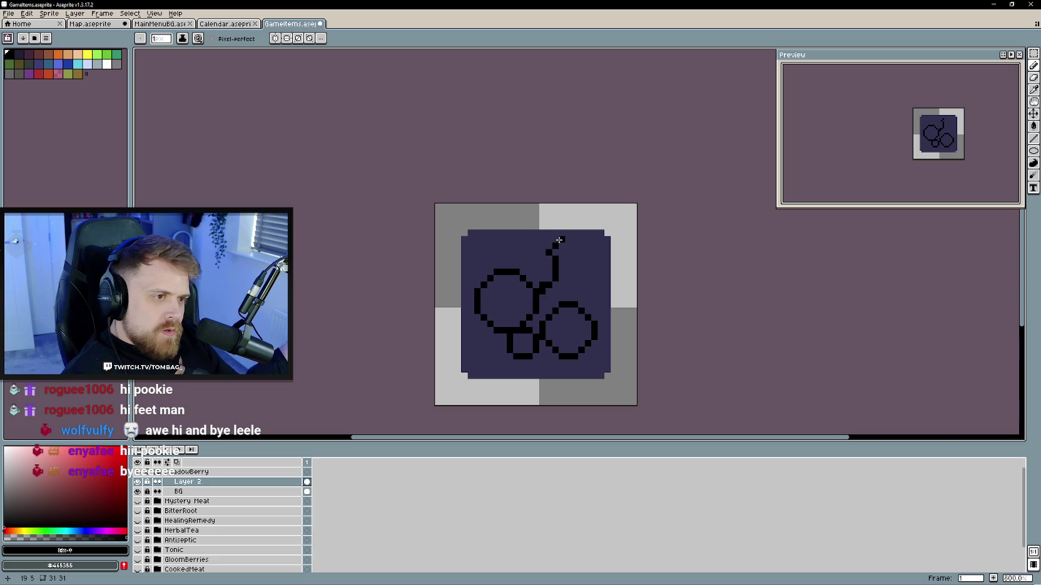
- Undo the stem's curved top and erase stem pixels near the circles
key("ctrl+z")
left_click_drag(574, 245, 556, 240)
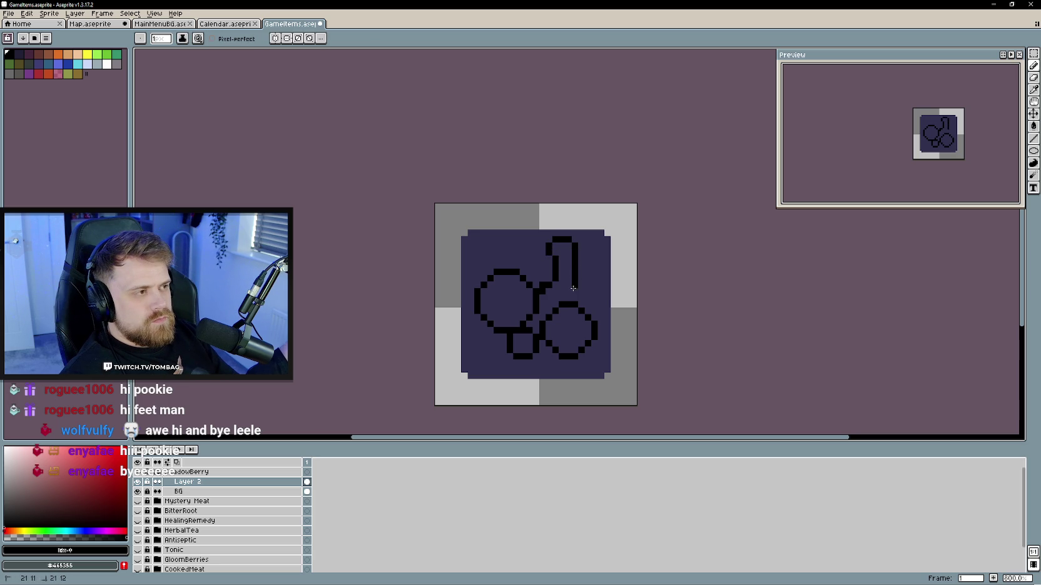
left_click_drag(575, 275, 580, 259)
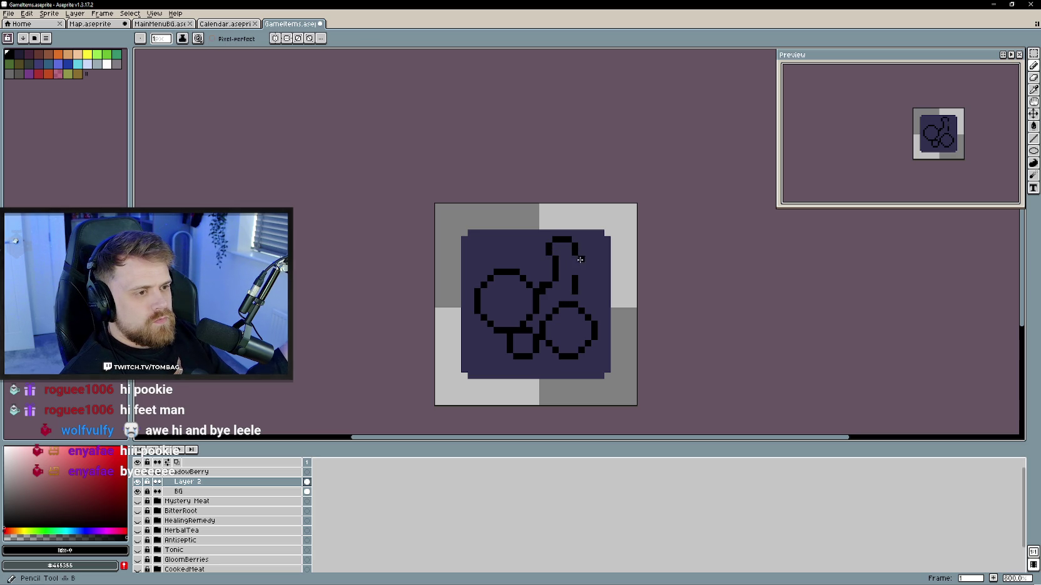
left_click_drag(569, 298, 570, 293)
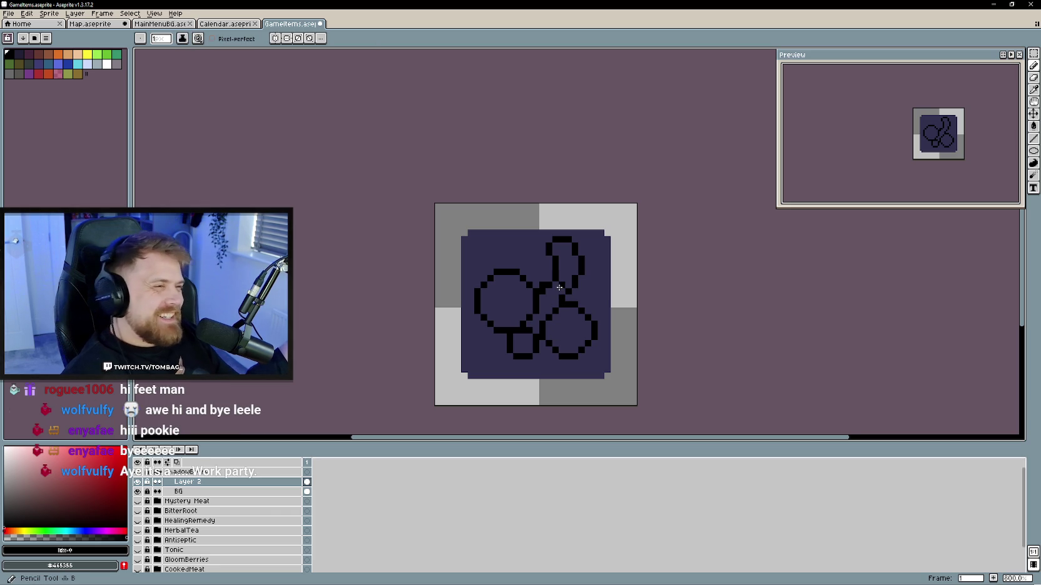
key("e")
mouse_move(549, 261)
left_mouse_down()
mouse_move(549, 240)
mouse_move(581, 252)
left_mouse_up()
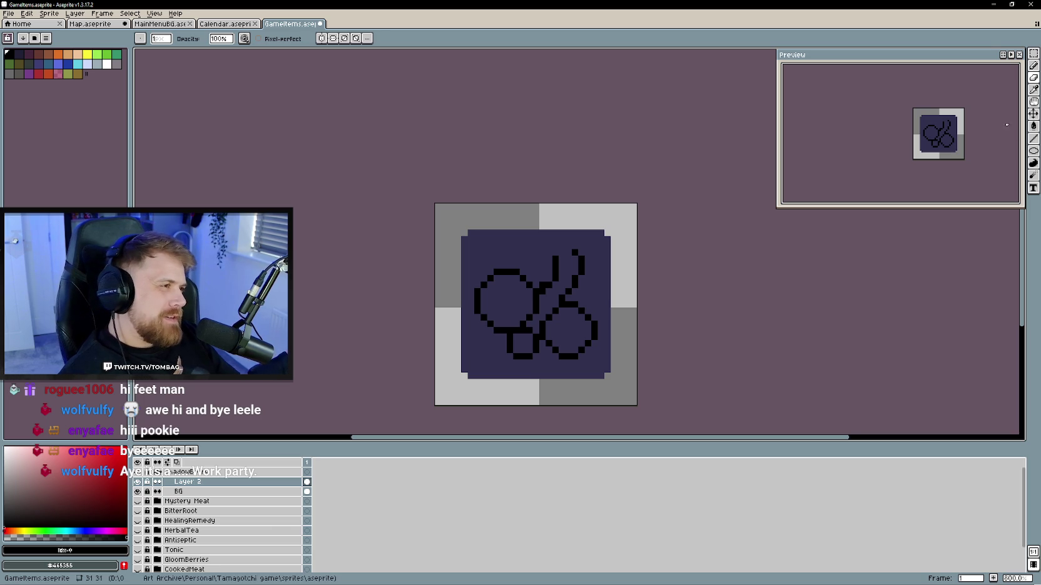
- Select the whole sprite area and delete the berry sketch, leaving a blank tile
left_click(1033, 53)
left_click_drag(461, 223, 614, 388)
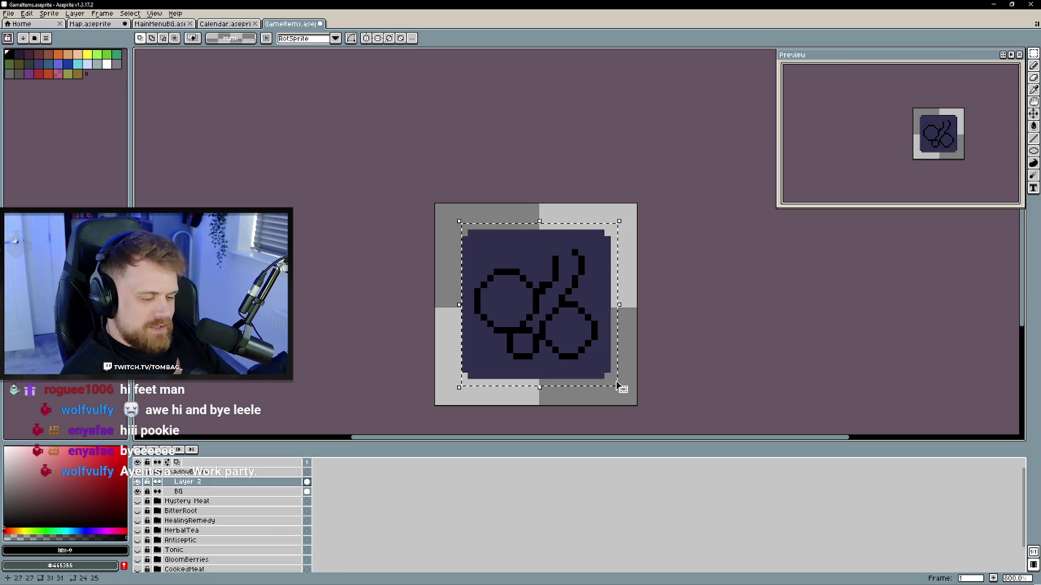
key("Delete")
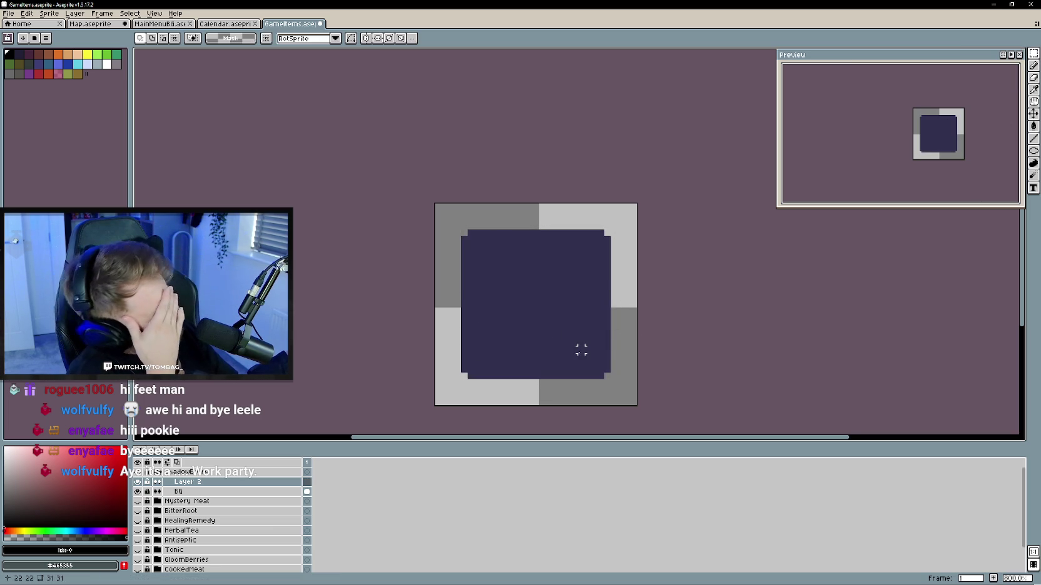
key("b")
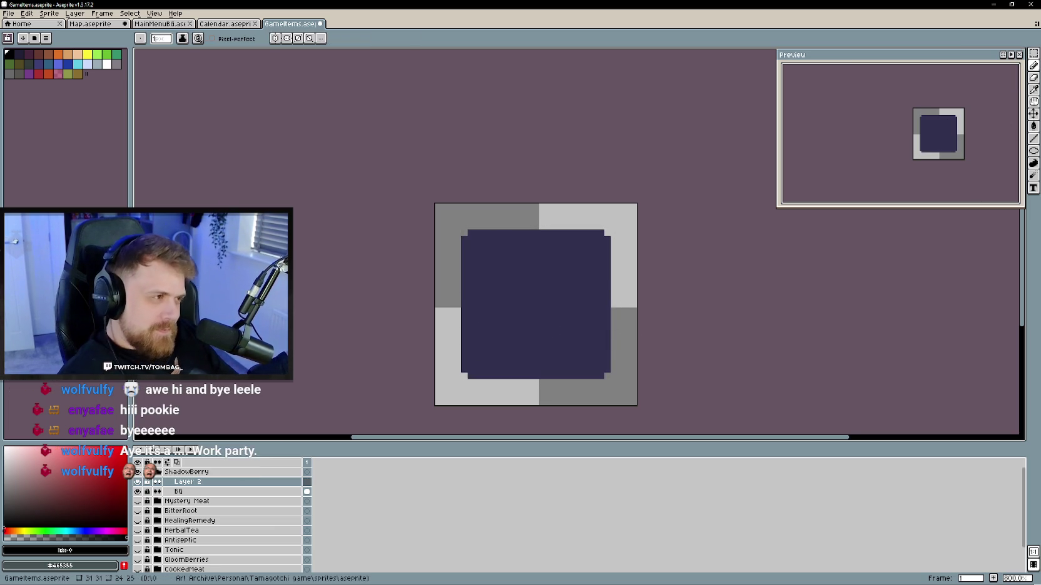
left_click(1033, 151)
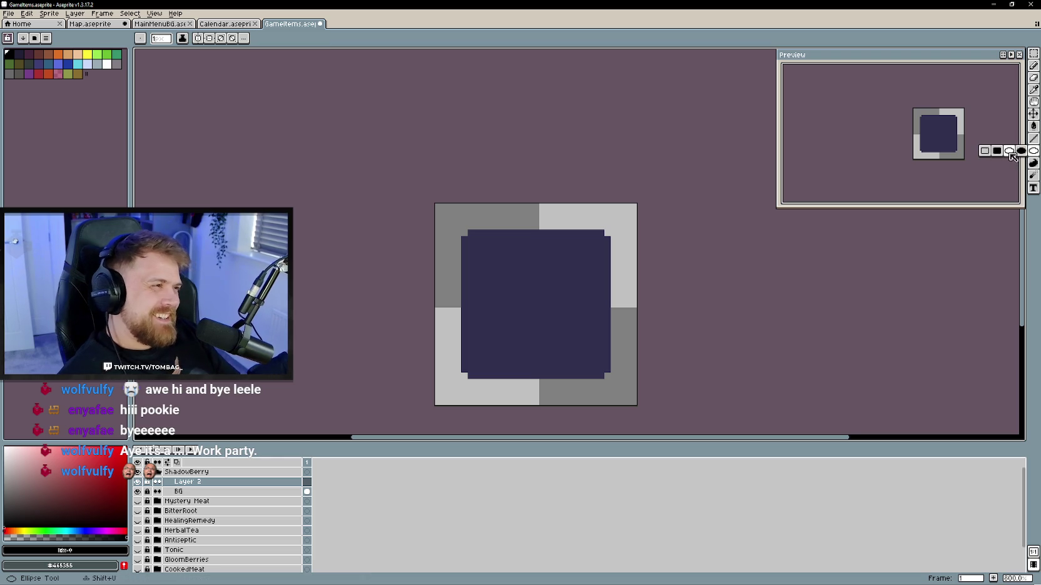
- Draw a small circle outline and copy it below to start the berry cluster
mouse_move(508, 296)
left_mouse_down()
mouse_move(578, 366)
mouse_move(514, 319)
left_mouse_up()
key("v")
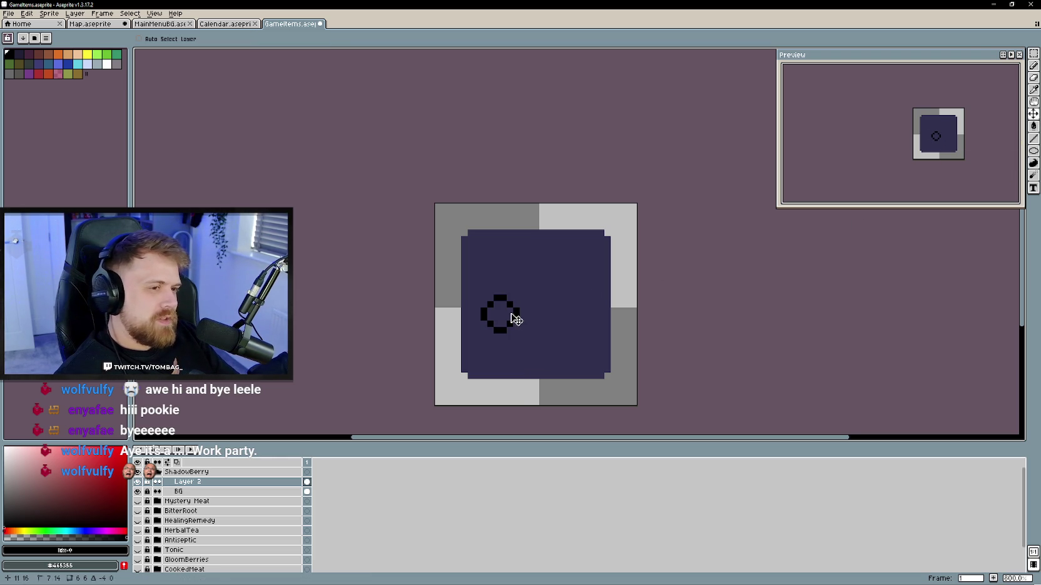
key("m")
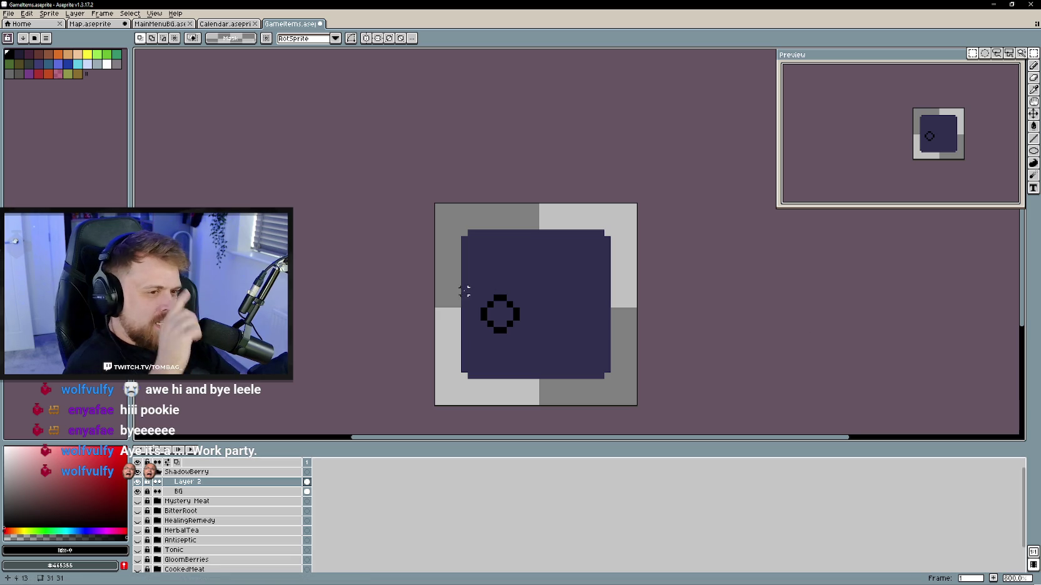
left_click_drag(453, 281, 535, 349)
left_click_drag(502, 319, 502, 349)
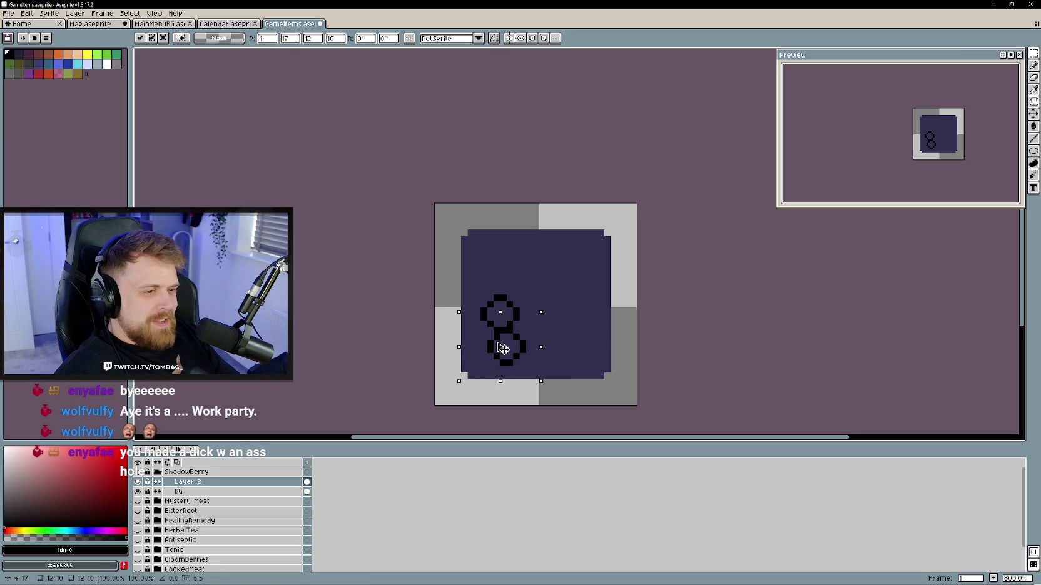
- Add a right-hand circle copy to finish the cluster and place the first stem pixel
mouse_move(453, 281)
left_mouse_down()
mouse_move(535, 348)
mouse_move(539, 325)
mouse_move(532, 336)
mouse_move(566, 346)
left_mouse_up()
key("ctrl+z")
key("ctrl+z")
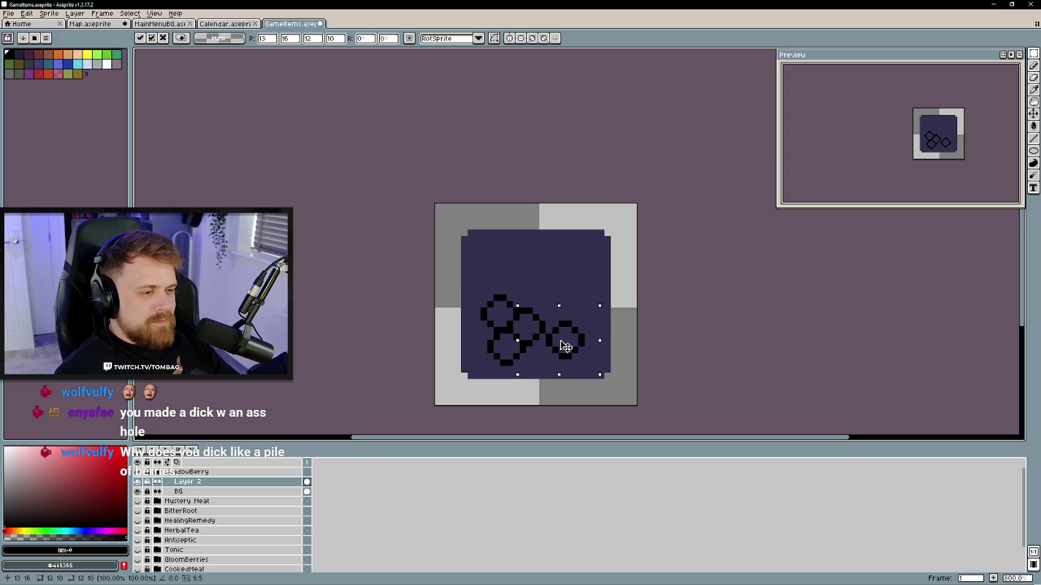
mouse_move(562, 347)
left_mouse_down()
mouse_move(564, 314)
mouse_move(552, 307)
left_mouse_up()
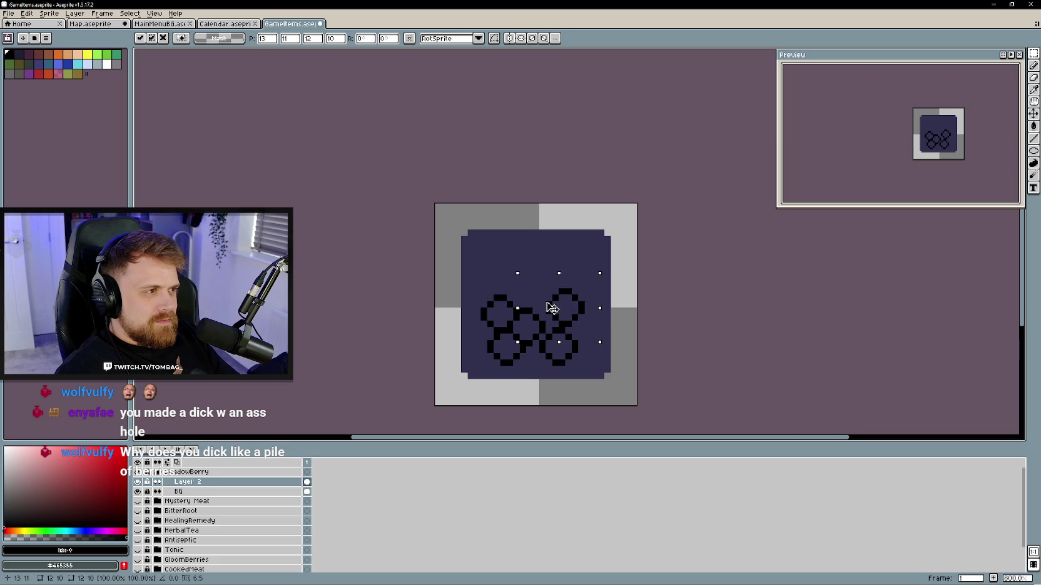
left_click(563, 348)
key("b")
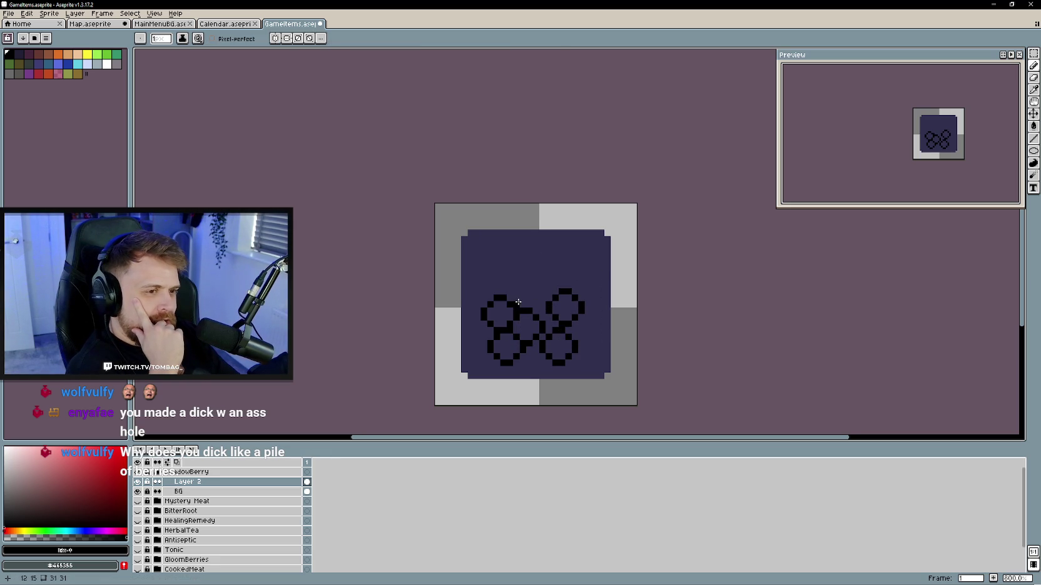
left_click(536, 276)
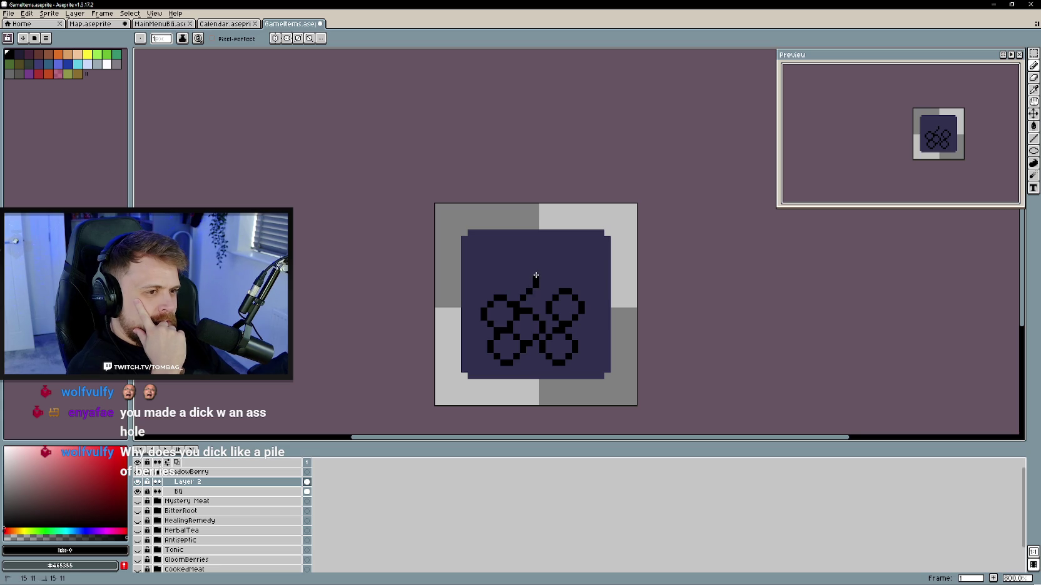
- Extend the stem up-left and curve its hooked top down and right
left_click_drag(534, 267, 526, 259)
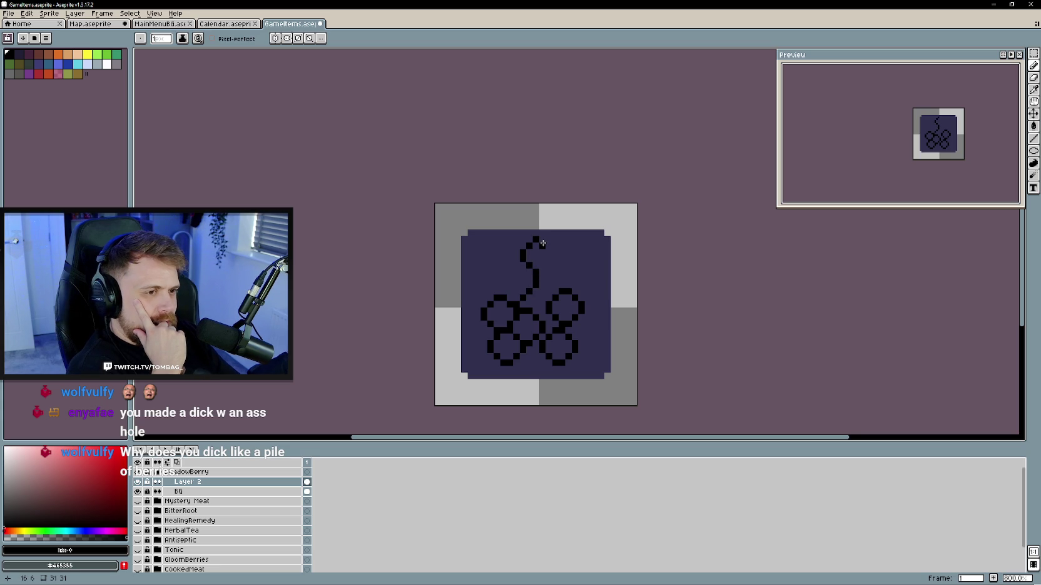
left_click_drag(550, 257, 562, 281)
key("e")
key("b")
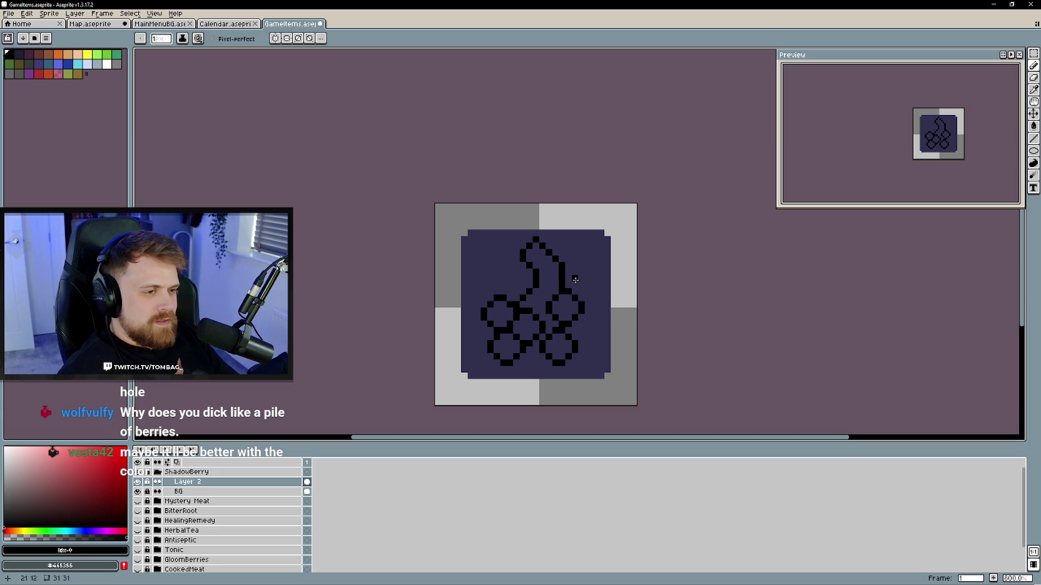
key("e")
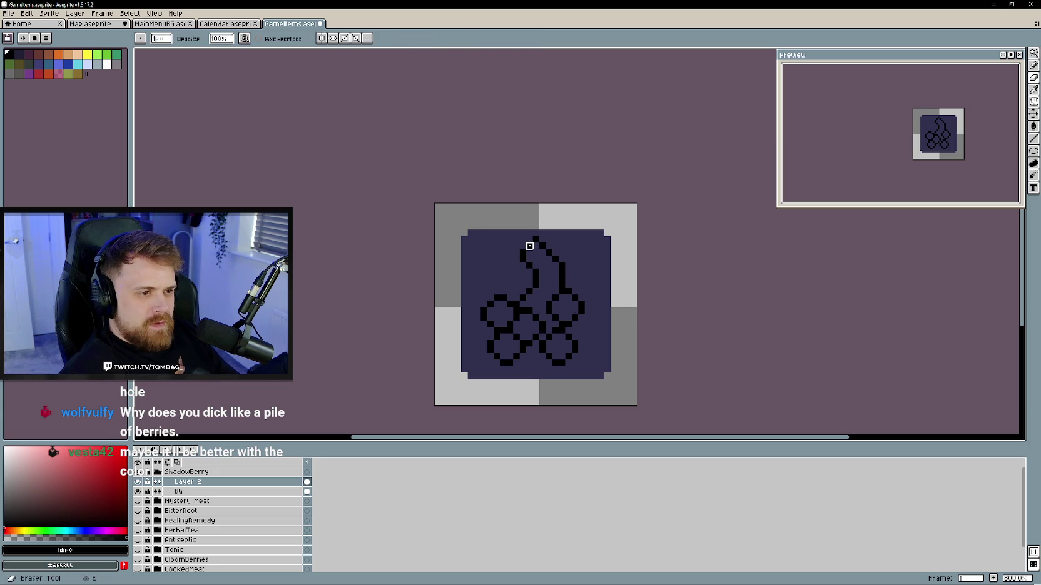
key("b")
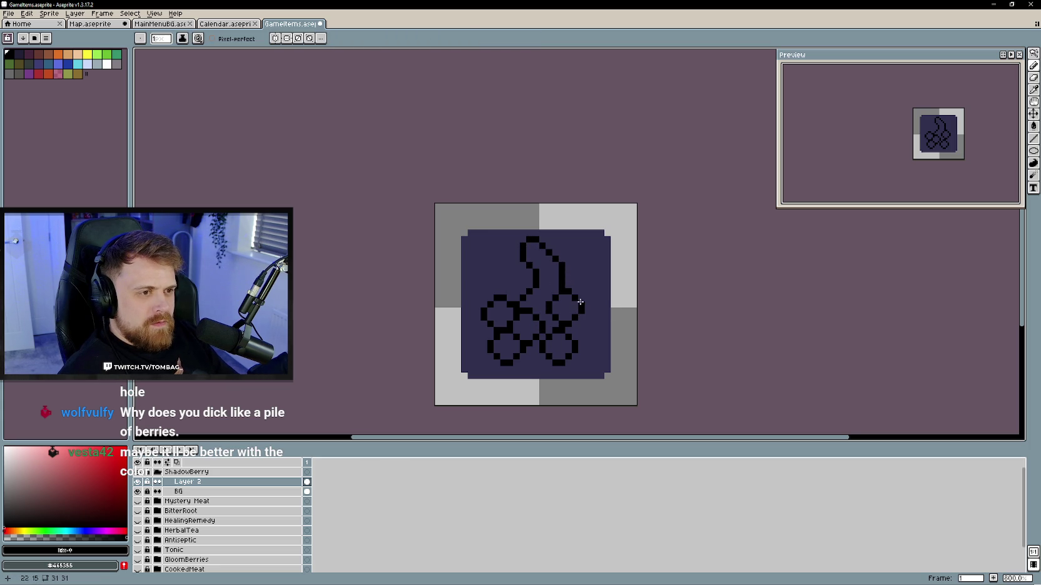
key("e")
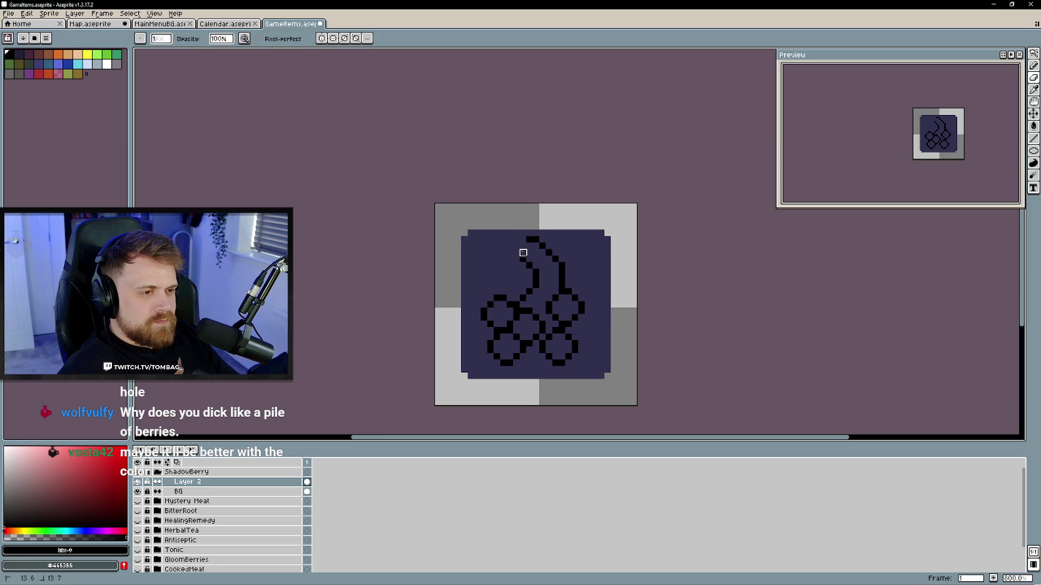
key("b")
key("e")
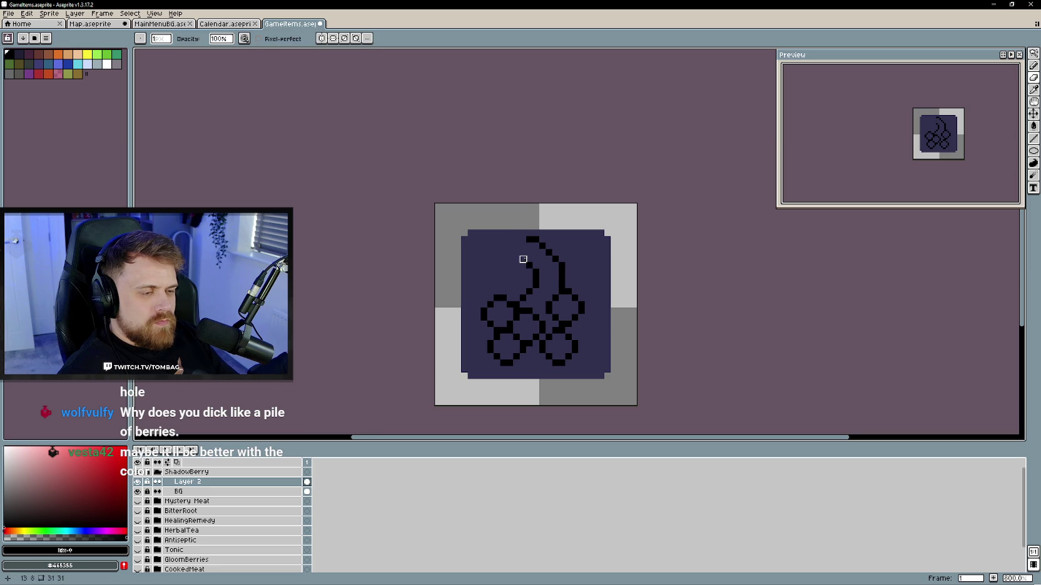
key("b")
- Erase stray stem pixels and extend the right berry's outline downward
key("e")
left_click(523, 265)
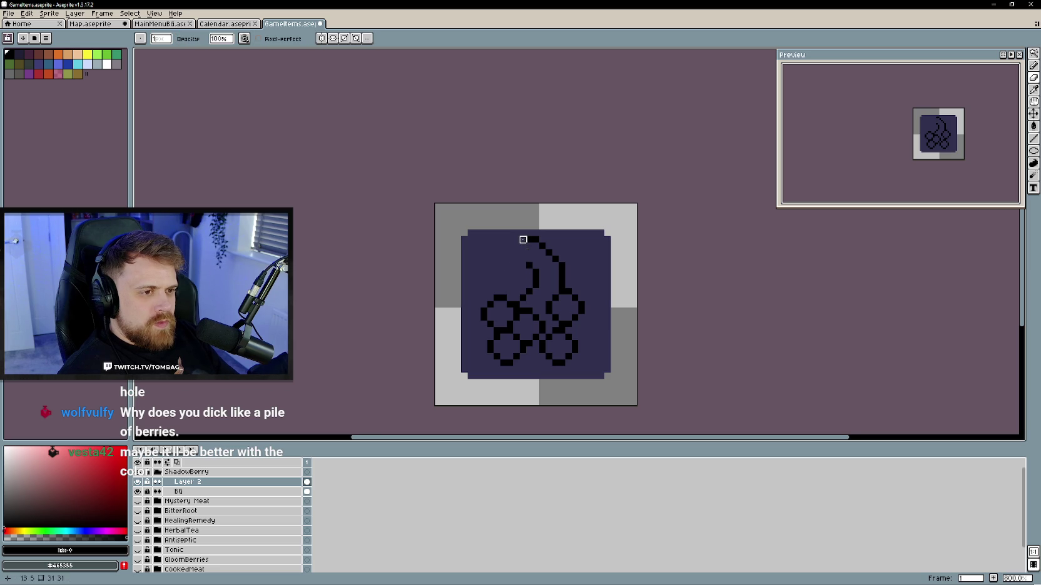
key("b")
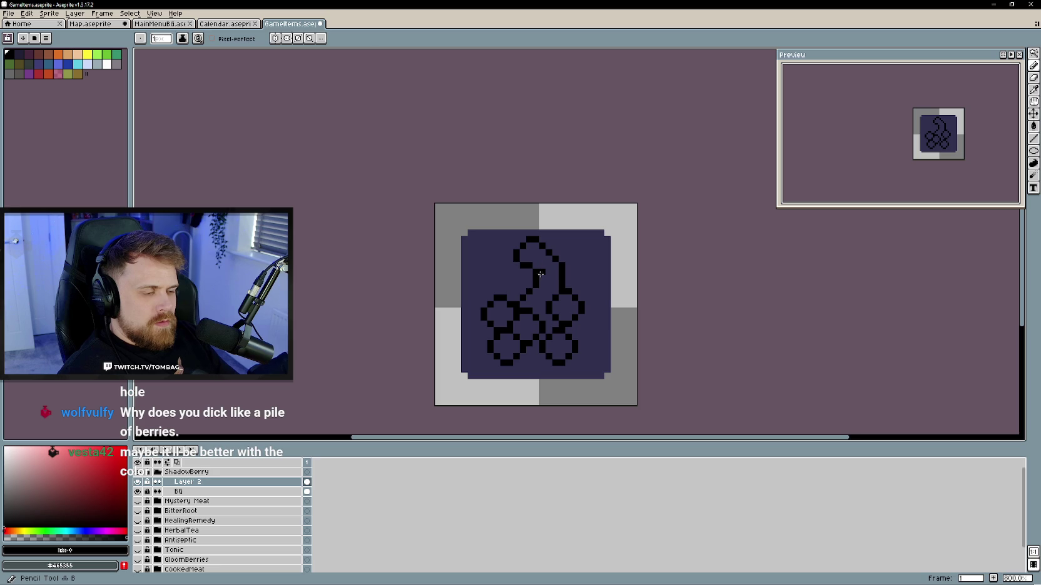
key("e")
left_click(537, 274)
key("b")
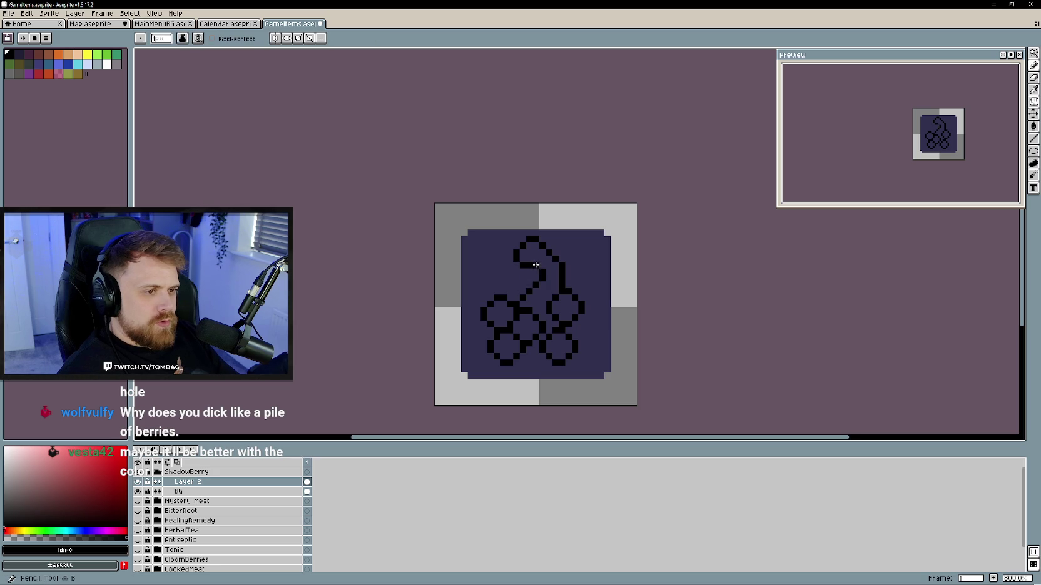
key("b")
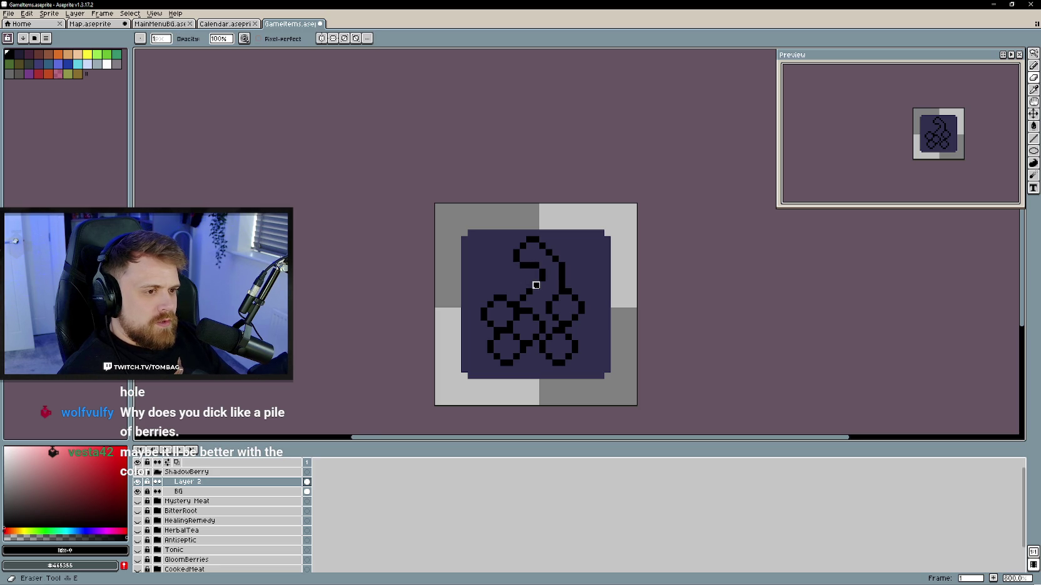
key("e")
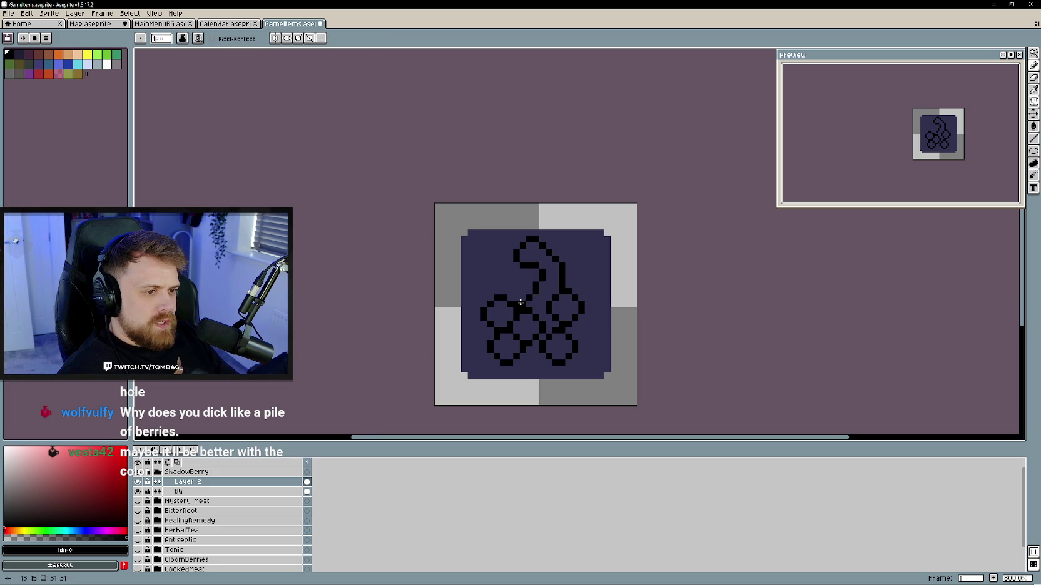
key("e")
key("e")
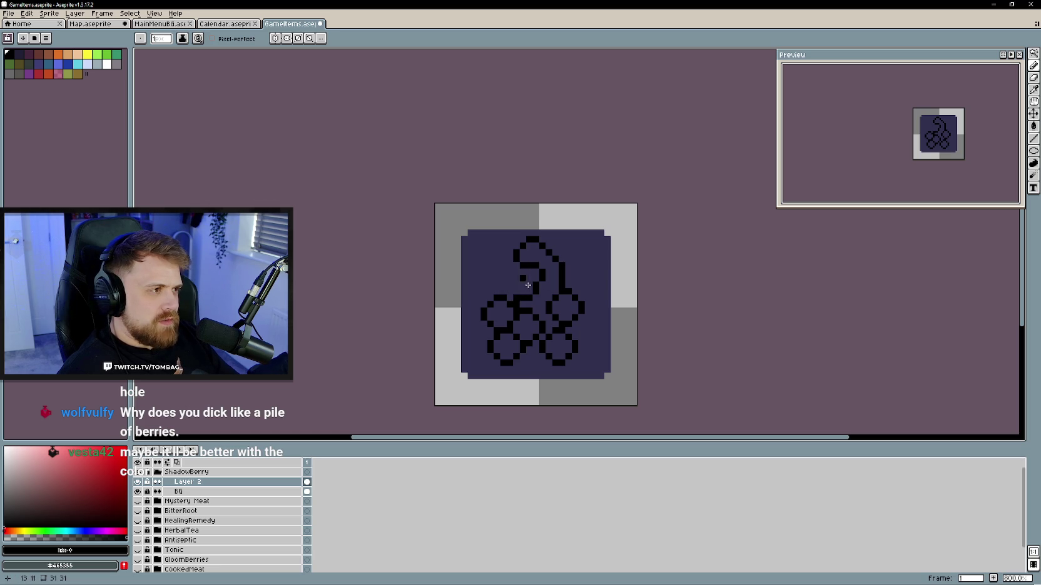
left_click_drag(586, 331, 574, 351)
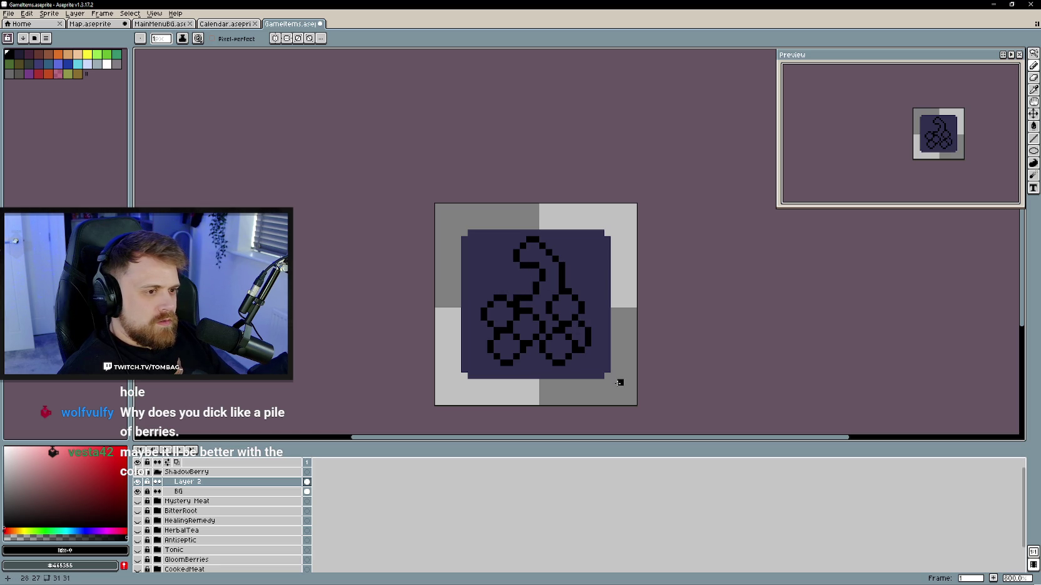
- Draw a short black line joining the lower berries along the cluster's bottom edge
scroll(542, 369, "down", 1)
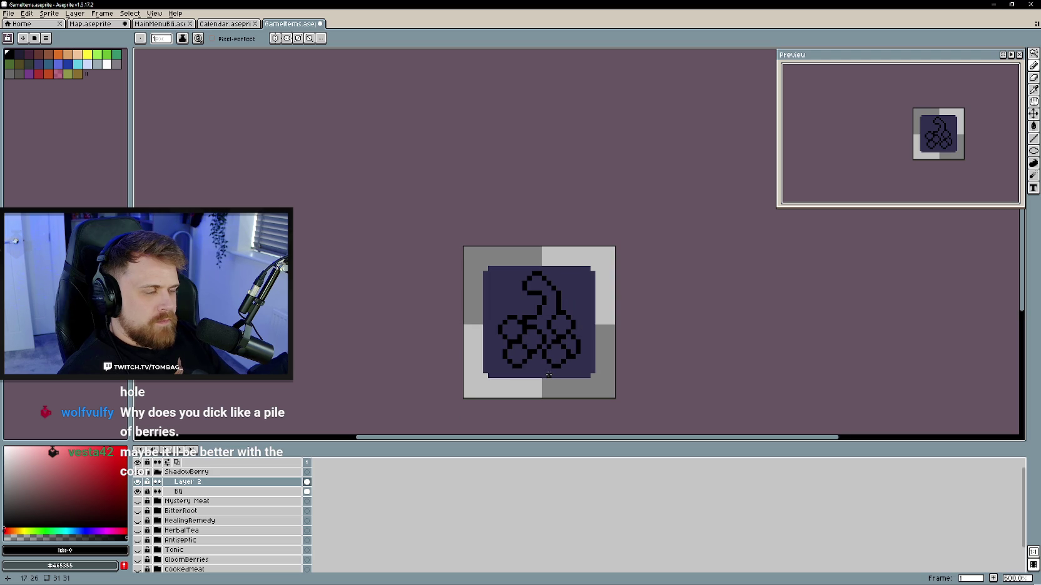
scroll(549, 374, "up", 1)
scroll(540, 319, "up", 2)
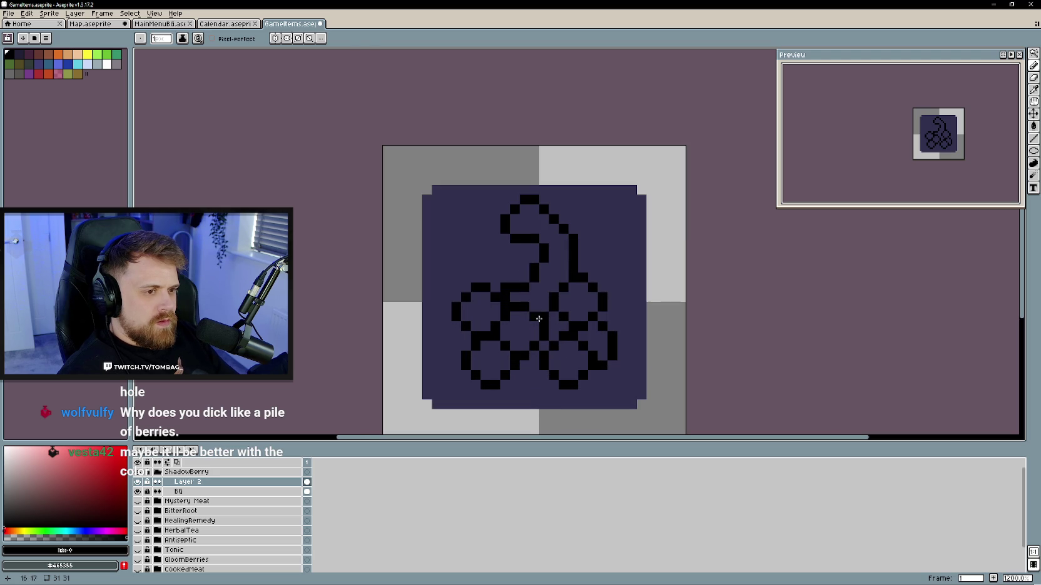
scroll(528, 353, "down", 4)
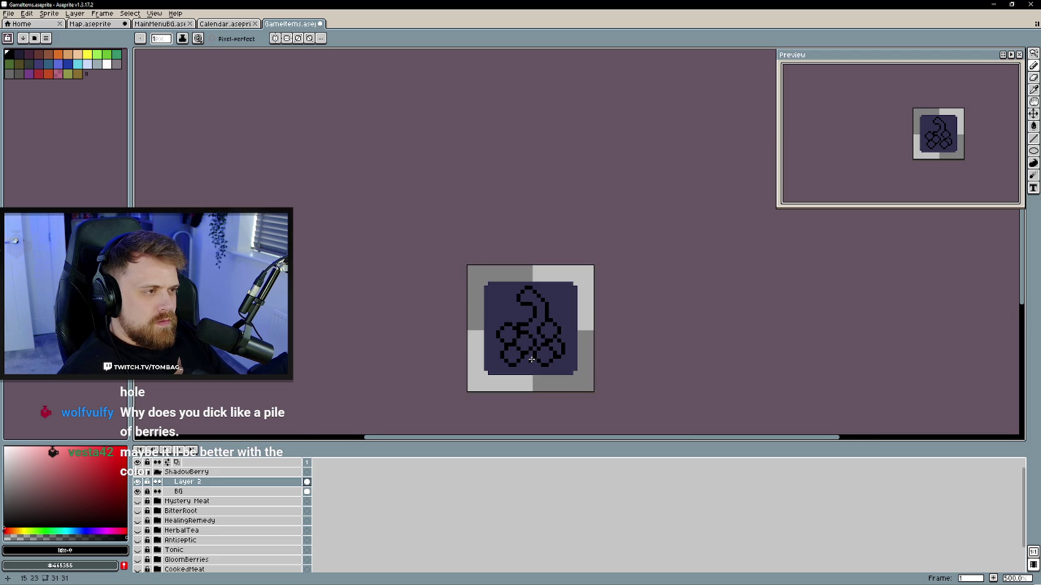
key("v")
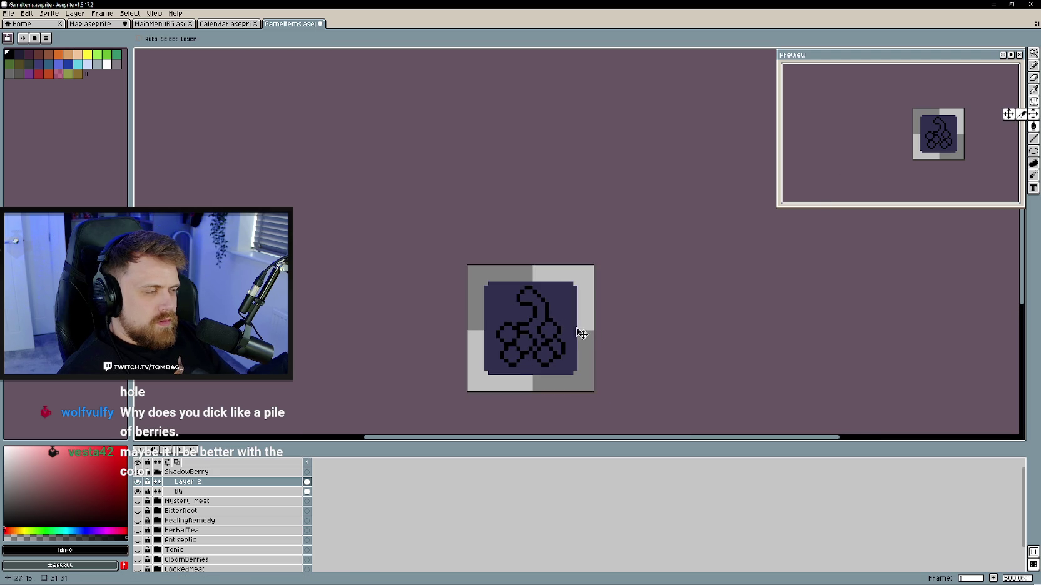
scroll(522, 363, "up", 2)
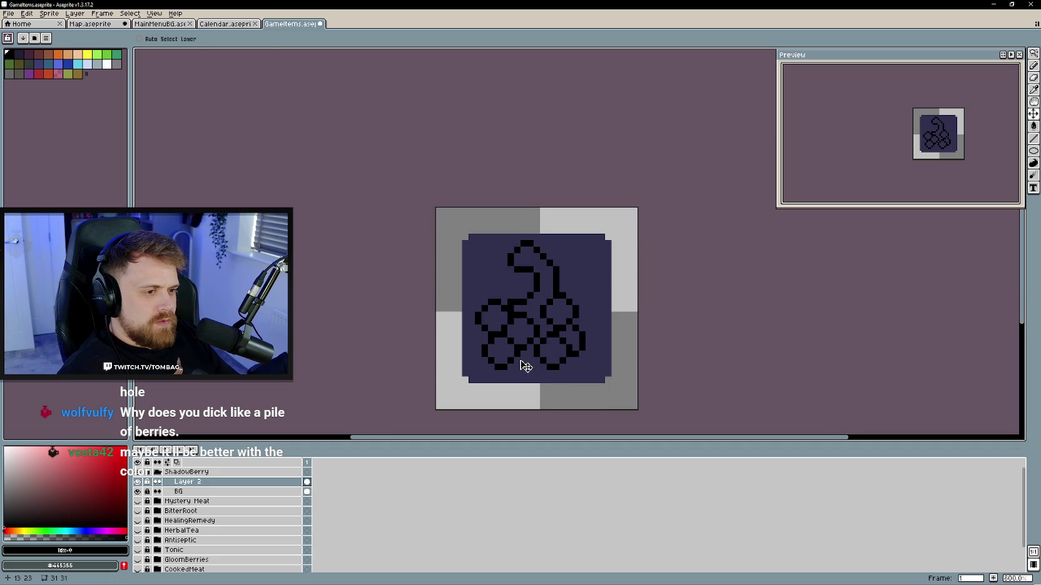
key("b")
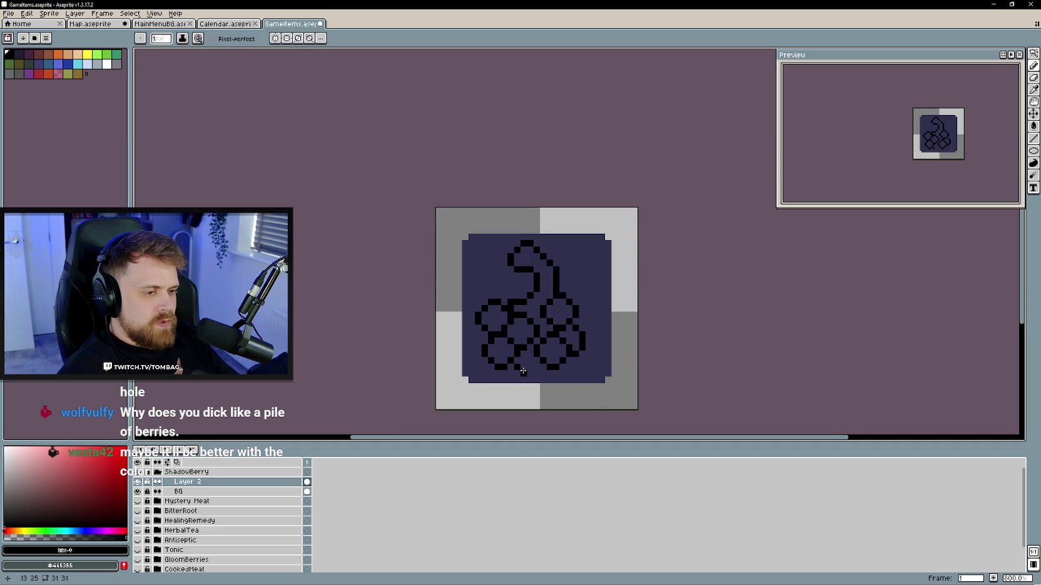
left_click_drag(523, 368, 535, 368)
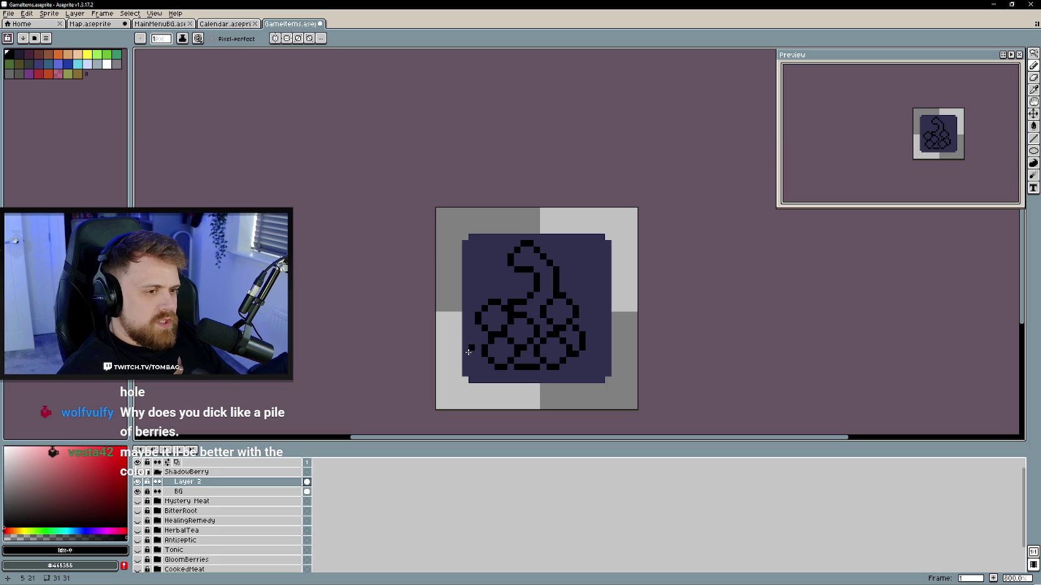
- Pick a dark purple and bucket-fill all six berry outlines with it
left_click(95, 531)
left_click(31, 502)
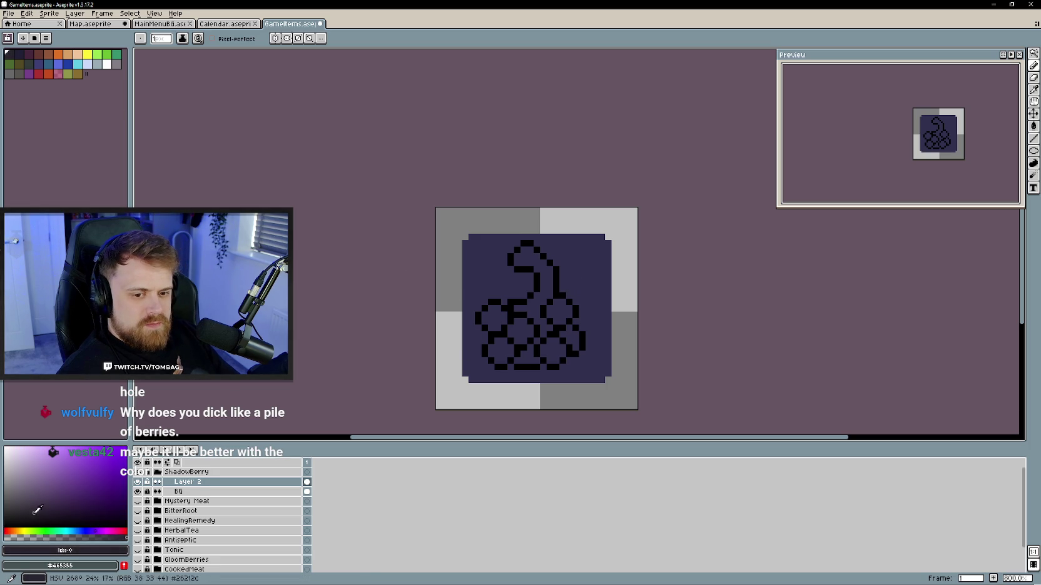
key("g")
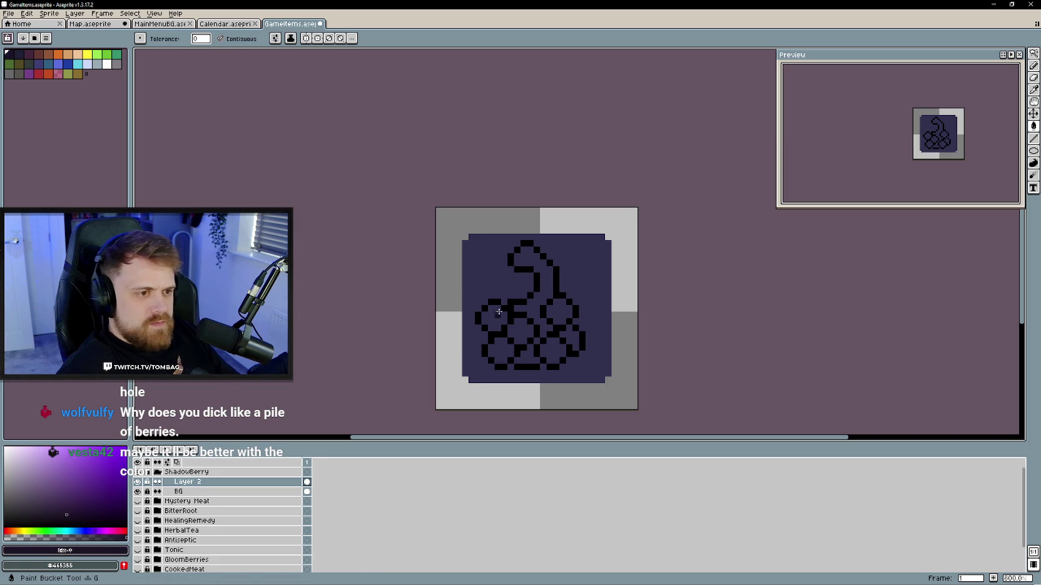
left_click(494, 318)
left_click(521, 330)
left_click(501, 351)
left_click(551, 351)
left_click(570, 339)
left_click(559, 311)
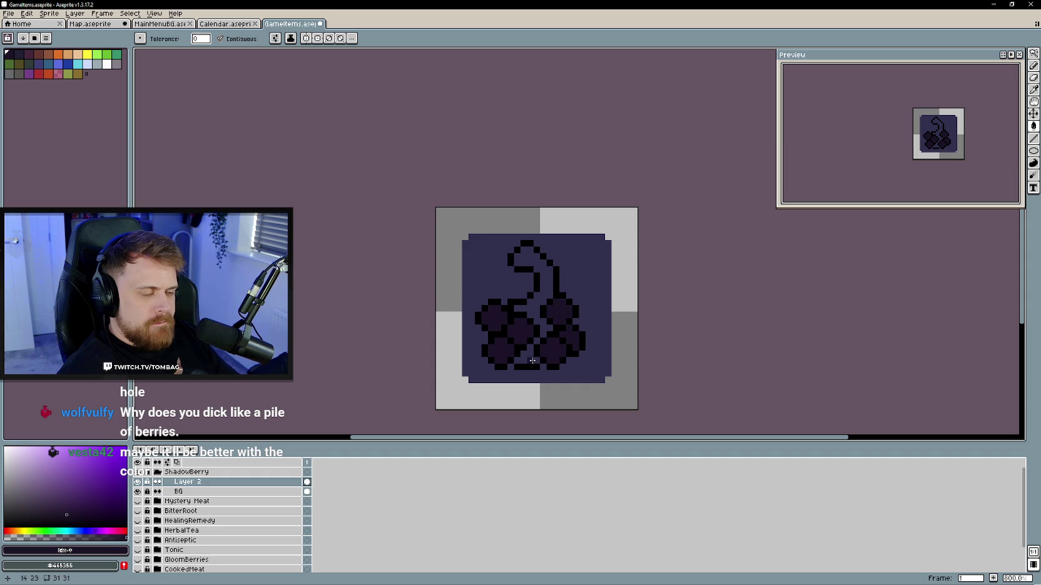
left_click(47, 531)
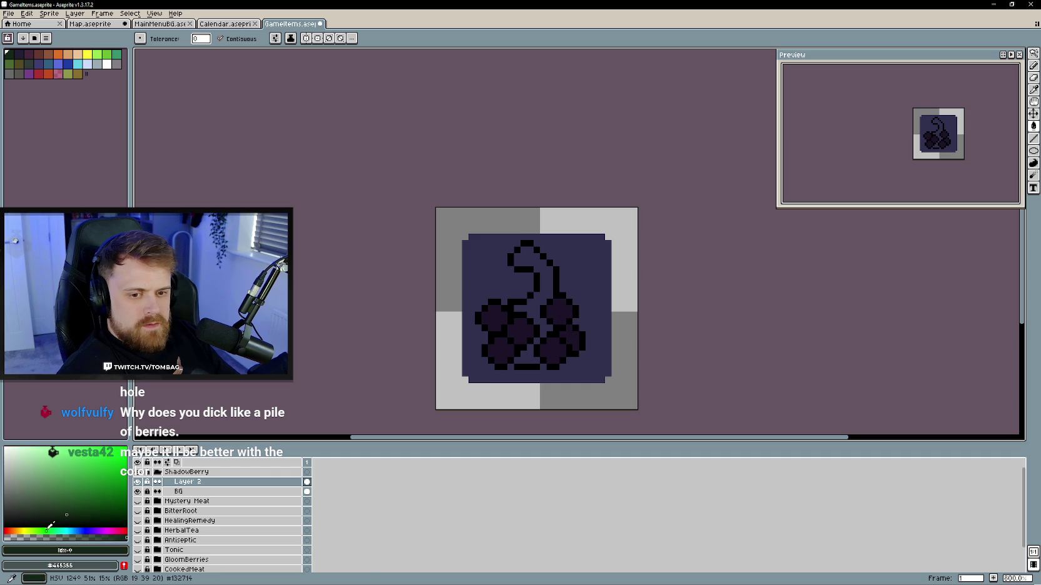
left_click(138, 482)
- Swap to the GloomBerries icon, eyedrop its dark stem green, then show ShadowBerry again
left_click(158, 472)
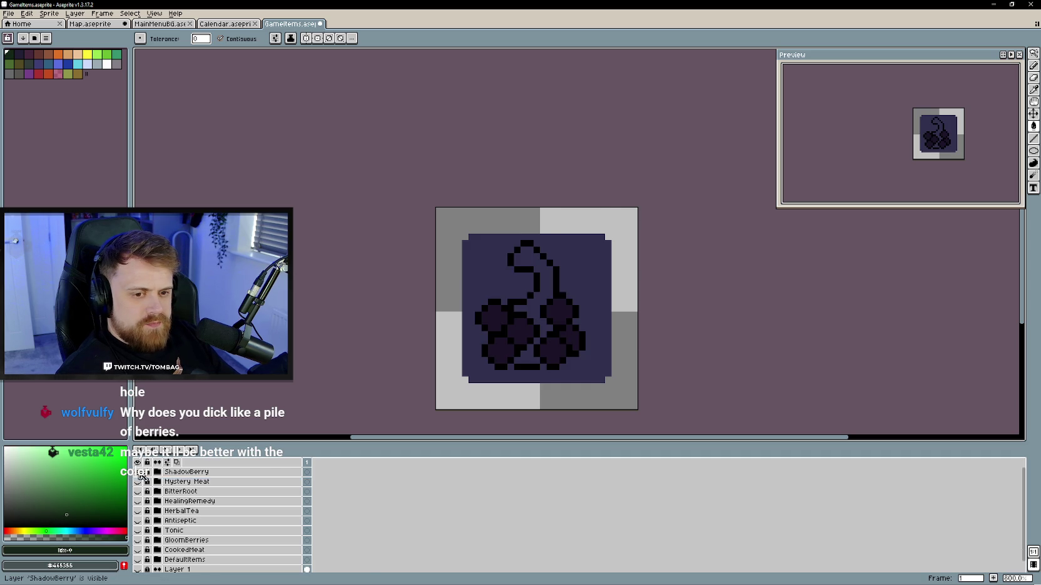
scroll(155, 531, "down", 1)
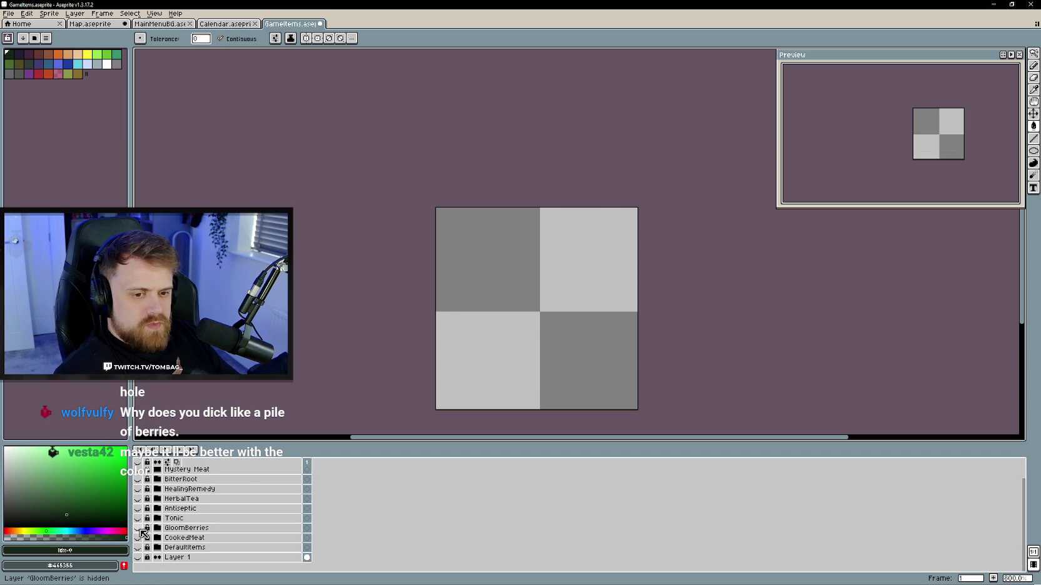
left_click(137, 528)
left_click(512, 260, "alt")
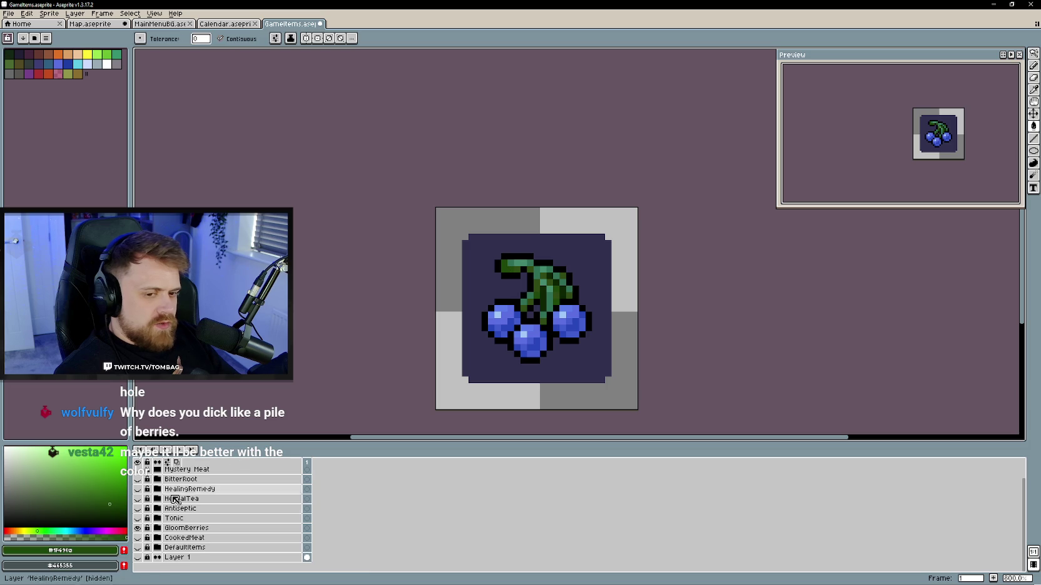
scroll(181, 490, "up", 1)
left_click(137, 540)
left_click(137, 472)
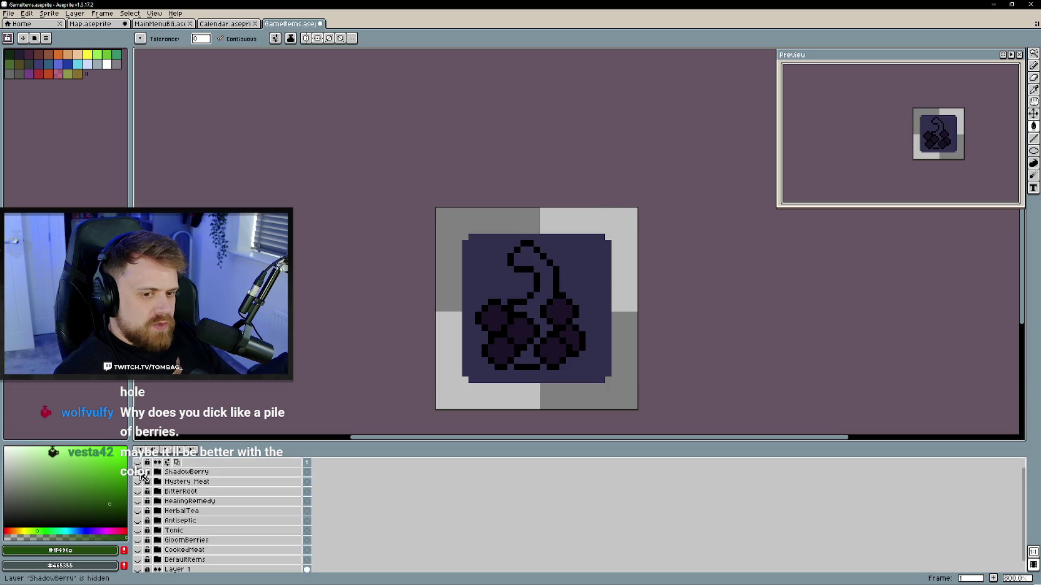
- Bucket-fill the stem with the dark green, then eyedrop the berry purple as drawing colour
left_click(547, 287)
key("b")
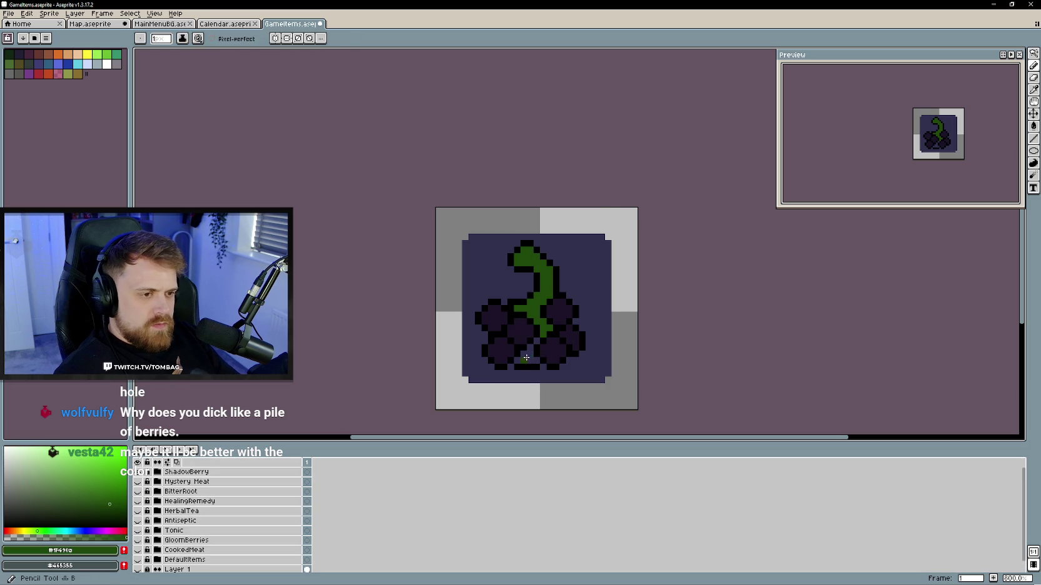
left_click(524, 357, "alt")
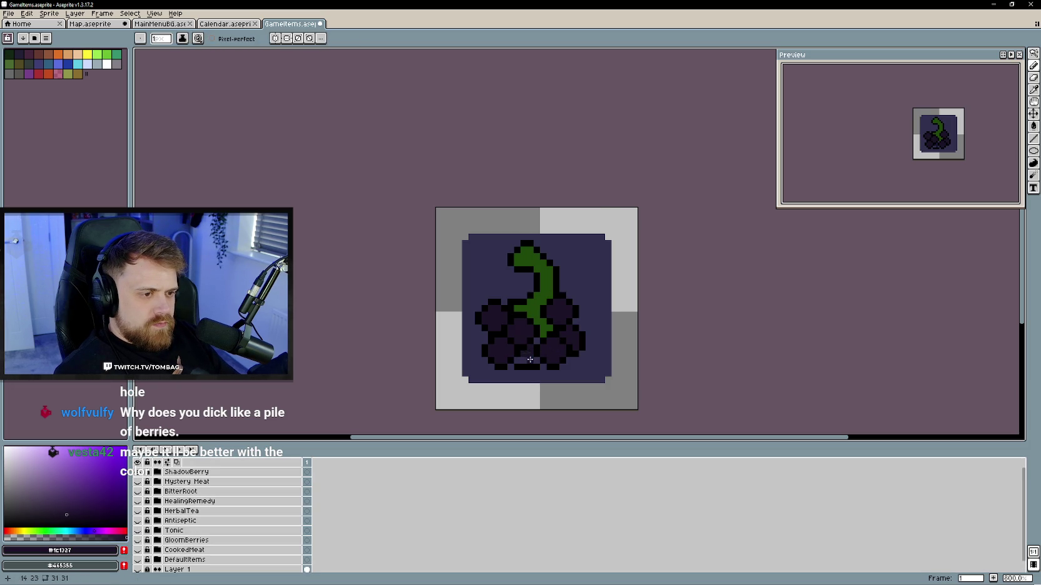
left_click(536, 327, "alt")
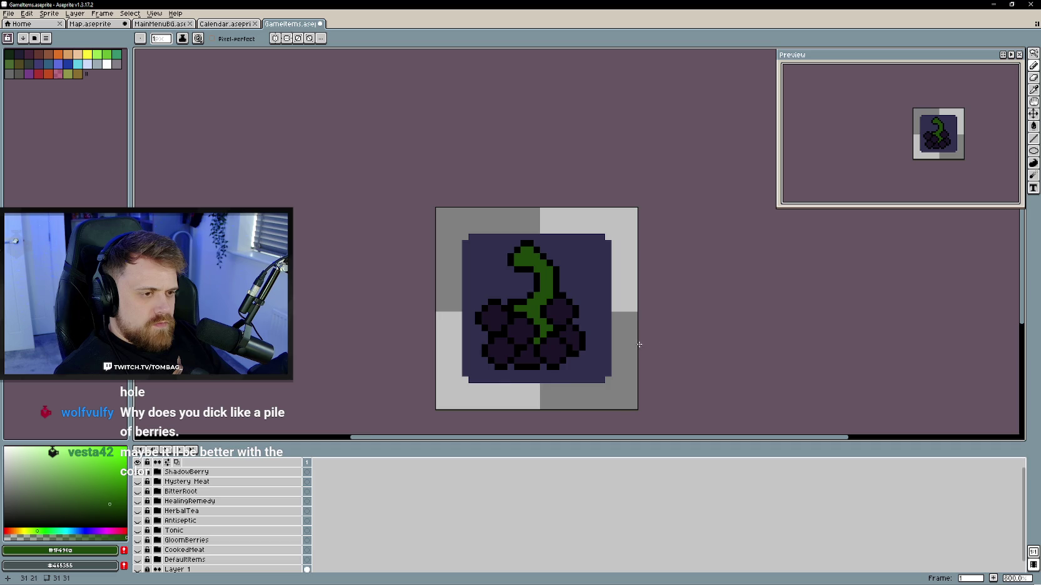
scroll(630, 340, "down", 2)
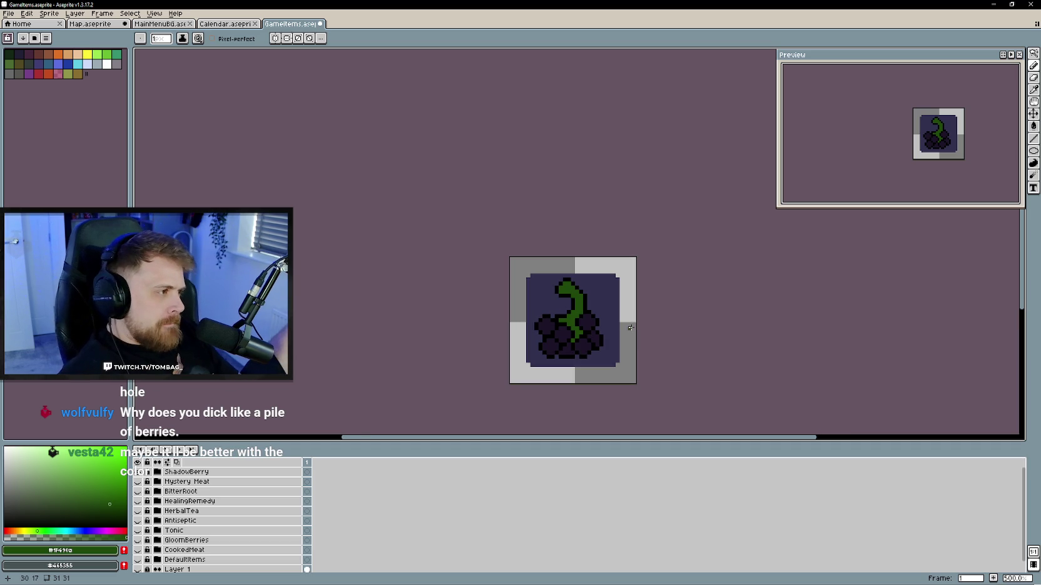
scroll(589, 311, "up", 1)
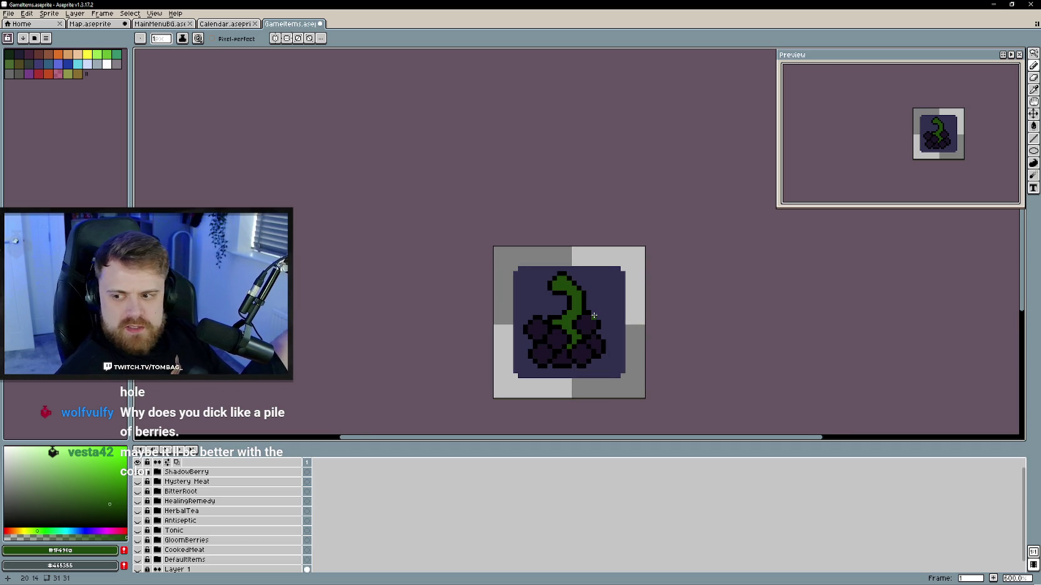
scroll(568, 330, "up", 3)
scroll(567, 330, "down", 2)
key("alt")
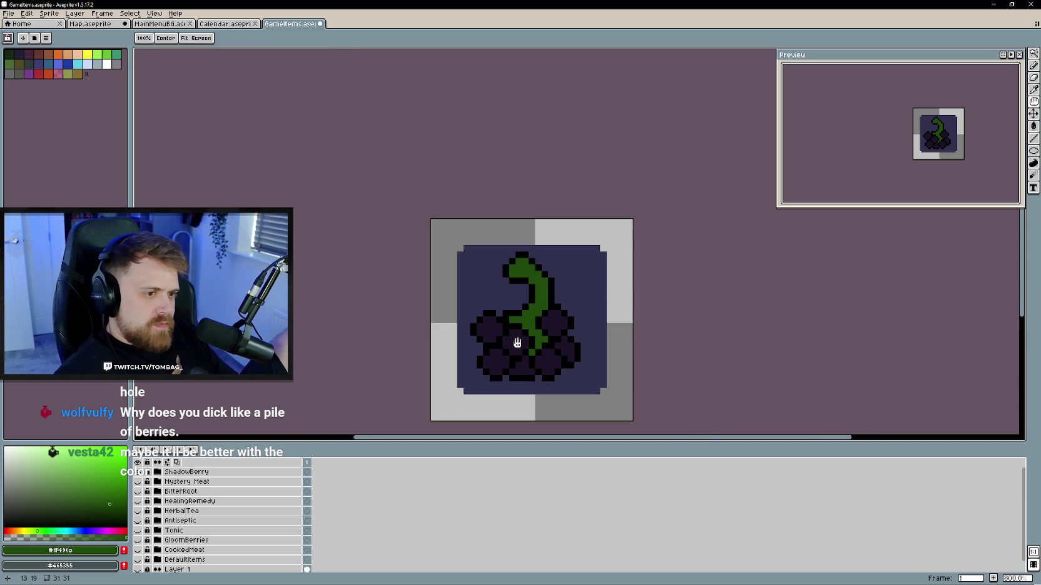
left_click(522, 340, "alt")
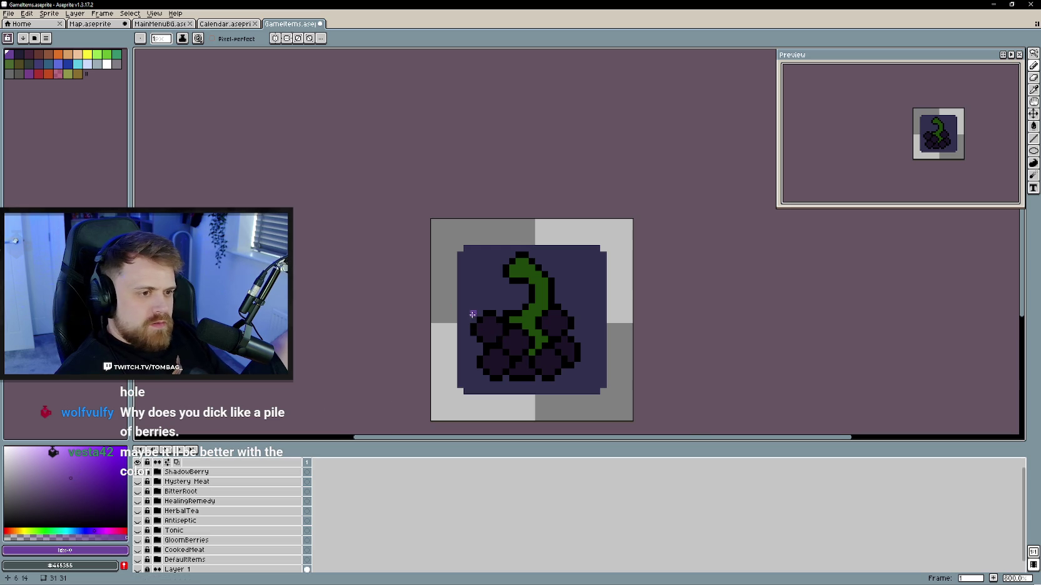
- Pick a lighter purple and highlight the upper-left, middle and lower-right berries
scroll(491, 338, "up", 2)
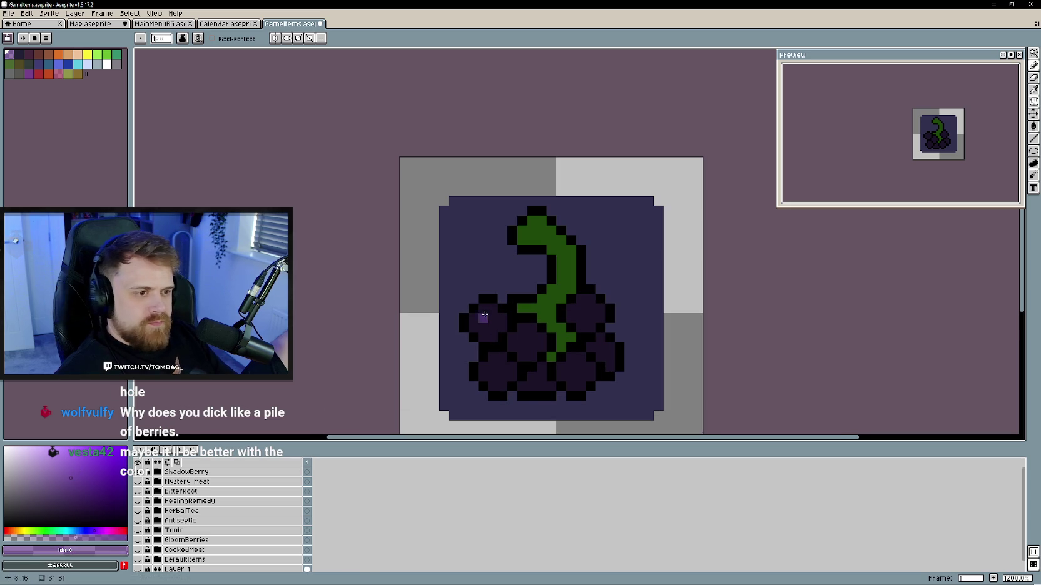
left_click(474, 320)
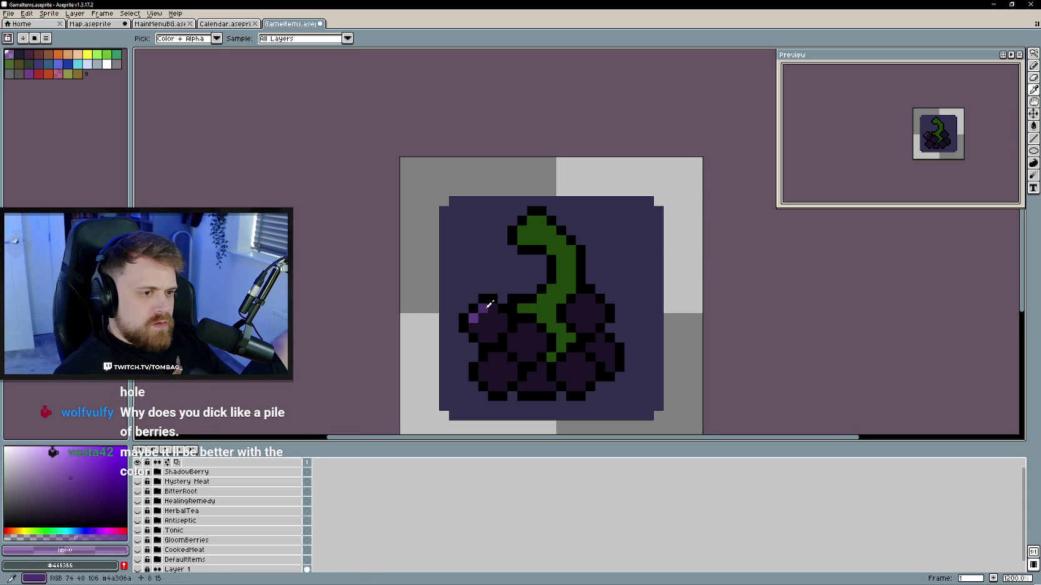
left_click(483, 327, "alt")
left_click(483, 327)
left_click(523, 327)
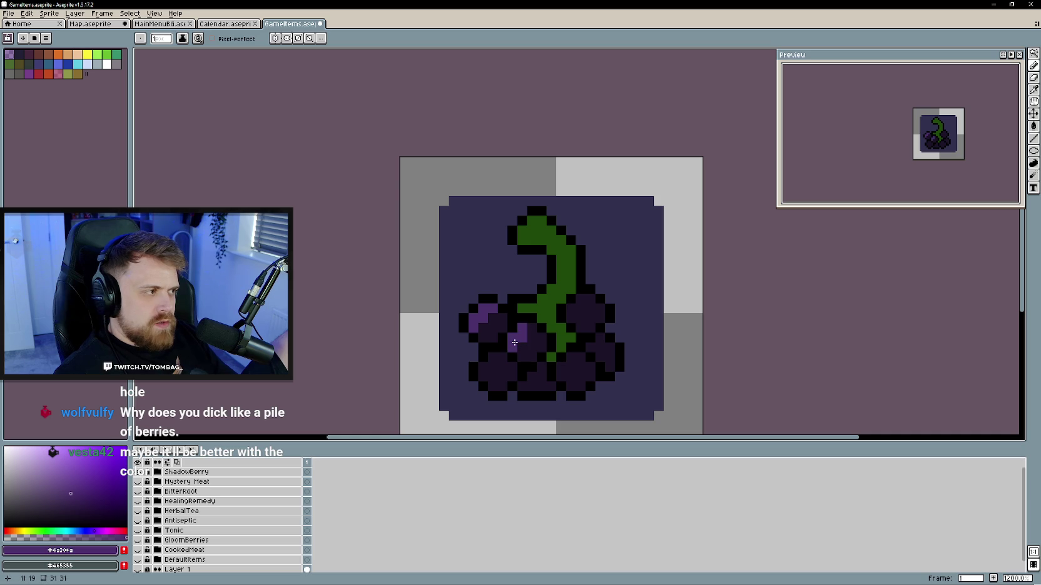
left_click(570, 356)
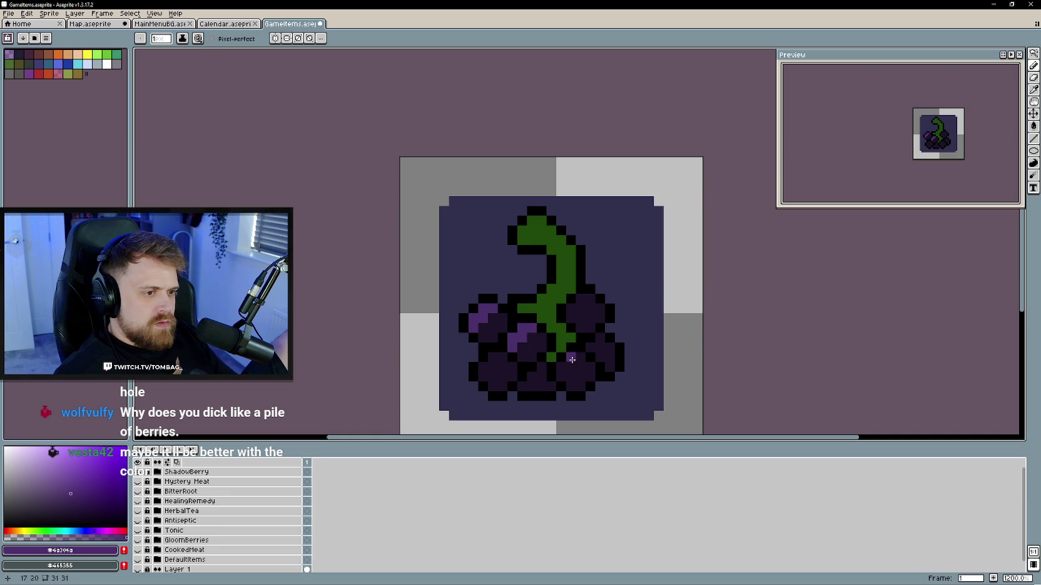
left_click(561, 367)
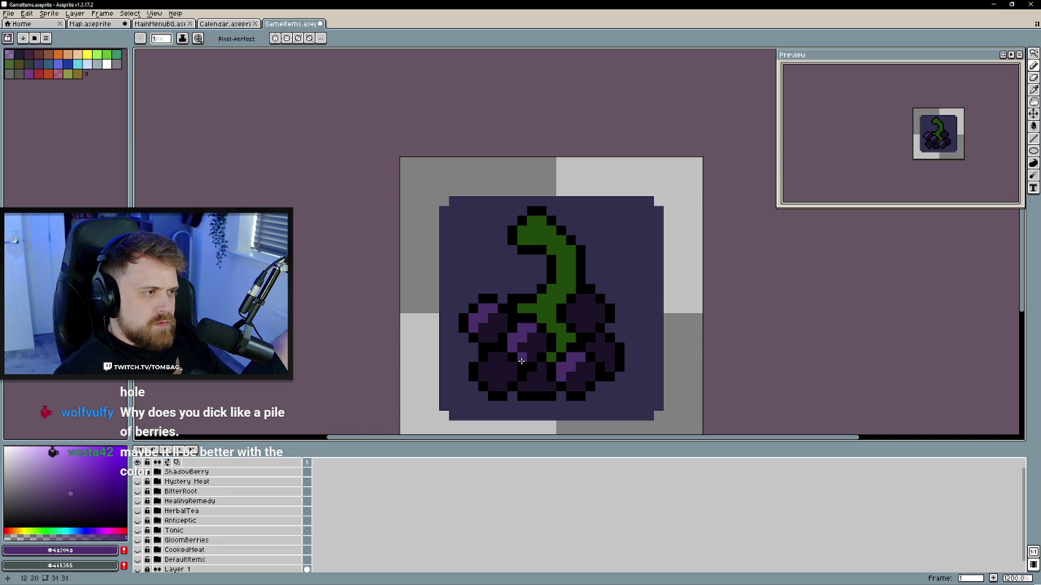
- Highlight the lower-left and upper-right berries, then sample black from the outline
left_click(493, 362)
left_click(588, 308)
left_click(572, 309)
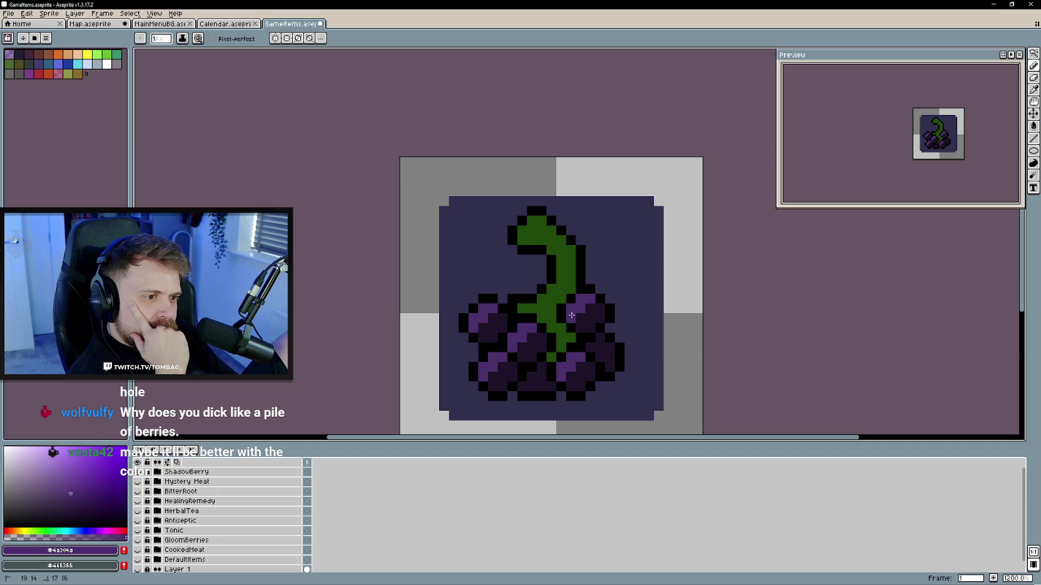
left_click(593, 351)
scroll(593, 350, "down", 2)
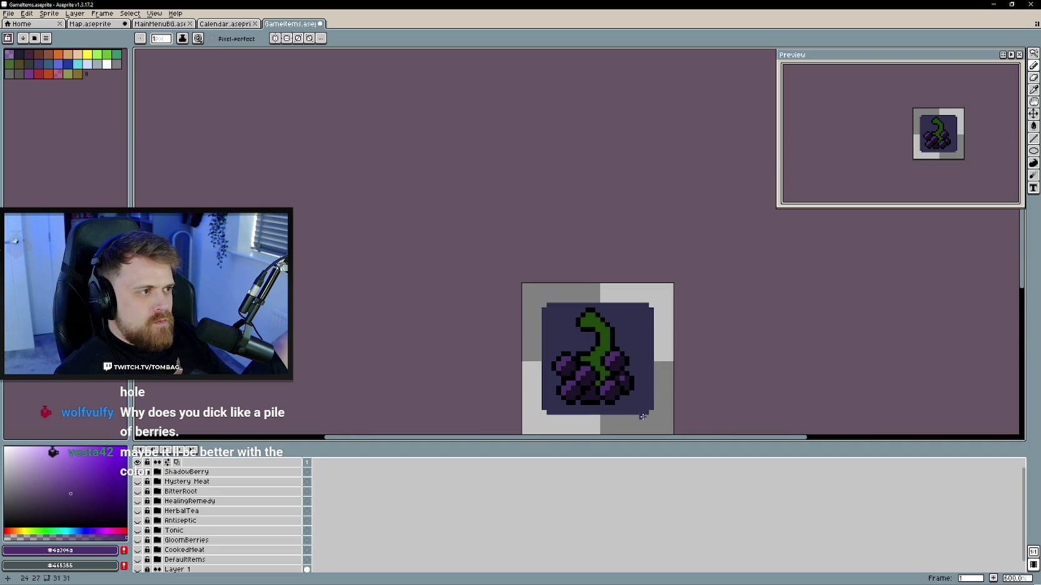
scroll(607, 396, "up", 1)
scroll(663, 392, "down", 2)
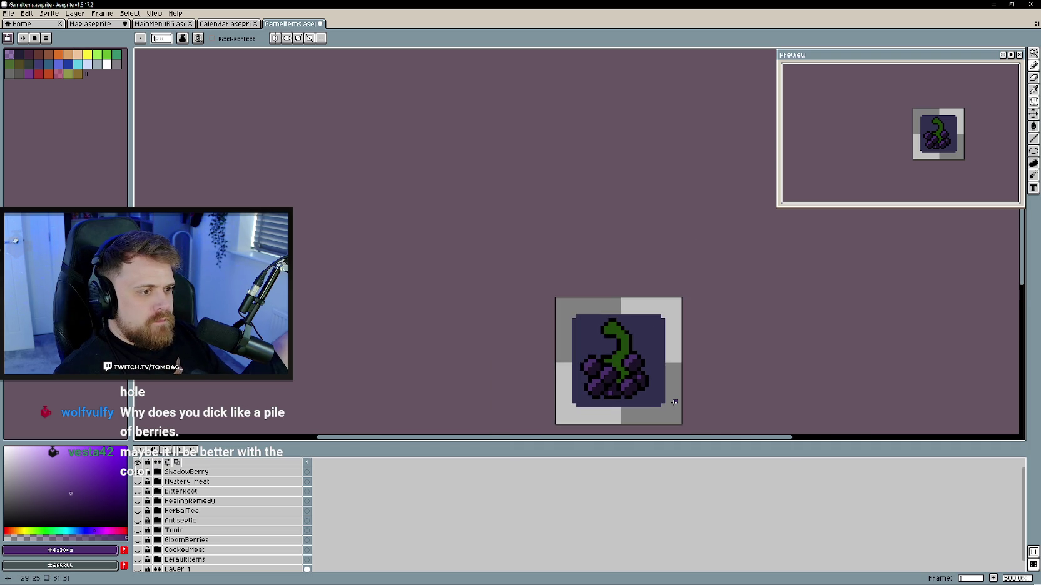
scroll(674, 402, "up", 4)
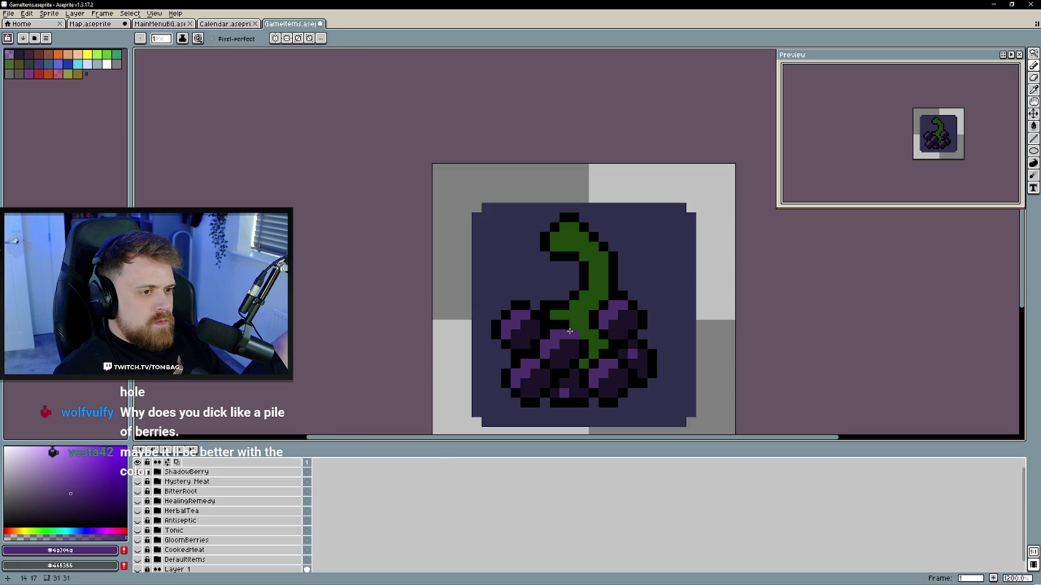
left_click(574, 334, "alt")
- Paint dark purple #1c1327 over the stem pixels running through the berries
left_click(574, 325, "alt")
left_click_drag(573, 323, 583, 338)
left_click(585, 325)
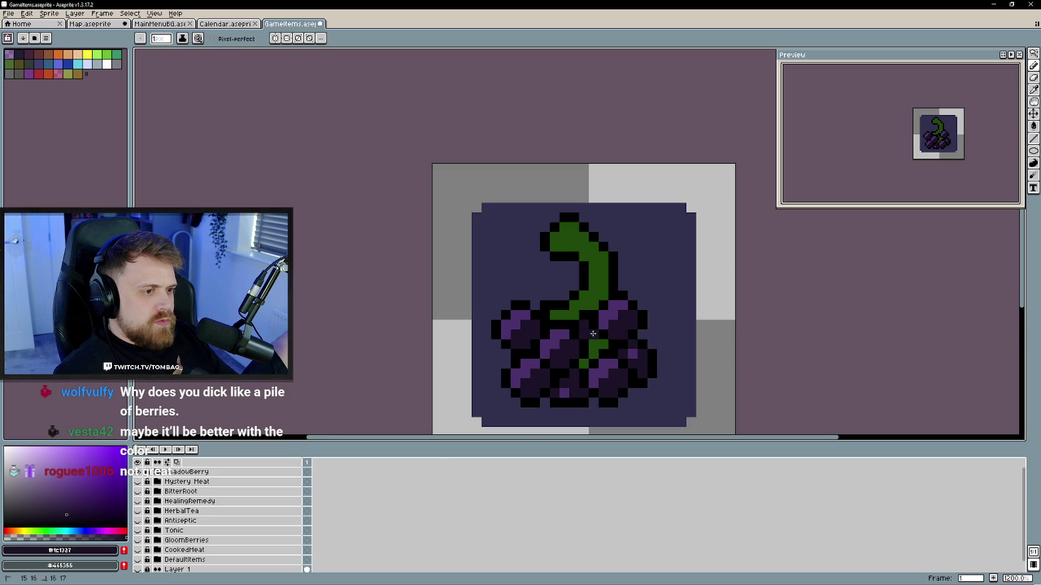
left_click(588, 345, "alt")
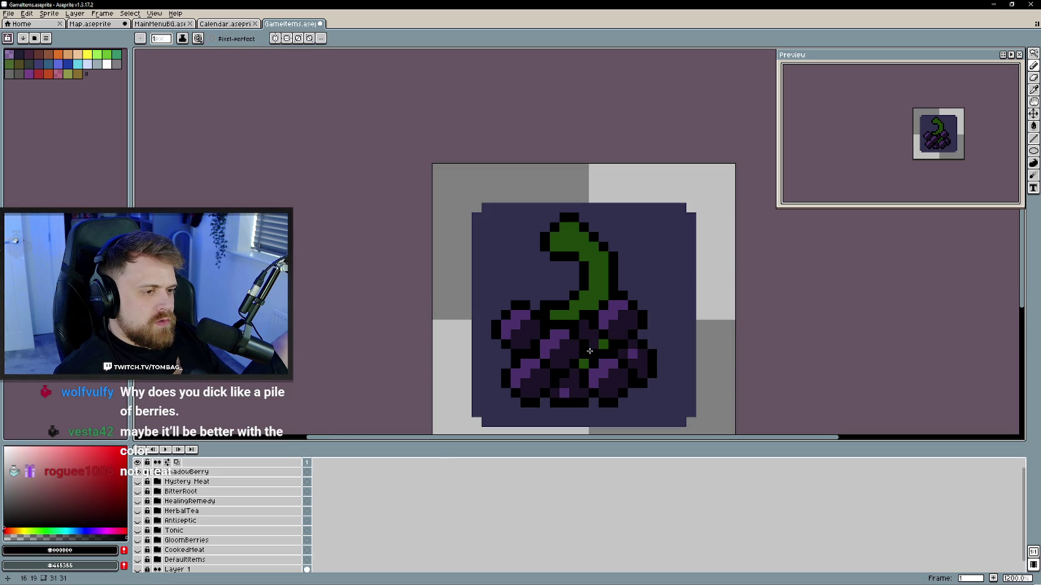
left_click(586, 372, "alt")
- Resample the light berry purple and magic-wand select the berry area beside the stem
scroll(620, 404, "down", 4)
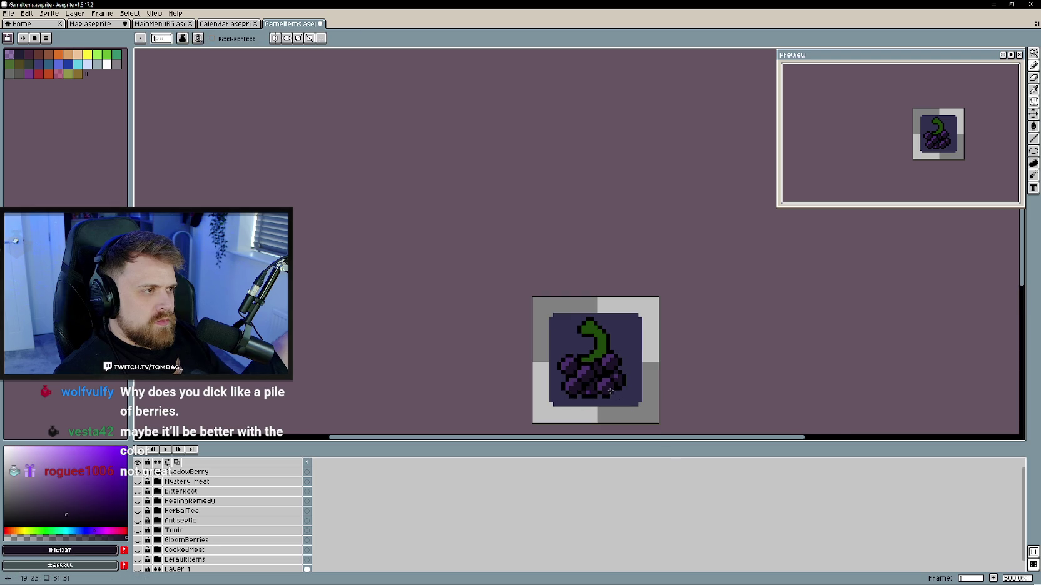
scroll(613, 394, "up", 2)
scroll(613, 394, "up", 2)
left_click(539, 341, "alt")
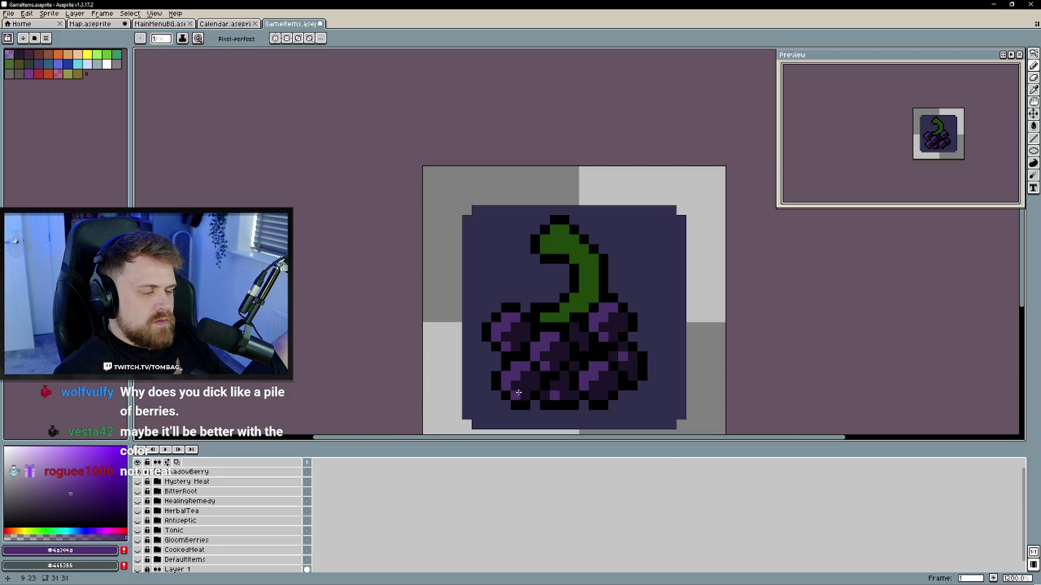
scroll(513, 394, "down", 2)
scroll(549, 408, "up", 3)
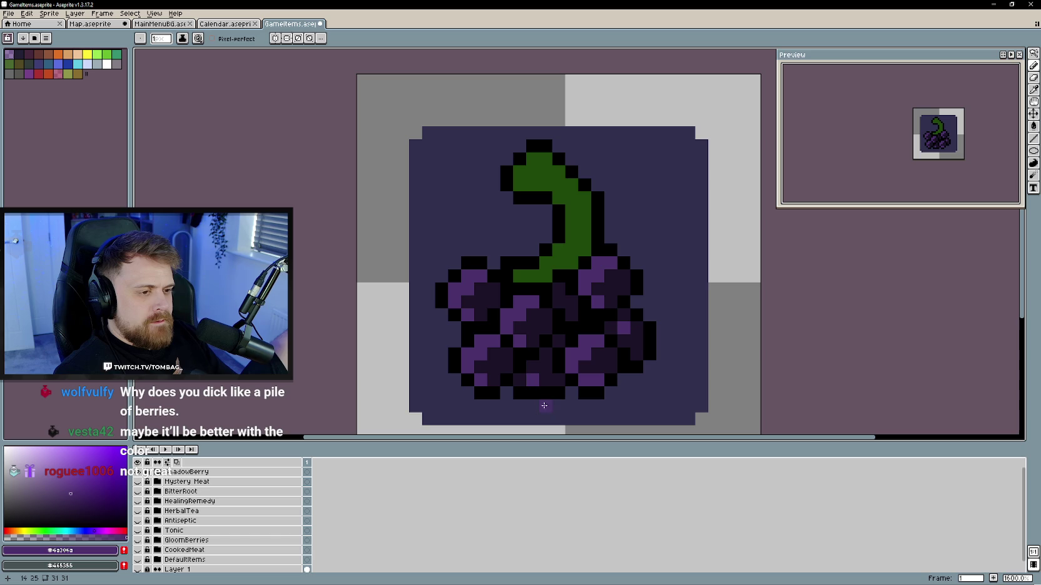
scroll(535, 391, "down", 5)
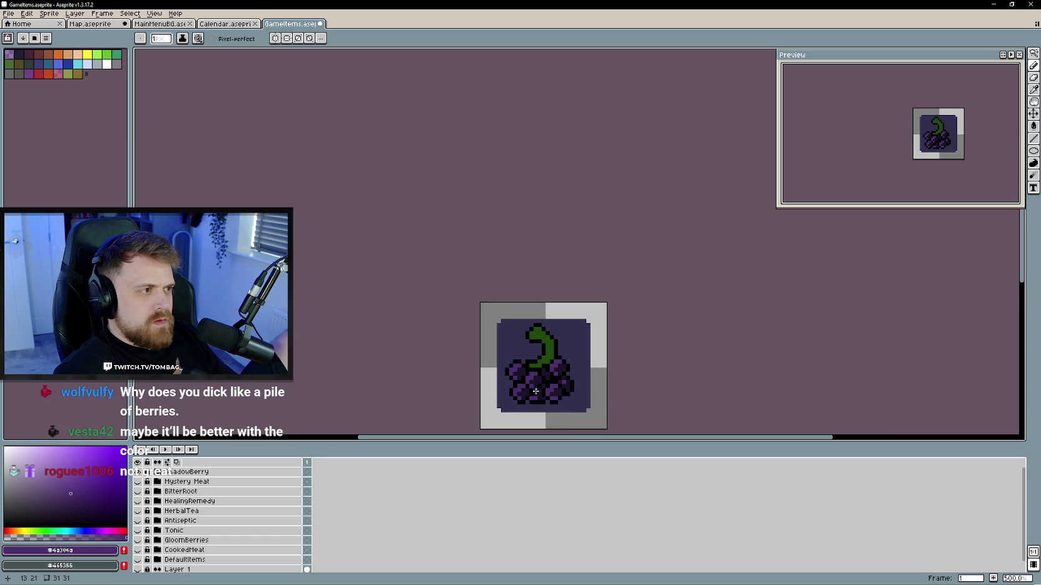
scroll(535, 391, "up", 2)
scroll(510, 389, "down", 1)
scroll(510, 390, "up", 1)
key("w")
left_click(522, 341)
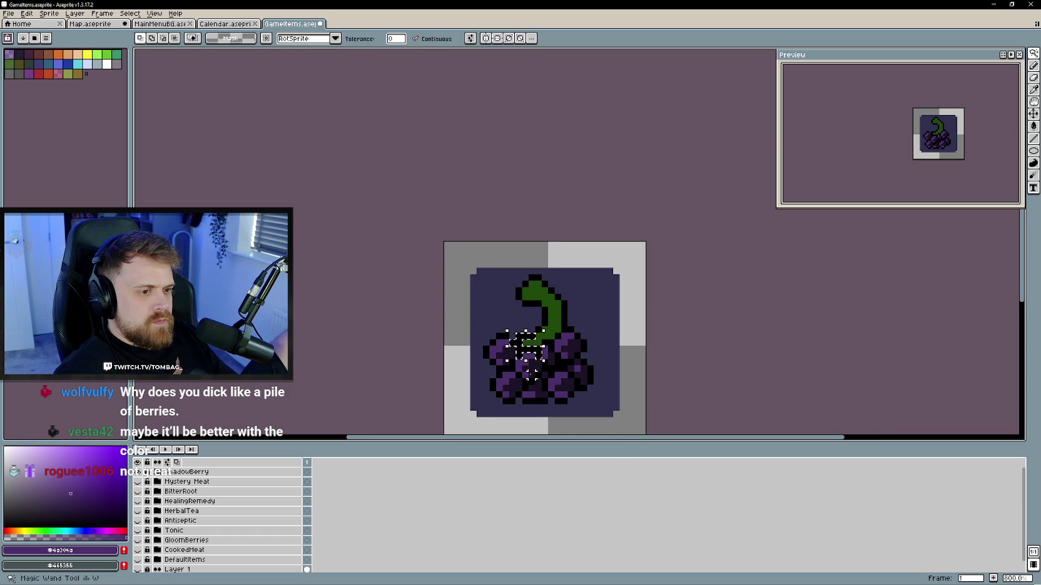
key("ctrl+d")
key("b")
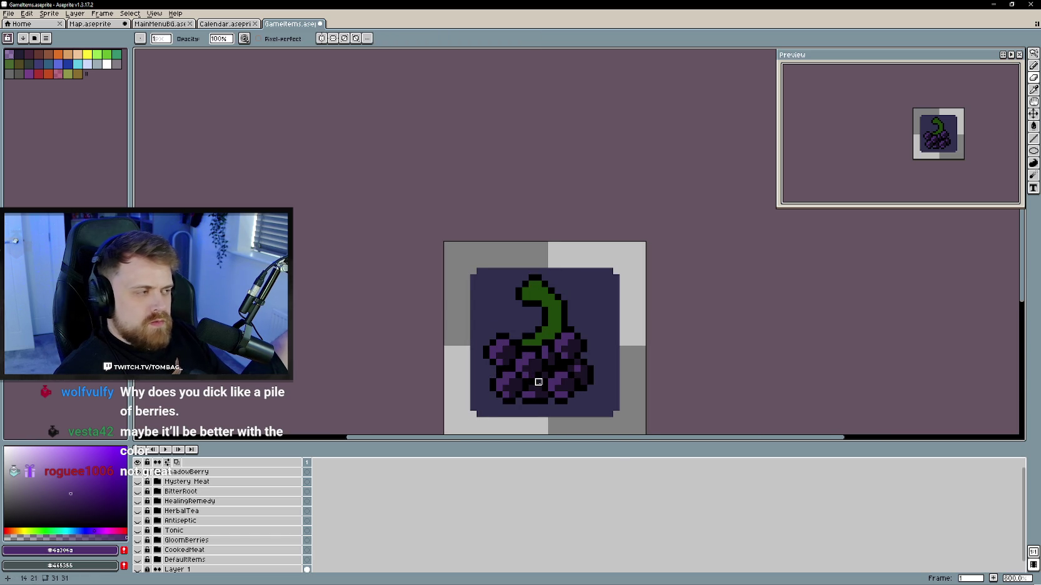
scroll(584, 317, "down", 1)
scroll(579, 336, "up", 1)
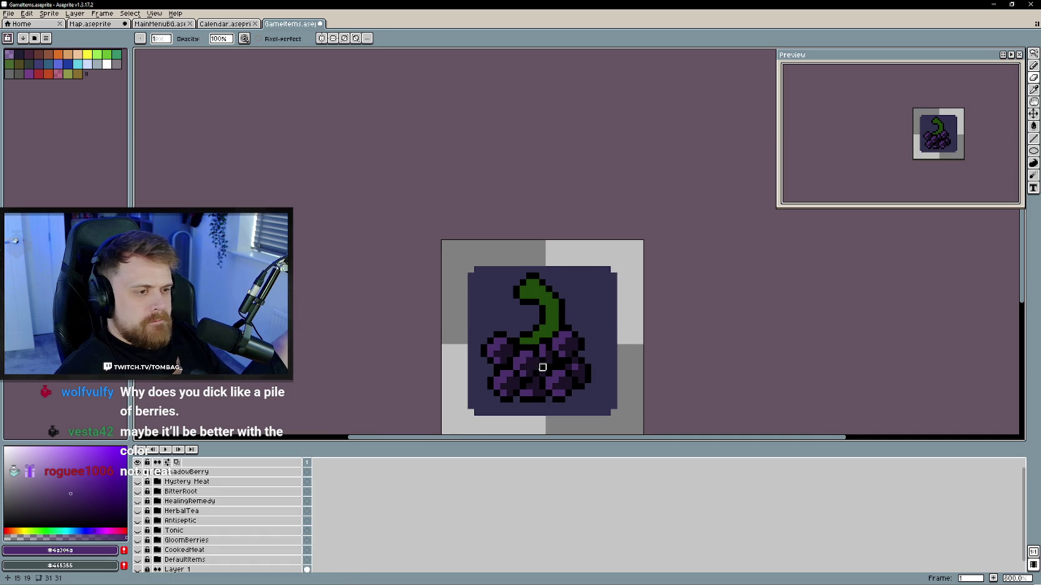
scroll(535, 367, "right", 1)
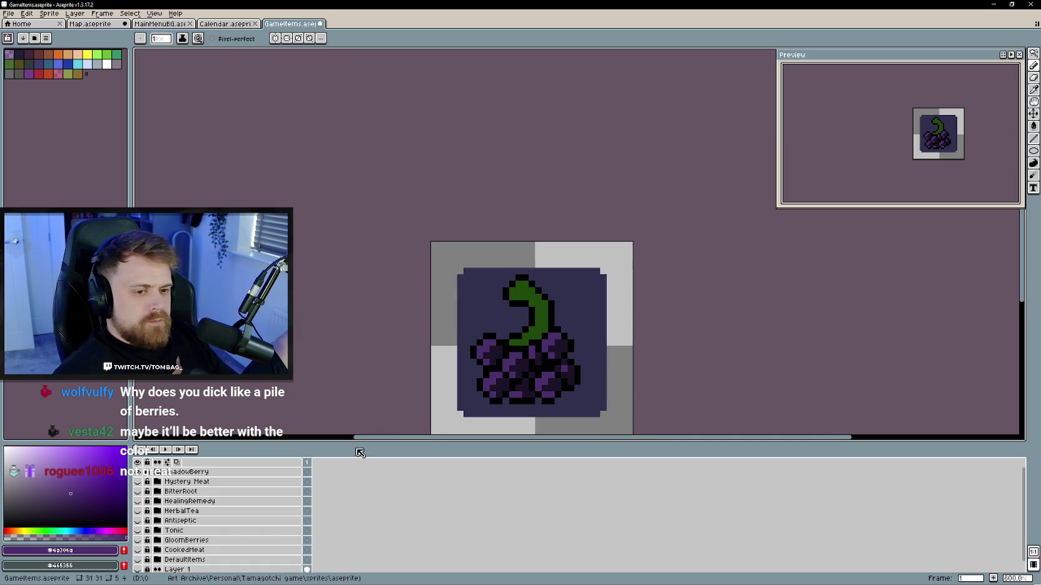
key("e")
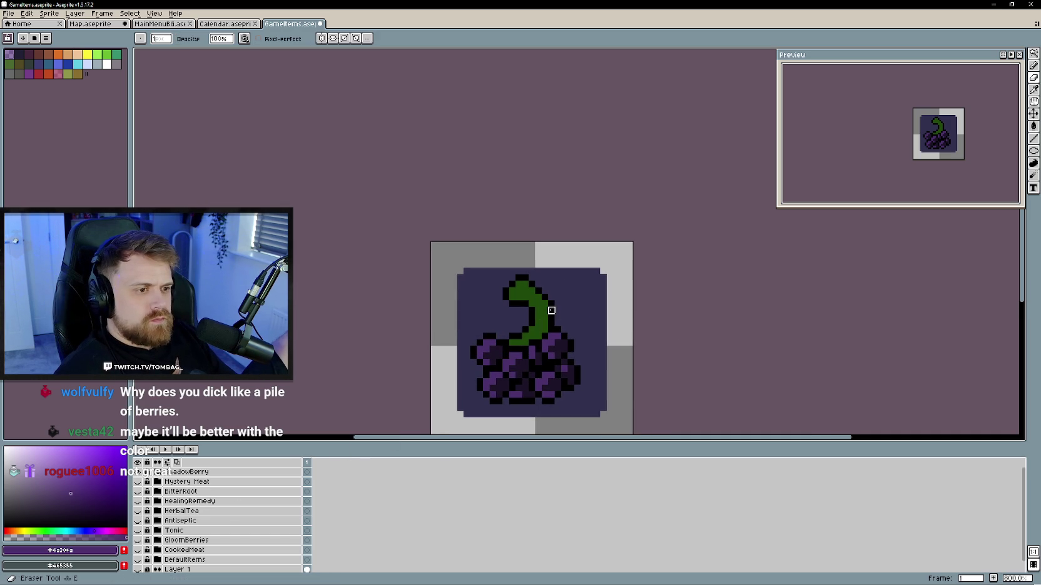
key("b")
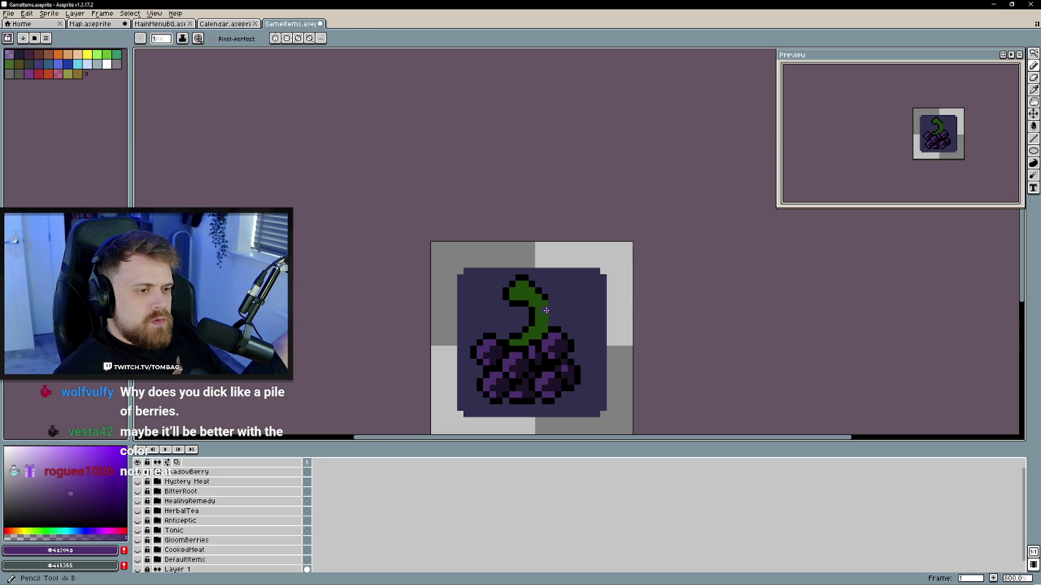
left_click(543, 306, "alt")
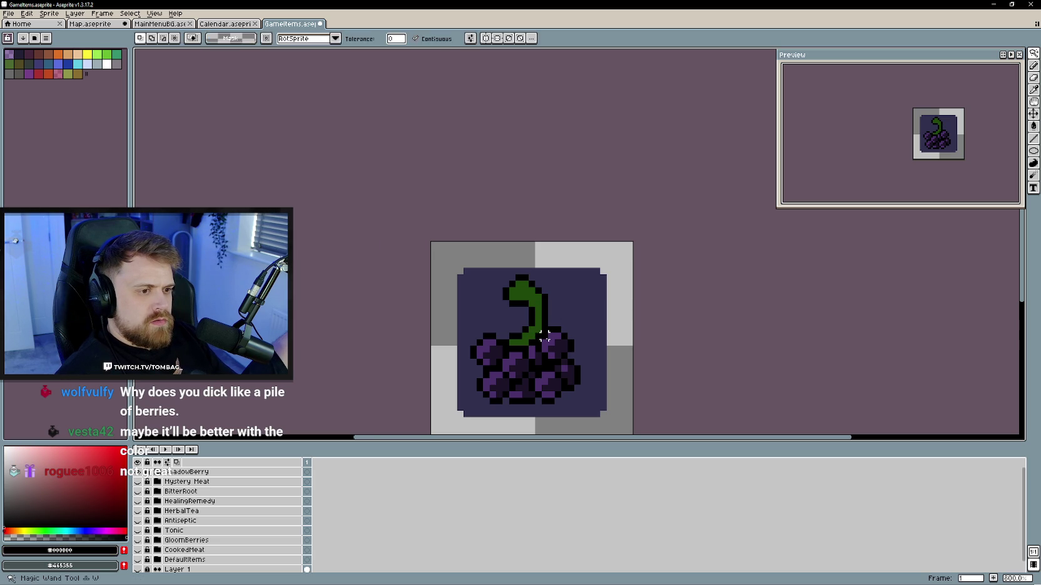
left_click(552, 335, "alt")
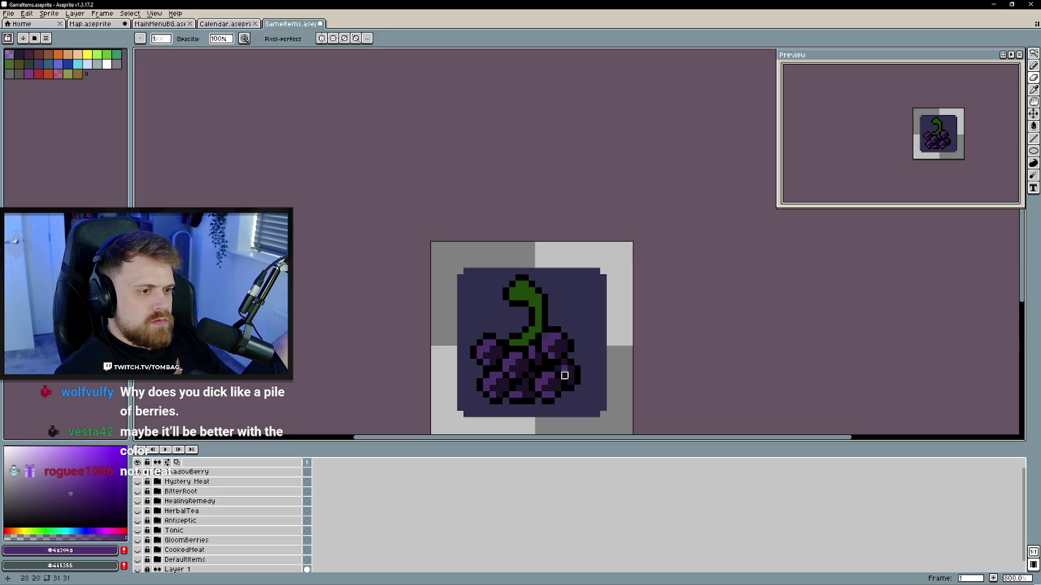
key("ctrl+z")
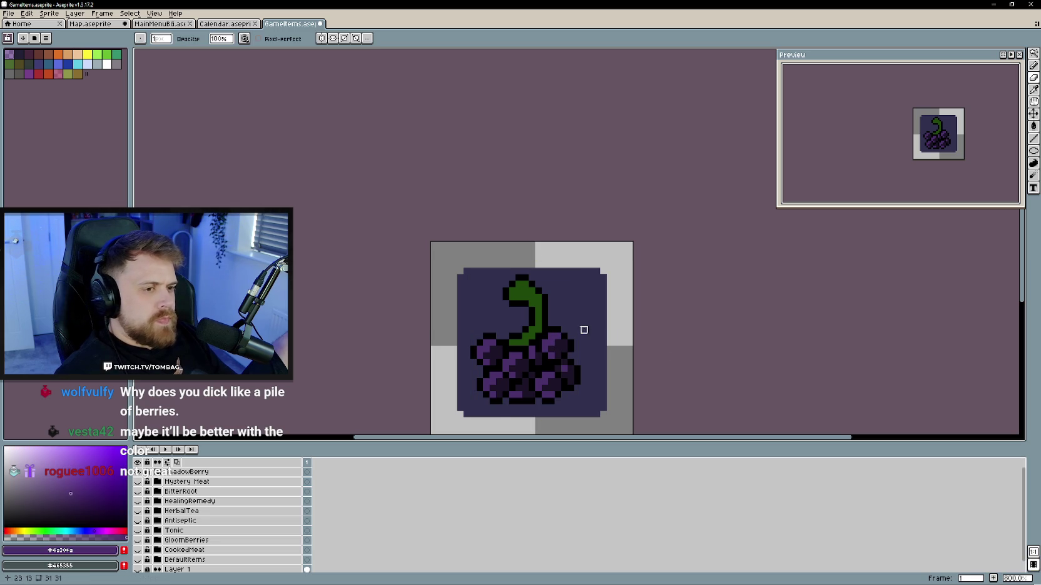
scroll(514, 341, "down", 1)
scroll(538, 375, "up", 1)
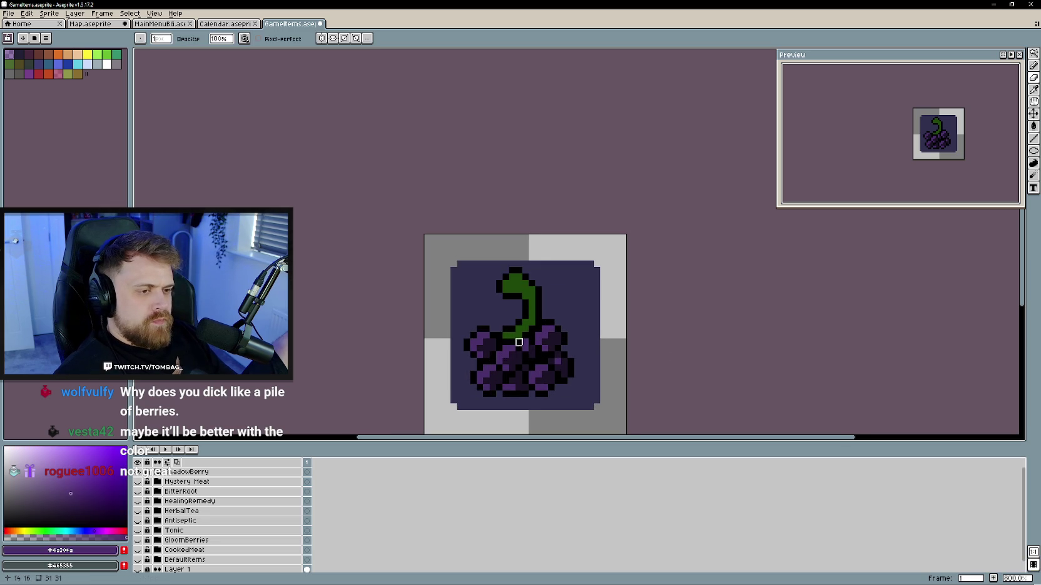
key("i")
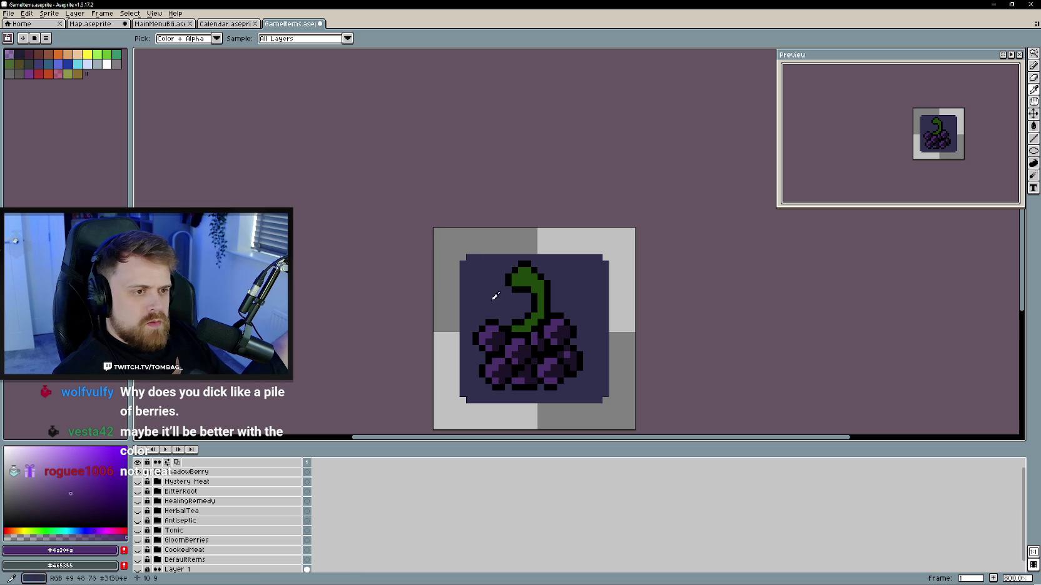
- Show GloomBerries in place of ShadowBerry and sample its stem green
key("b")
left_click(137, 472)
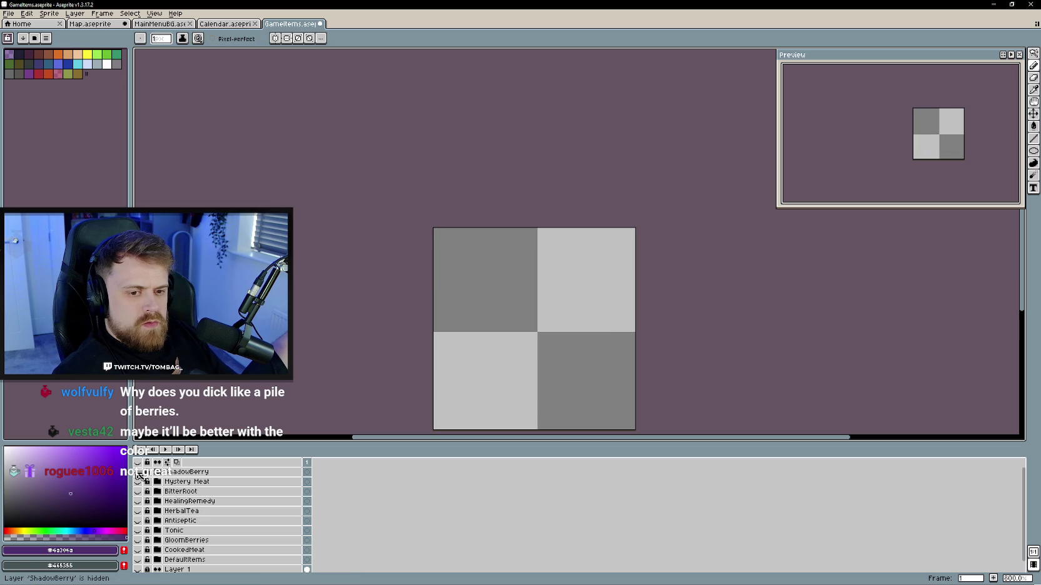
left_click(137, 540)
key("i")
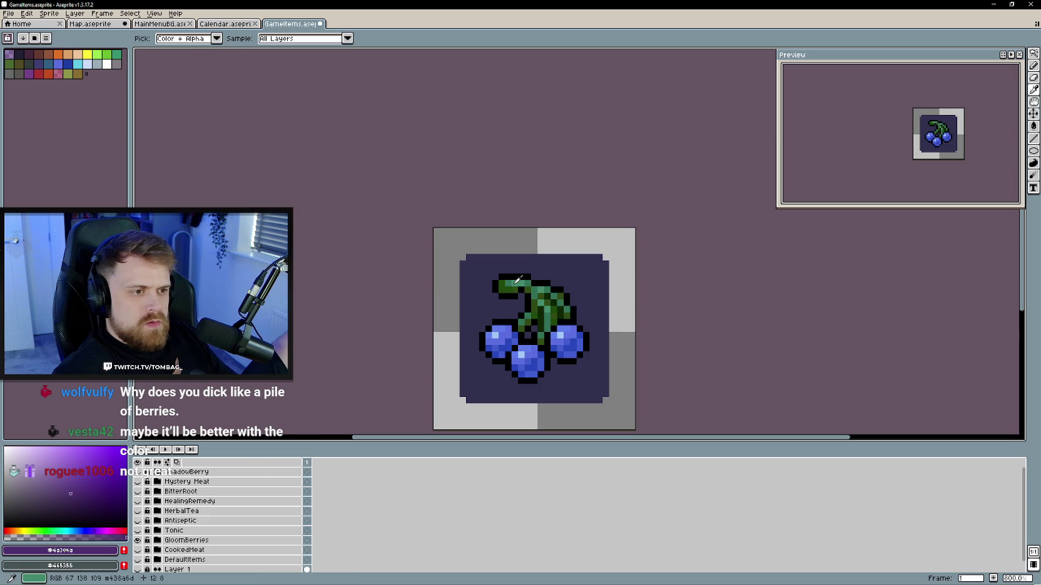
left_click(510, 281)
key("b")
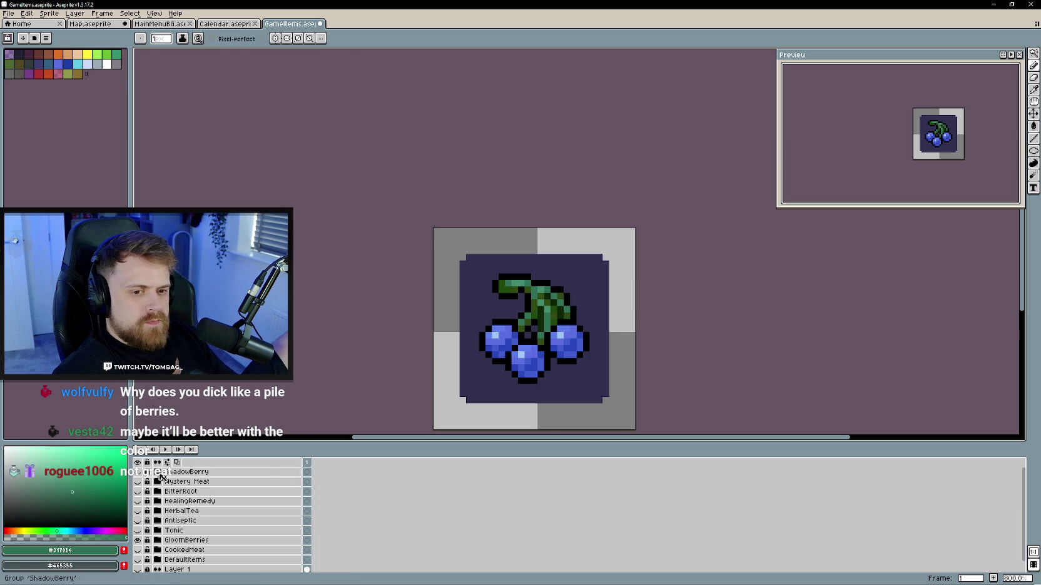
key("ctrl+z")
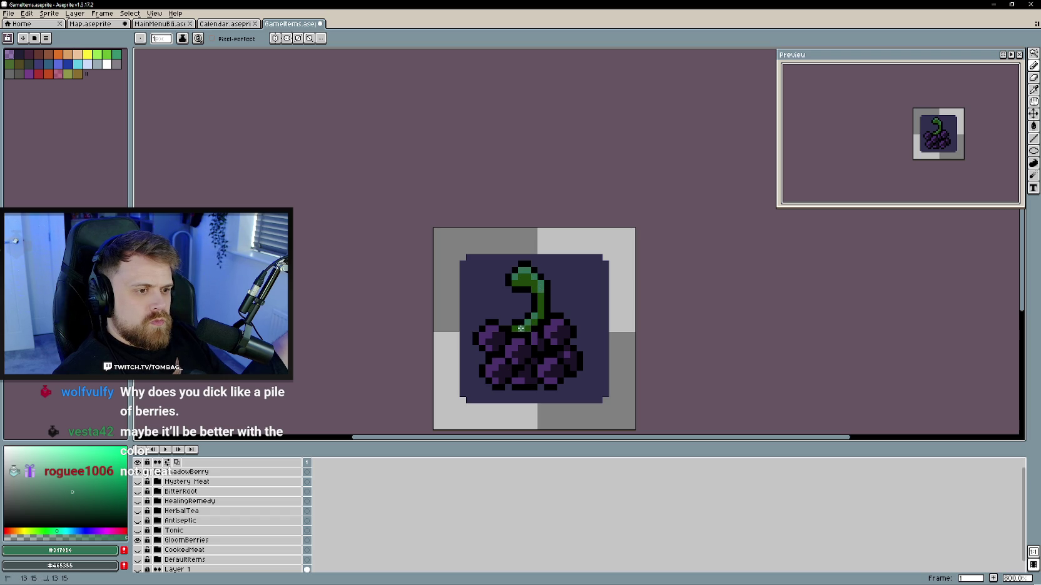
- Toggle back to GloomBerries to sample its dark stem green, then return to ShadowBerry
scroll(528, 393, "down", 3)
scroll(509, 394, "up", 2)
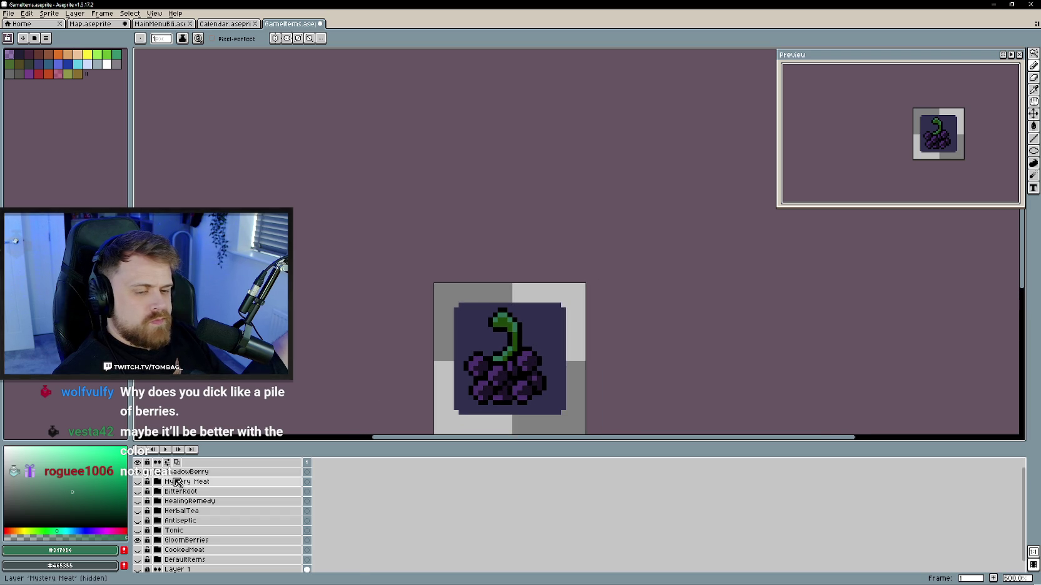
key("ctrl+z")
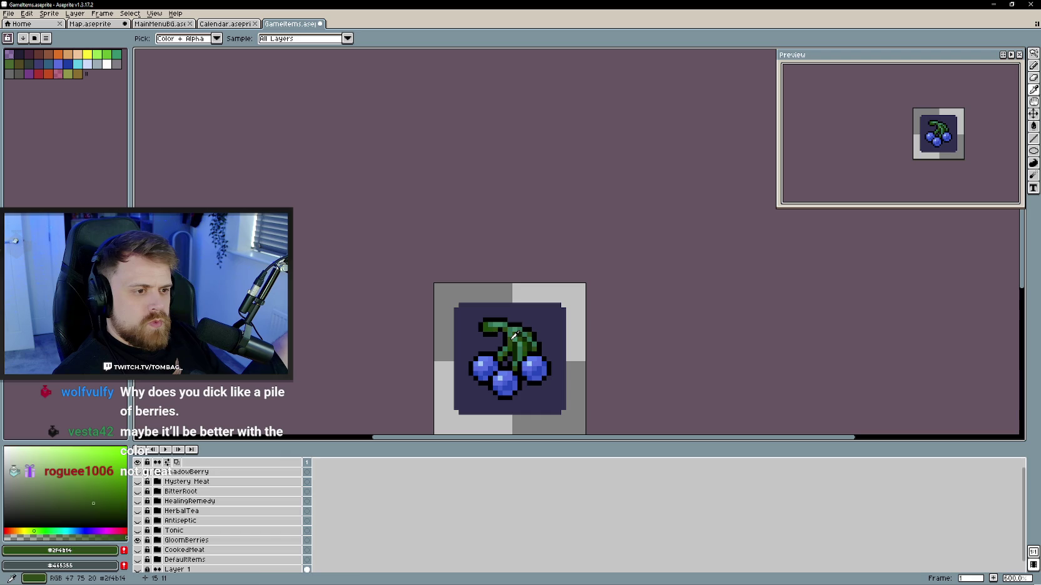
key("ctrl+y")
scroll(503, 356, "up", 3)
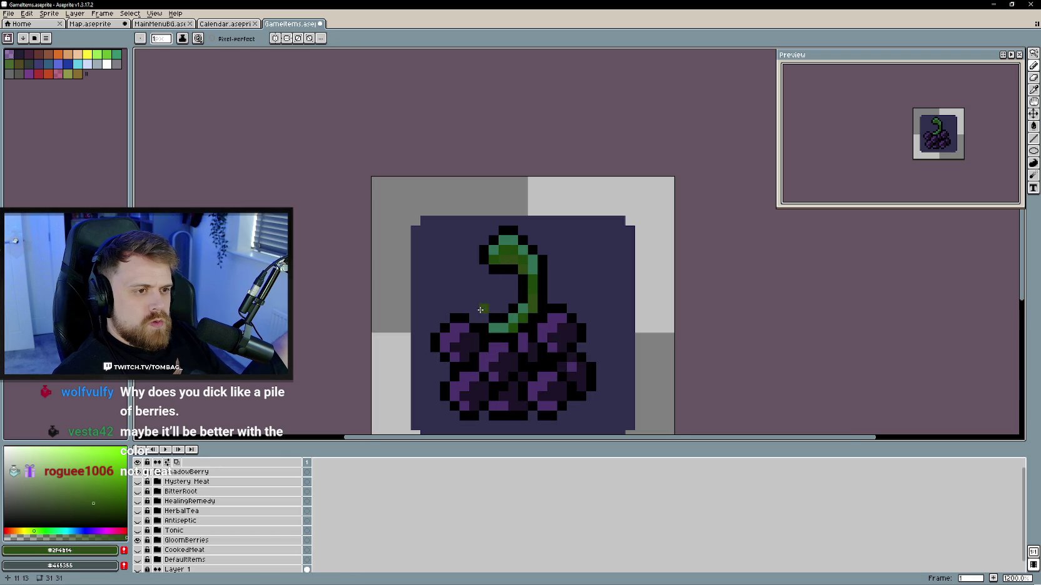
key("ctrl+z")
key("i")
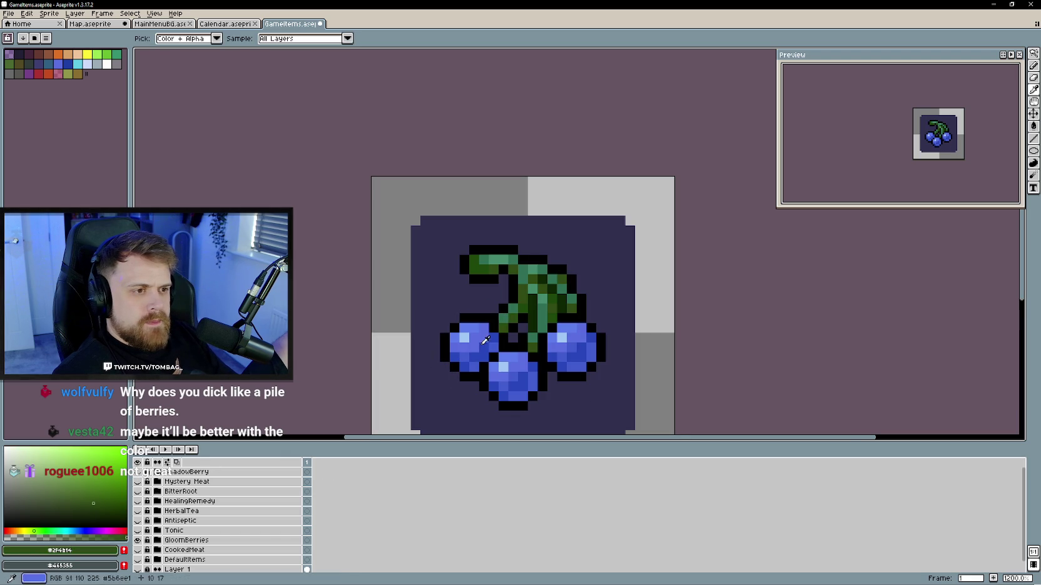
left_click(551, 273)
key("b")
key("ctrl+y")
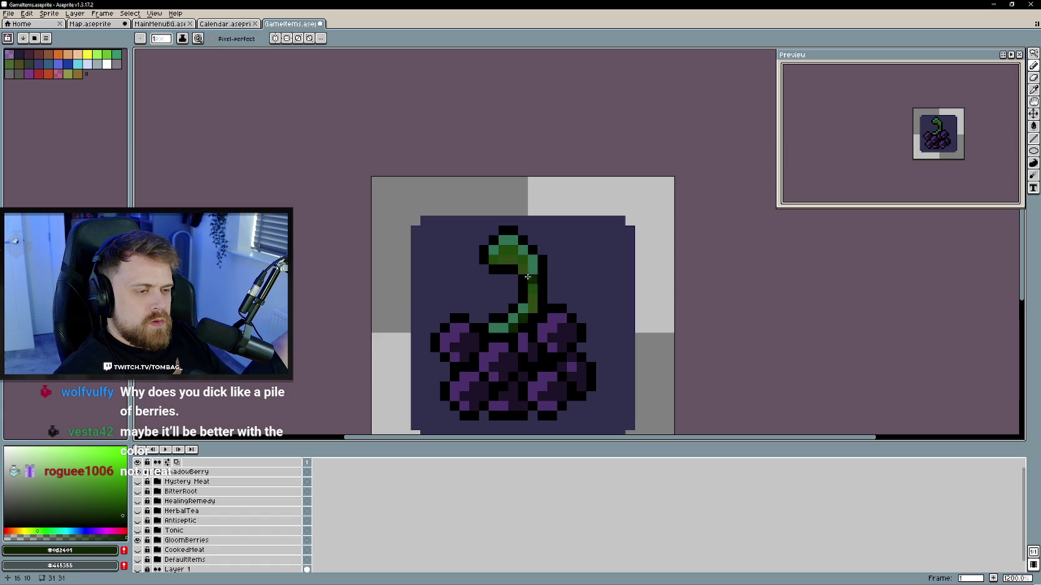
- Undo a stray dark green stem pixel and sample the stem's dark green
scroll(479, 298, "down", 3)
scroll(493, 296, "up", 3)
left_click(494, 296)
key("ctrl+z")
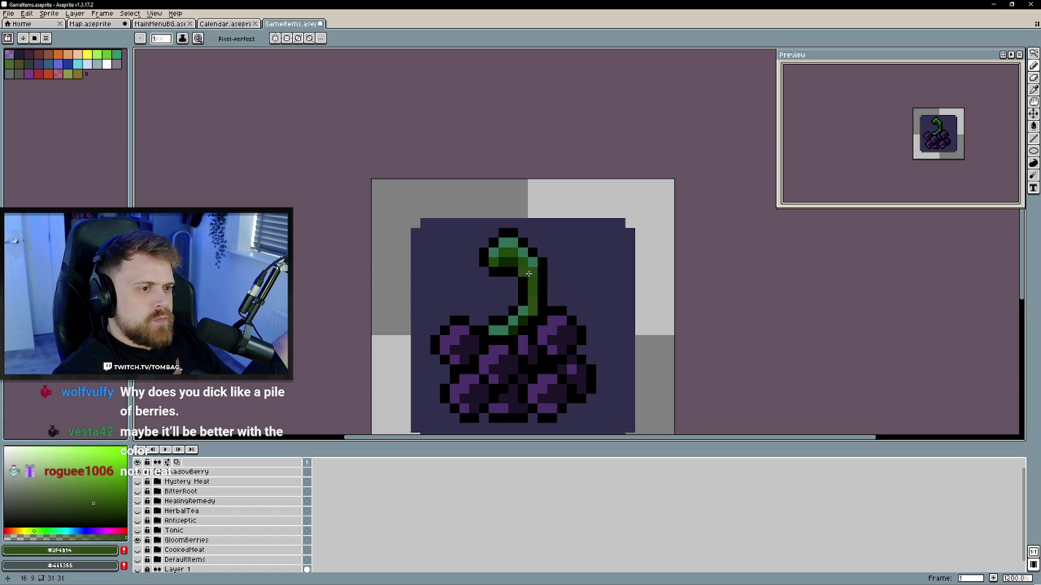
scroll(504, 322, "down", 3)
scroll(500, 337, "up", 2)
scroll(499, 337, "up", 2)
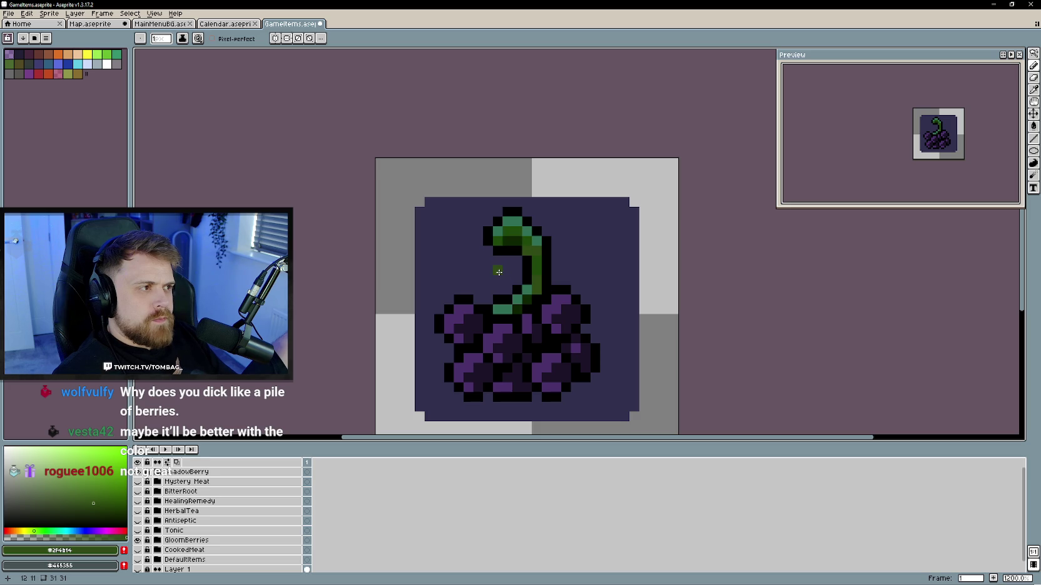
left_click(511, 249, "alt")
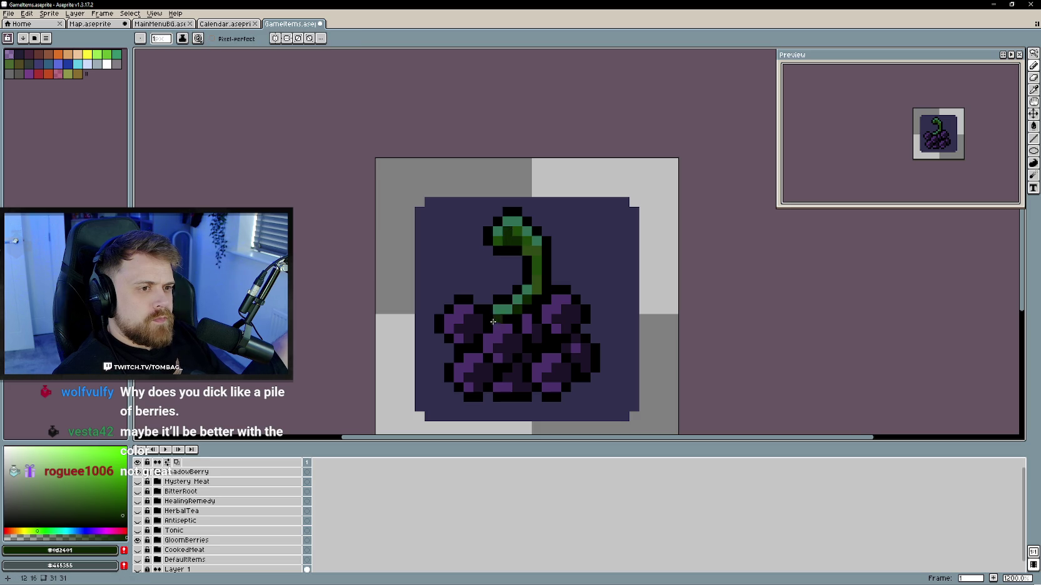
- Sample a brighter green from the ShadowBerry stem
scroll(466, 294, "down", 4)
scroll(469, 296, "up", 1)
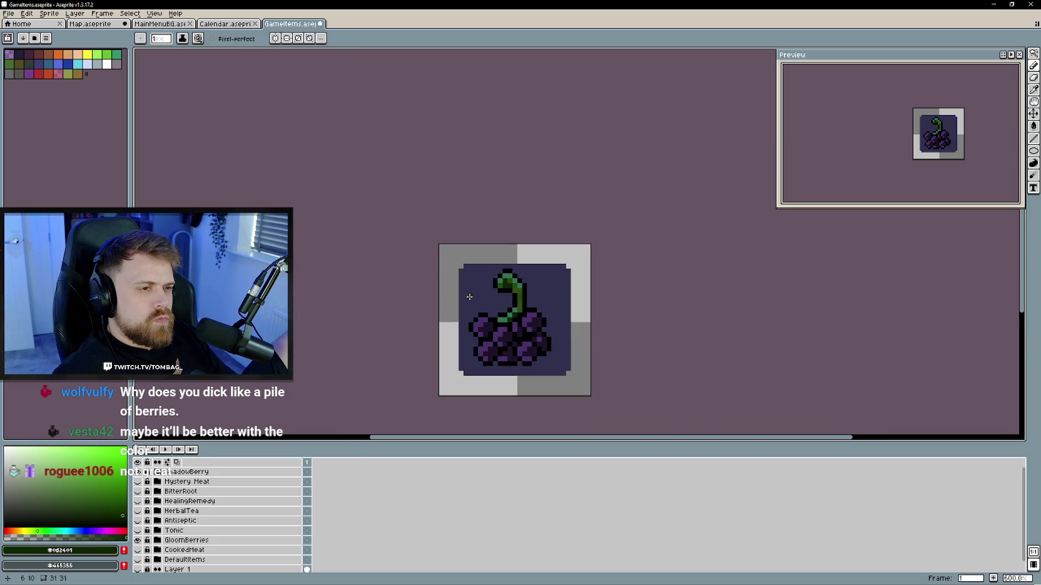
scroll(482, 297, "up", 3)
scroll(492, 294, "up", 1)
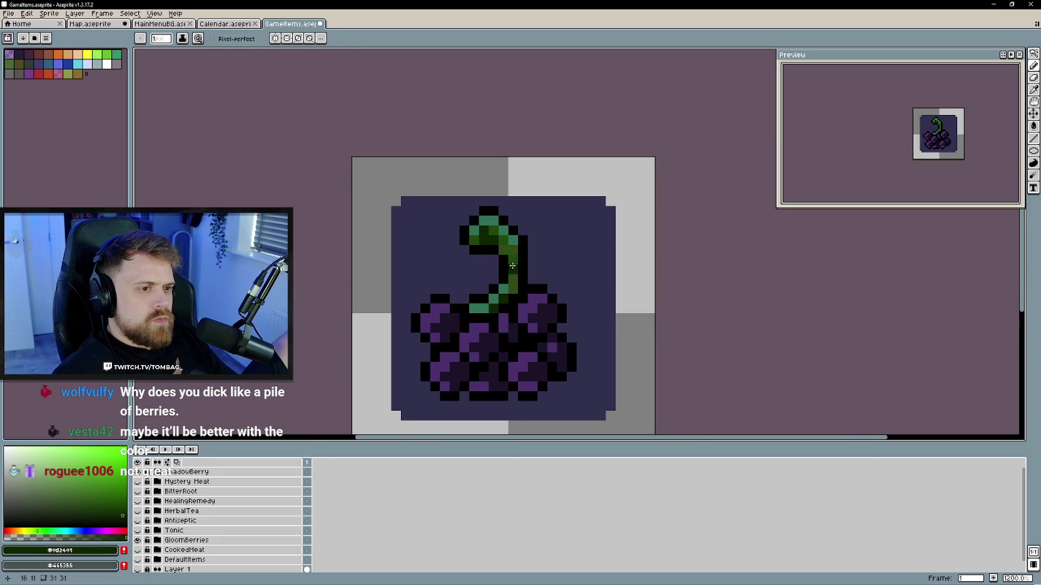
scroll(447, 299, "down", 4)
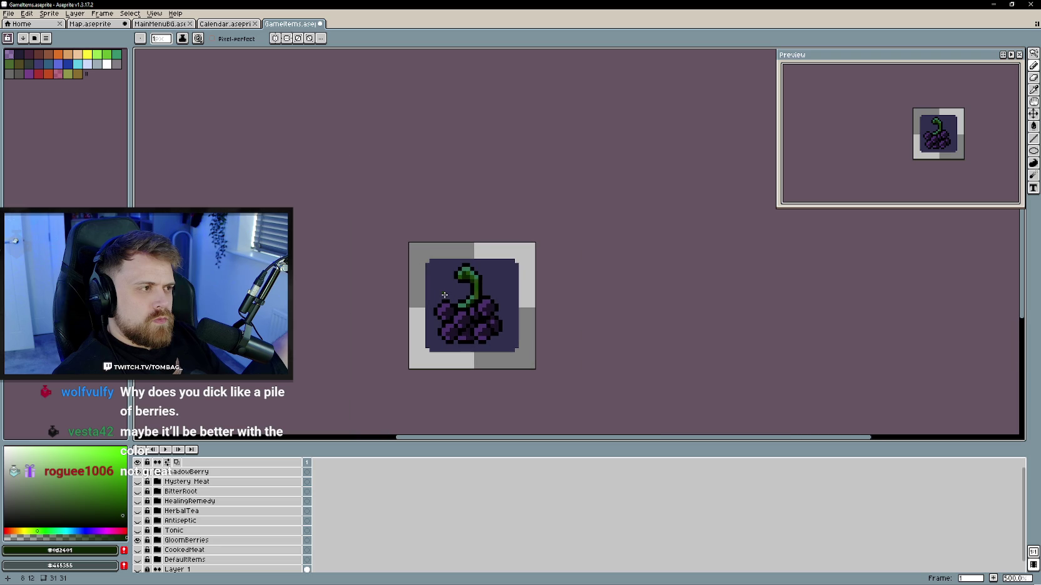
scroll(444, 295, "up", 1)
scroll(444, 295, "up", 3)
left_click(477, 304, "alt")
- Eyedropper the dark purple, then the berry purple, from the berries
scroll(478, 303, "down", 3)
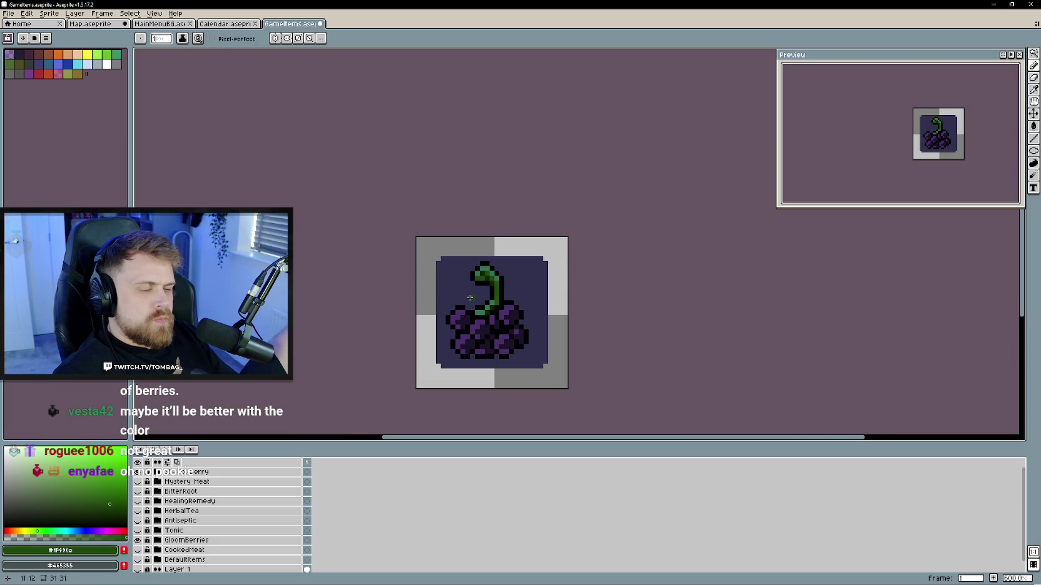
scroll(483, 305, "up", 1)
scroll(491, 362, "up", 1)
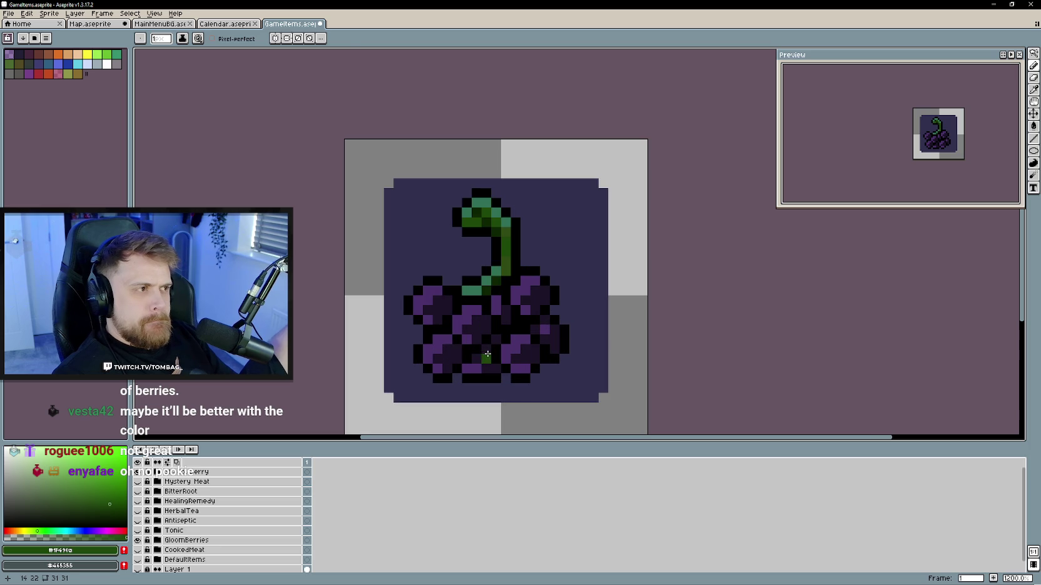
key("alt")
left_click(490, 354, "alt")
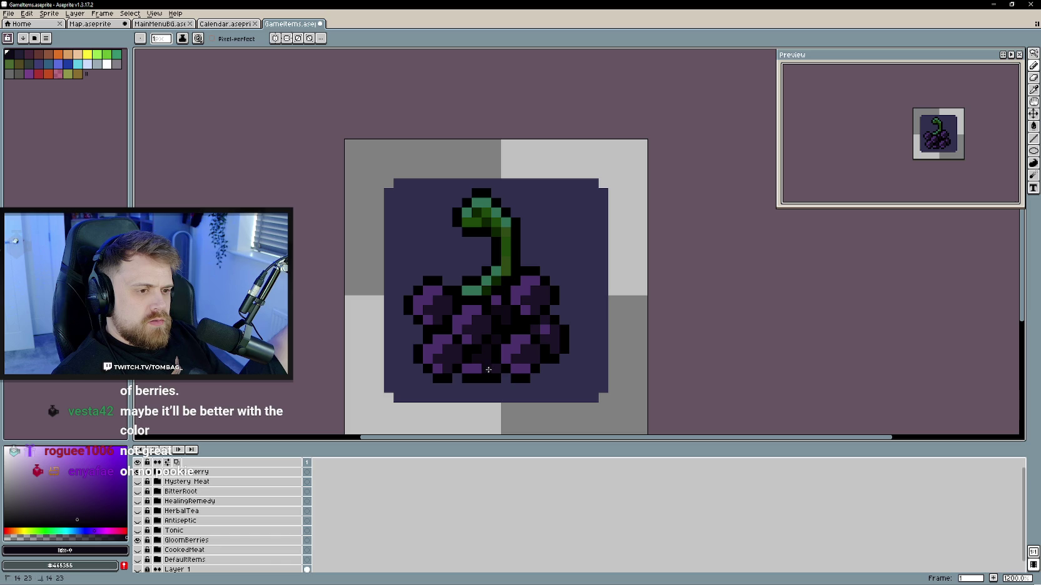
scroll(520, 382, "down", 5)
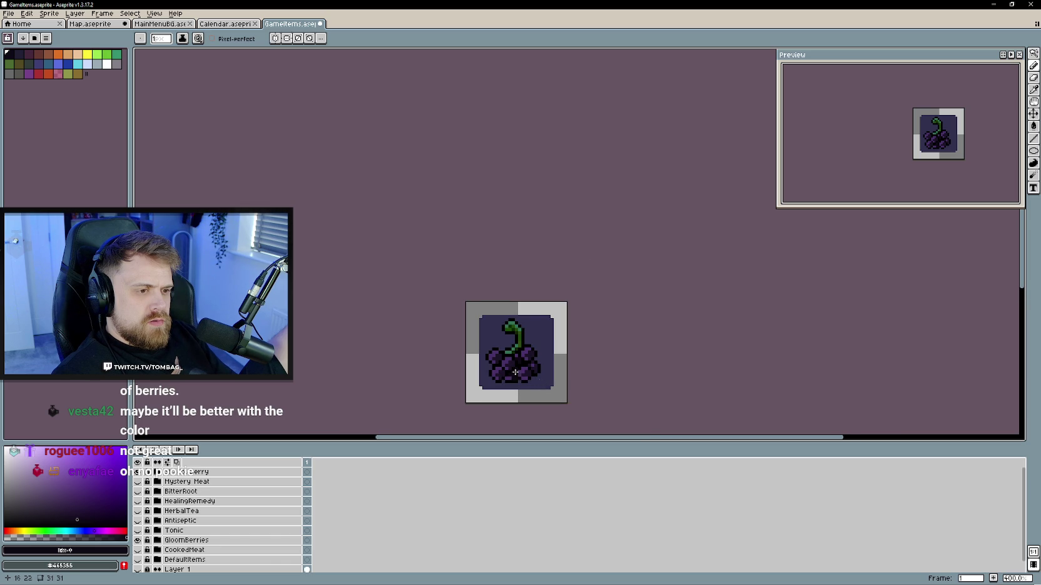
scroll(524, 376, "up", 2)
scroll(511, 364, "up", 3)
left_click(508, 342, "alt")
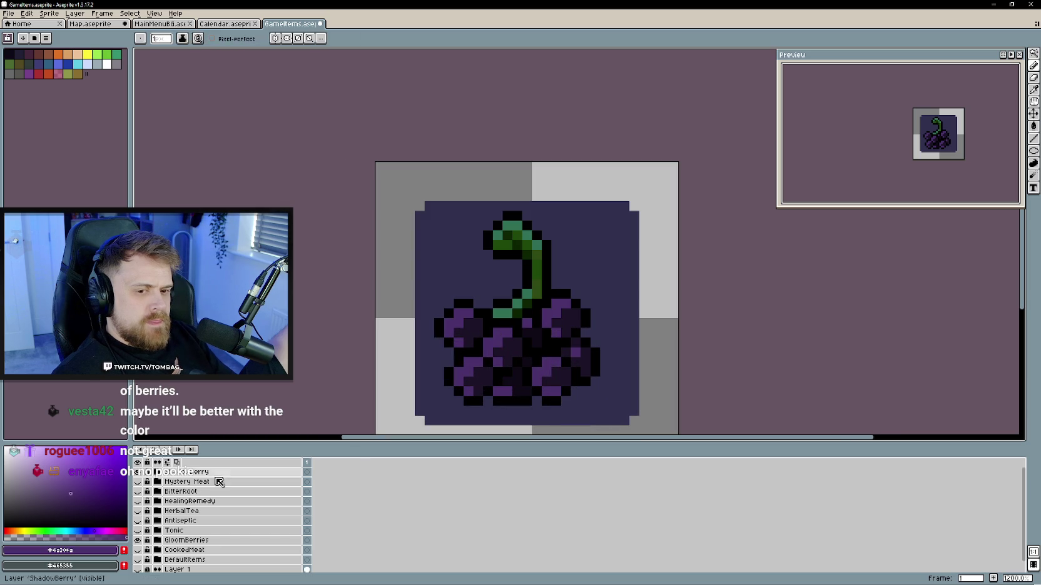
- Undo a bad pencil stroke and sample the mid purple #4a306a from a berry
left_click(498, 338, "alt")
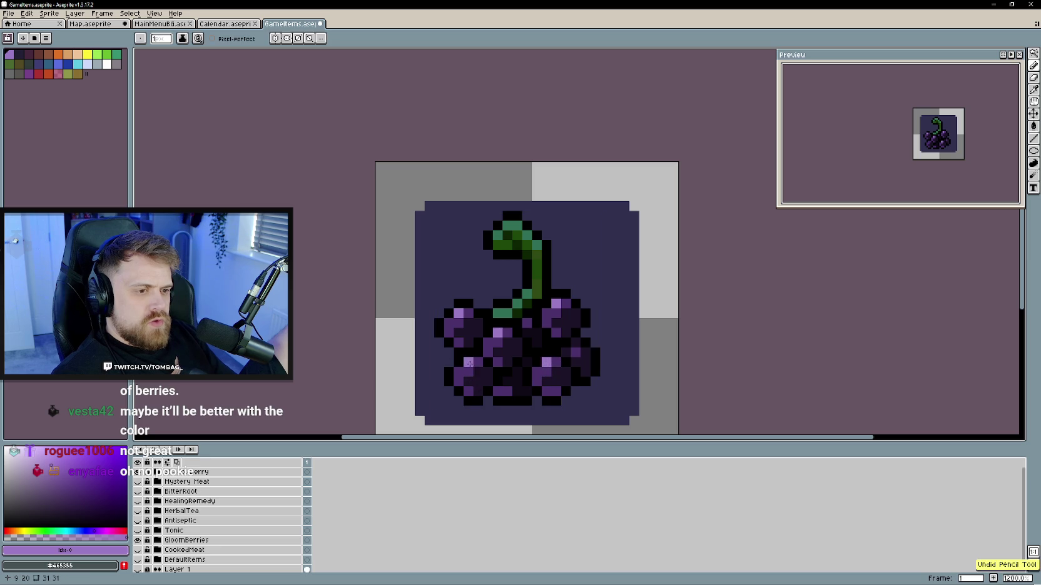
scroll(469, 379, "down", 5)
scroll(504, 399, "up", 1)
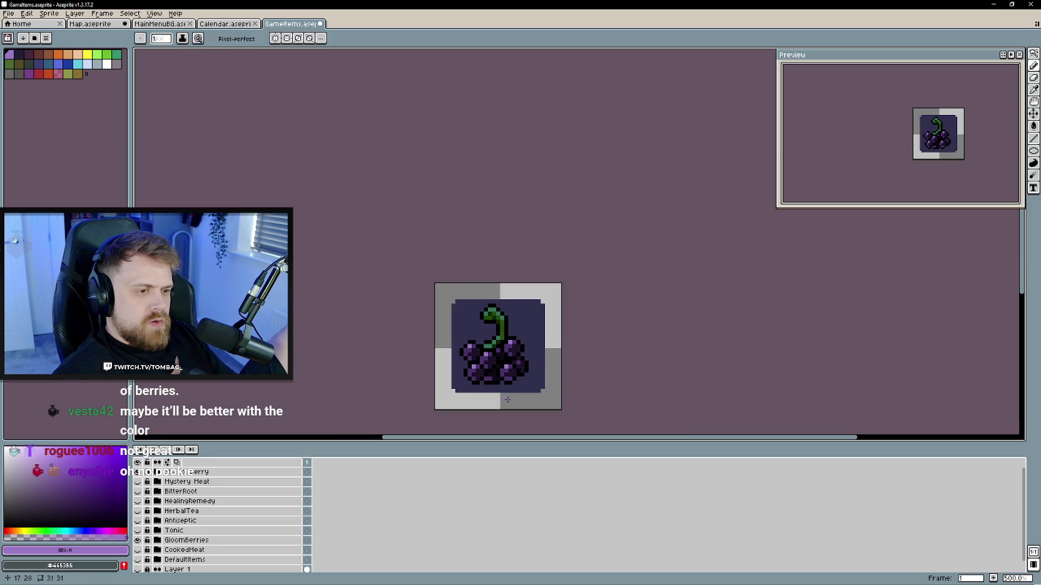
scroll(504, 399, "up", 1)
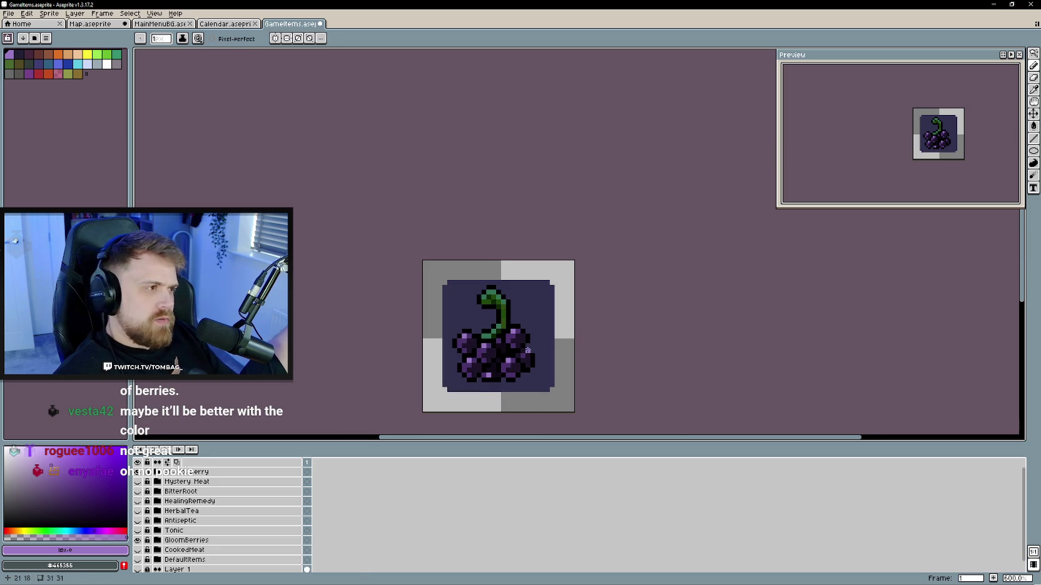
key("ctrl+z")
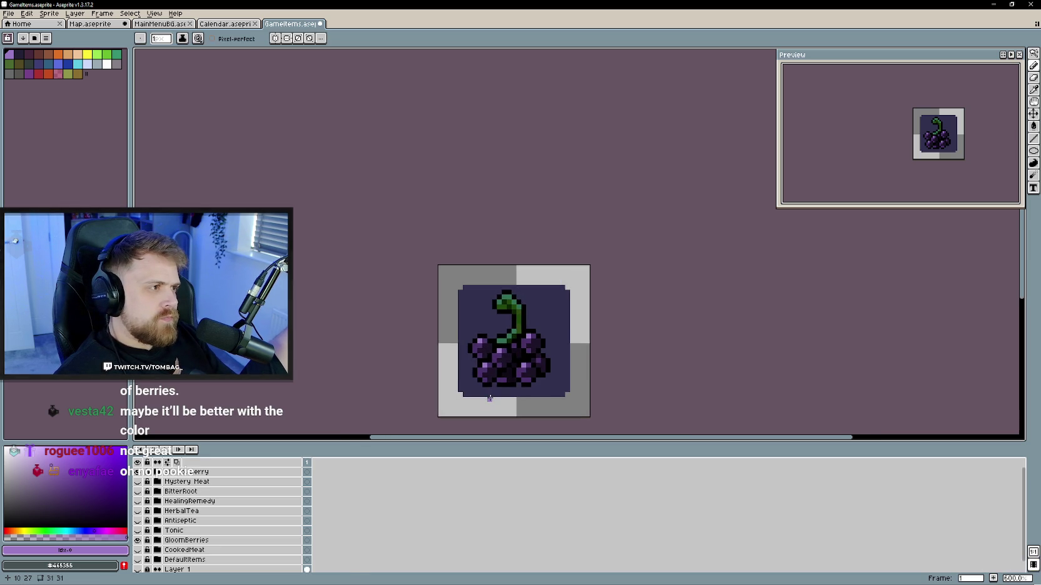
scroll(430, 383, "up", 1)
left_click(510, 372, "alt")
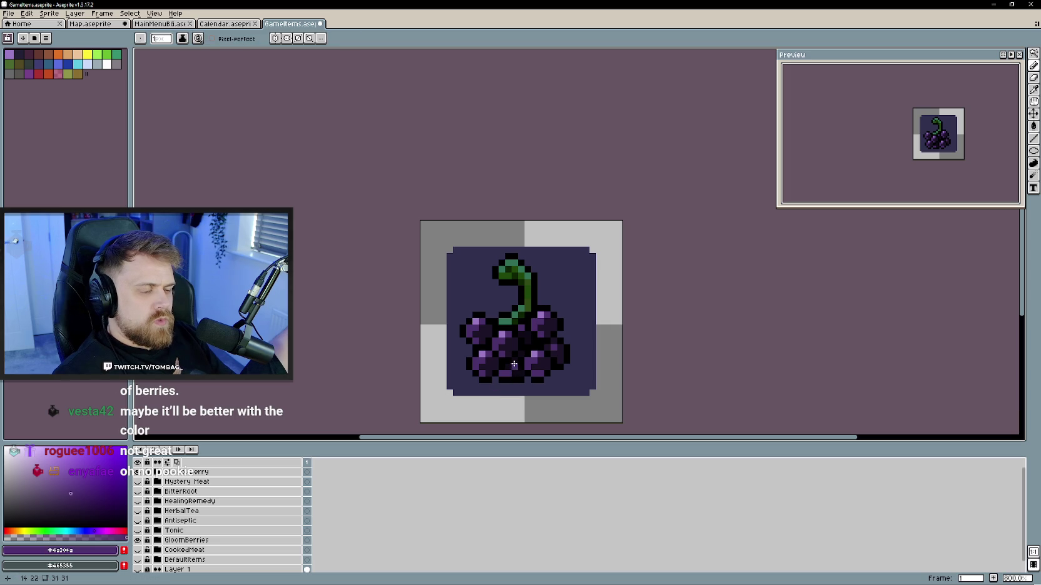
- Sample the near-black shadow #100917 and the light purple highlight #9a78c4
scroll(533, 406, "down", 1)
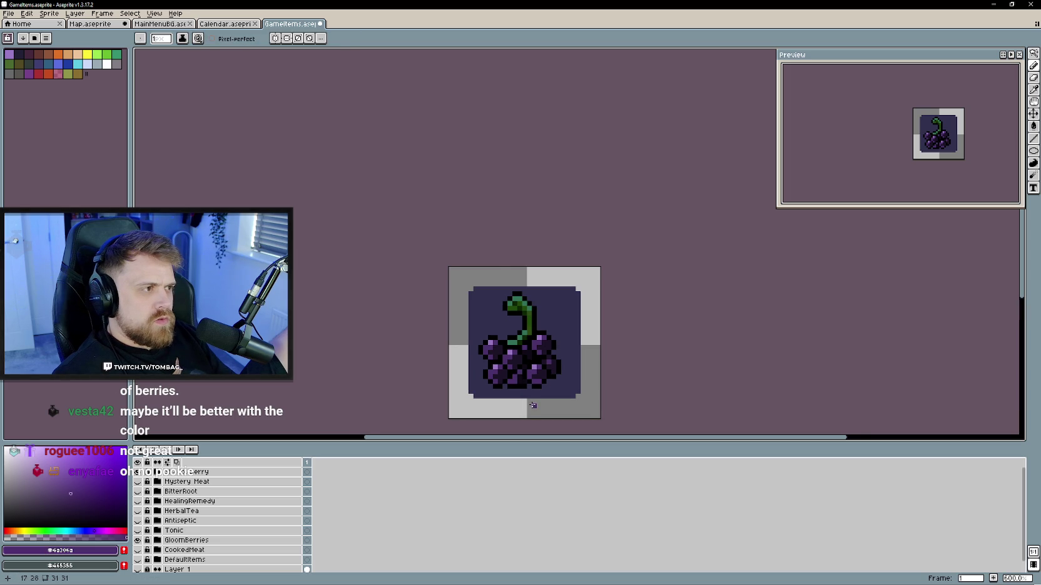
scroll(533, 405, "up", 1)
left_click(530, 410, "alt")
scroll(516, 420, "down", 1)
scroll(515, 421, "down", 1)
scroll(516, 423, "up", 3)
scroll(508, 415, "up", 2)
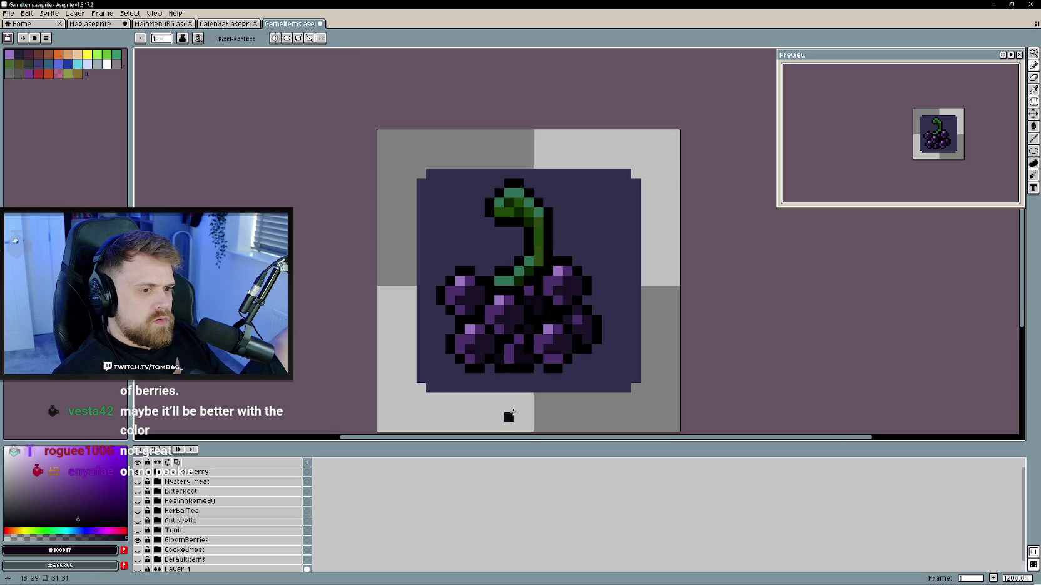
scroll(527, 362, "down", 3)
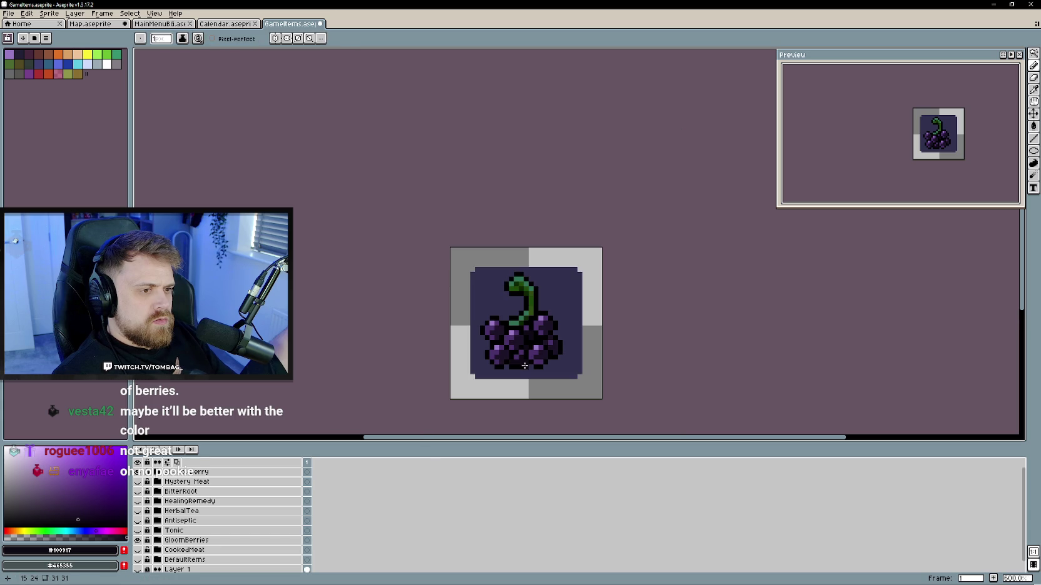
left_click(551, 346, "alt")
- Pick black as the drawing colour while inspecting the shaded berries
scroll(575, 410, "down", 3)
scroll(601, 391, "down", 1)
scroll(613, 375, "up", 1)
scroll(588, 347, "up", 1)
scroll(566, 331, "up", 1)
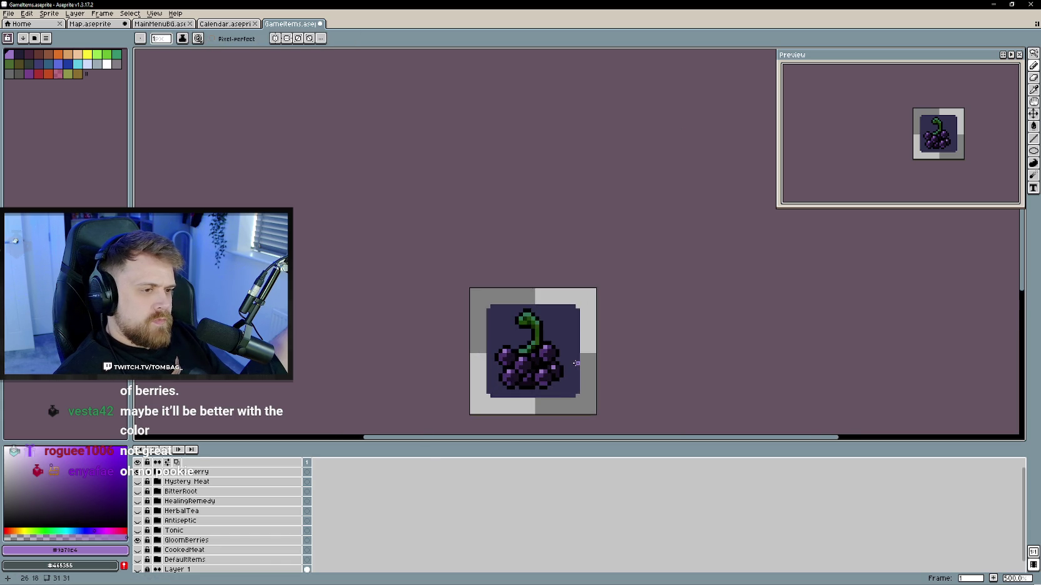
scroll(559, 305, "up", 1)
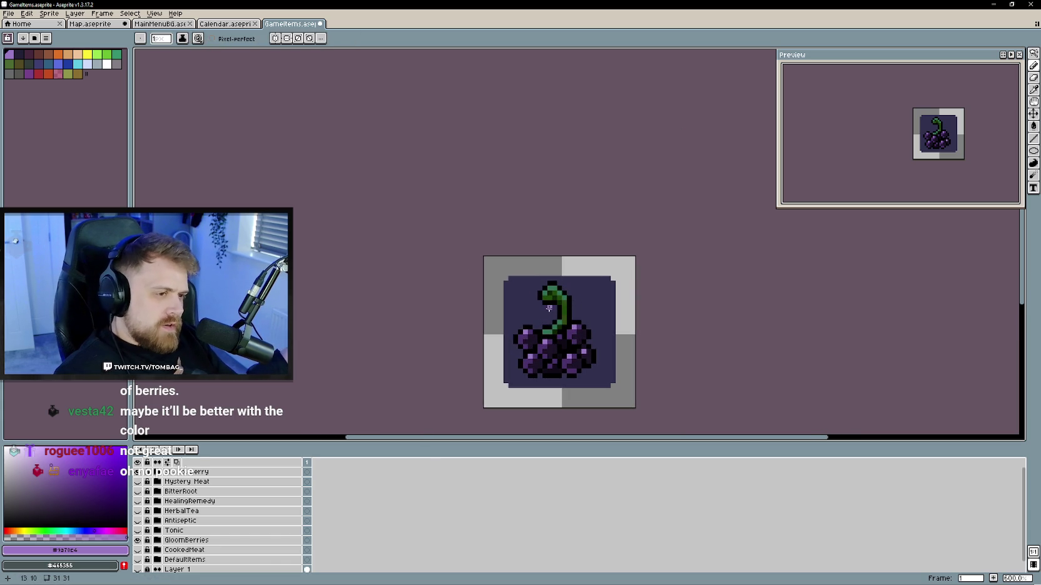
left_click(554, 299, "alt")
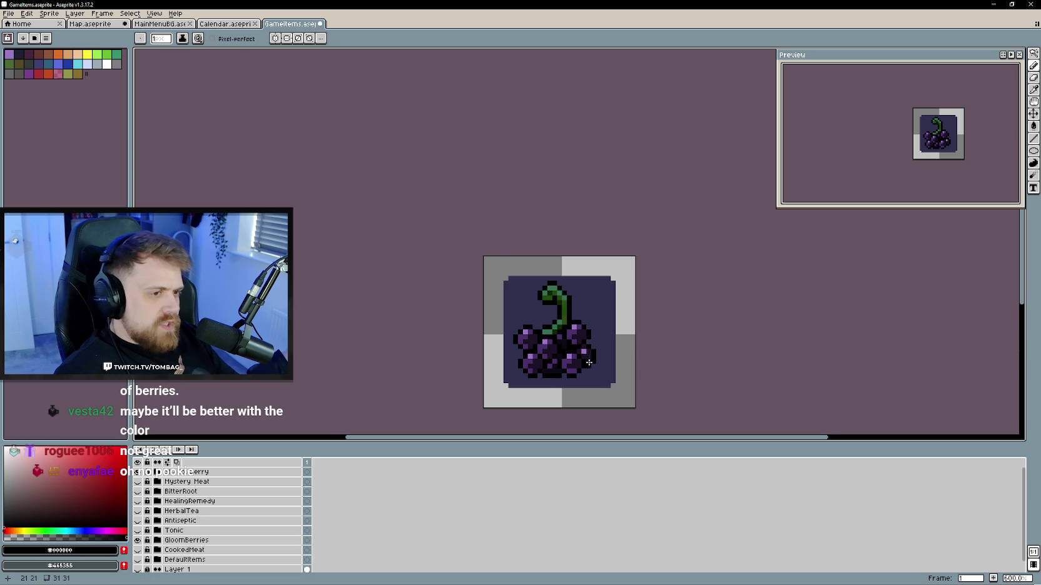
scroll(575, 325, "down", 1)
scroll(594, 347, "down", 1)
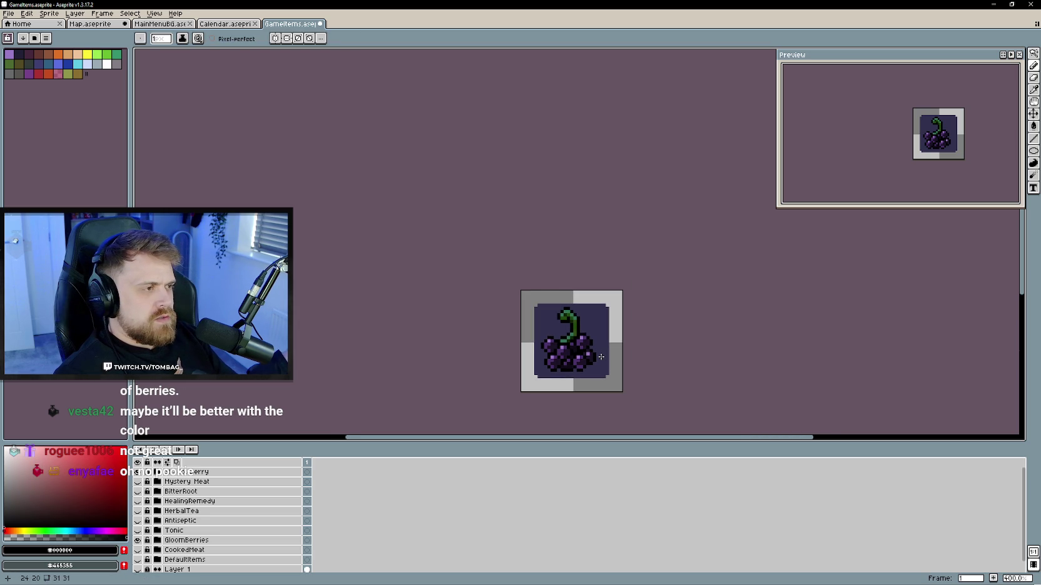
scroll(599, 351, "up", 1)
scroll(598, 348, "down", 1)
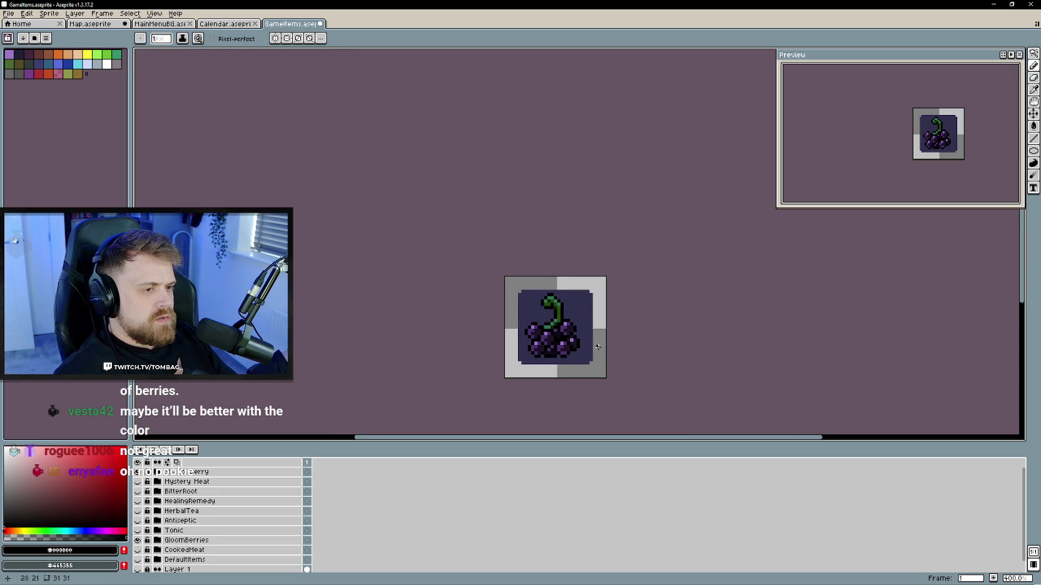
scroll(585, 343, "up", 1)
scroll(538, 325, "up", 2)
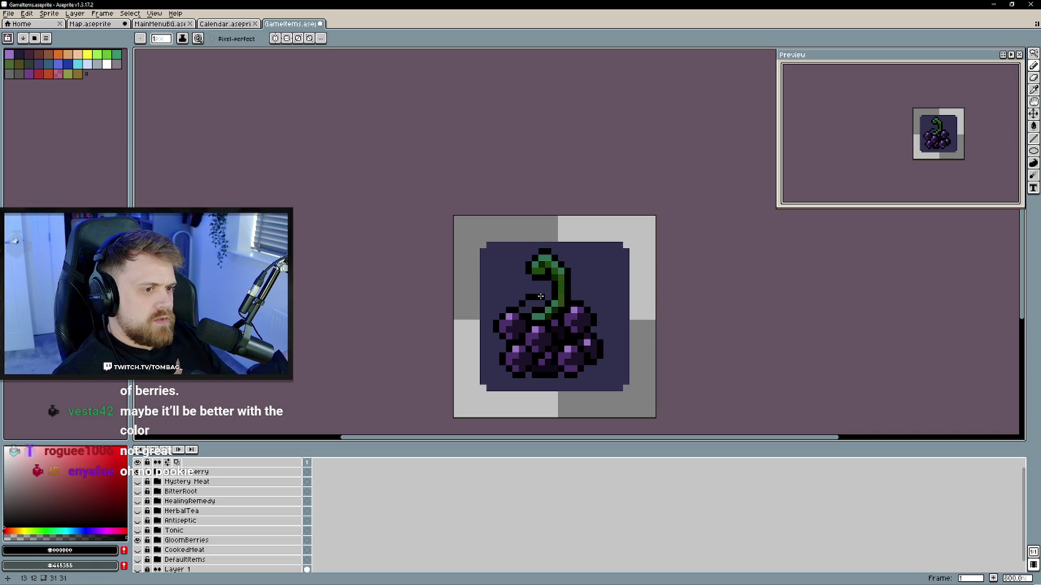
- Repaint the outline pixels beside the stem in dark purple, then sample medium and light purples
left_click(516, 316, "alt")
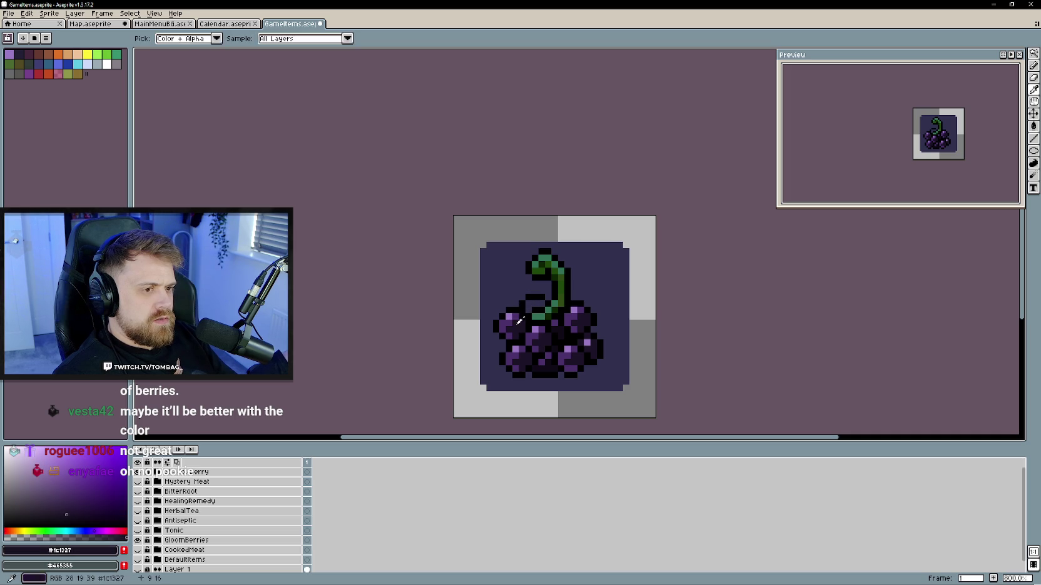
left_click_drag(528, 307, 541, 305)
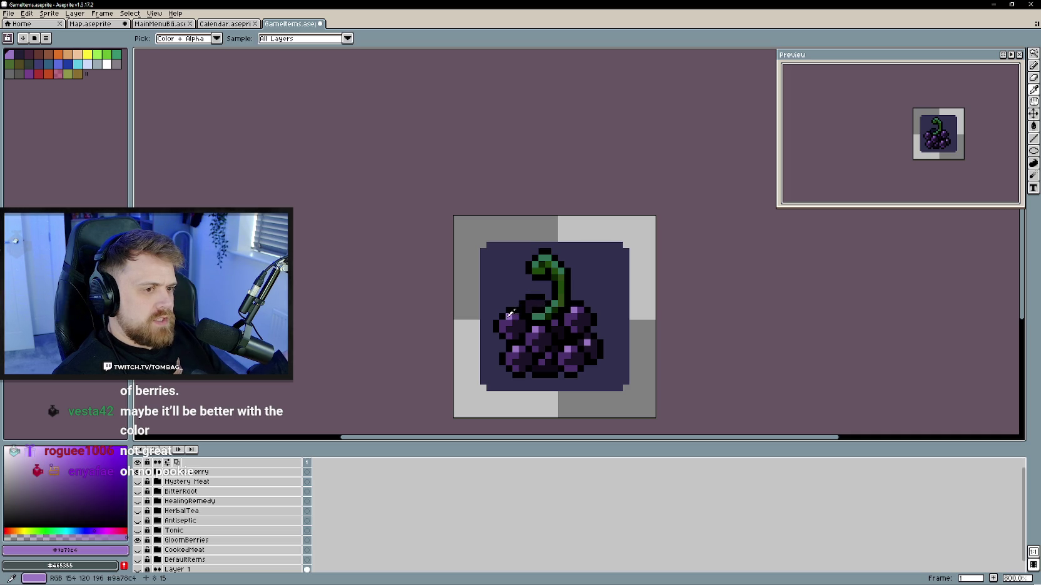
left_click(532, 303, "alt")
left_click(528, 310, "alt")
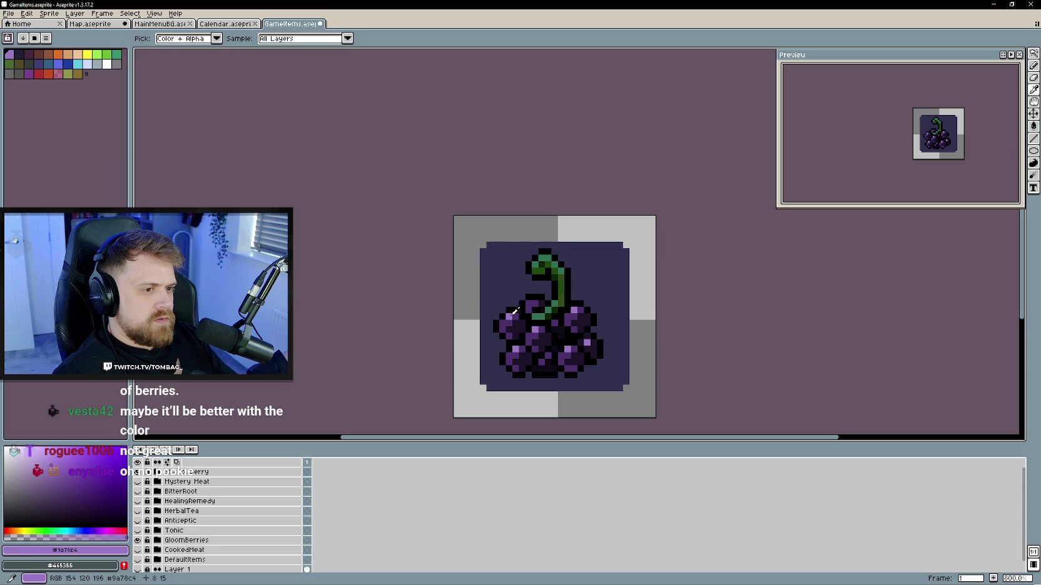
scroll(510, 290, "down", 2)
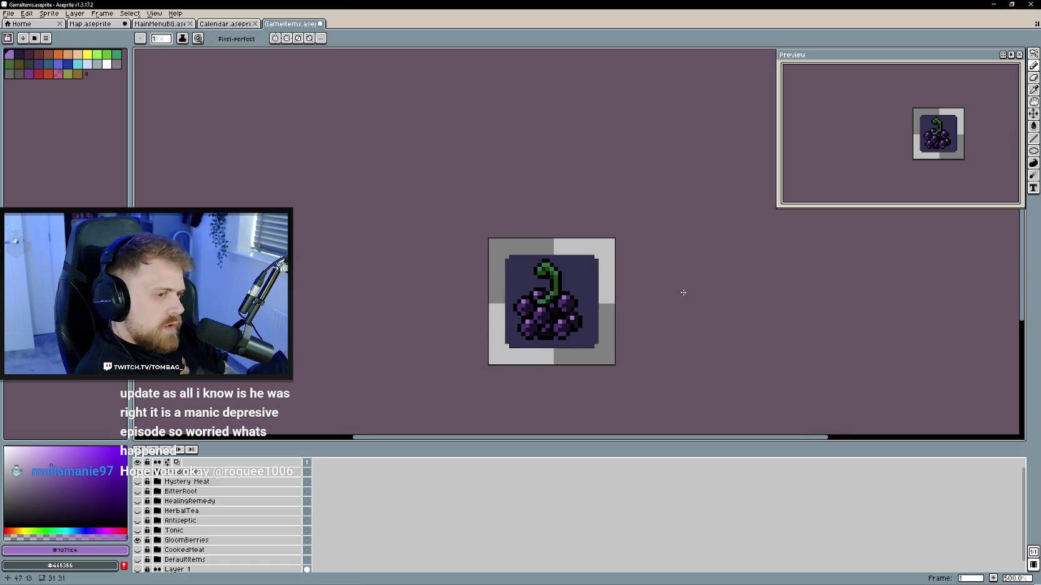
scroll(675, 329, "up", 1)
- Sample black, then the grapes' dark purple #100917, and zoom the canvas out
left_click_drag(681, 329, 686, 320)
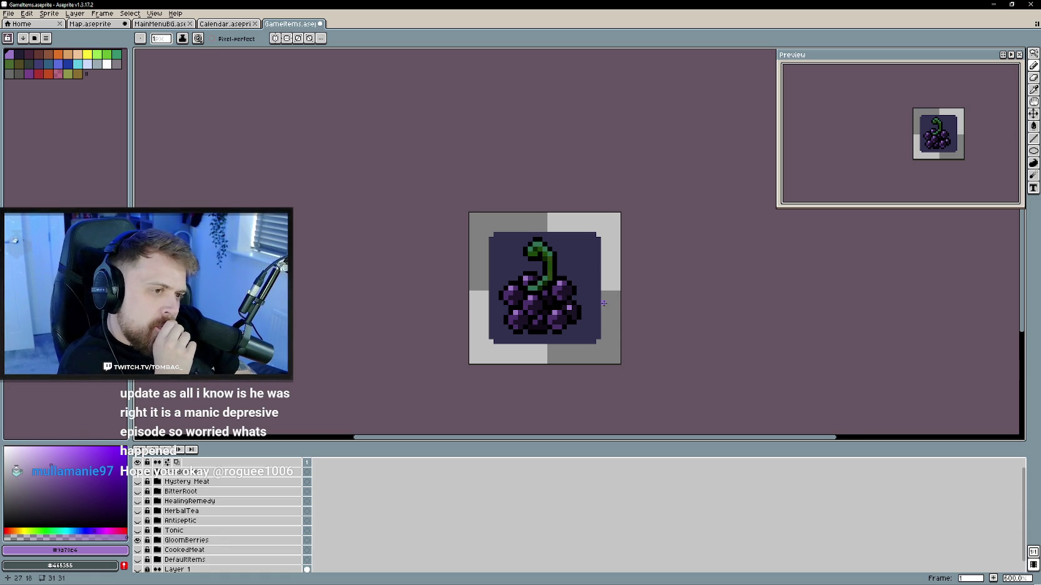
scroll(583, 292, "up", 1)
scroll(544, 269, "left", 1)
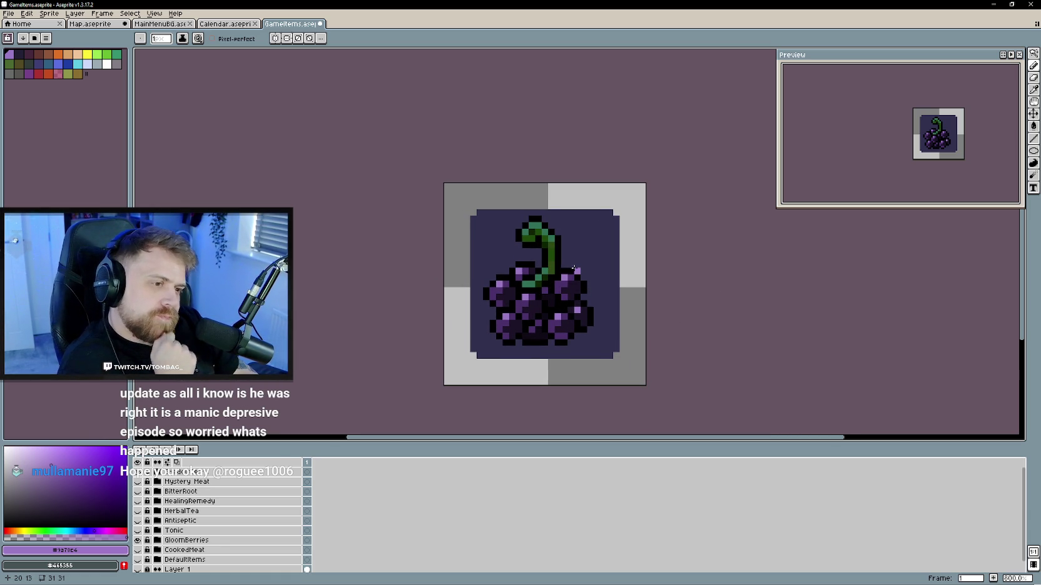
scroll(582, 250, "down", 1)
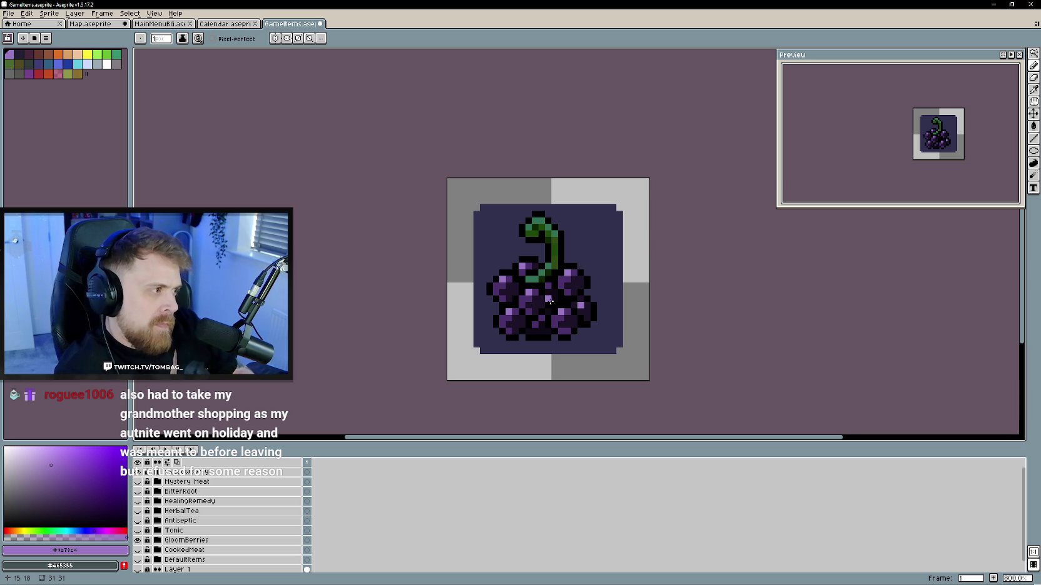
scroll(553, 358, "up", 2)
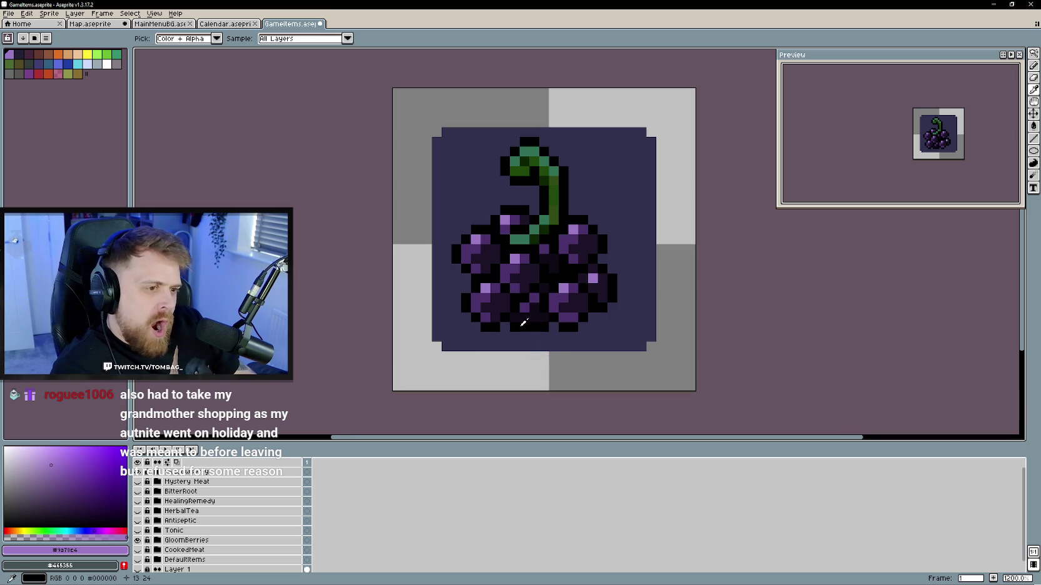
left_click(524, 322, "alt")
left_click(534, 325, "alt")
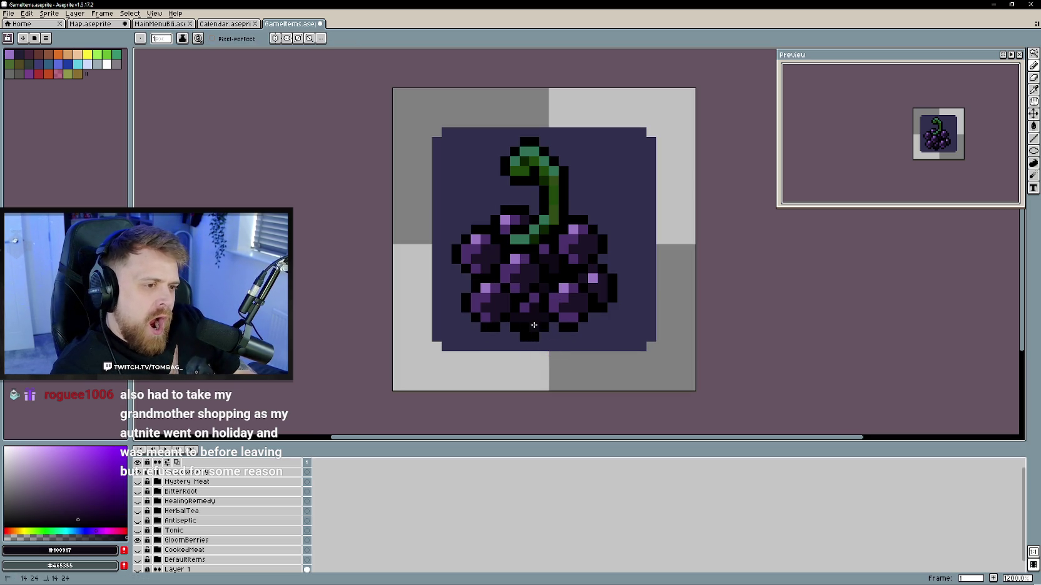
scroll(572, 351, "down", 2)
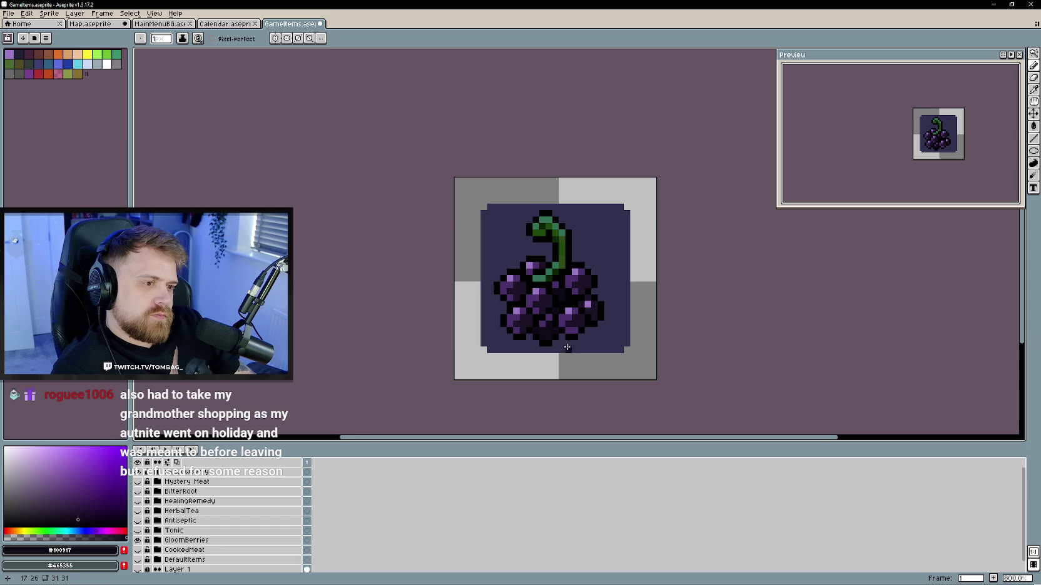
scroll(566, 348, "down", 2)
scroll(580, 351, "down", 1)
scroll(594, 354, "down", 1)
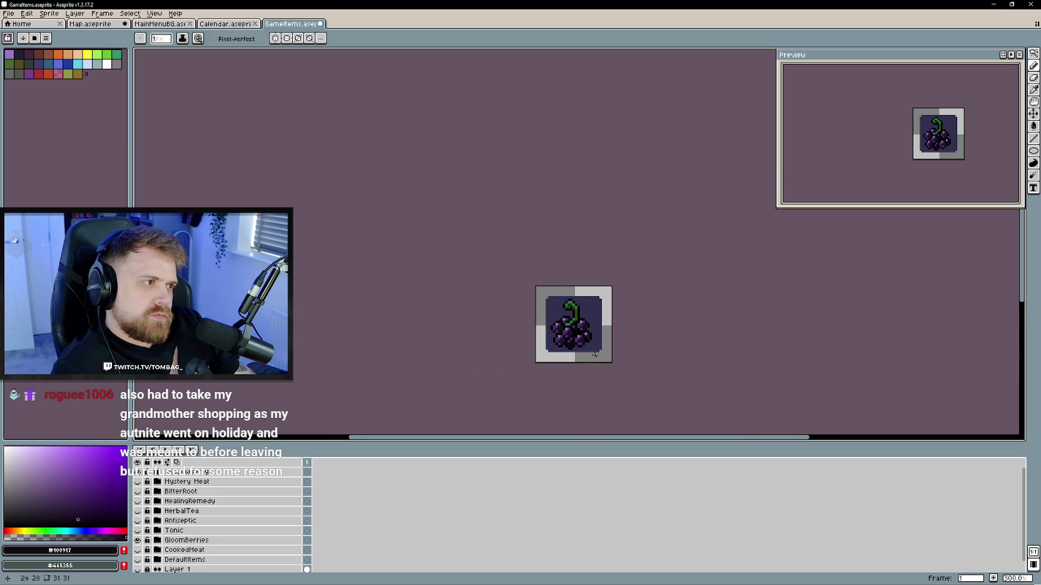
scroll(594, 355, "up", 2)
- Rename Layer 2 inside the ShadowBerry group to ShadowBerry and collapse the group
left_click(157, 473)
double_click(188, 482)
type("O")
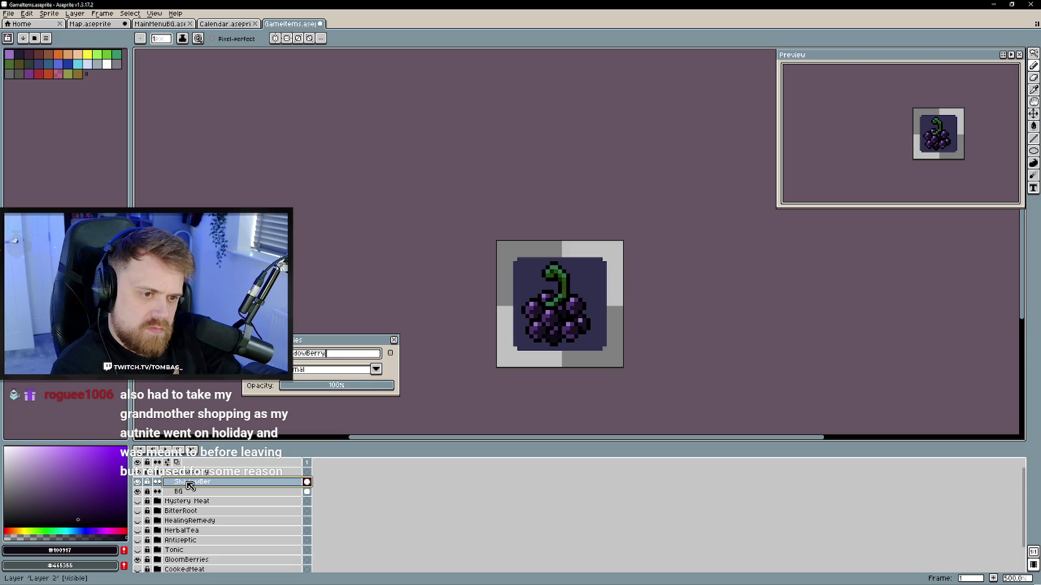
key("Return")
left_click(158, 473)
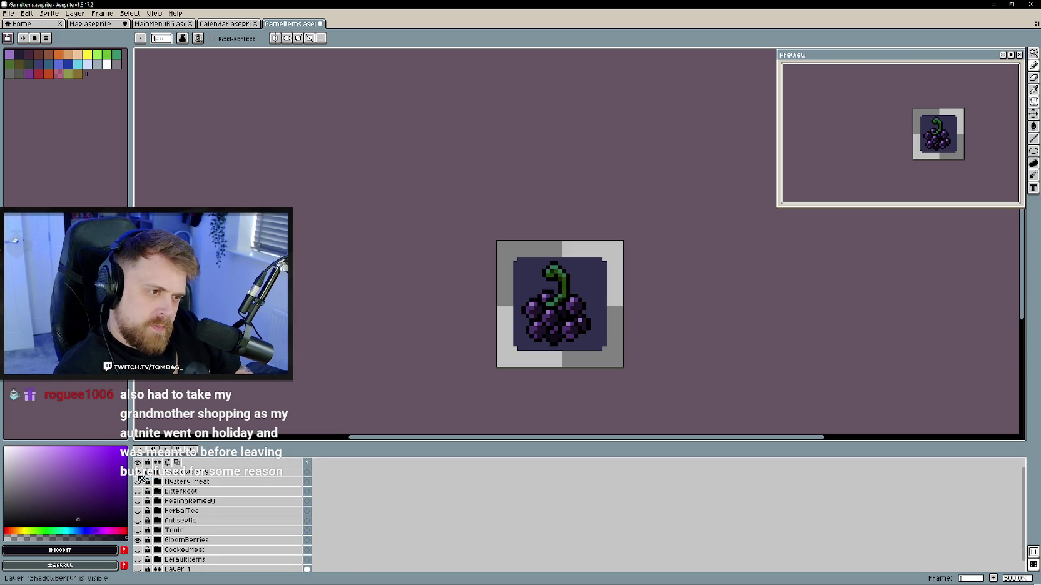
left_click(138, 473)
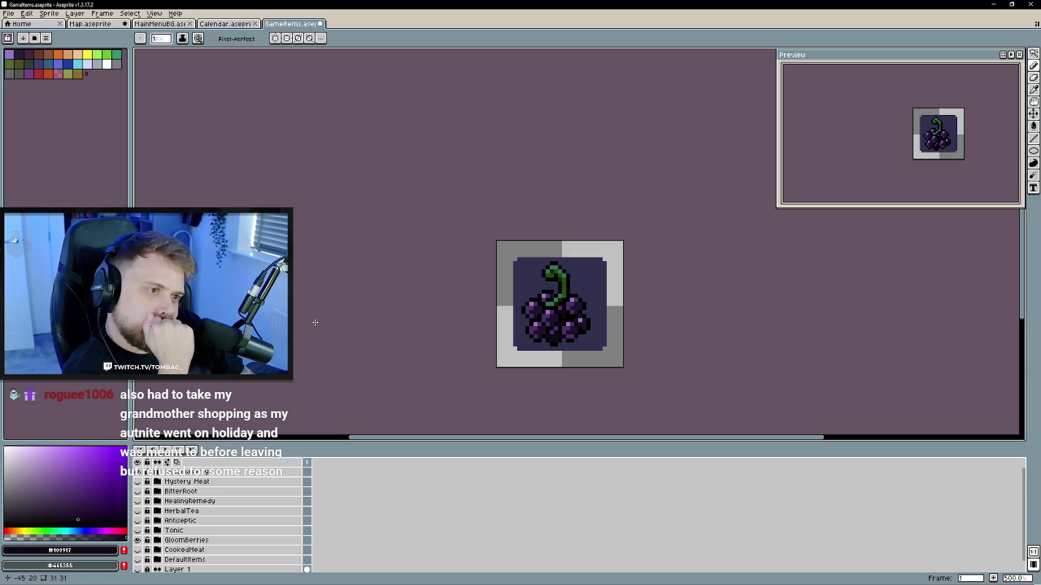
right_click(223, 471)
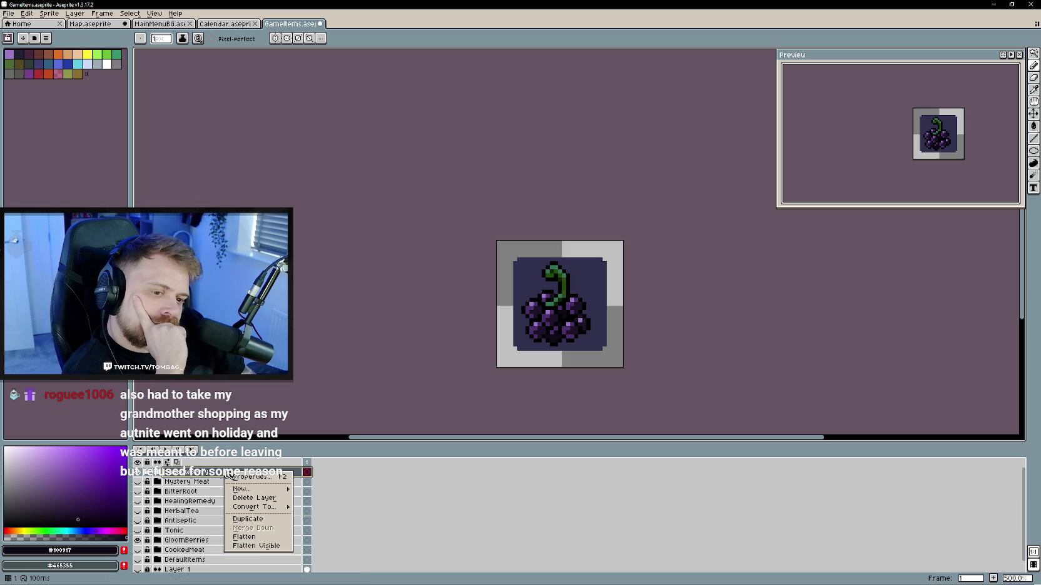
- Create a new layer group named Bread
left_click(354, 503)
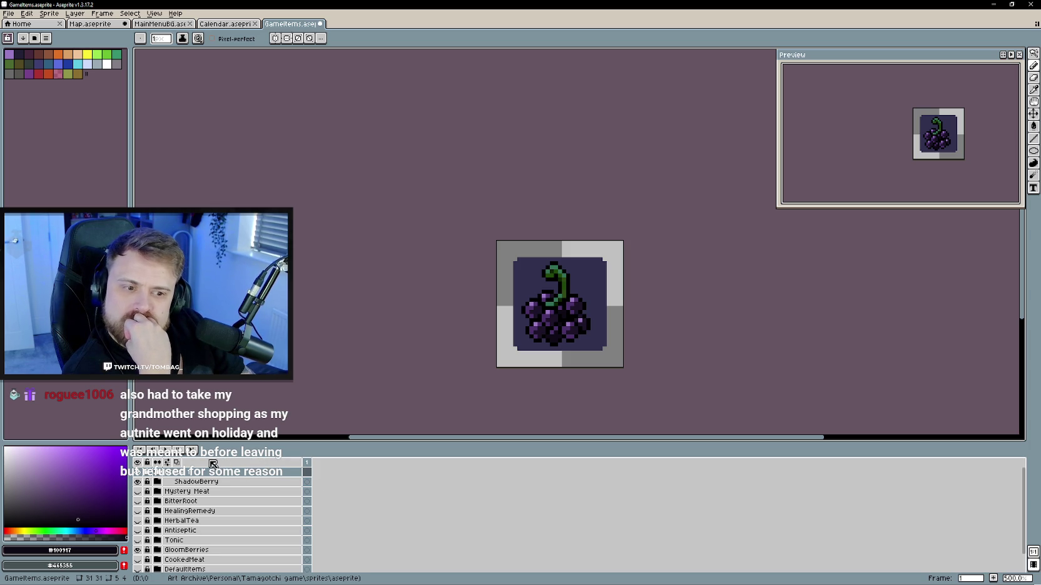
double_click(183, 475)
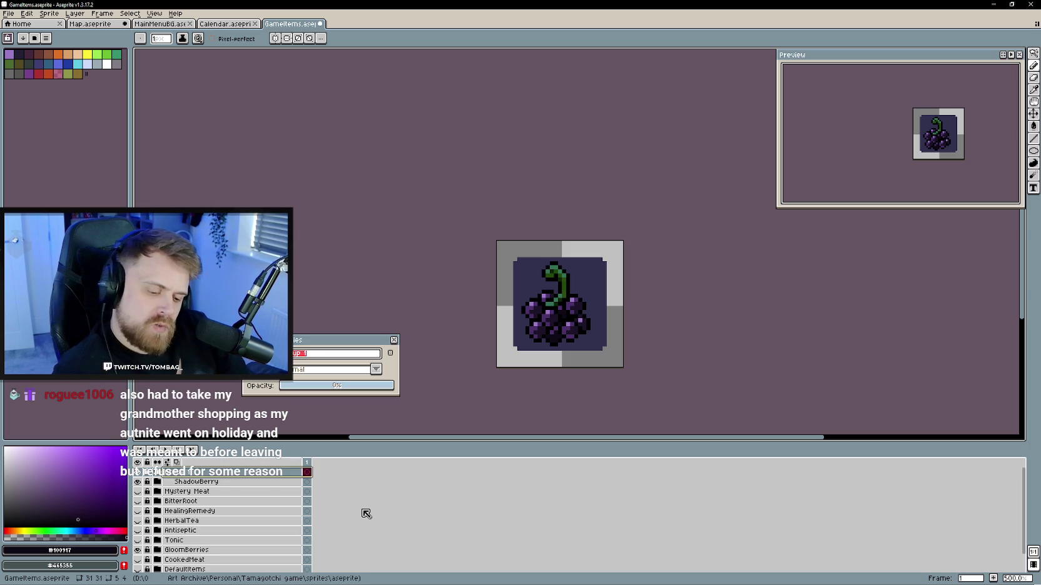
key("Return")
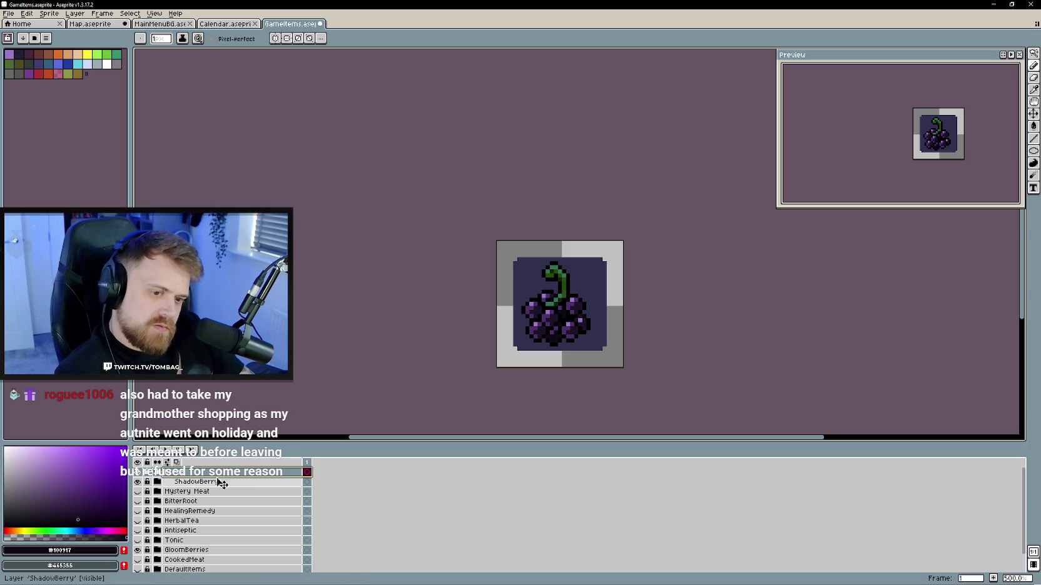
left_click(157, 481)
- Duplicate the navy BG tile to Bread's top, name it BG, and add an empty layer above
right_click(203, 503)
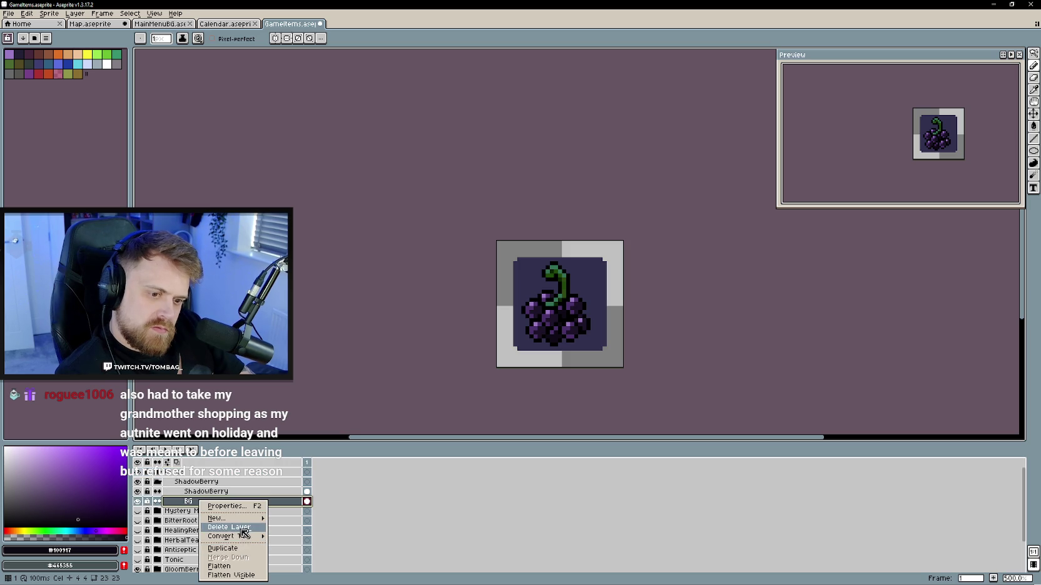
left_click(244, 549)
left_click_drag(188, 507, 196, 481)
double_click(187, 481)
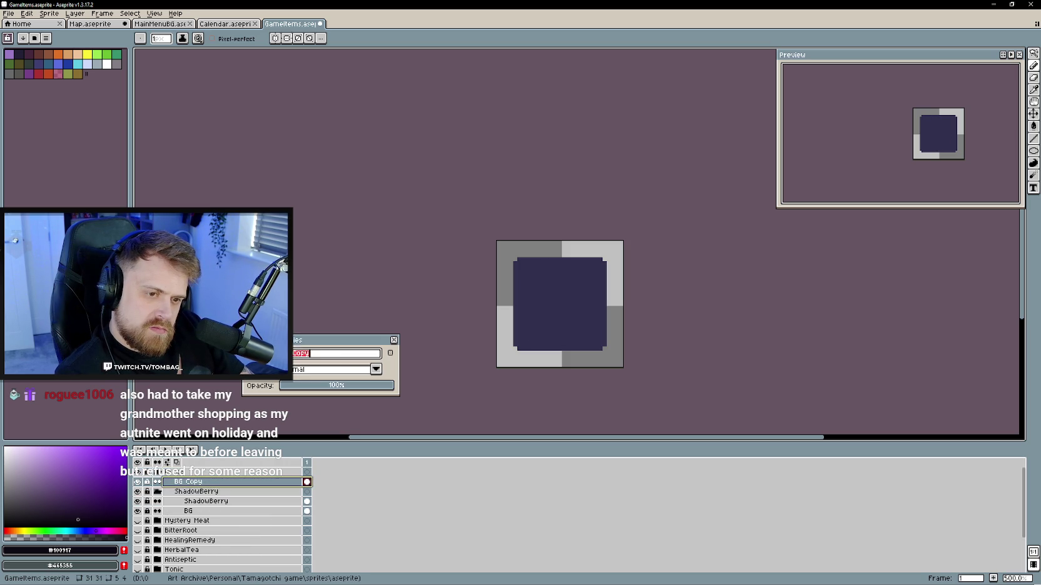
type("BG")
key("Return")
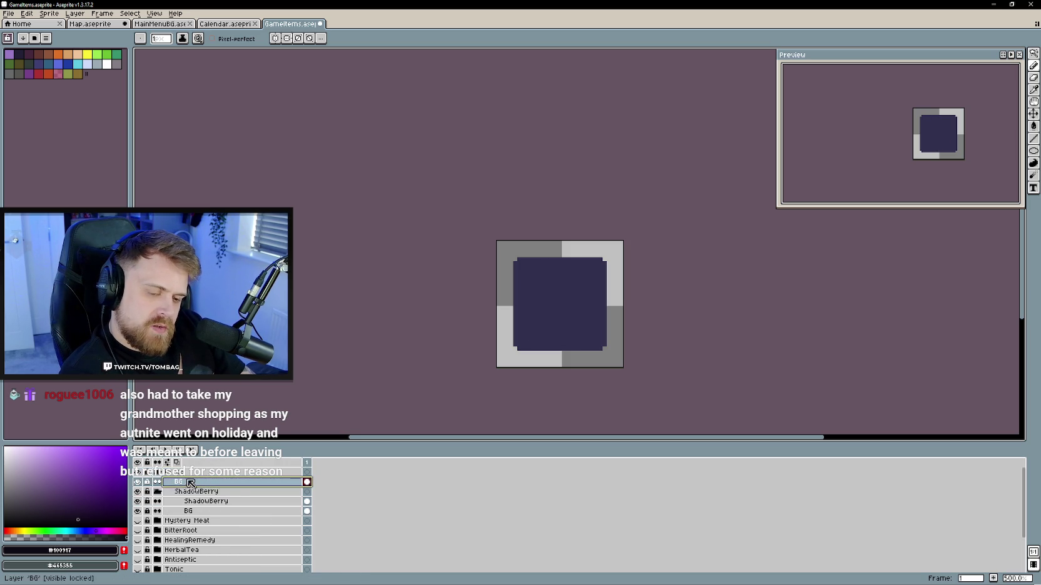
right_click(193, 482)
left_click(290, 499)
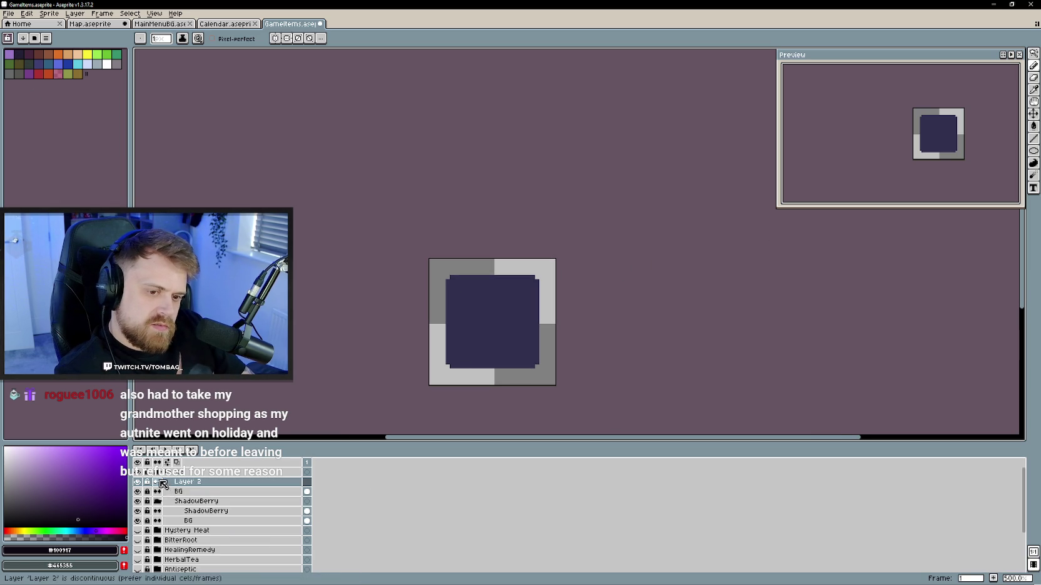
scroll(186, 544, "down", 5)
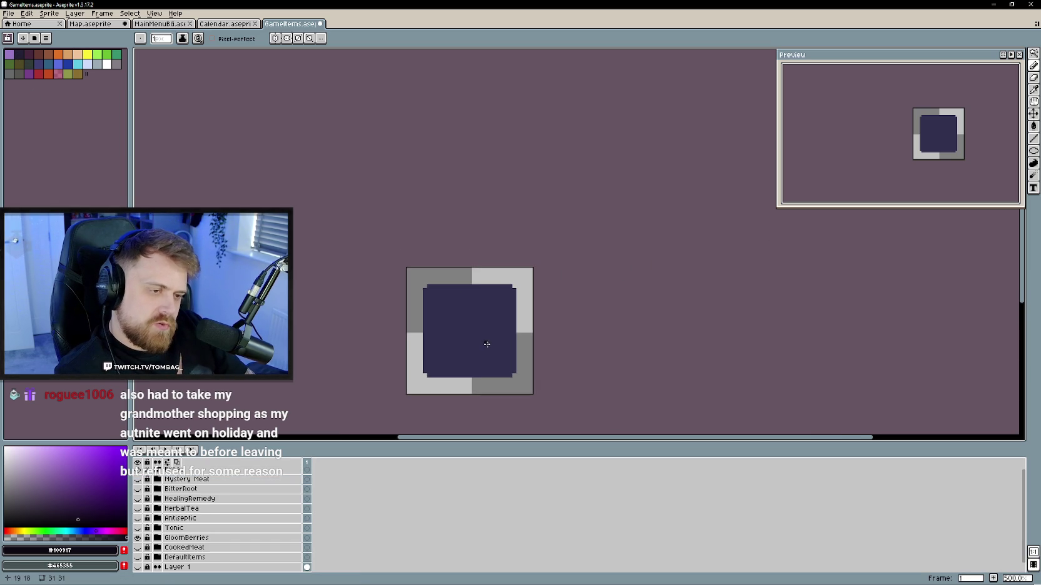
- Sketch a black oval outline on the tile and erase stray pixels
scroll(486, 344, "up", 1)
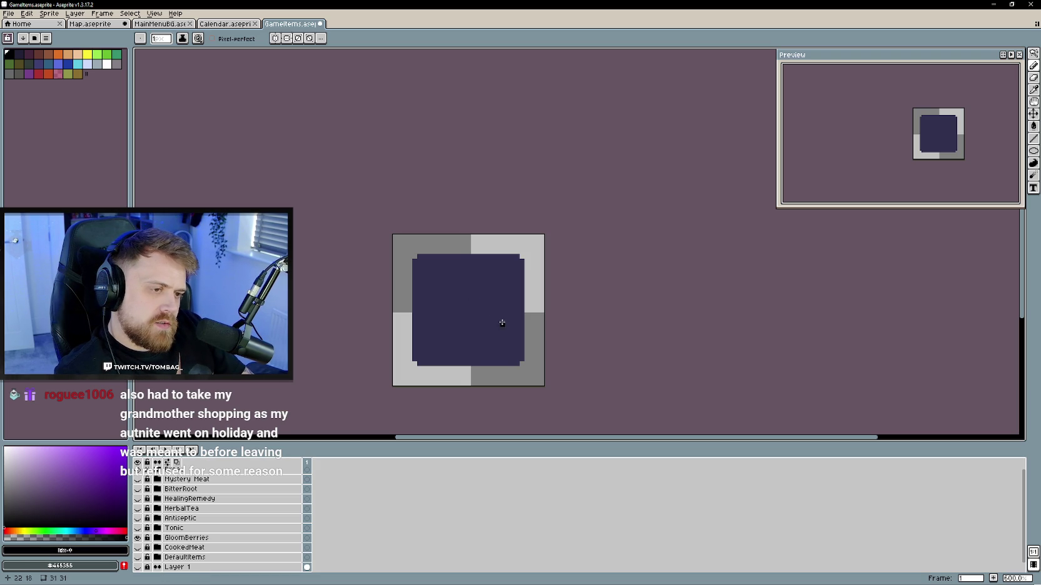
mouse_move(506, 324)
left_mouse_down()
mouse_move(495, 298)
mouse_move(449, 277)
mouse_move(445, 324)
mouse_move(501, 330)
left_mouse_up()
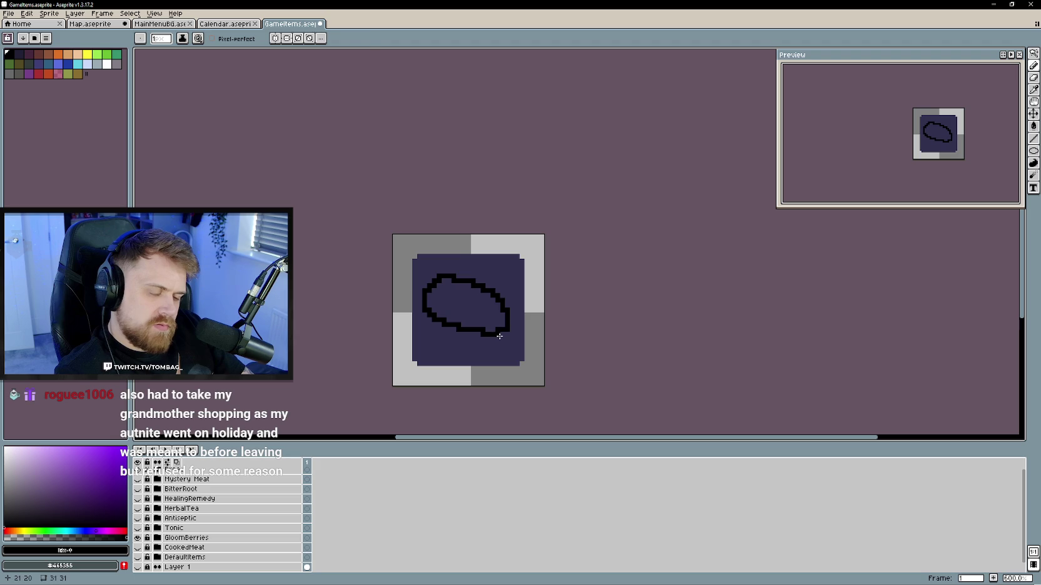
key("e")
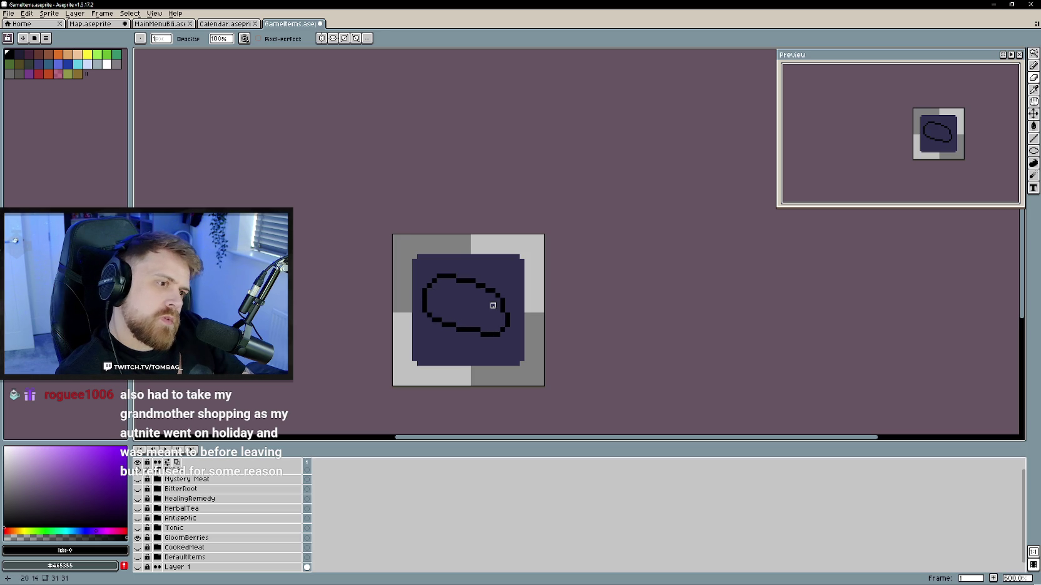
key("e")
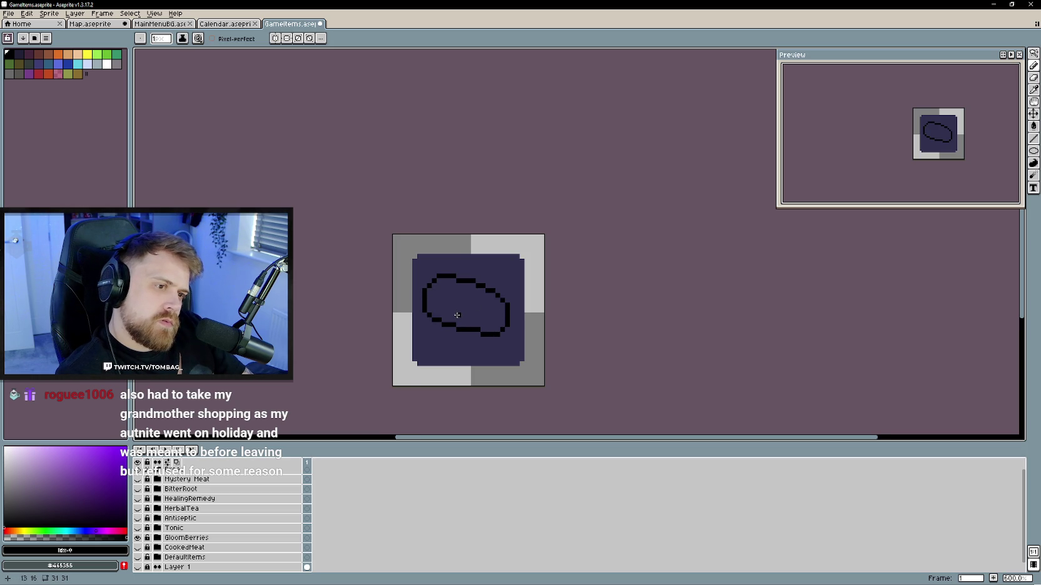
- Redraw the oval's bottom-right edge more smoothly to close the outline
scroll(457, 316, "down", 1)
scroll(479, 352, "up", 1)
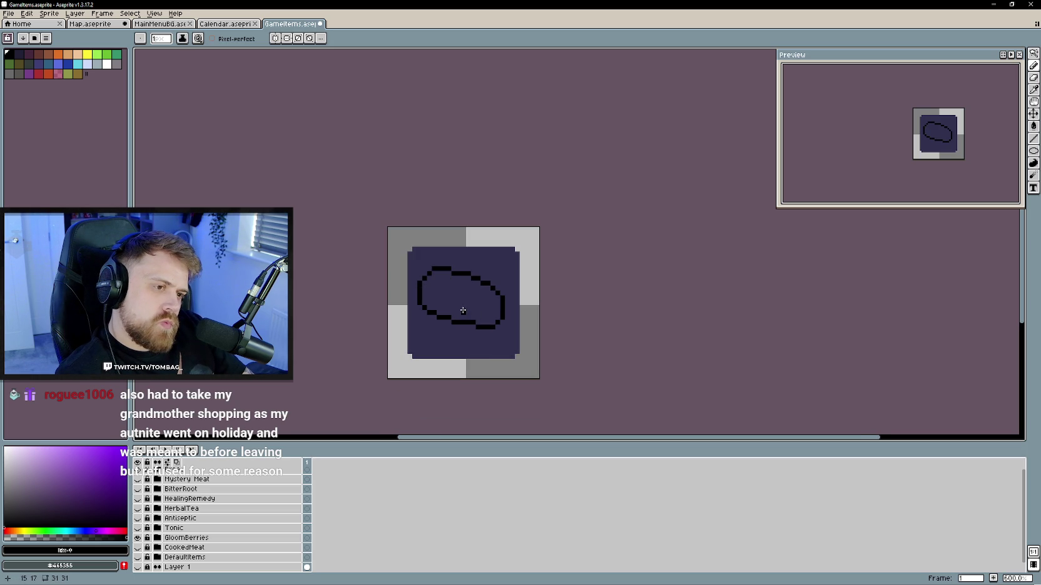
scroll(481, 312, "up", 1)
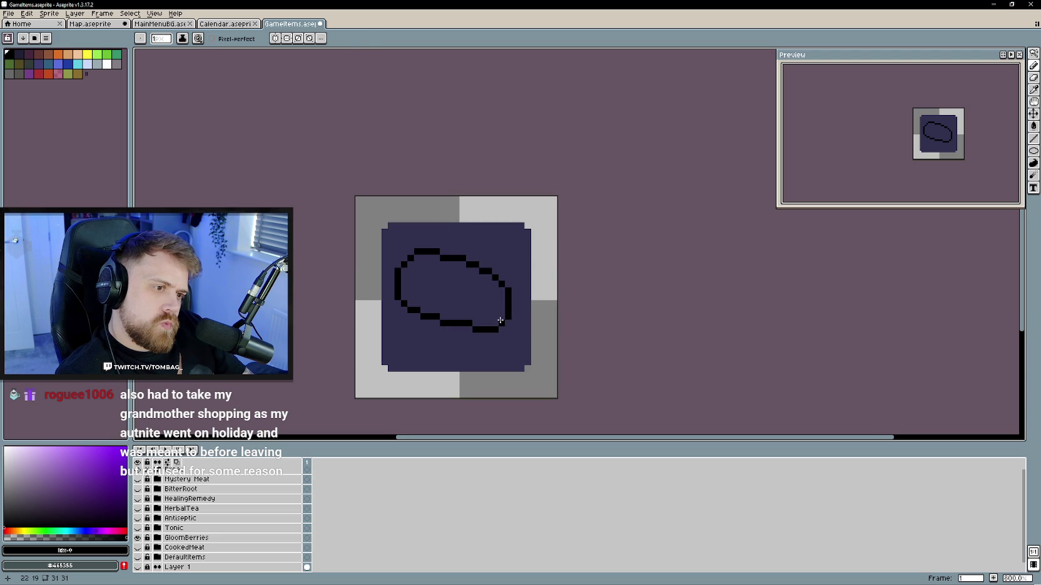
left_click_drag(508, 322, 502, 329)
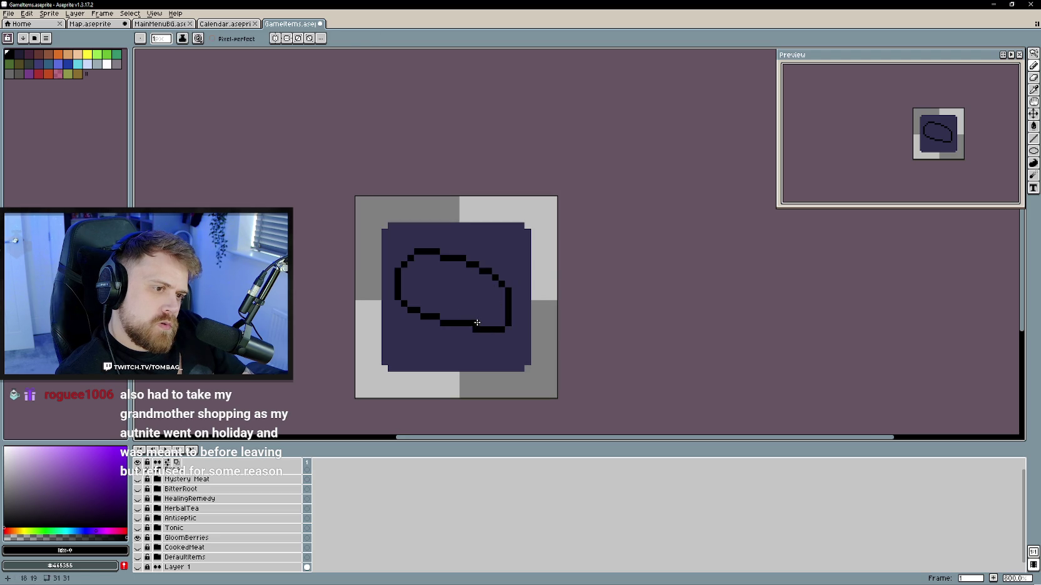
key("ctrl+z")
key("ctrl+z")
left_click_drag(473, 330, 505, 326)
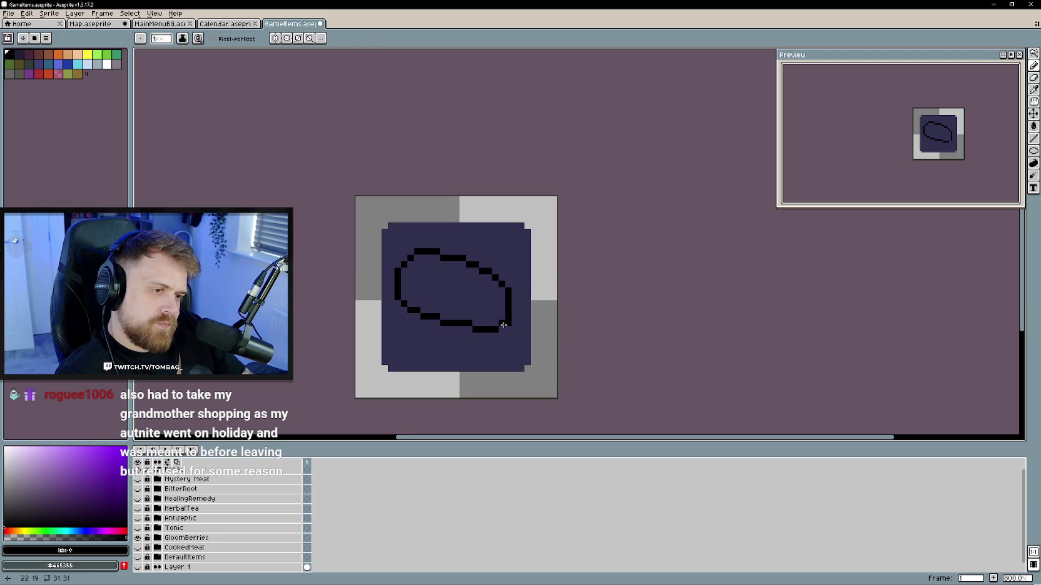
scroll(449, 304, "down", 1)
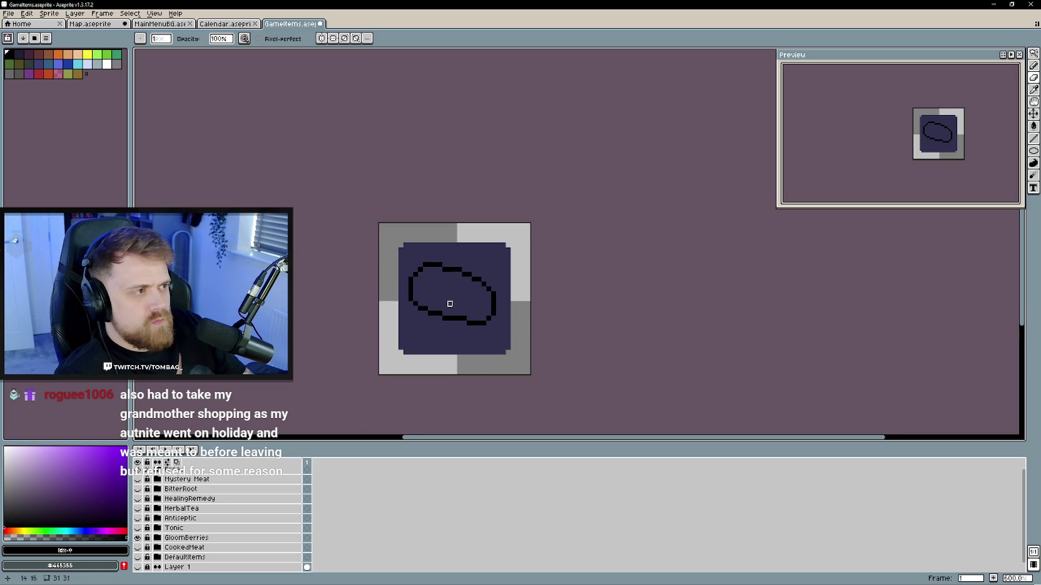
left_click(1033, 113)
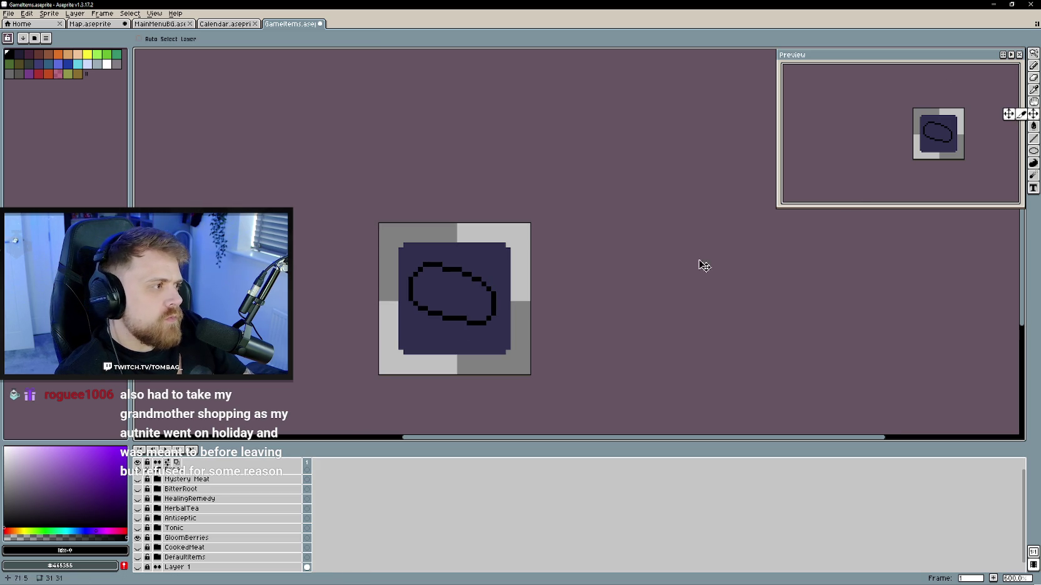
scroll(451, 303, "up", 2)
scroll(449, 307, "up", 1)
scroll(445, 314, "down", 1)
- Fill the oval with gold, then try an orange-brown fill and undo it
key("b")
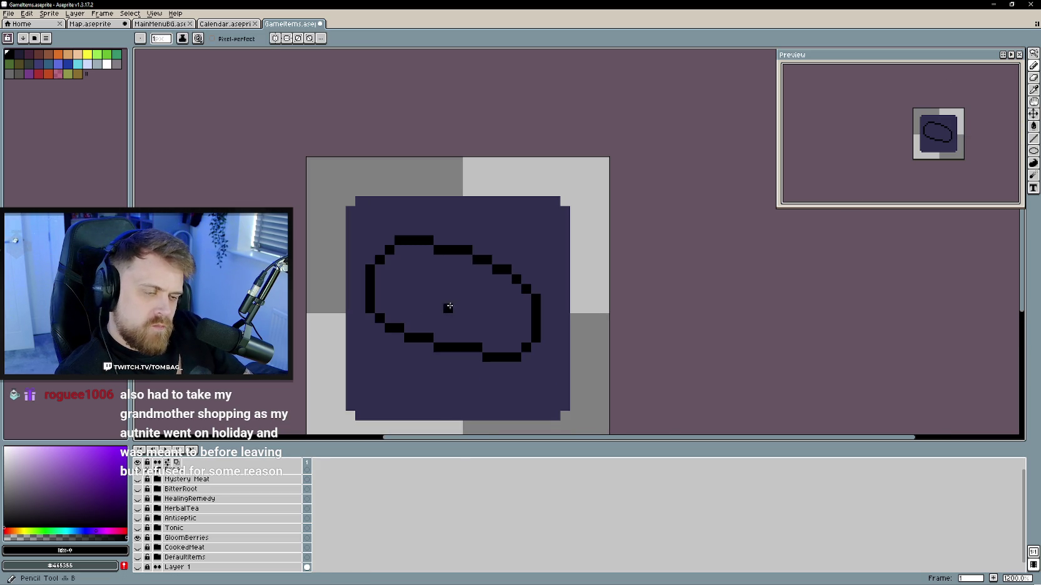
key("bracketleft")
key("g")
left_click(447, 289)
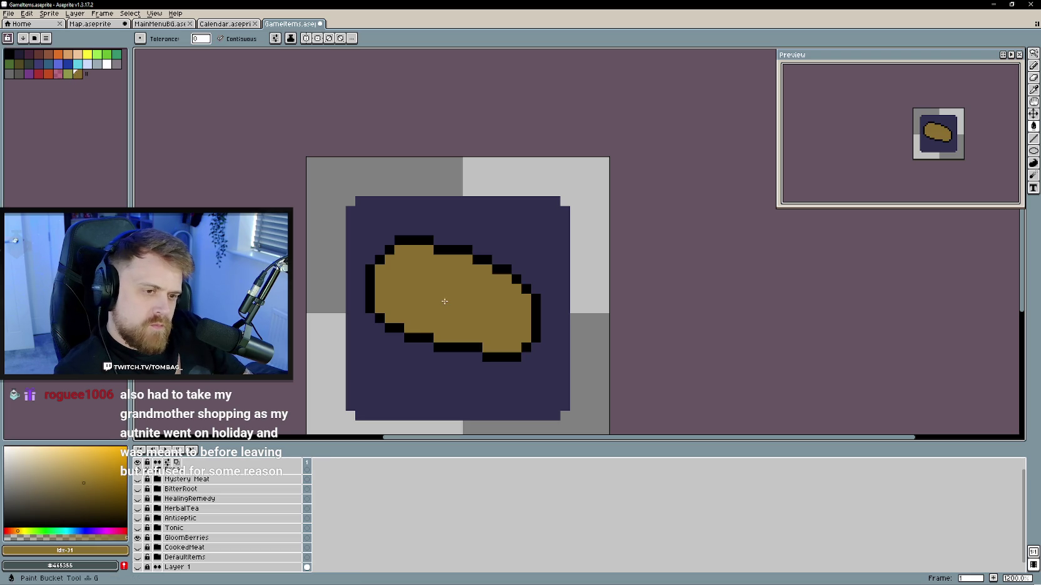
left_click(12, 531)
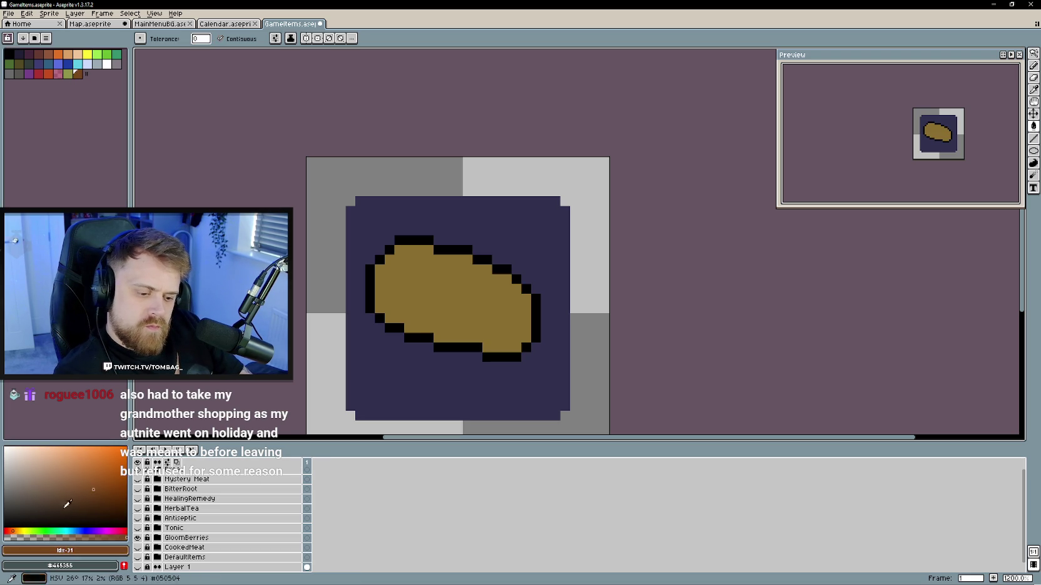
left_click(509, 314)
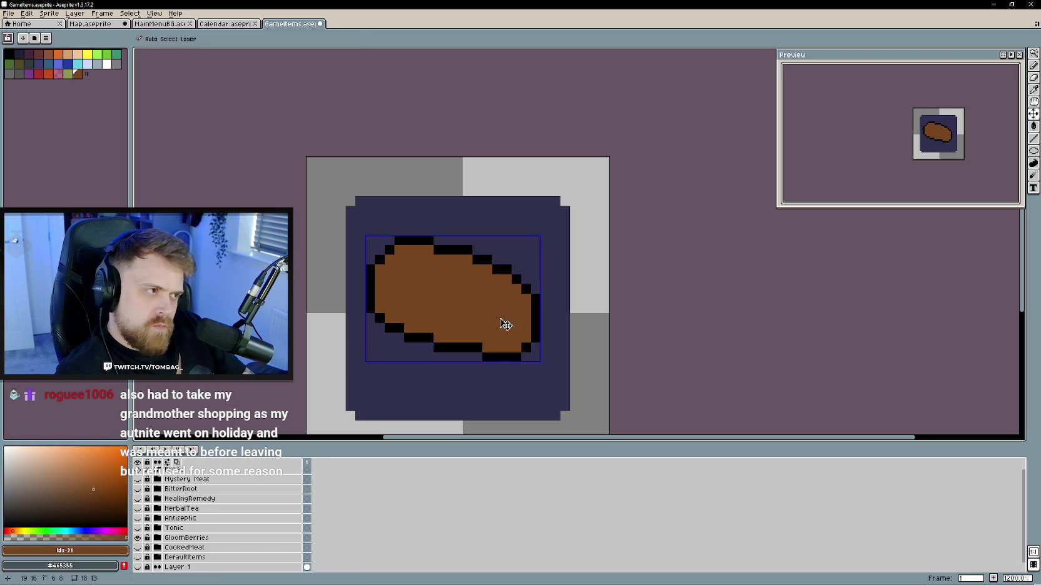
key("ctrl+z")
key("b")
- Draw a brown shading line and fill the loaf's lower part brown, undoing a brown fill on top
mouse_move(526, 306)
left_mouse_down()
mouse_move(525, 334)
mouse_move(515, 336)
mouse_move(423, 304)
mouse_move(381, 272)
left_mouse_up()
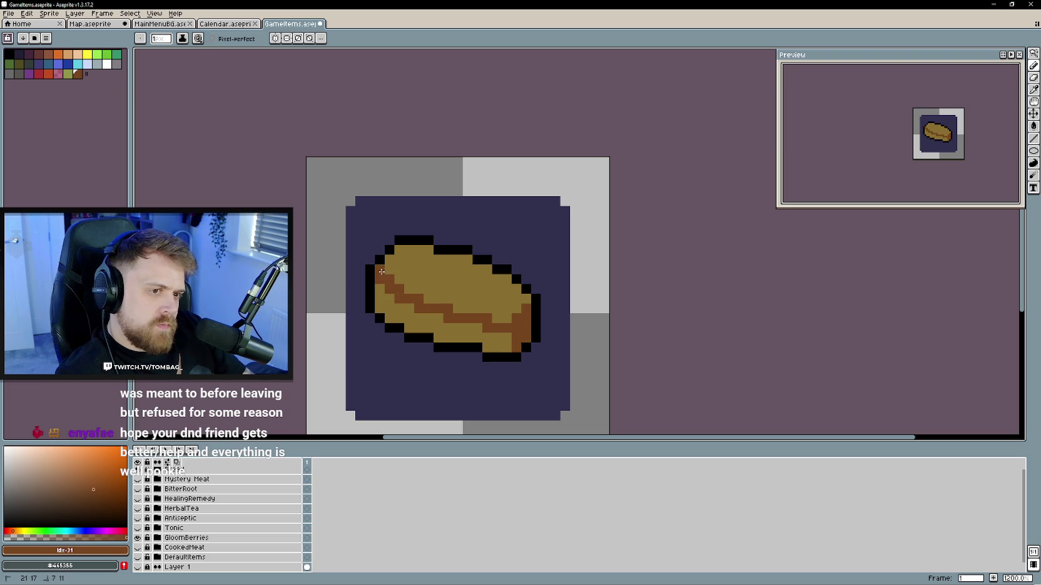
key("g")
left_click(392, 308)
scroll(462, 320, "down", 4)
scroll(462, 319, "up", 1)
scroll(462, 320, "up", 1)
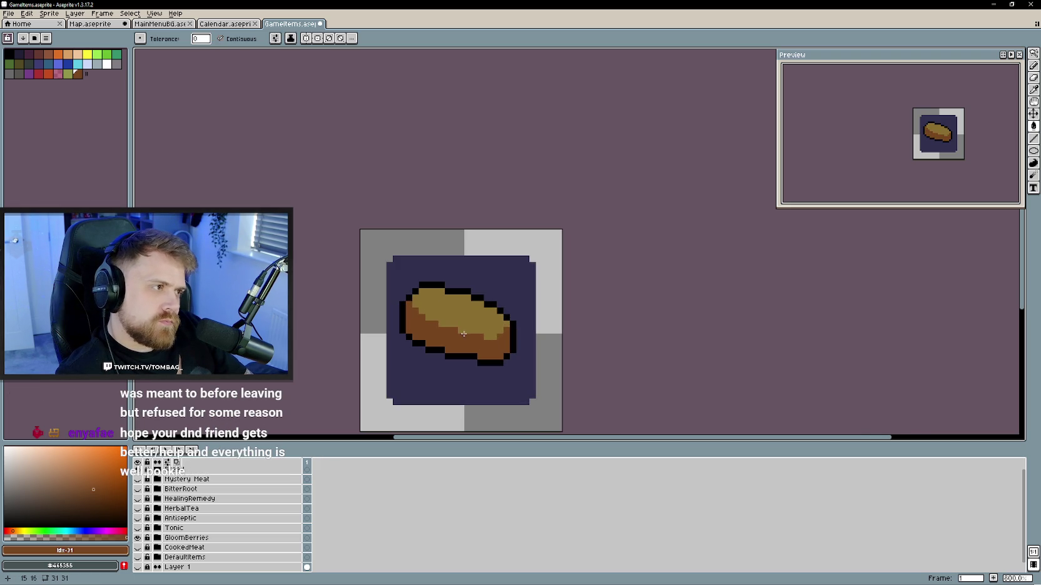
left_click(488, 338)
key("ctrl+z")
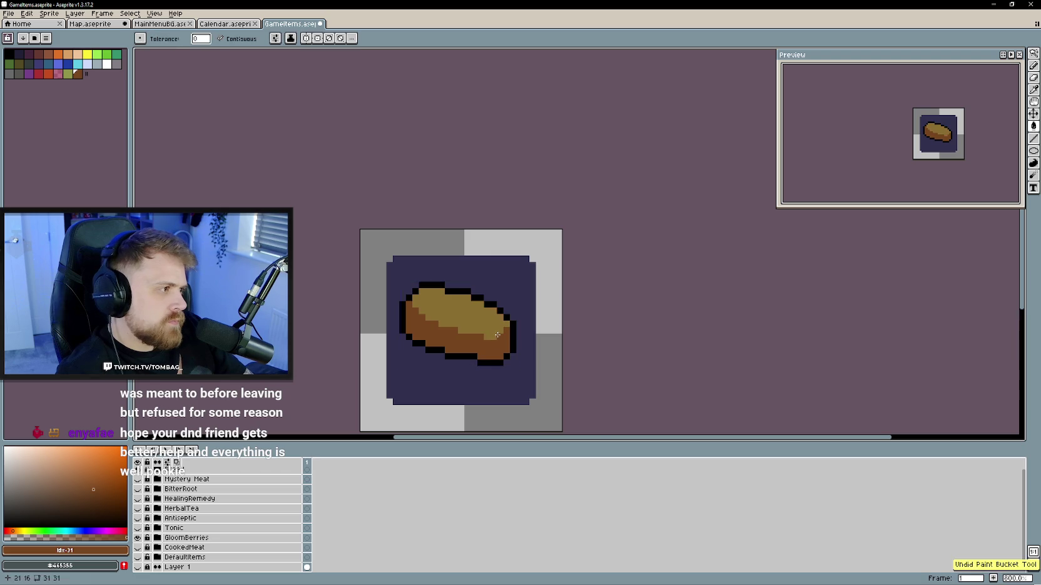
key("b")
scroll(483, 339, "up", 3)
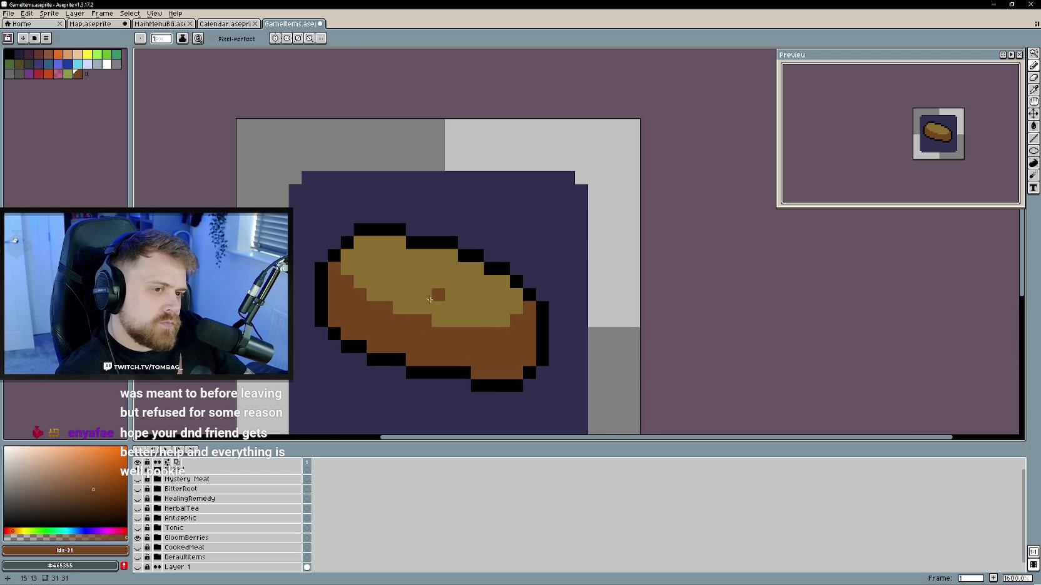
- Add brown shading pixels along the loaf's top outline and upper-left edge
left_click(451, 256)
left_click(477, 268)
left_click(503, 281)
left_click(516, 294)
left_click(399, 242)
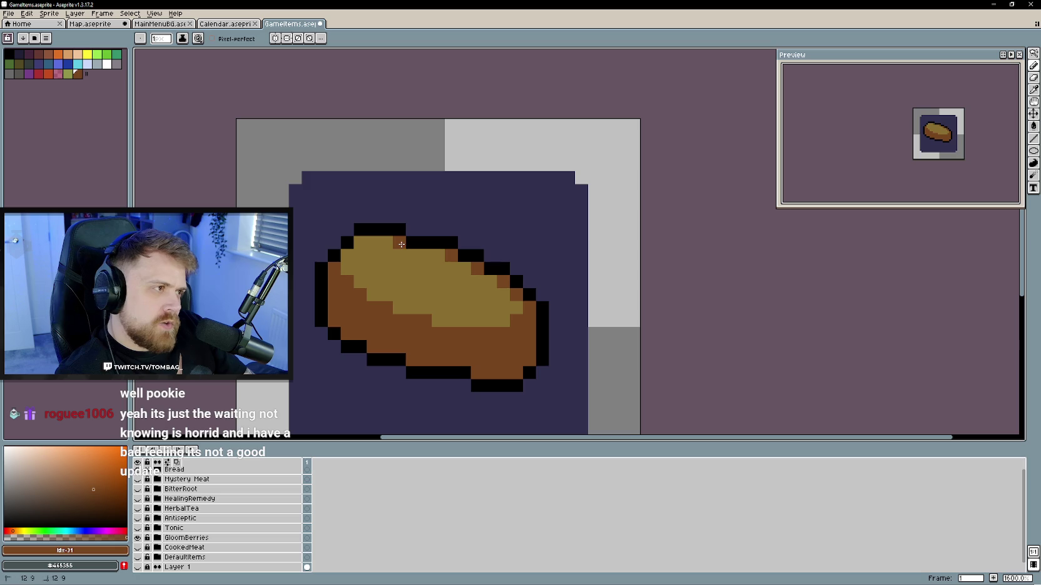
left_click(347, 256)
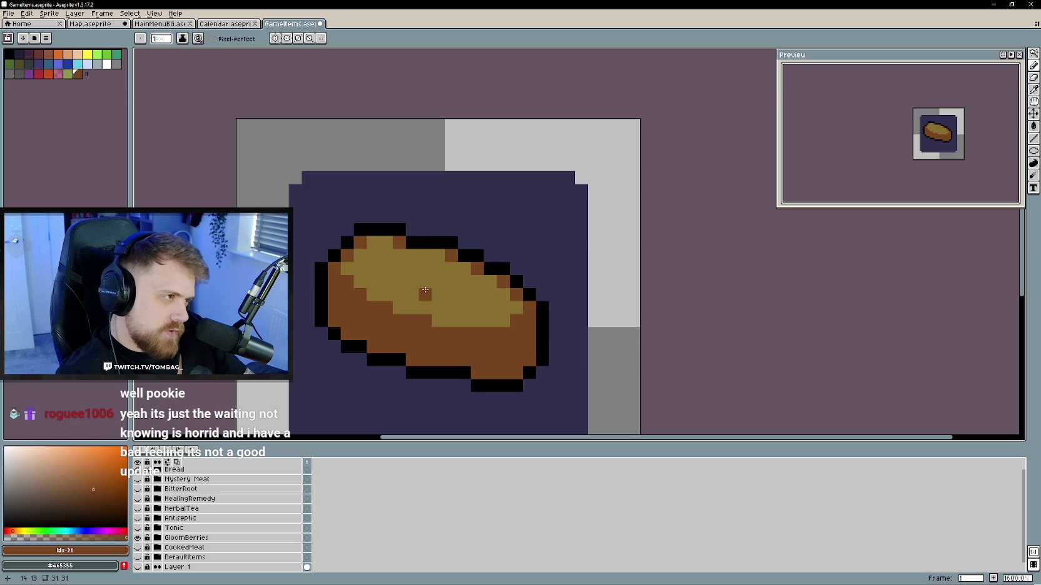
- Try a light olive highlight row across the loaf, then undo it
scroll(425, 289, "down", 1)
left_click(473, 310, "alt")
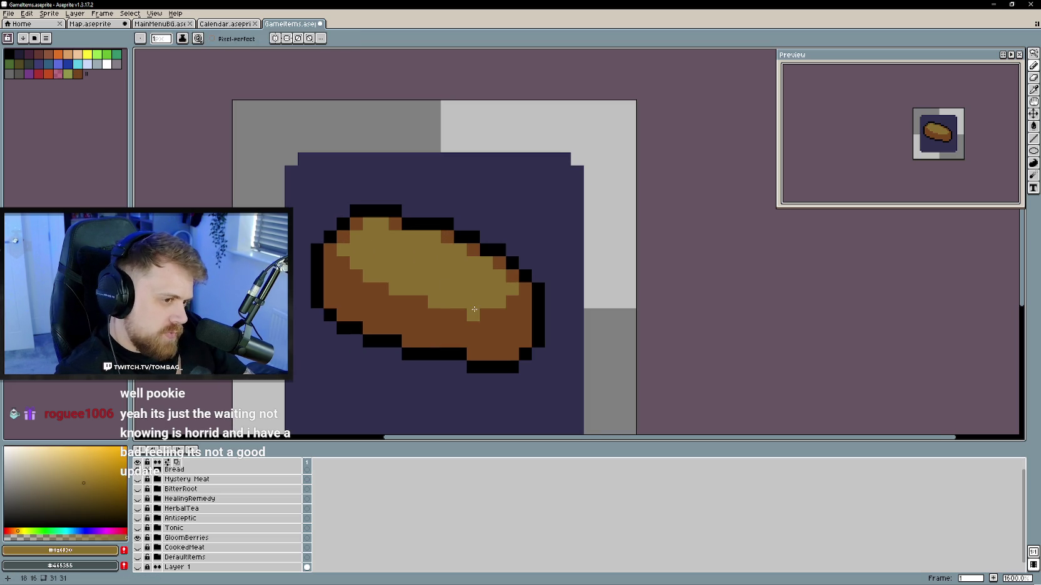
key("ctrl+z")
mouse_move(463, 315)
left_mouse_down()
mouse_move(448, 309)
mouse_move(494, 314)
left_mouse_up()
key("ctrl+z")
- Repaint the loaf's lower highlight row in a slightly darker brown
scroll(511, 299, "down", 1)
scroll(465, 300, "down", 1)
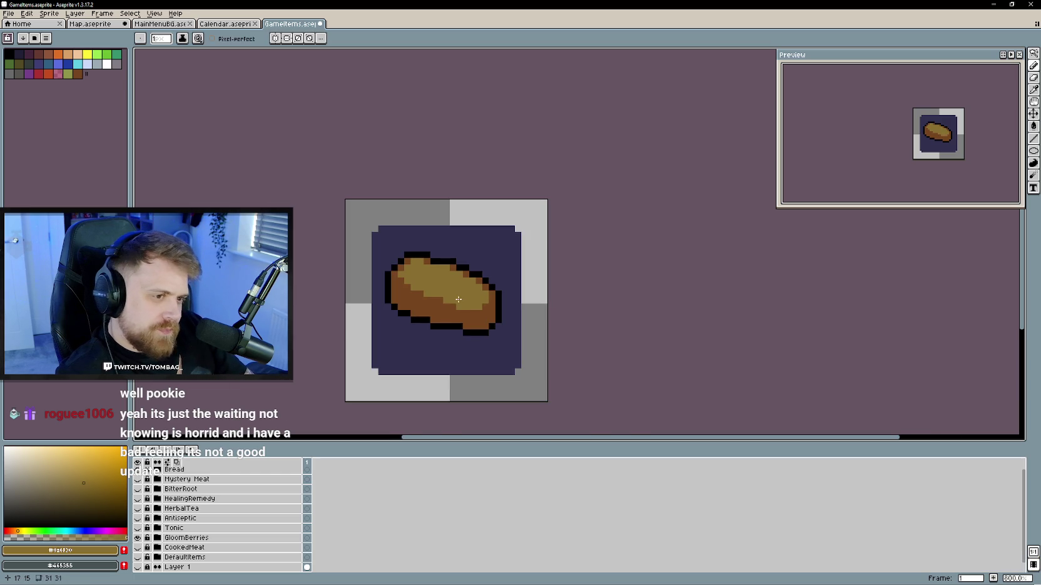
scroll(497, 322, "up", 1)
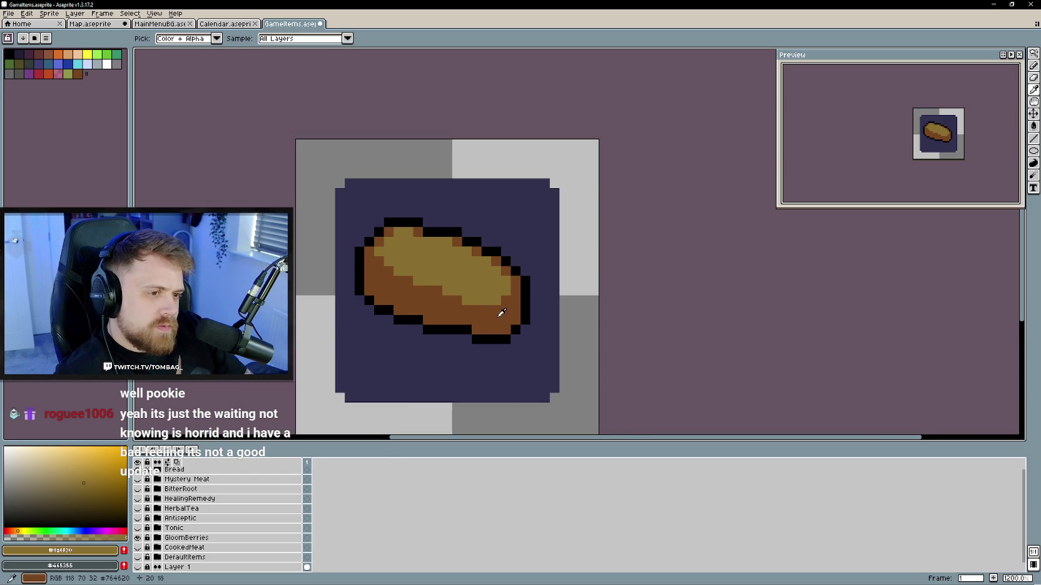
left_click(485, 306, "alt")
left_click(88, 485)
left_click_drag(501, 301, 462, 301)
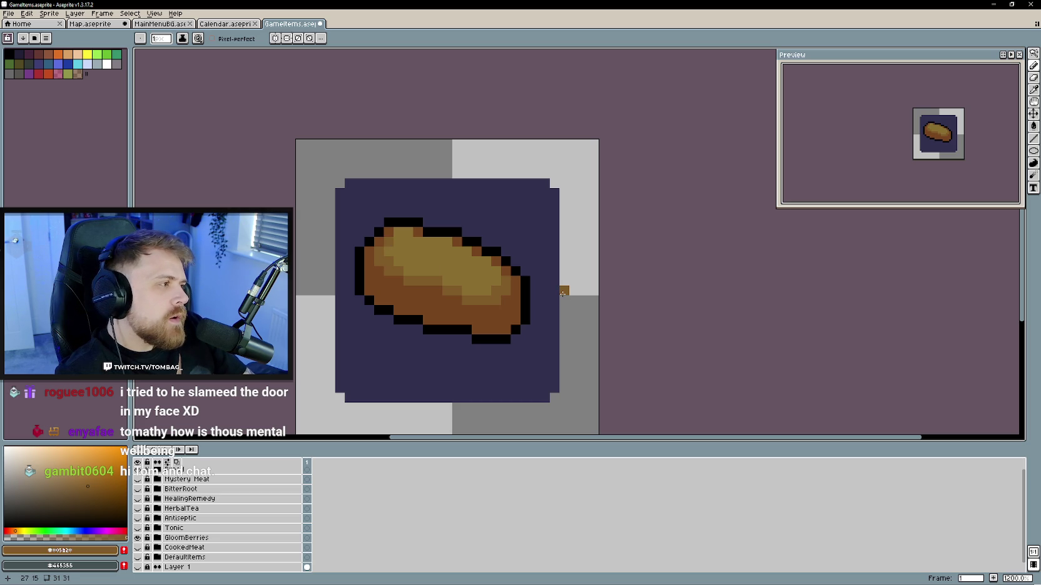
- Sample the loaf's ochre and pale tan, then paint tan highlight streaks across the top
left_click(457, 262, "alt")
key("]")
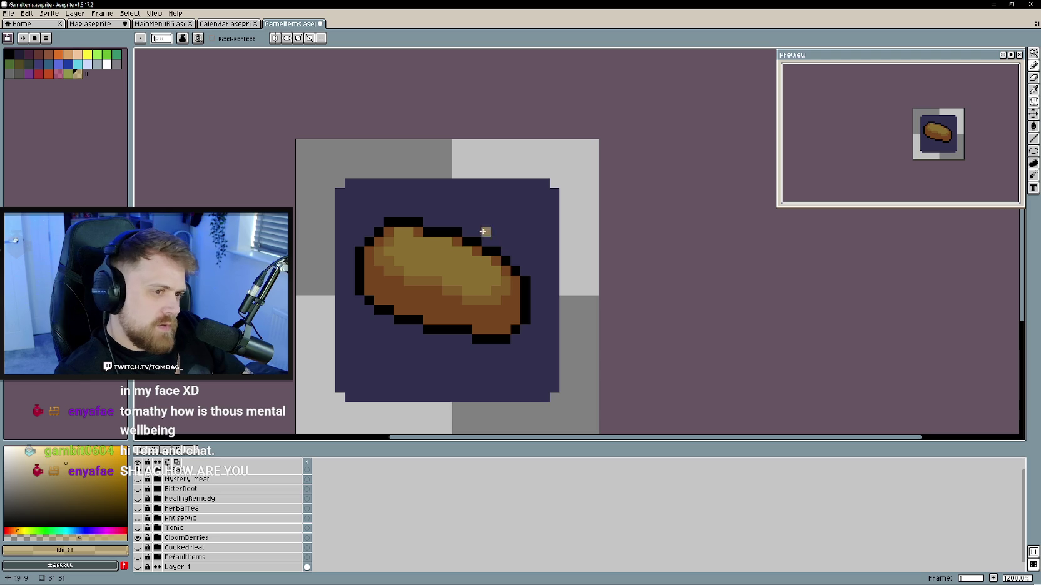
left_click(409, 253, "alt")
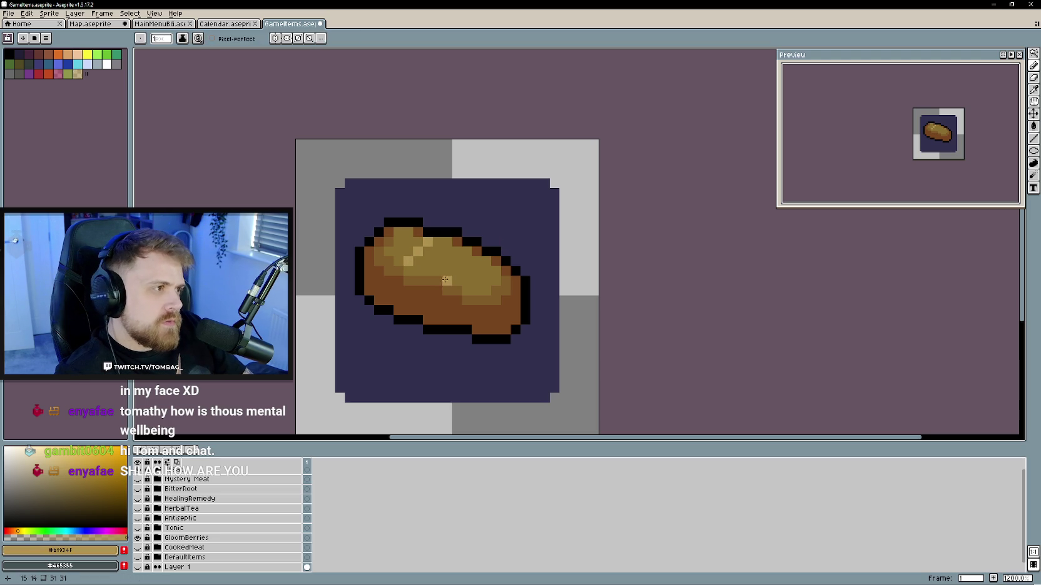
left_click_drag(415, 259, 416, 249)
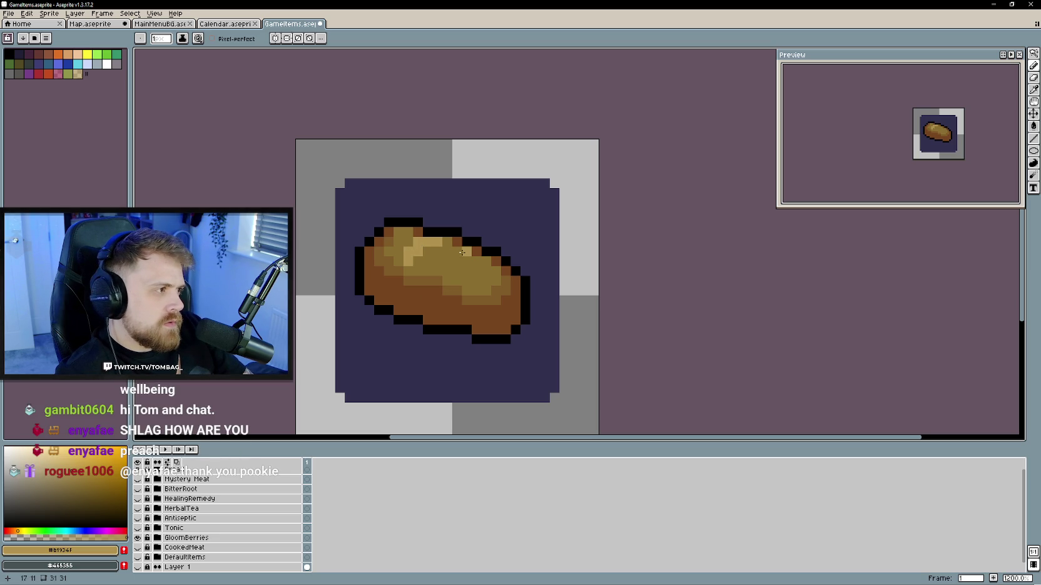
left_click(457, 252)
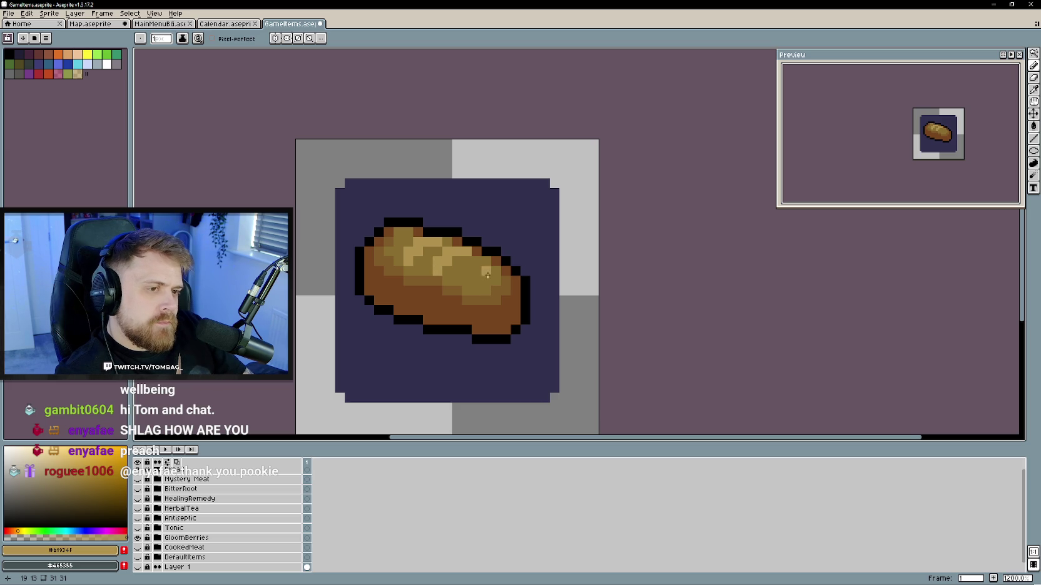
left_click(477, 263)
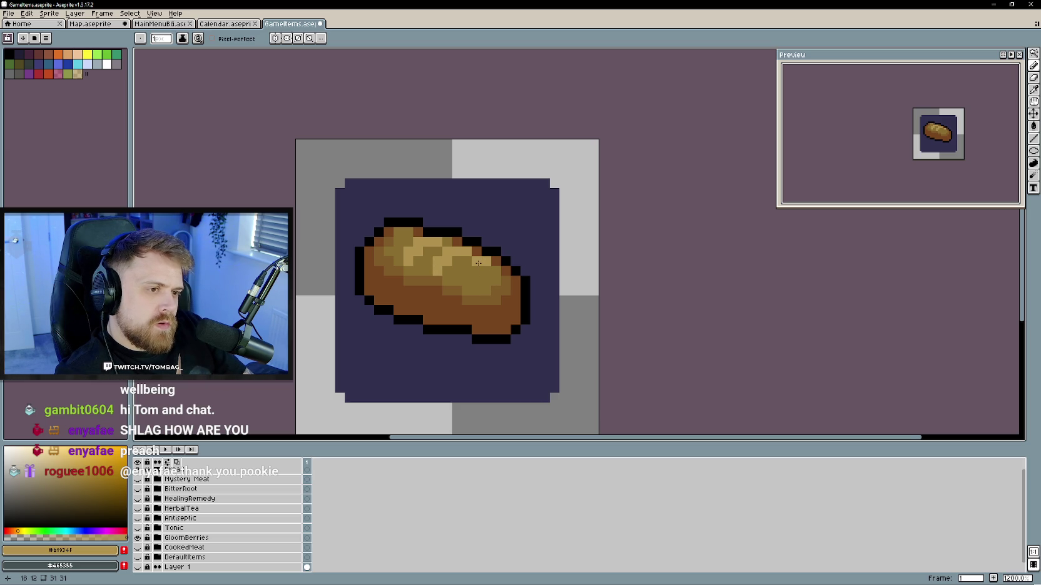
left_click(474, 270)
- Recentre the loaf, select the Bread layer group, pick brown, and widen the left panel
scroll(506, 337, "down", 4)
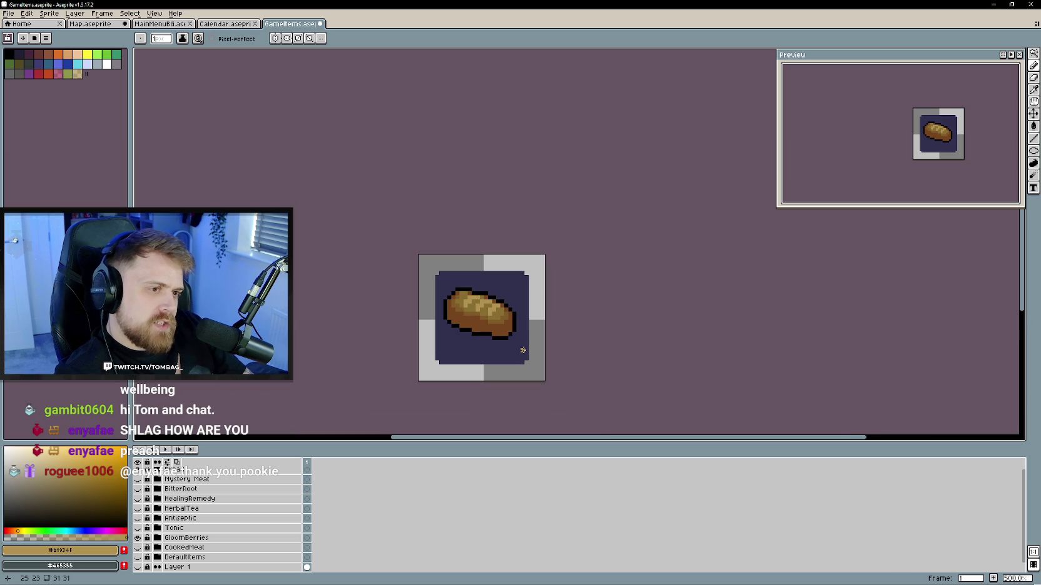
scroll(515, 347, "up", 2)
scroll(513, 343, "up", 2)
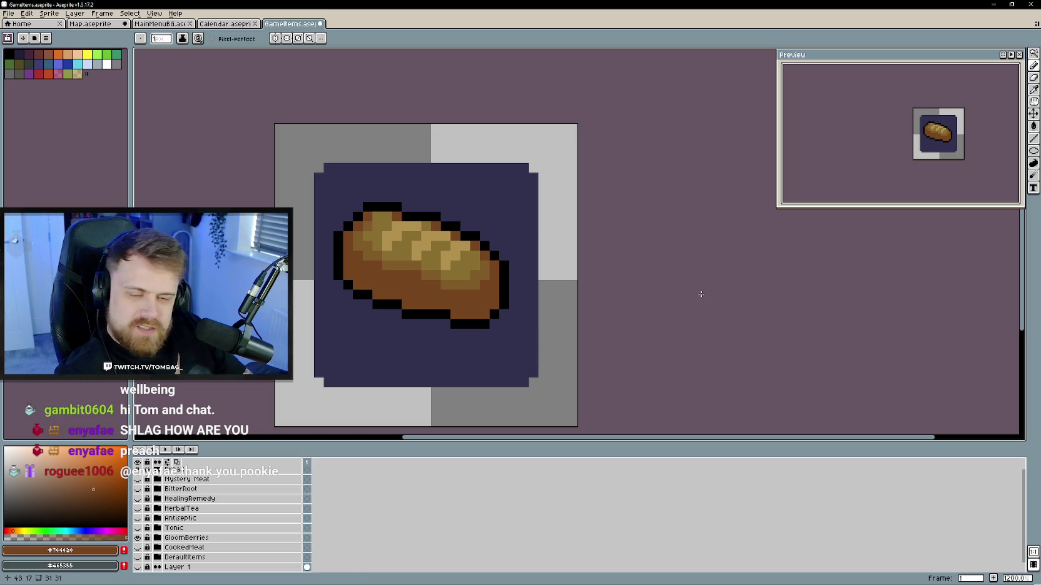
left_click_drag(522, 304, 541, 301)
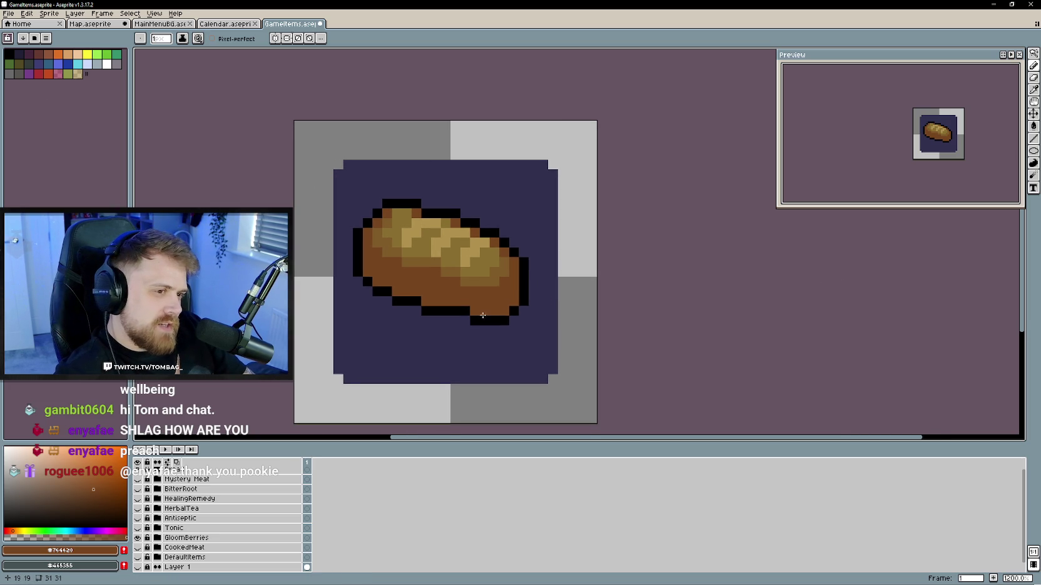
left_click_drag(480, 315, 476, 328)
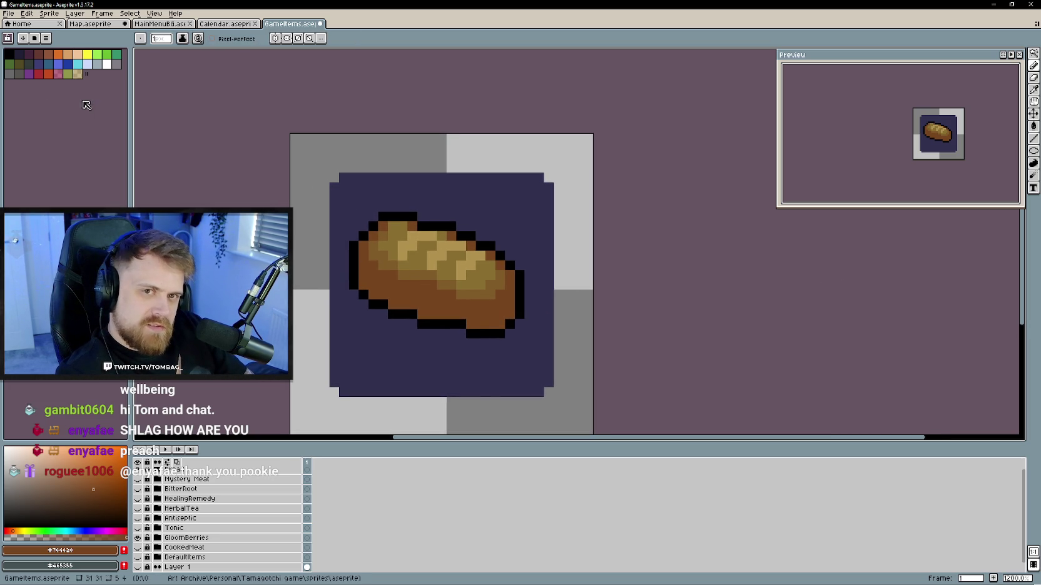
scroll(205, 516, "up", 1)
left_click(193, 471)
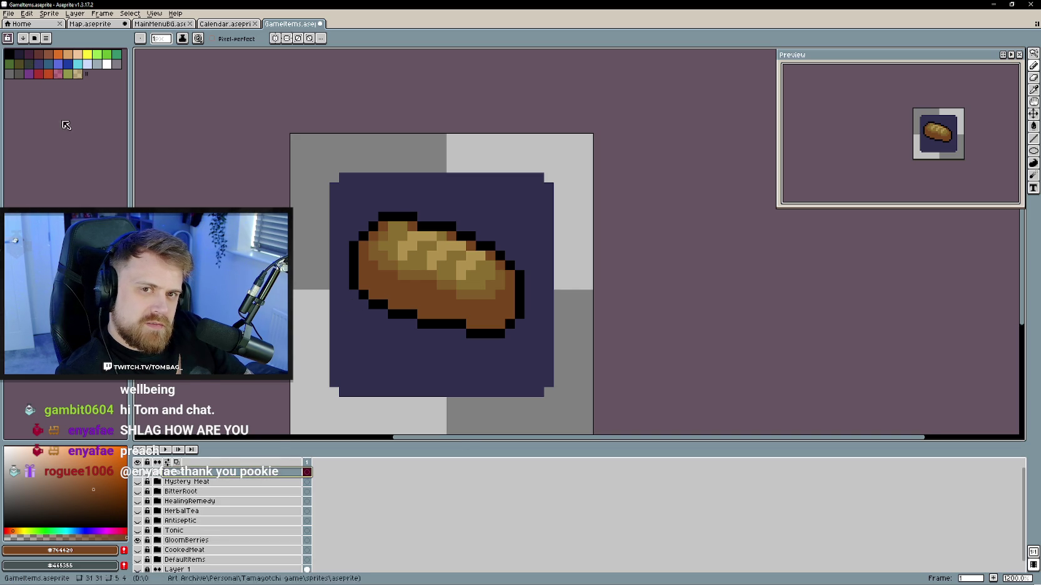
left_click(48, 53)
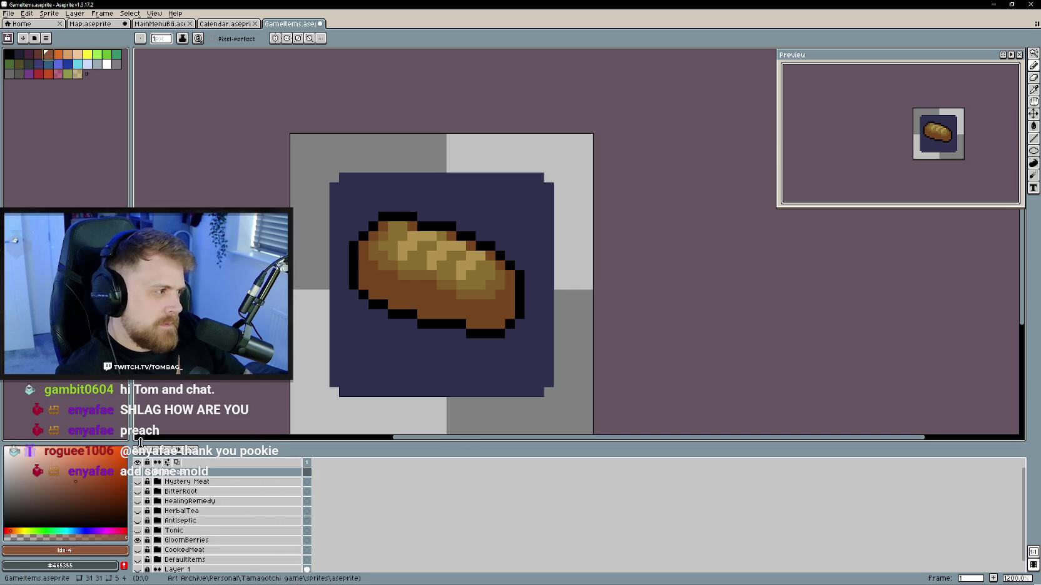
left_click_drag(131, 442, 139, 443)
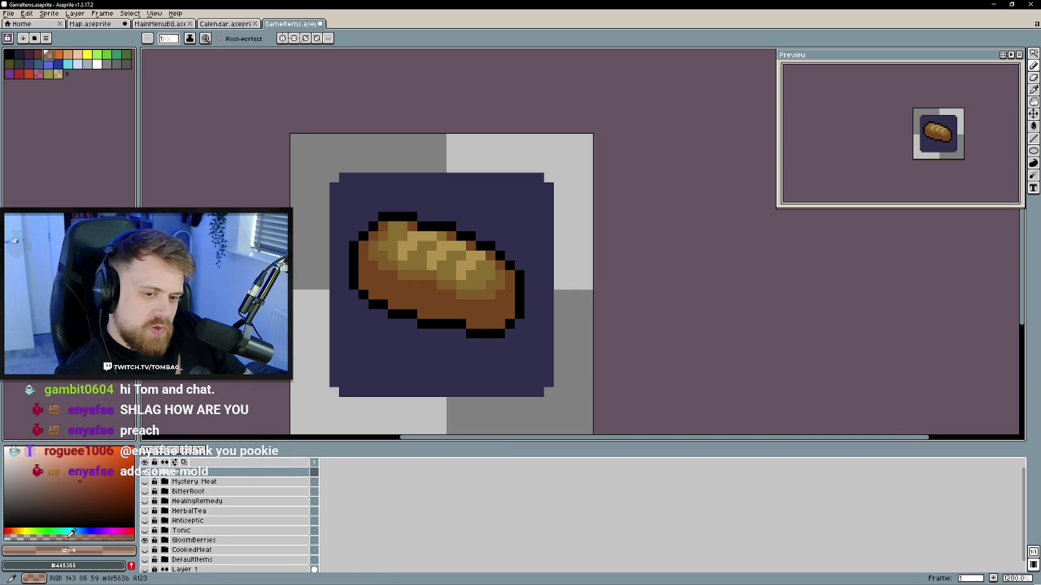
- Select Layer 2 in the Bread group and paint dark brown idx-3 along the loaf's bottom edge
scroll(463, 292, "down", 1)
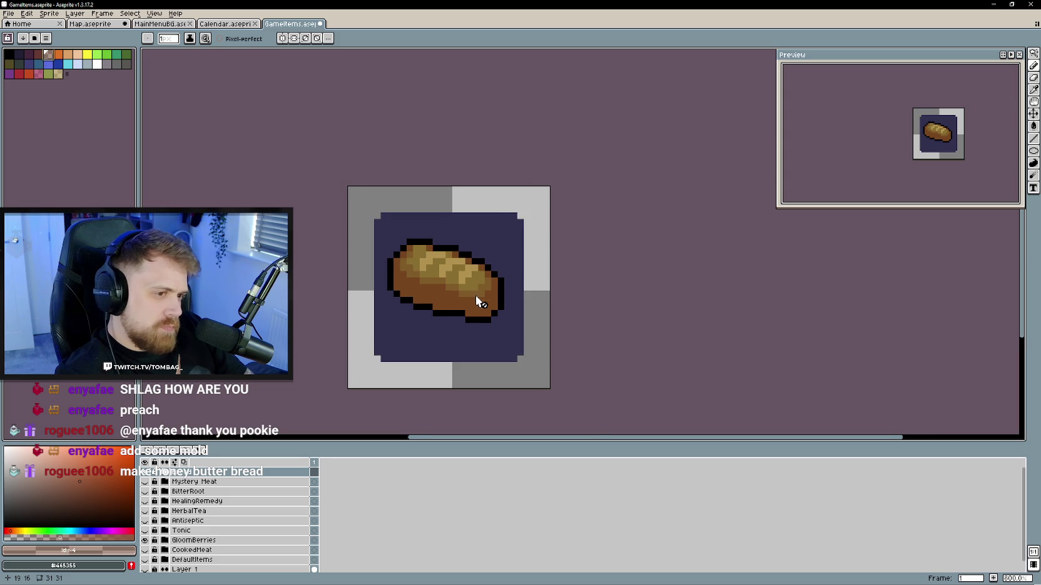
left_click(166, 473)
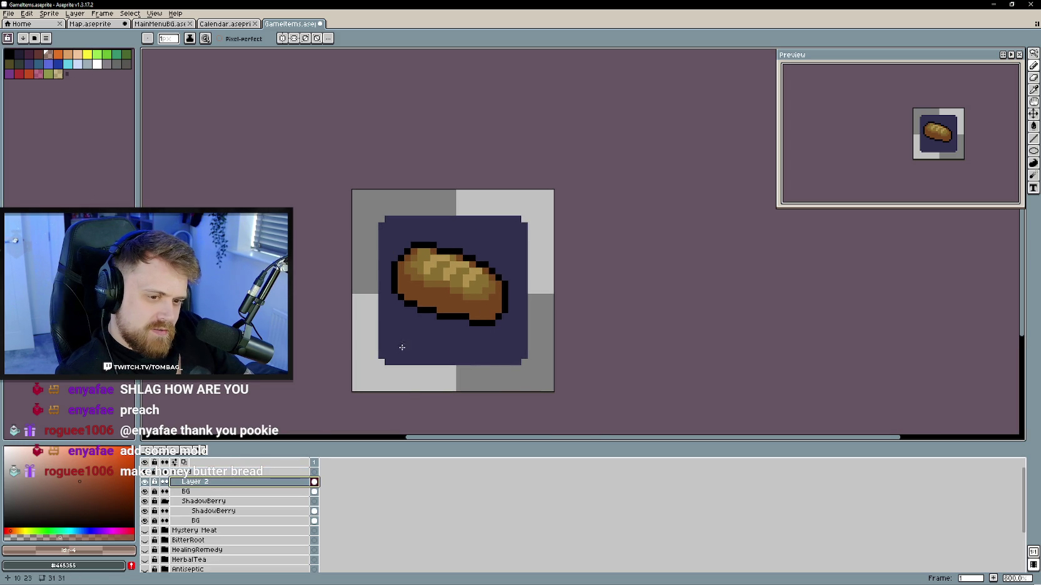
left_click(166, 501)
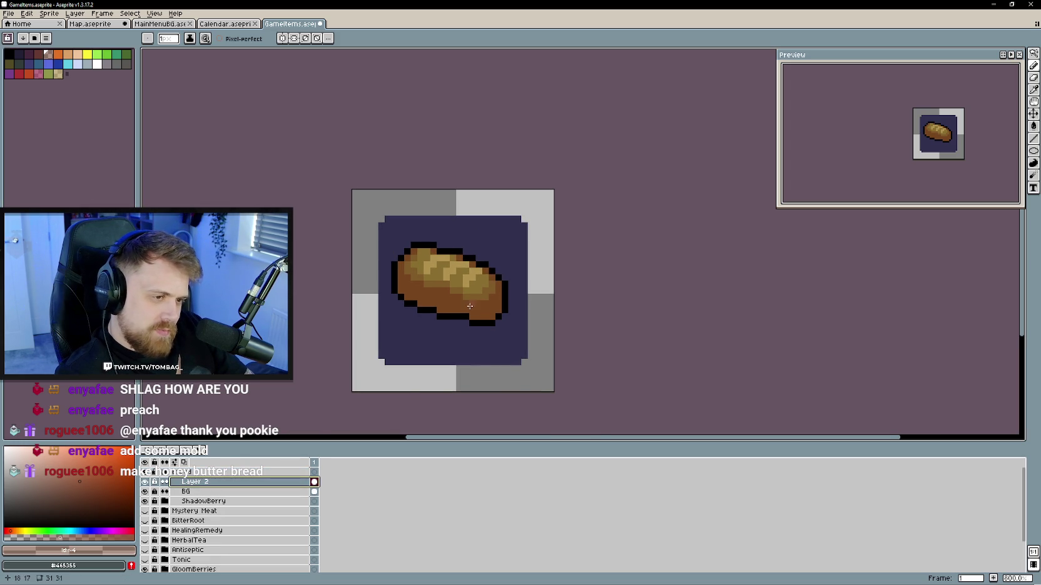
scroll(486, 318, "up", 1)
left_click(91, 493)
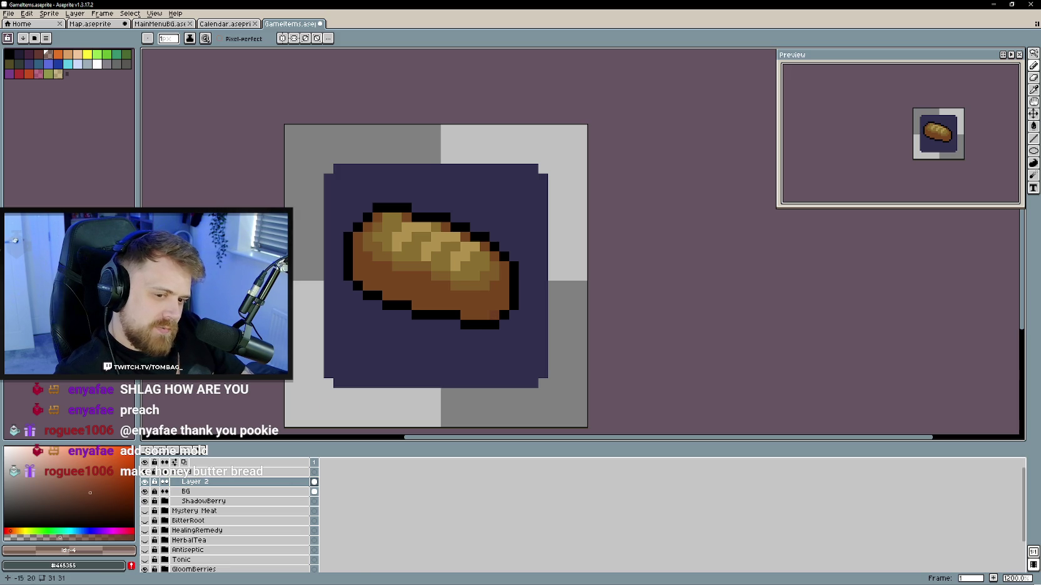
left_click(39, 54)
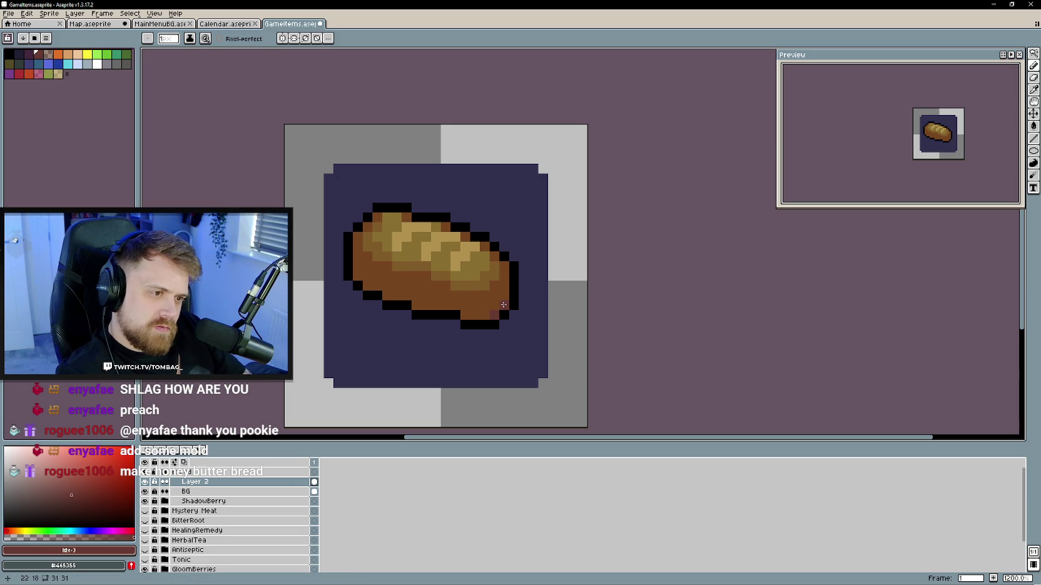
left_click(471, 313)
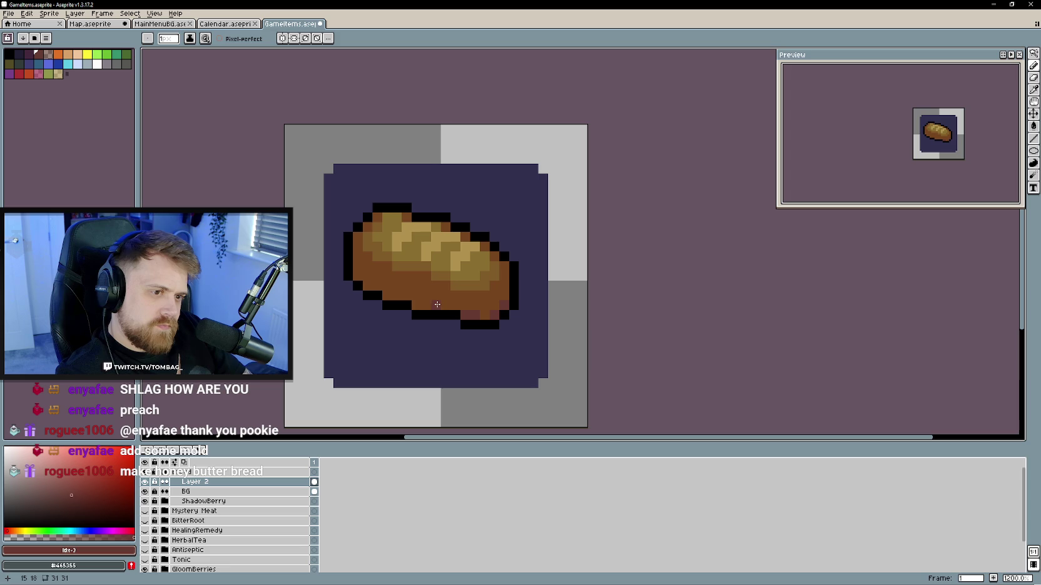
left_click_drag(418, 304, 358, 270)
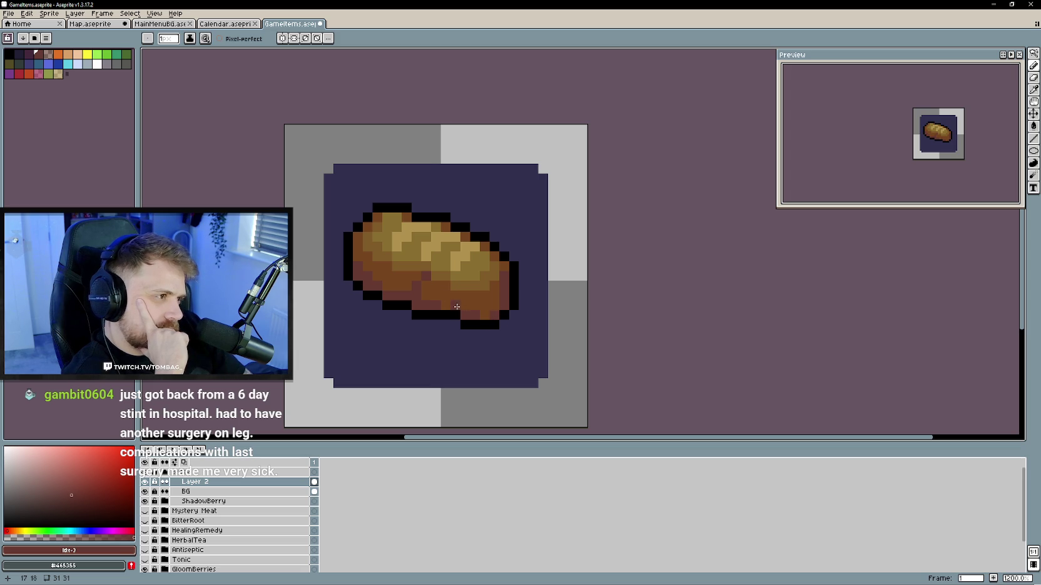
left_click_drag(452, 303, 495, 319)
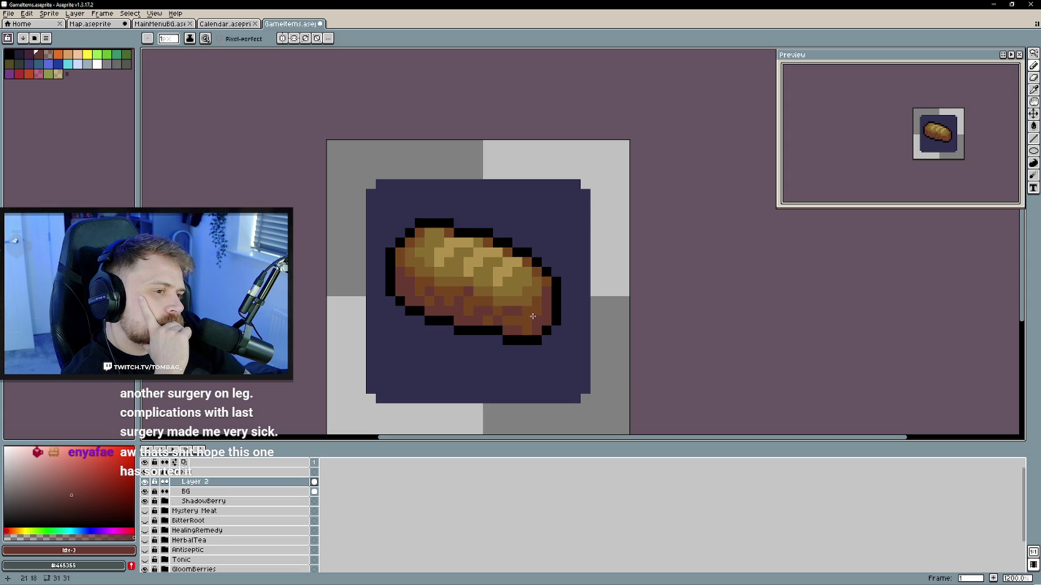
- Eyedrop the golden highlight colour and lighten pixels on the loaf's top-left highlight
scroll(531, 323, "down", 2)
scroll(531, 323, "down", 1)
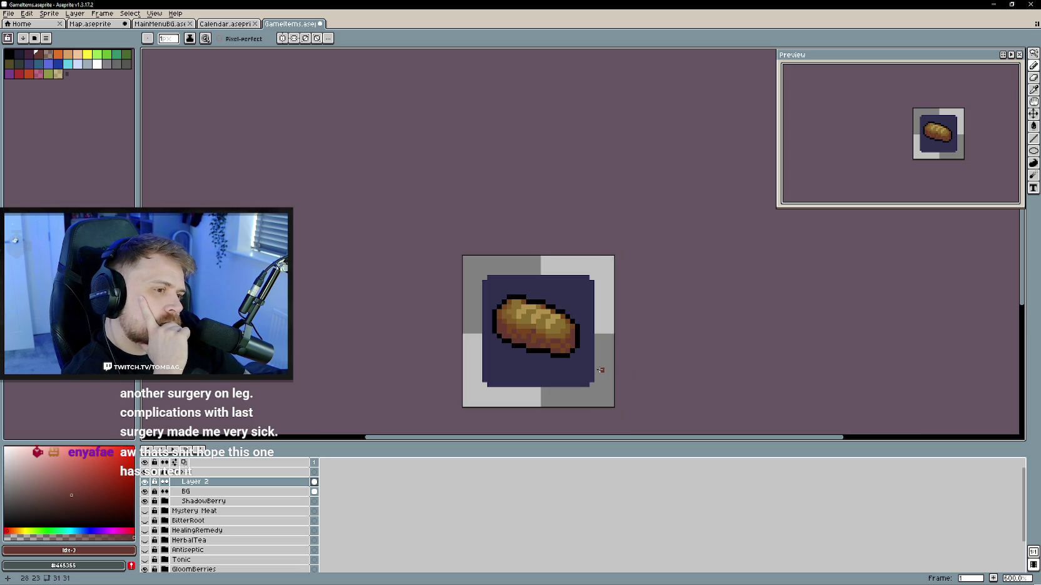
scroll(609, 349, "up", 1)
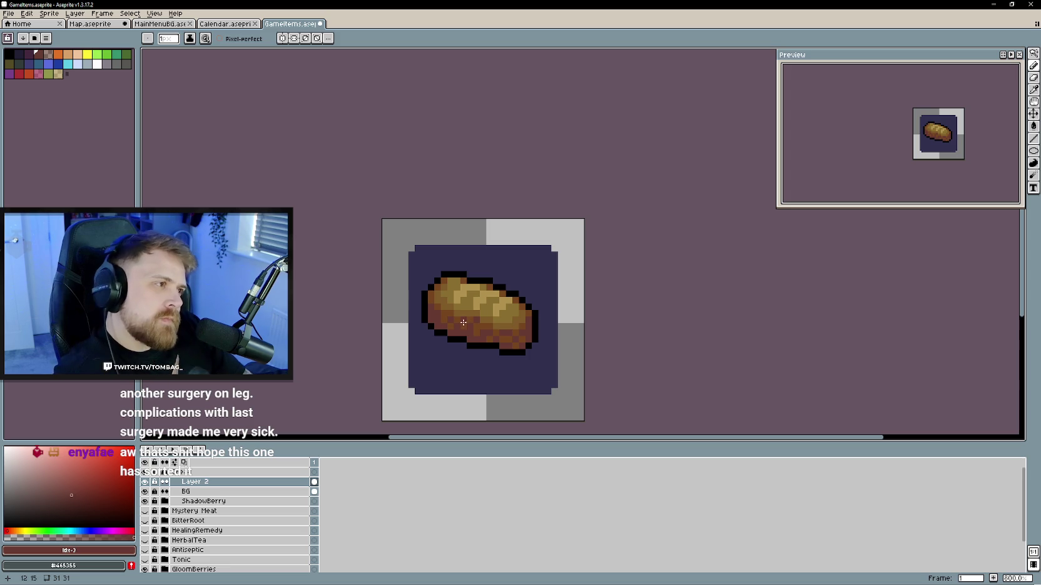
scroll(498, 299, "up", 2)
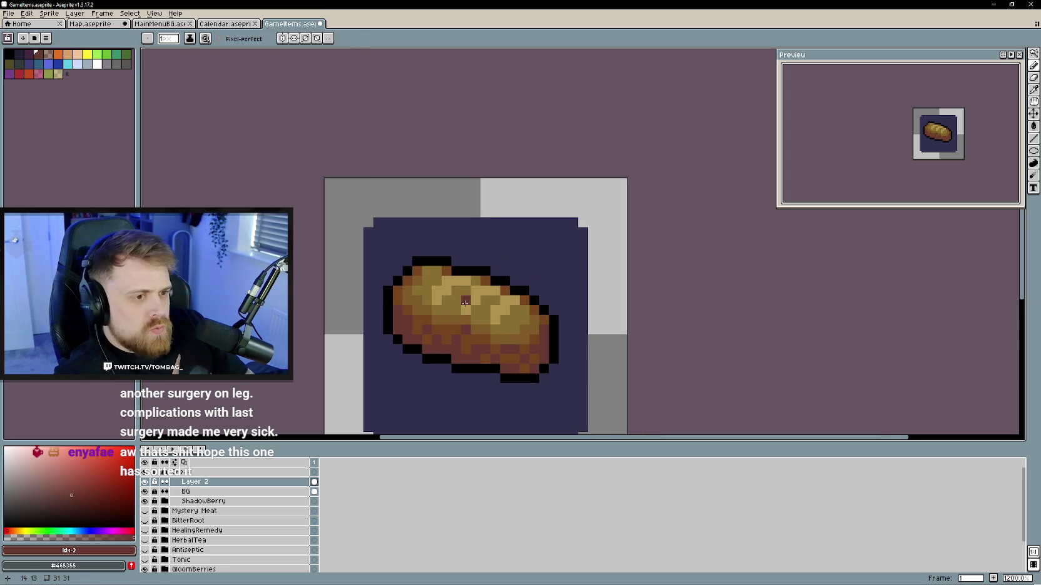
key("i")
left_click(460, 322)
left_click(437, 280, "alt")
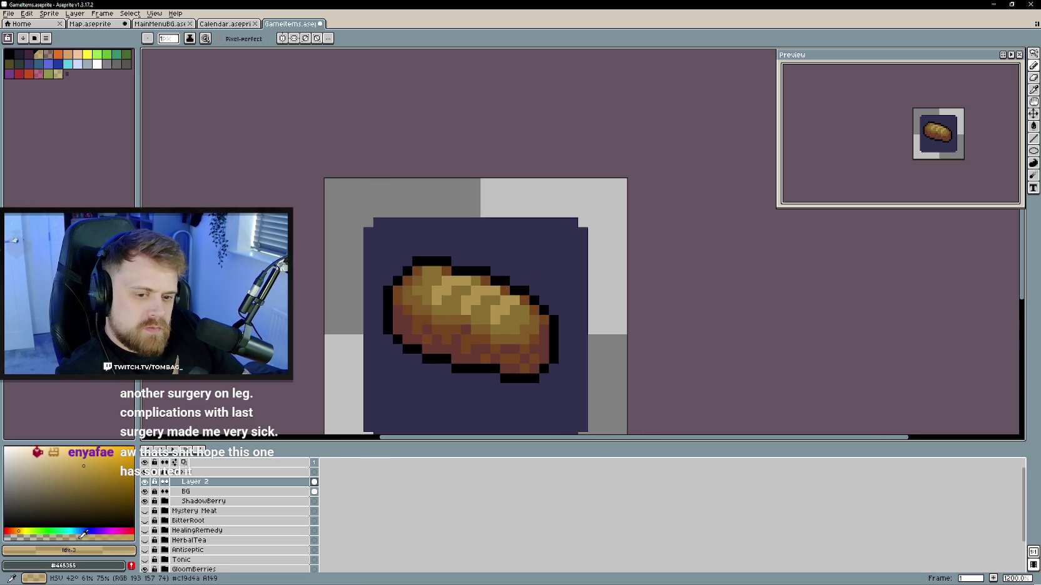
left_click(426, 272)
left_click(456, 291)
- Repaint a few highlight pixels, undo the stray edits, and return to the Pencil
scroll(455, 319, "up", 1)
key("ctrl+z")
key("ctrl+z")
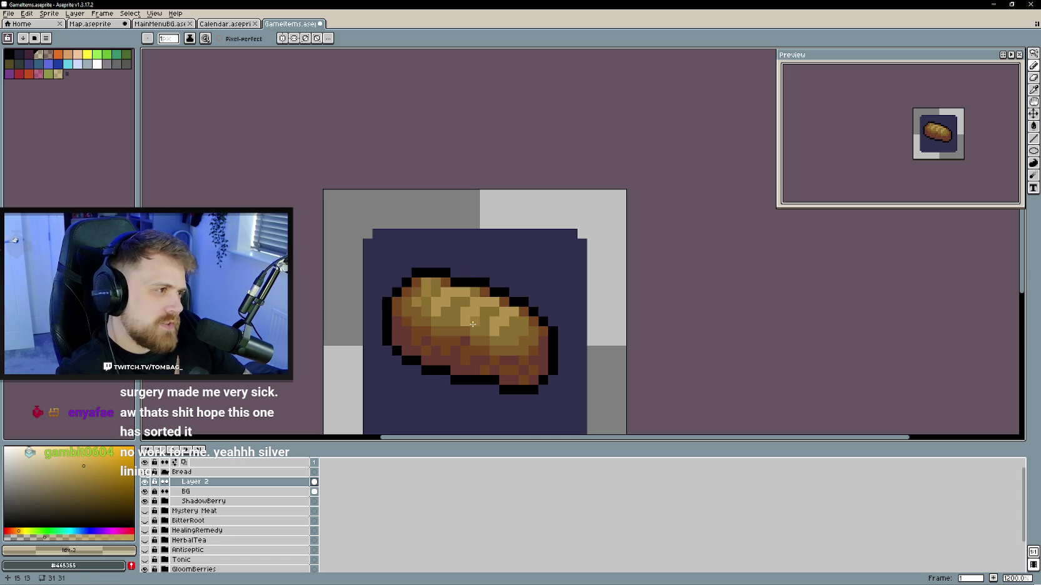
left_click_drag(472, 323, 414, 282)
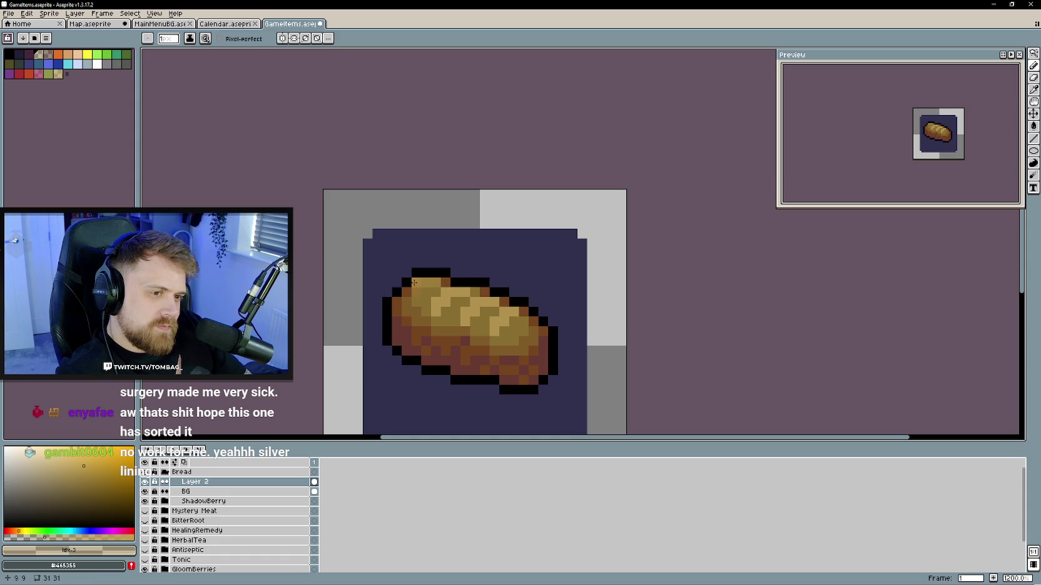
left_click(426, 283)
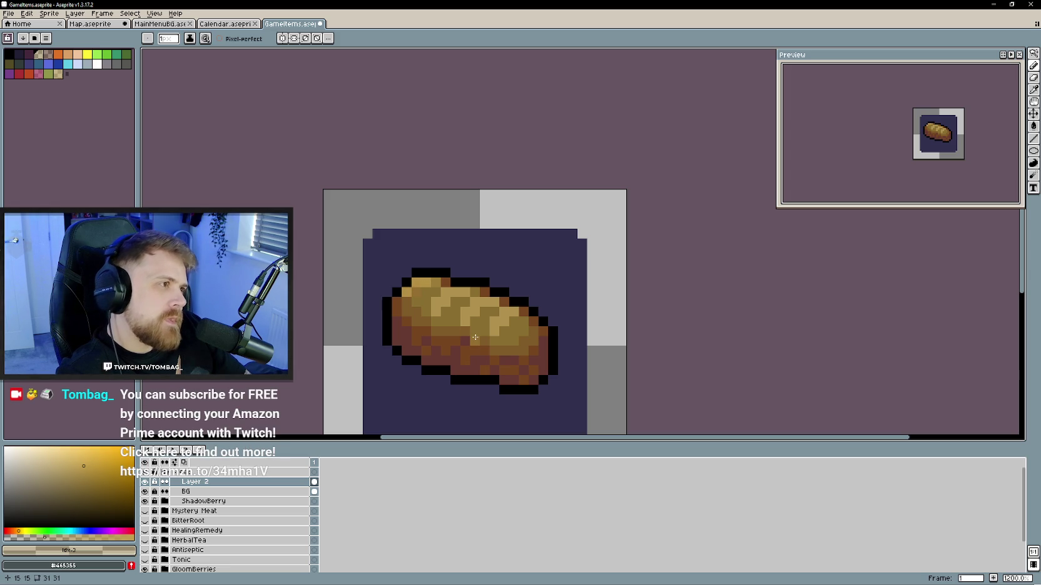
key("v")
key("ctrl+z")
key("ctrl+z")
key("ctrl+z")
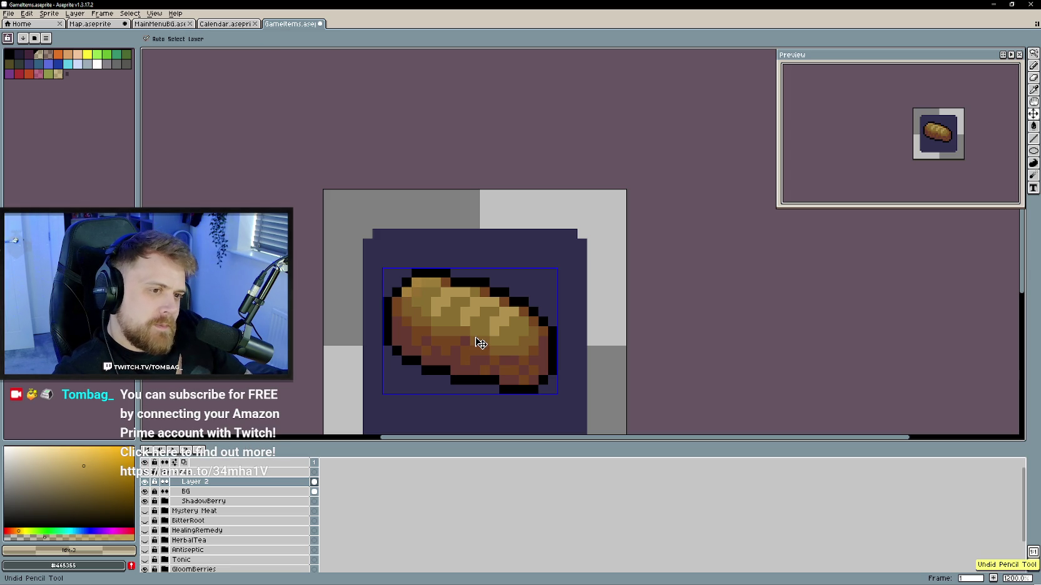
key("b")
scroll(479, 341, "down", 3)
scroll(501, 331, "down", 1)
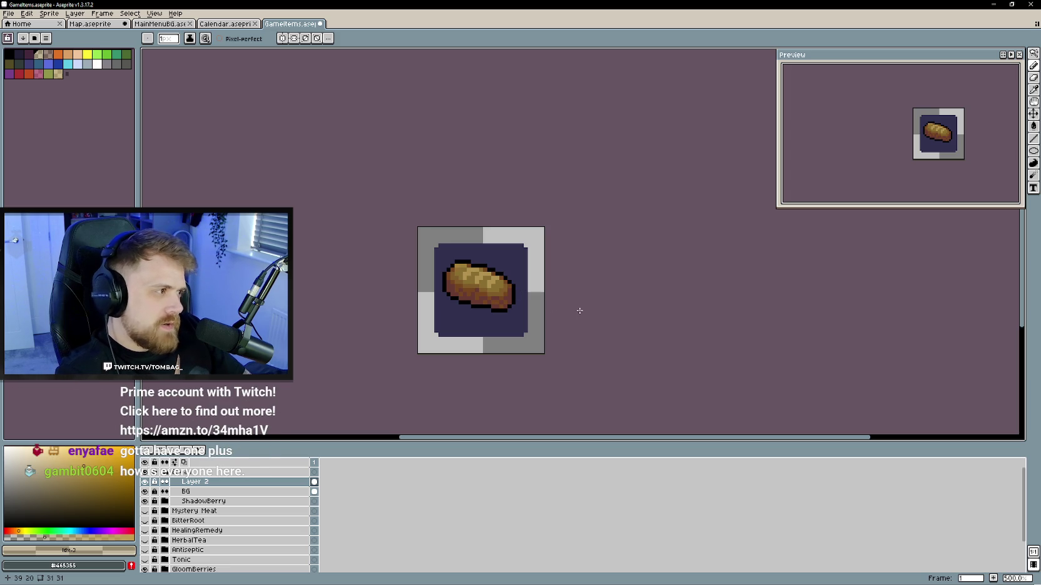
- Rename Layer 2 to 'Bread'
double_click(204, 481)
type("Bread")
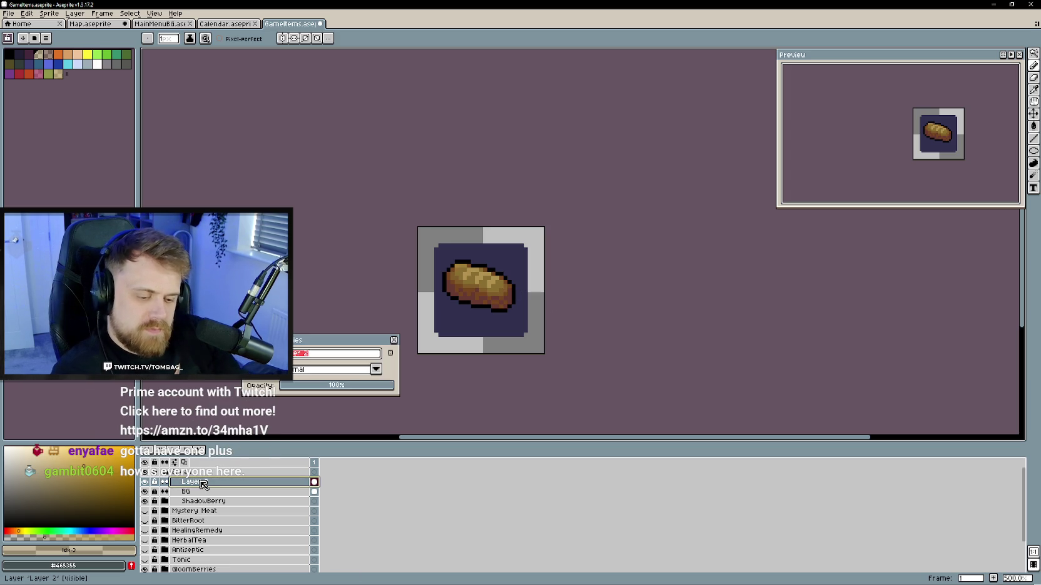
key("Return")
scroll(225, 488, "down", 3)
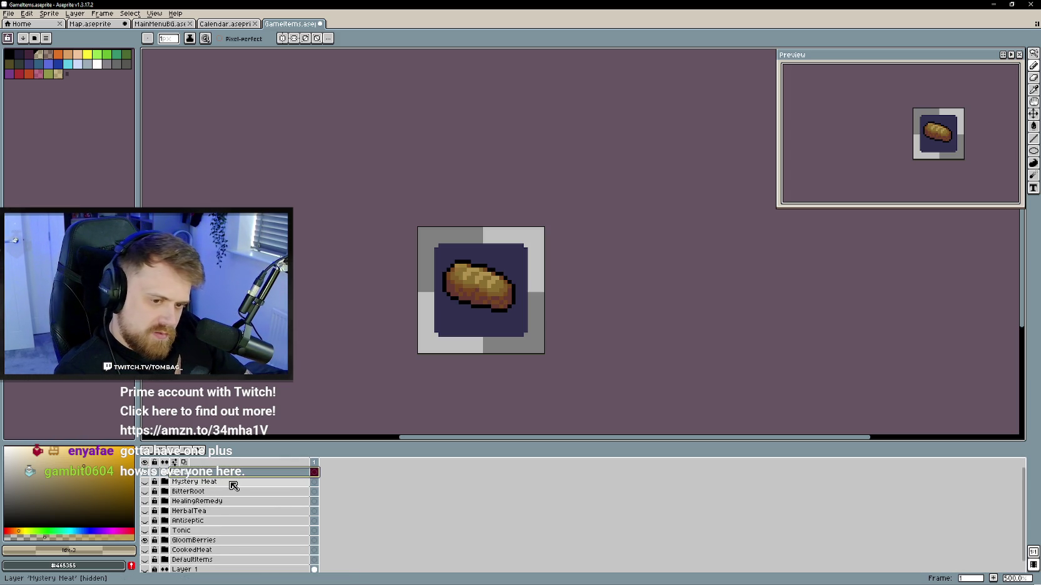
- Group Bread, Mystery Meat, BitterRoot, GloomBerries and CookedMeat into a new group named 'Food'
left_click_drag(231, 473, 242, 493)
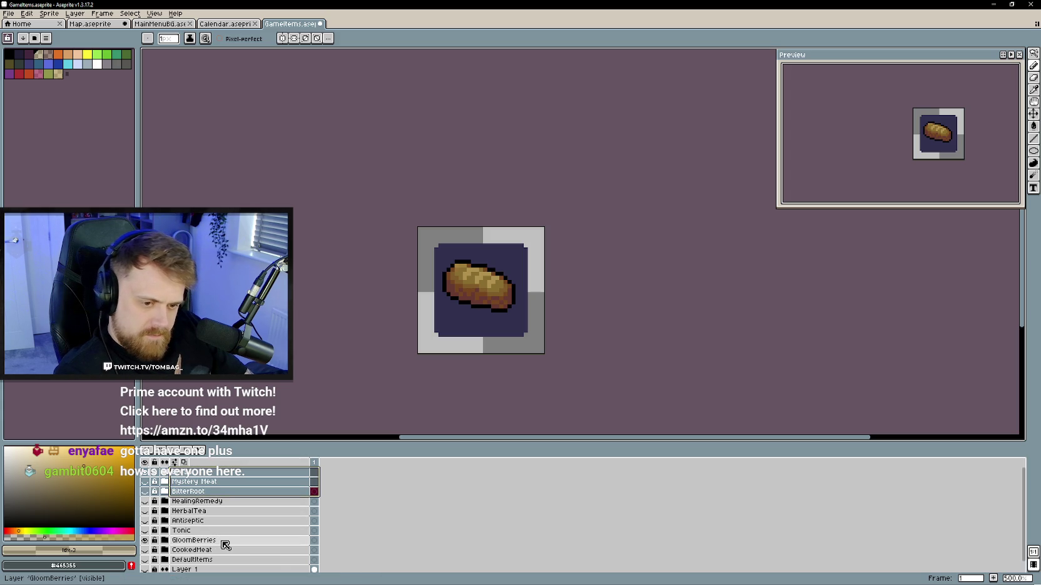
left_click(220, 540, "shift")
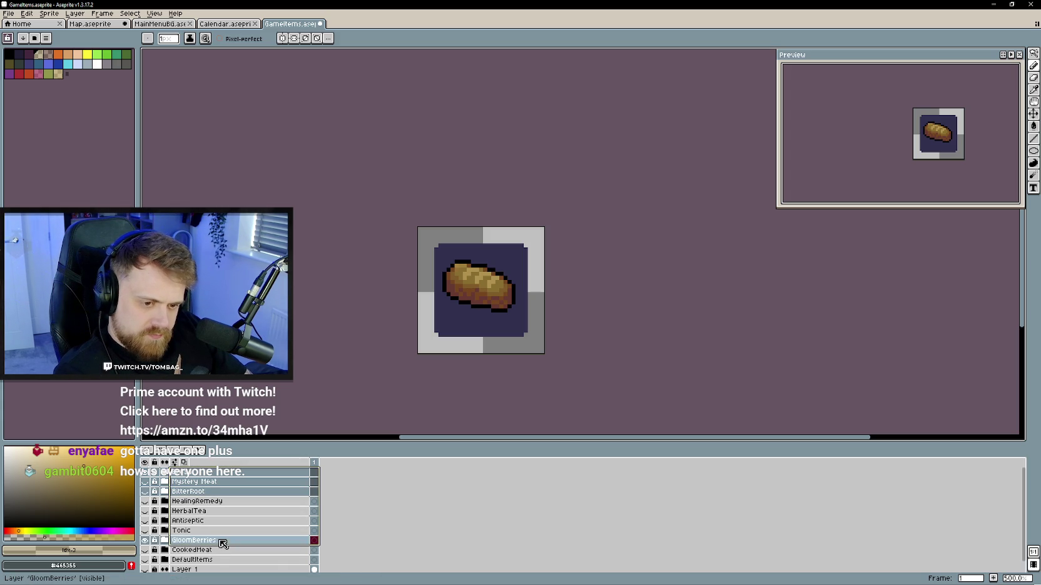
right_click(221, 550)
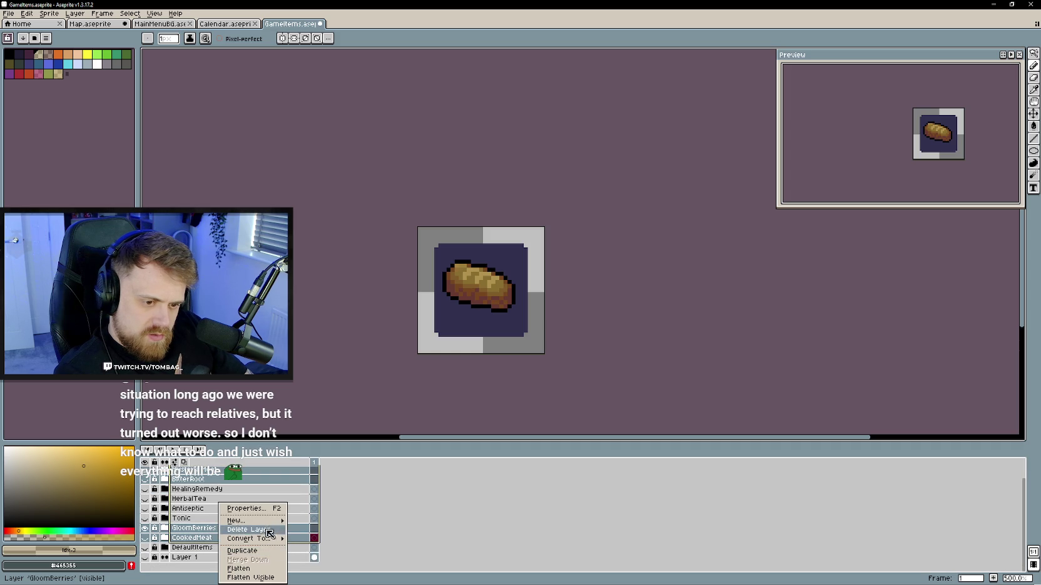
left_click(320, 529)
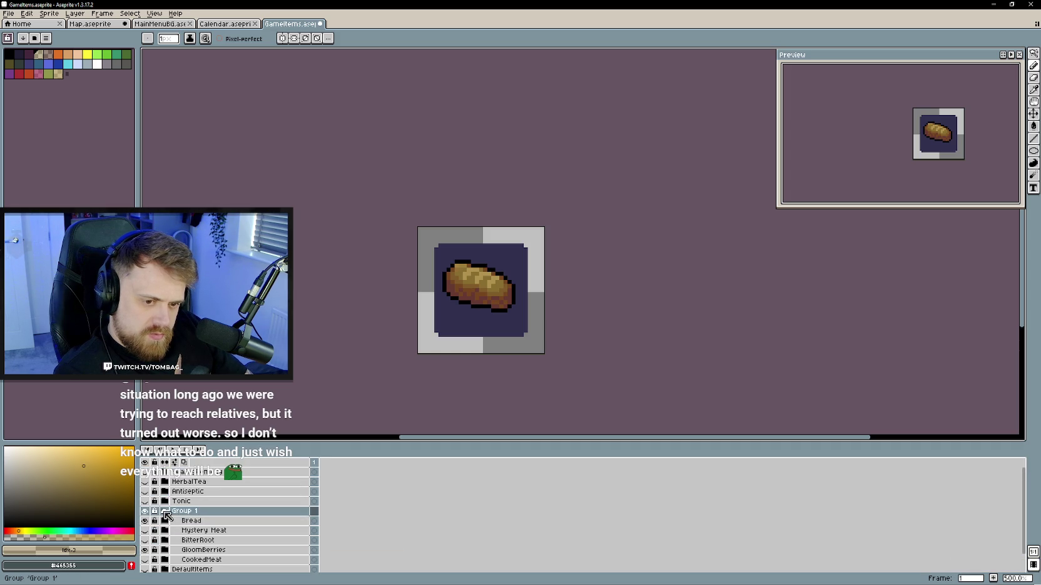
left_click(164, 511)
double_click(194, 512)
type("Food")
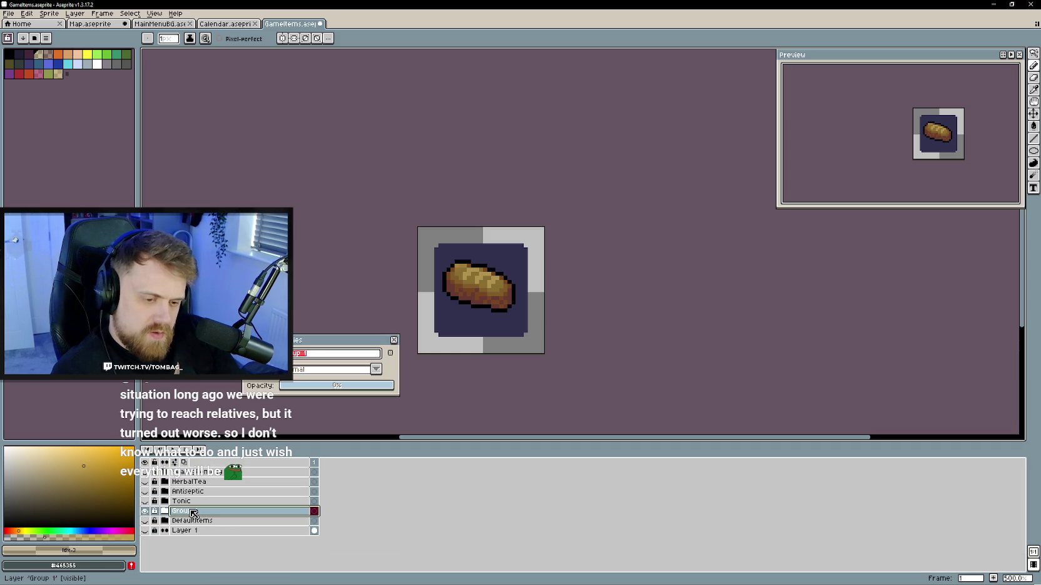
key("Return")
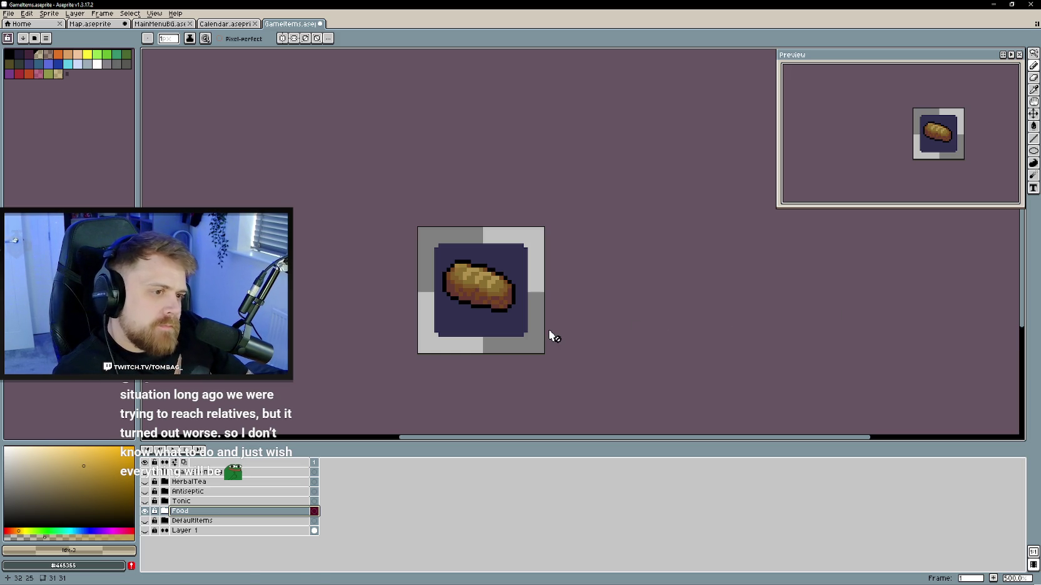
left_click(1034, 114)
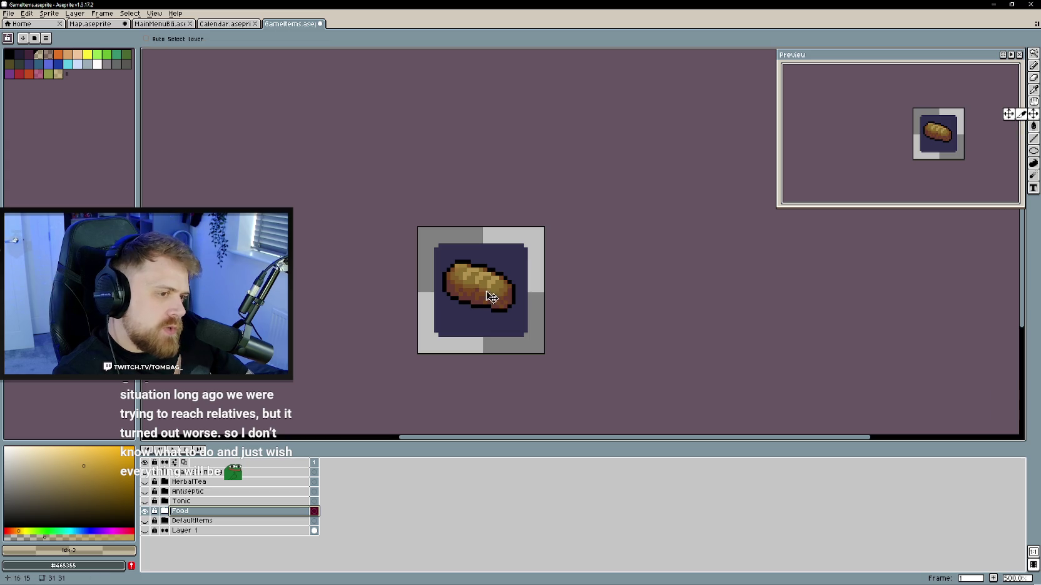
- Expand the Food group, select its Bread layer, and make the layers panel taller
scroll(516, 316, "down", 1)
scroll(626, 328, "down", 1)
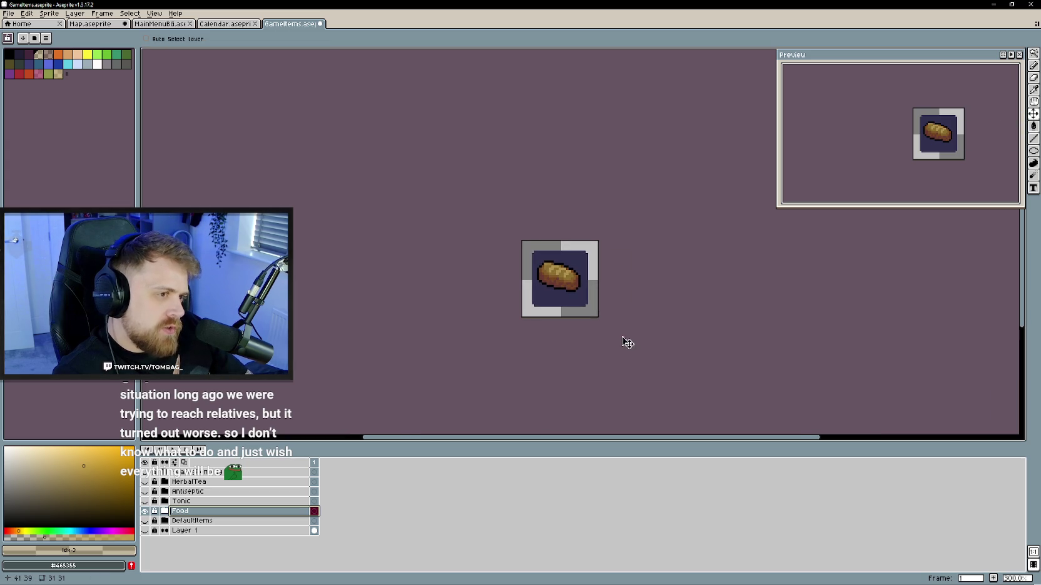
left_click(166, 511)
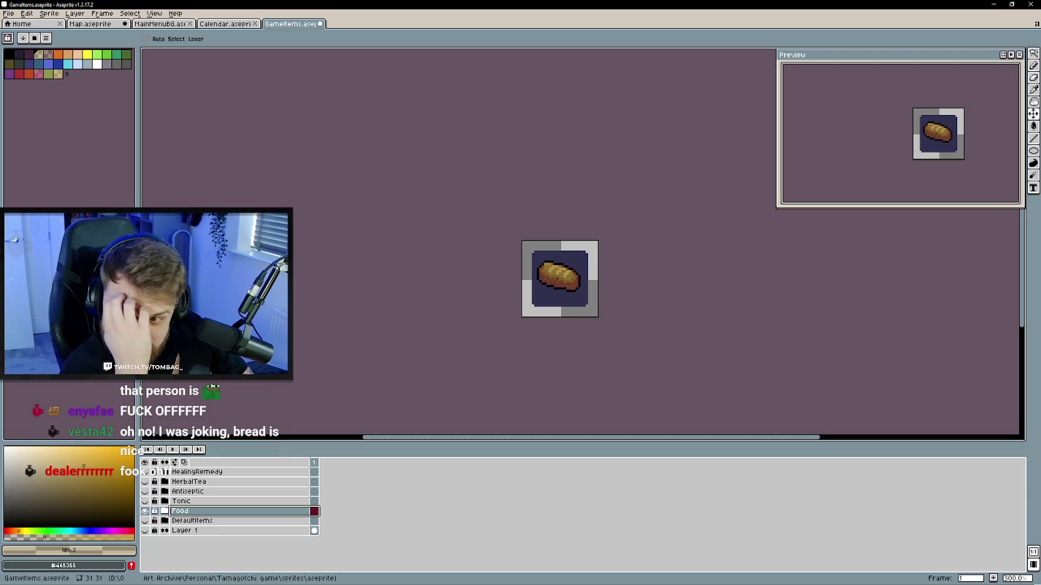
left_click(164, 511)
left_click(212, 521)
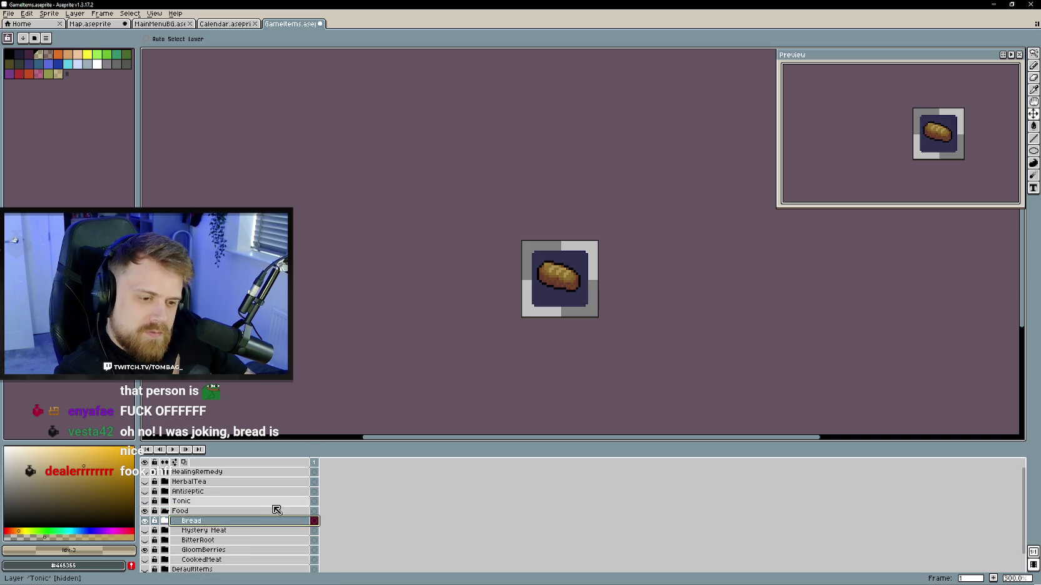
left_click_drag(315, 435, 315, 405)
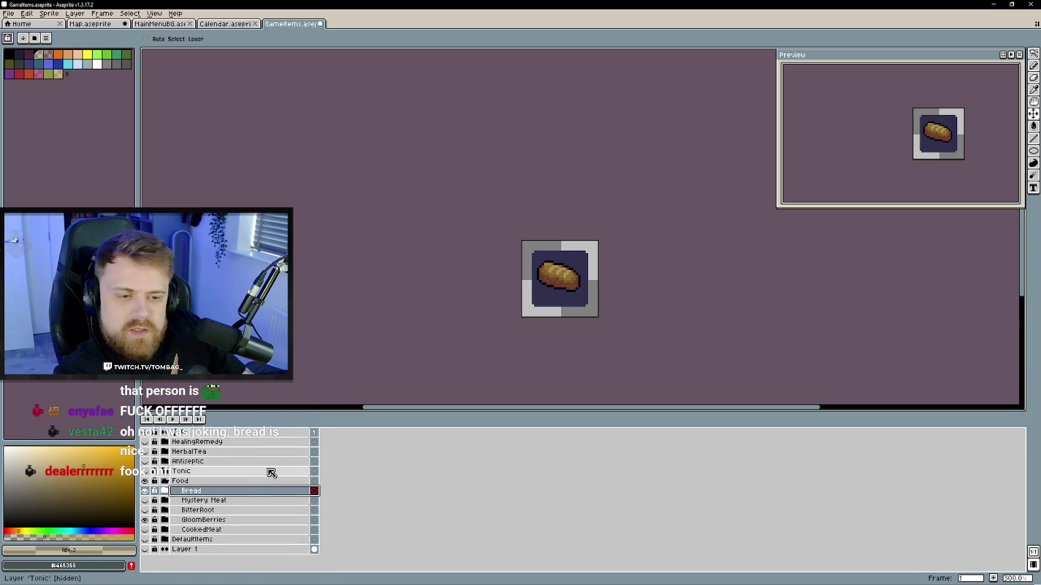
- Wrap the Bread layer in a new group named 'StarFruit'
right_click(243, 491)
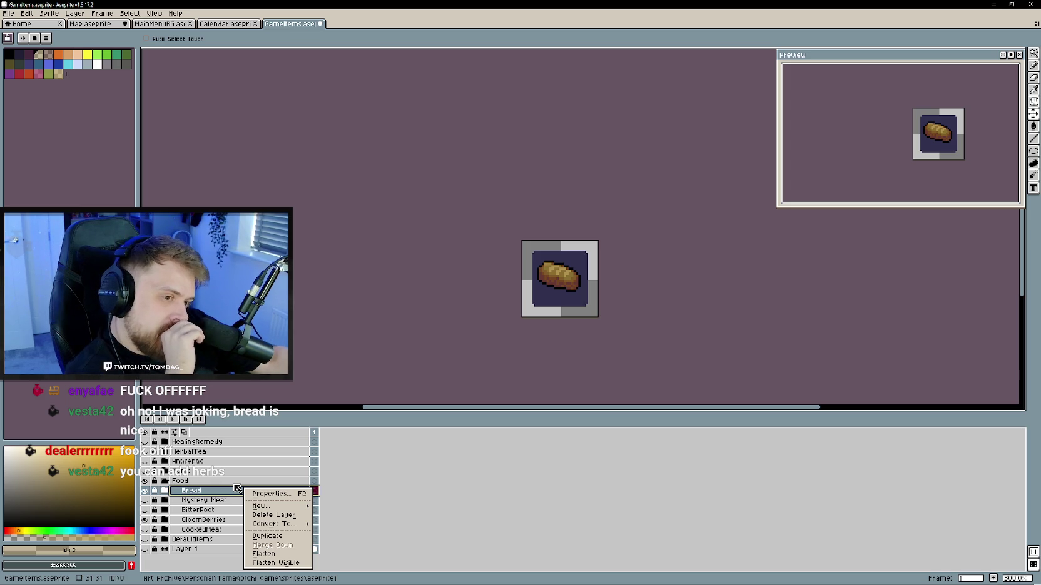
mouse_move(268, 506)
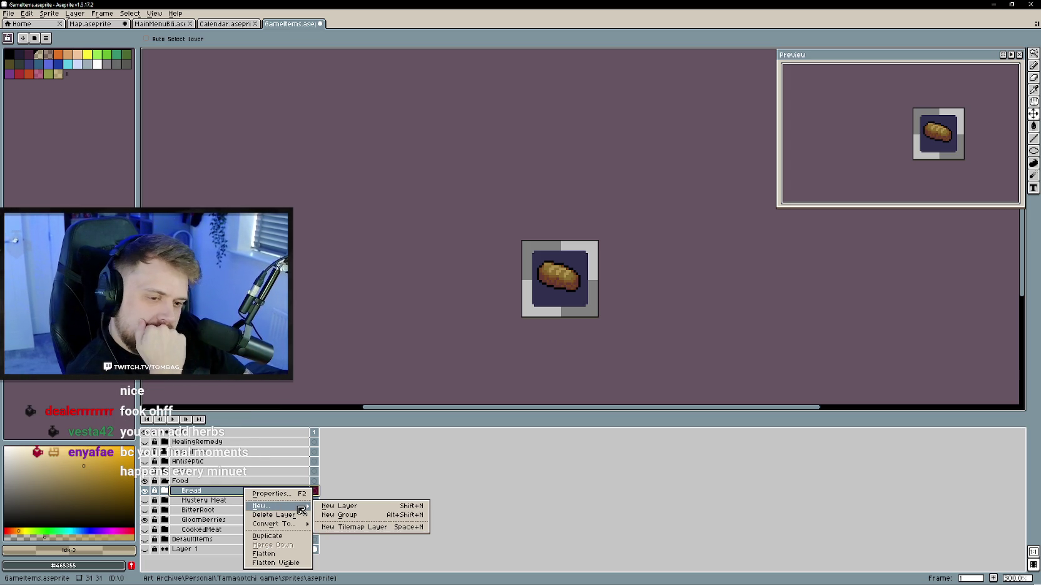
left_click(349, 517)
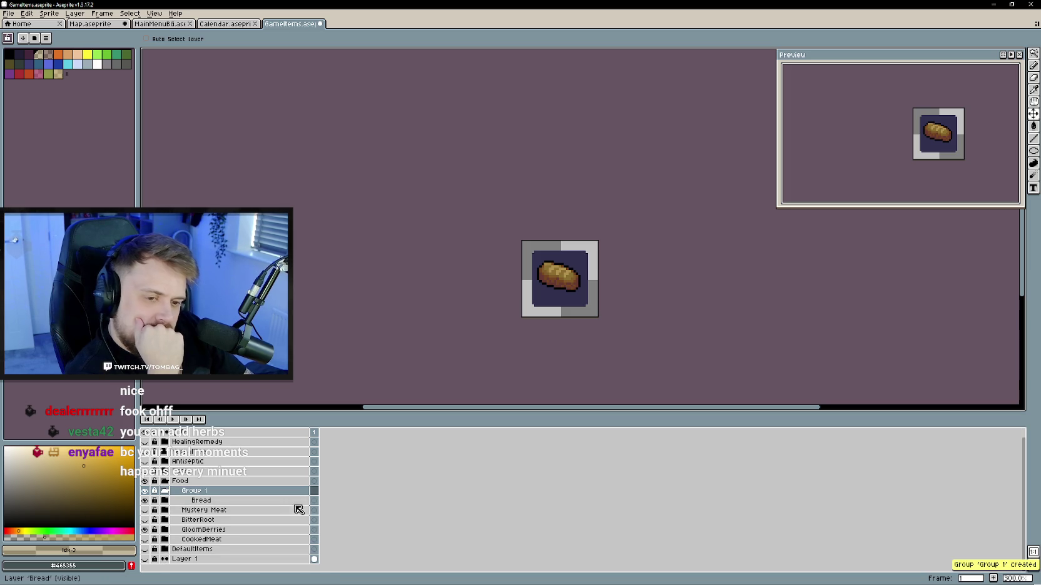
double_click(200, 492)
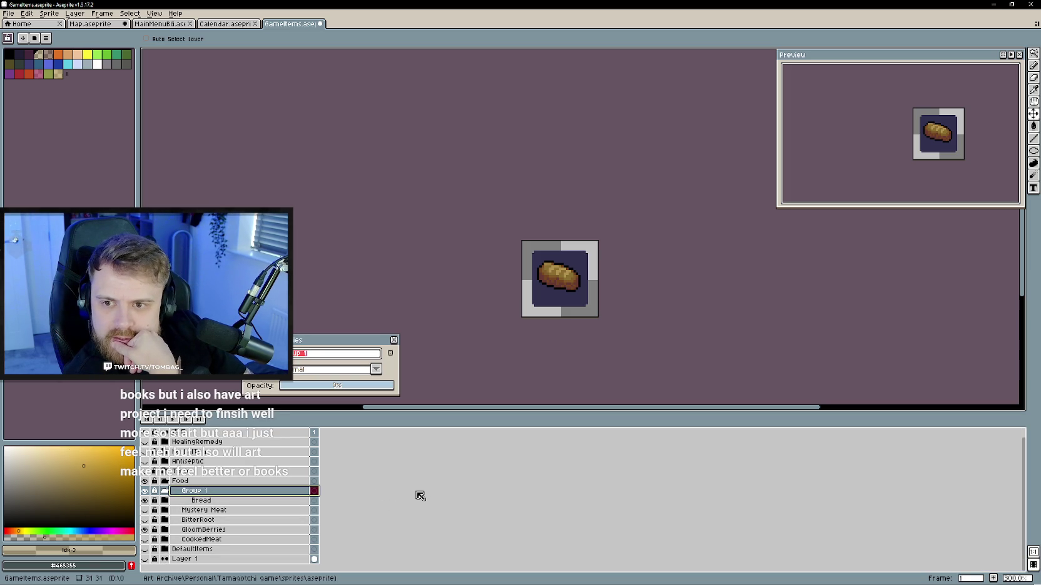
key("BackSpace")
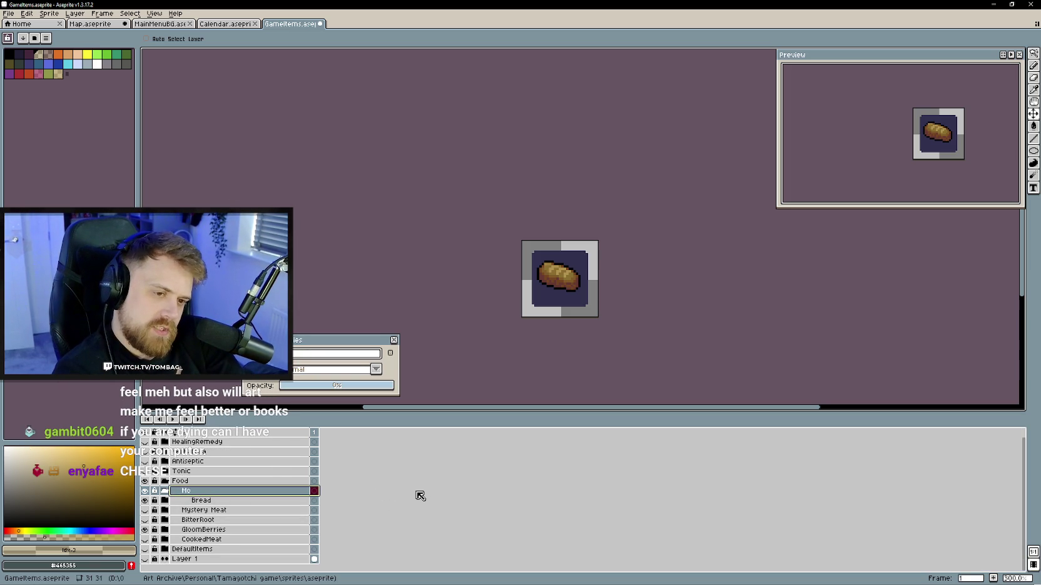
type("Star")
key("Return")
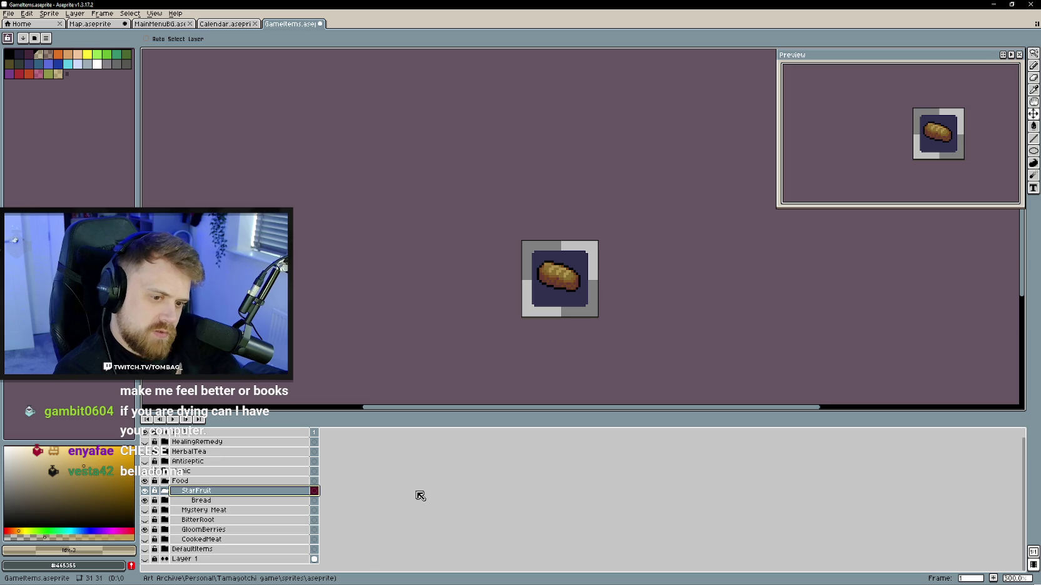
- Add a new layer and move a duplicate of the BG tile into StarFruit, named 'BG'
right_click(220, 491)
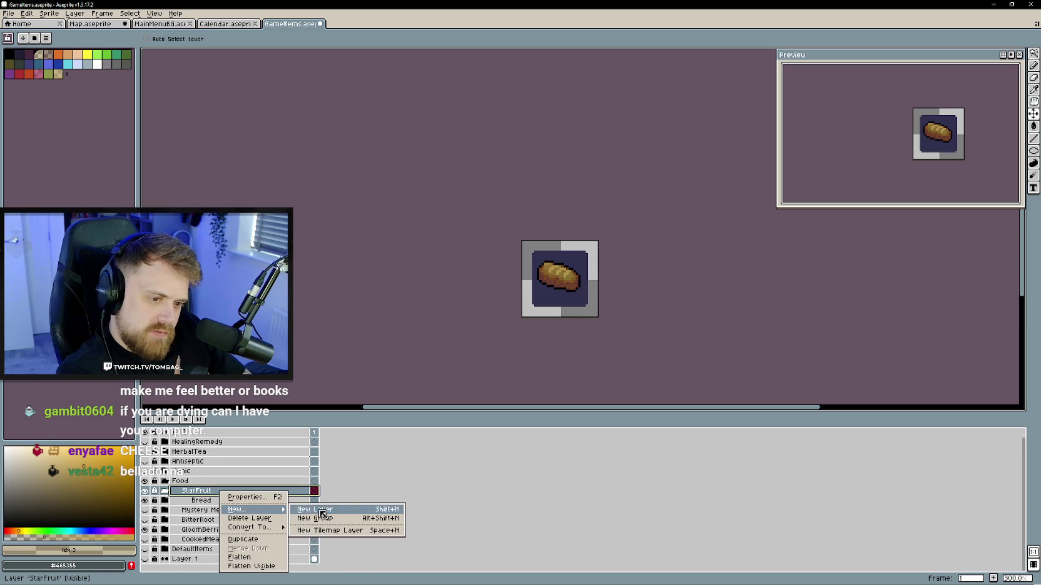
left_click(312, 514)
left_click(164, 520)
right_click(229, 538)
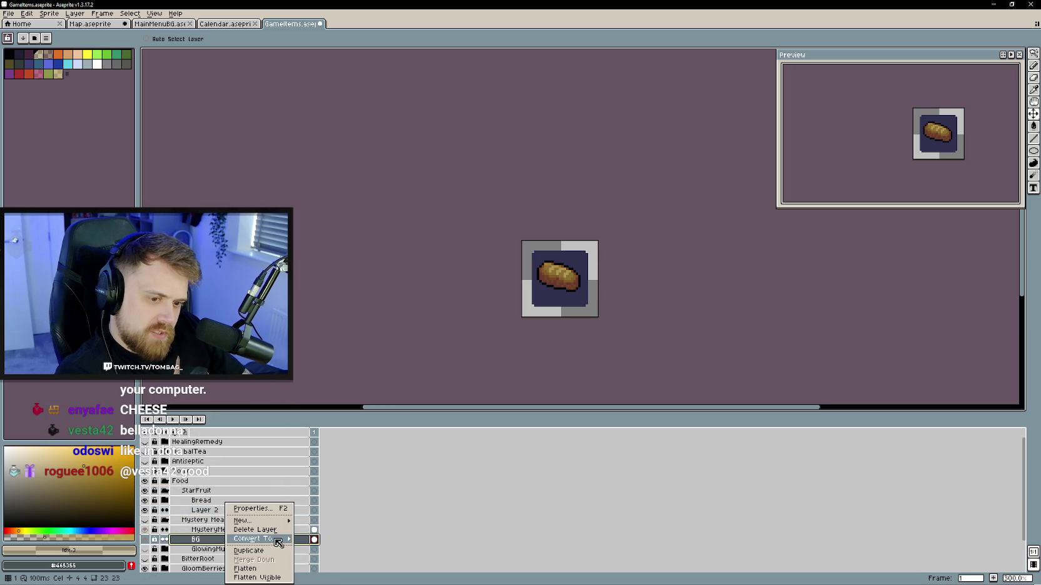
left_click(264, 554)
left_click_drag(212, 542, 210, 499)
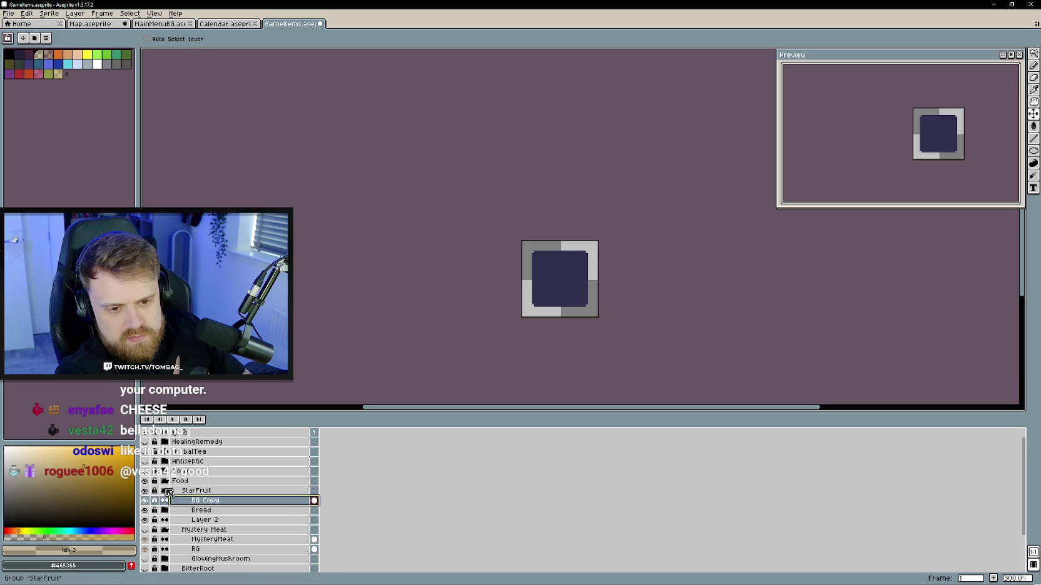
double_click(209, 499)
key("BackSpace")
key("Return")
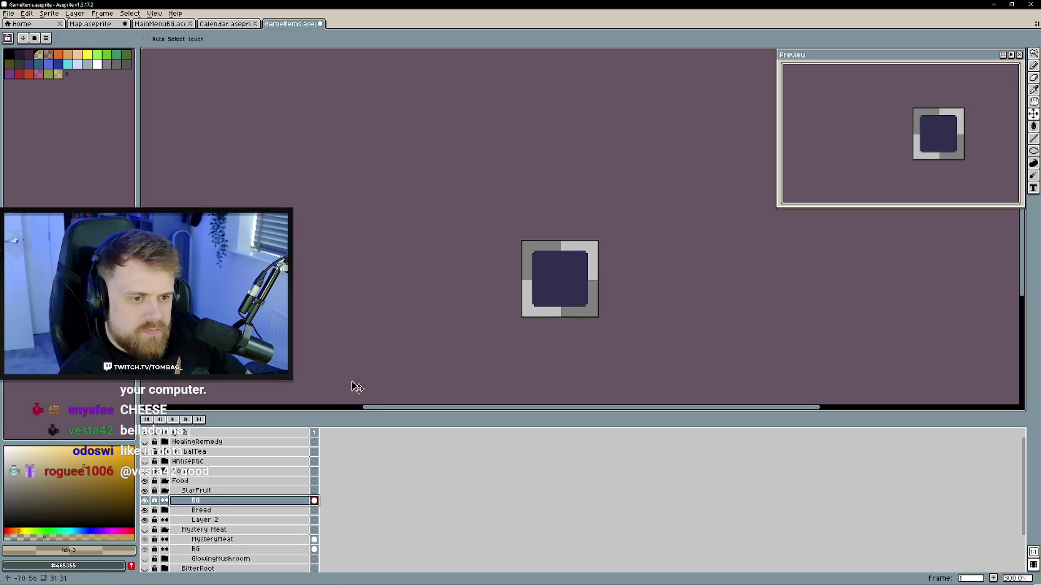
- Rename Layer 2 in the StarFruit group to 'Bread'
scroll(569, 315, "up", 1)
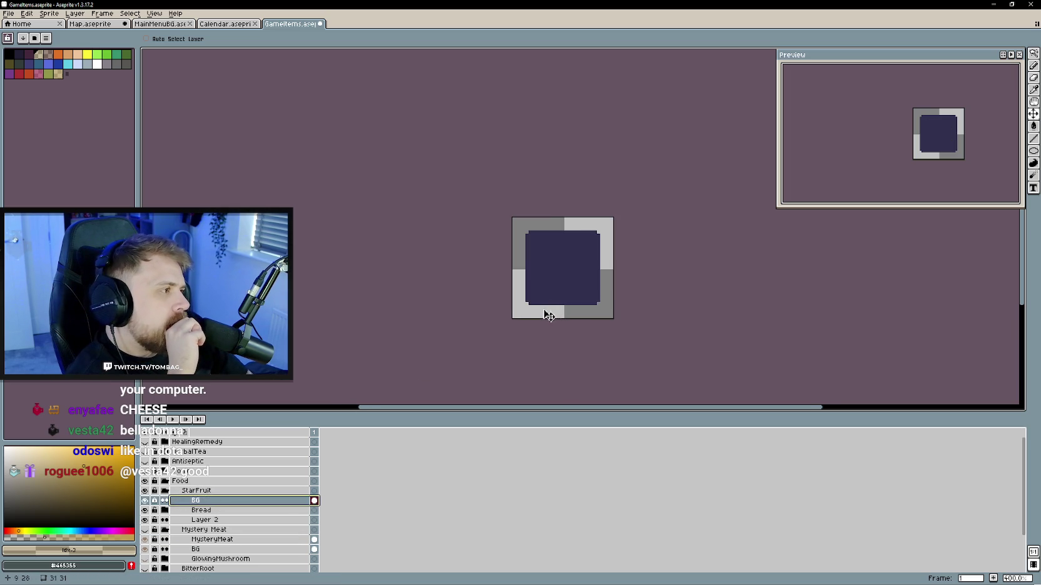
scroll(546, 309, "up", 3)
scroll(499, 294, "down", 1)
scroll(499, 292, "up", 1)
scroll(499, 292, "down", 1)
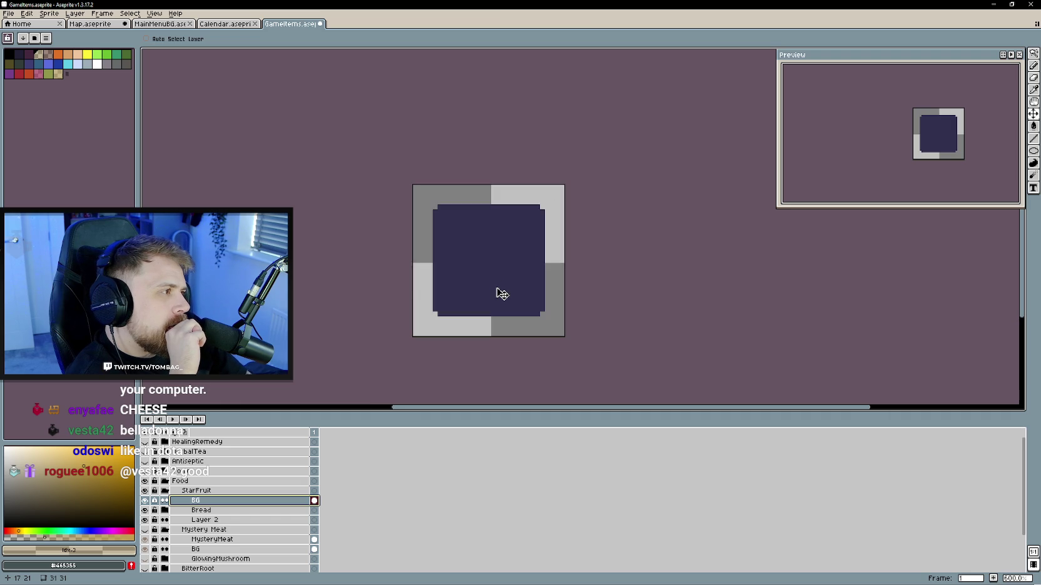
right_click(191, 502)
left_click(188, 524)
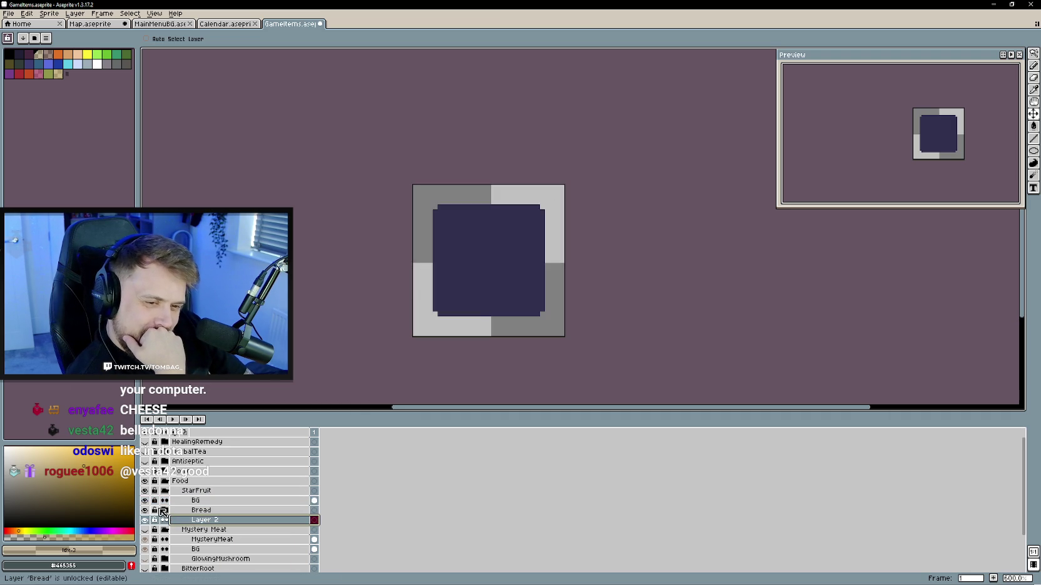
double_click(211, 522)
type("Bread")
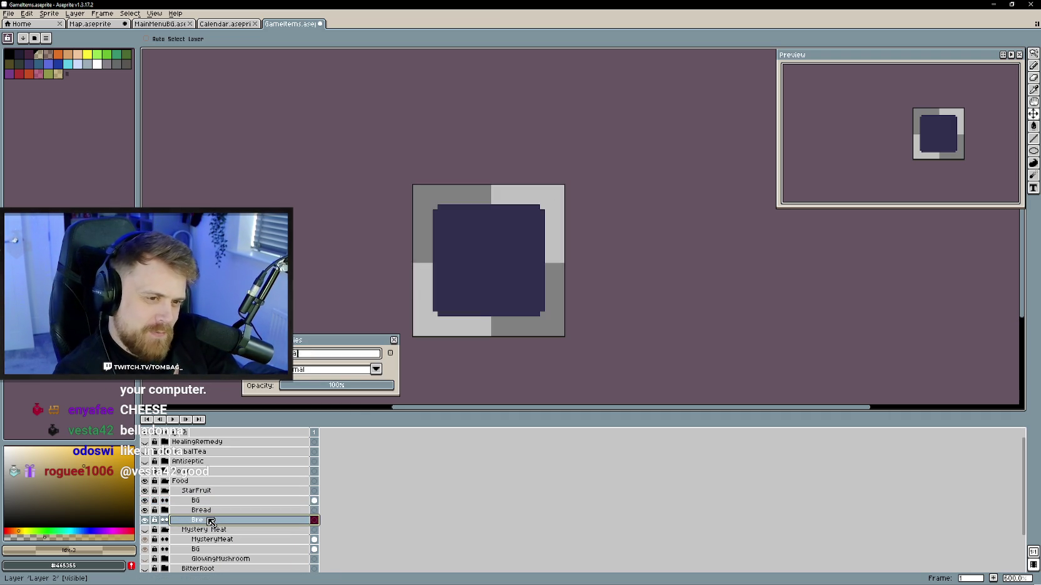
key("Return")
- Add a new empty layer above BG in the StarFruit group
left_click(225, 501)
right_click(225, 500)
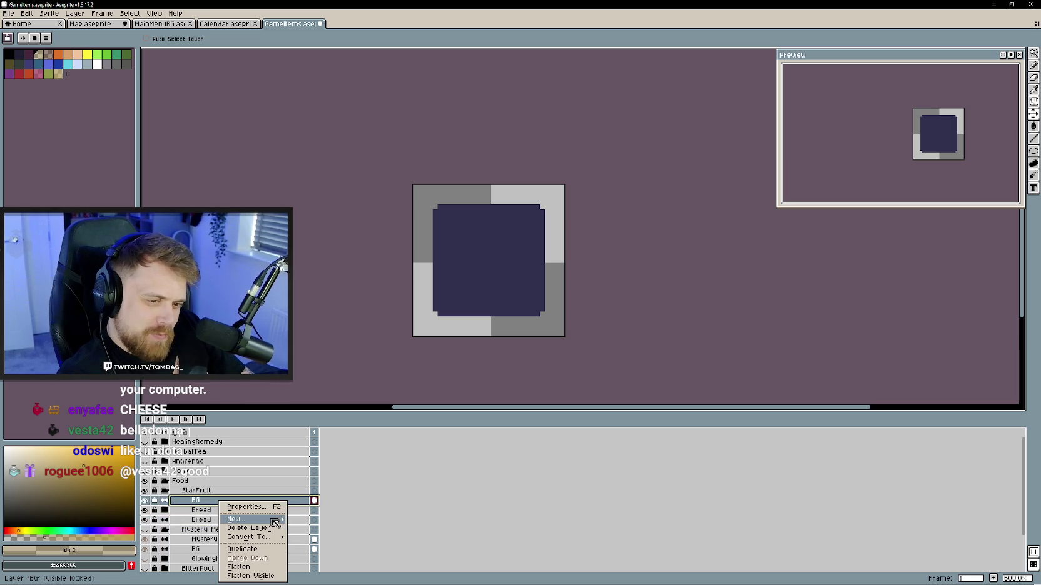
left_click(310, 524)
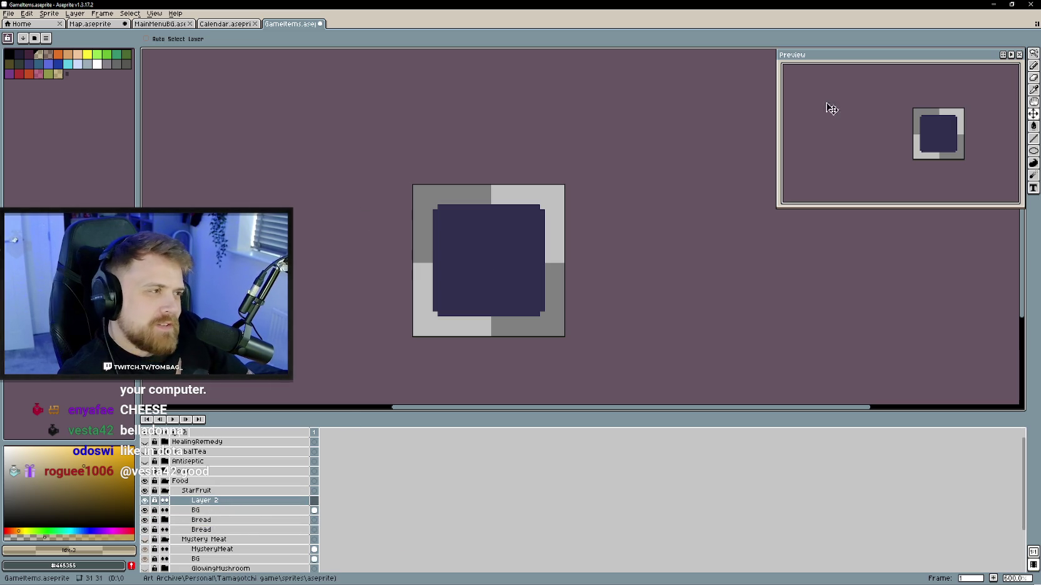
left_click(1033, 65)
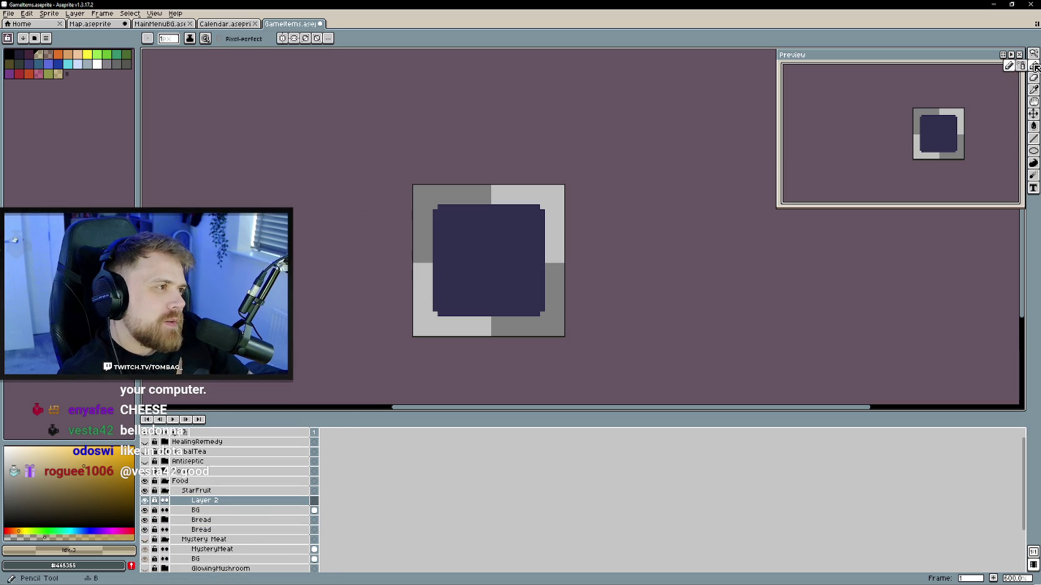
left_click(8, 13)
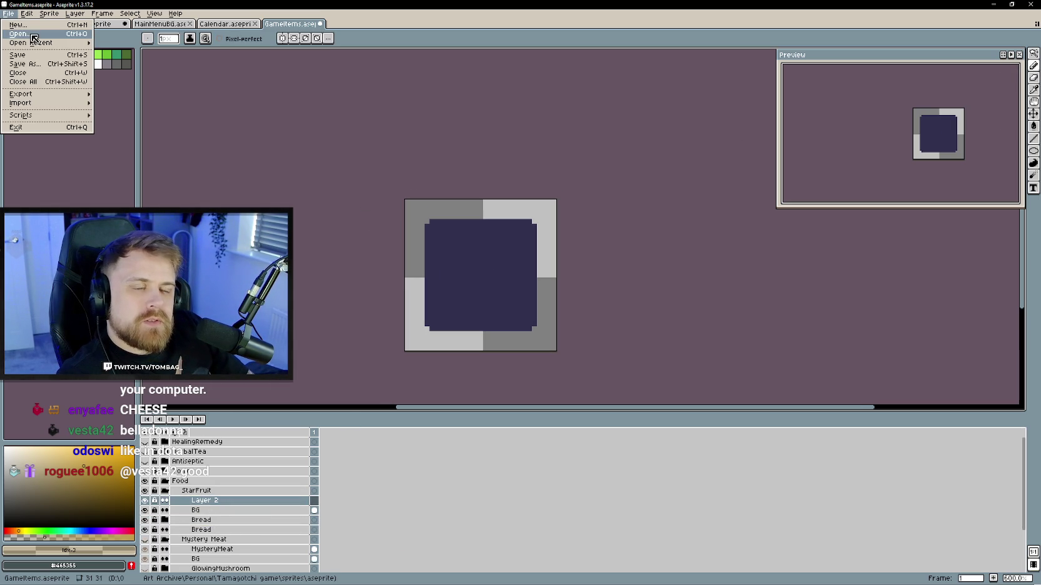
mouse_move(30, 43)
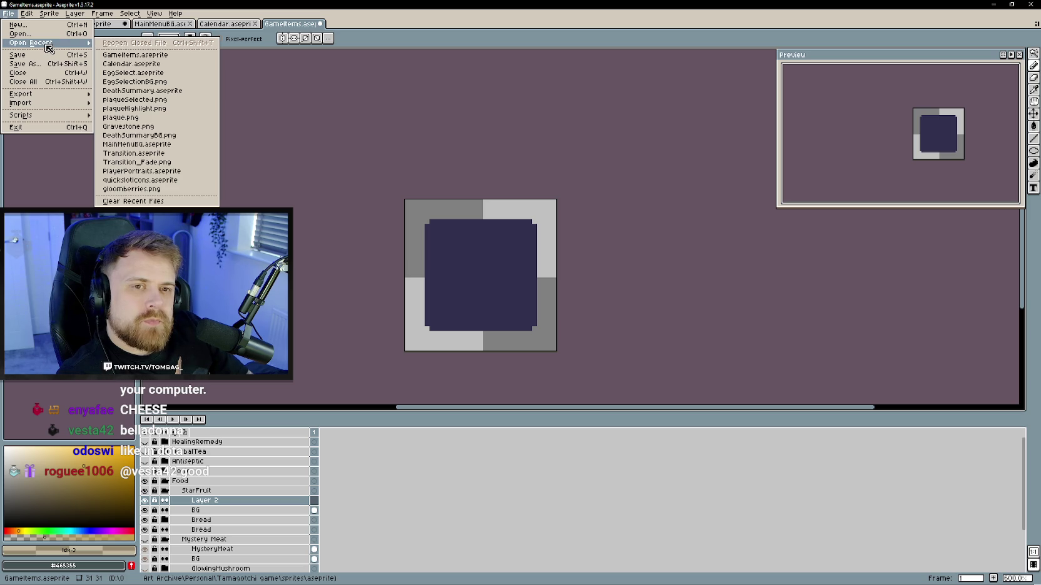
- Open UI.aseprite, copy the starUI cel from frame 1, and return to GameItems
key("Return")
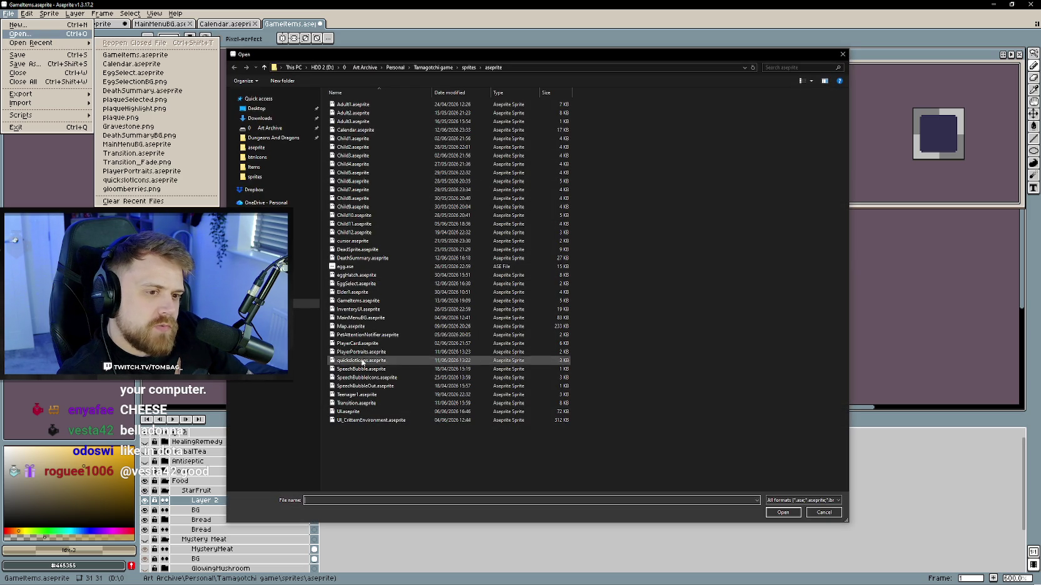
double_click(347, 412)
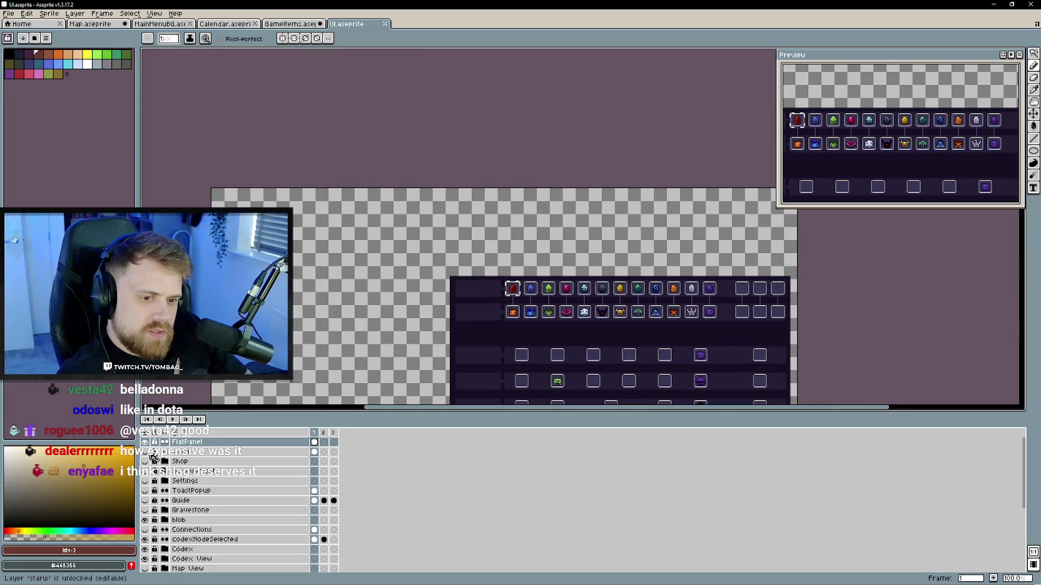
scroll(477, 237, "up", 4)
left_click(476, 185, "ctrl")
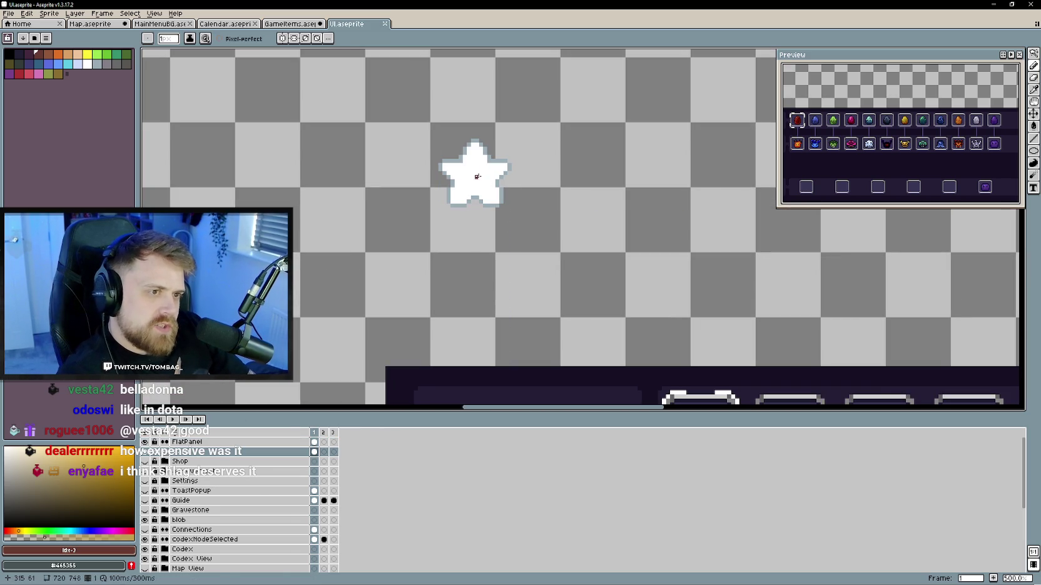
right_click(207, 457)
key("Escape")
left_click(314, 451)
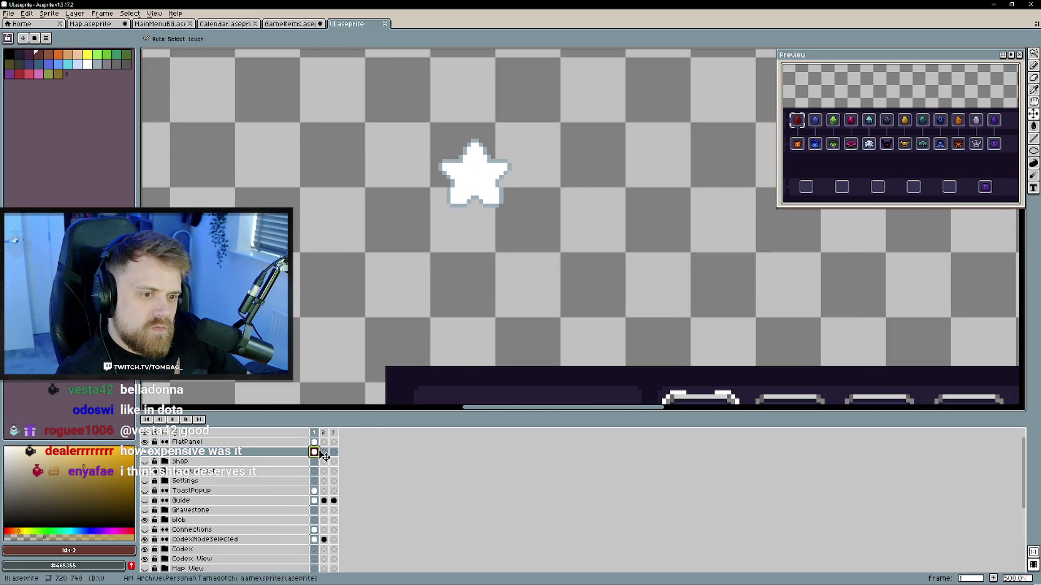
key("ctrl+c")
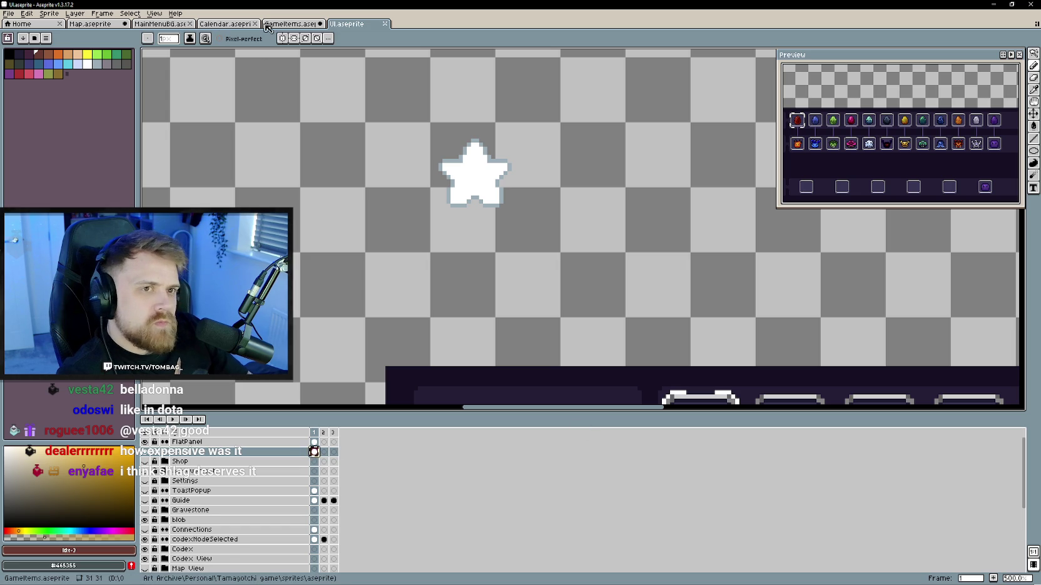
key("ctrl+shift+Tab")
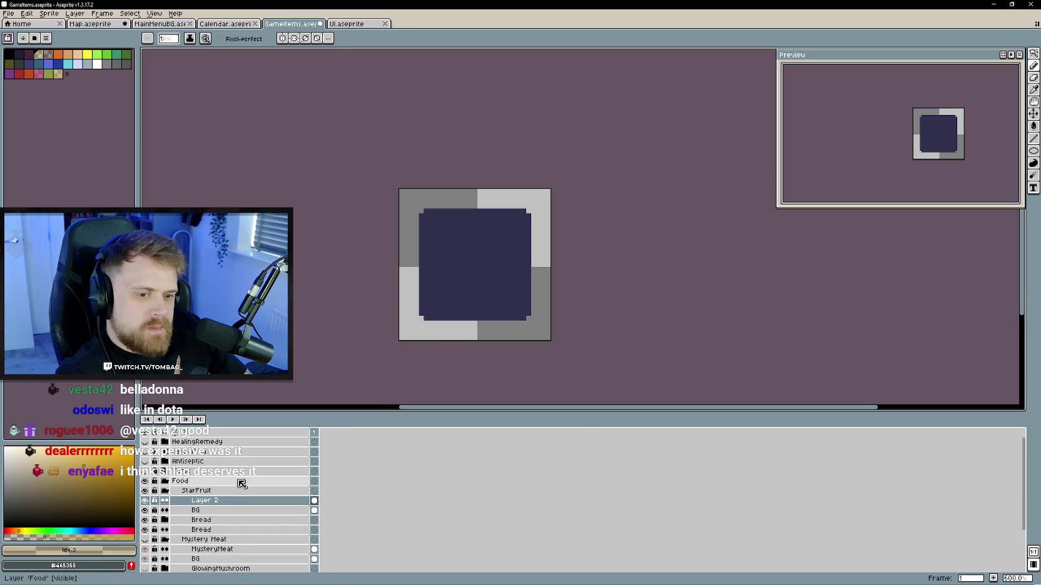
- Paste the copied white star and drag it onto the StarFruit navy tile
double_click(216, 501)
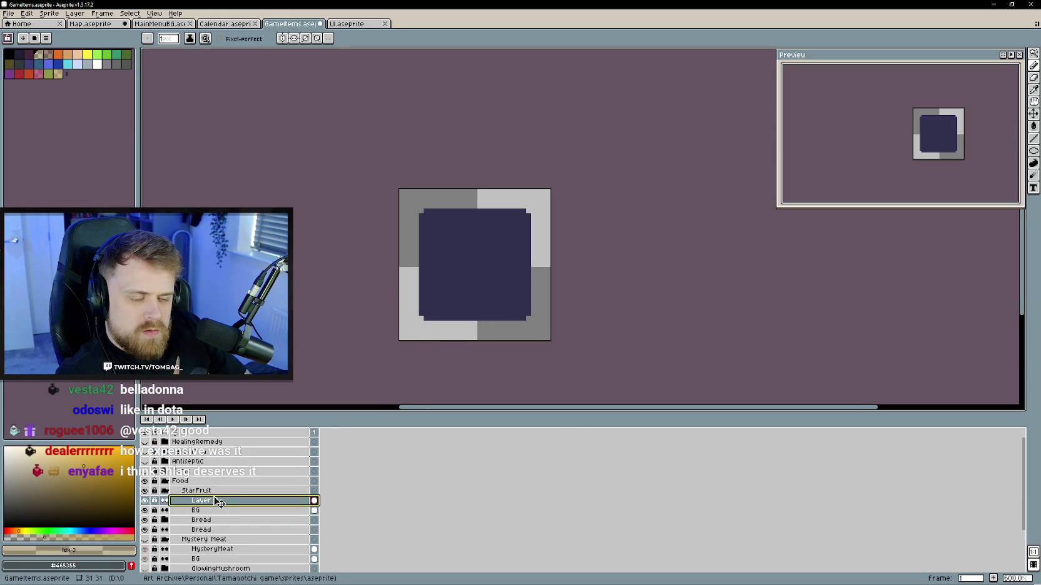
key("Return")
scroll(459, 237, "down", 3)
scroll(459, 238, "down", 2)
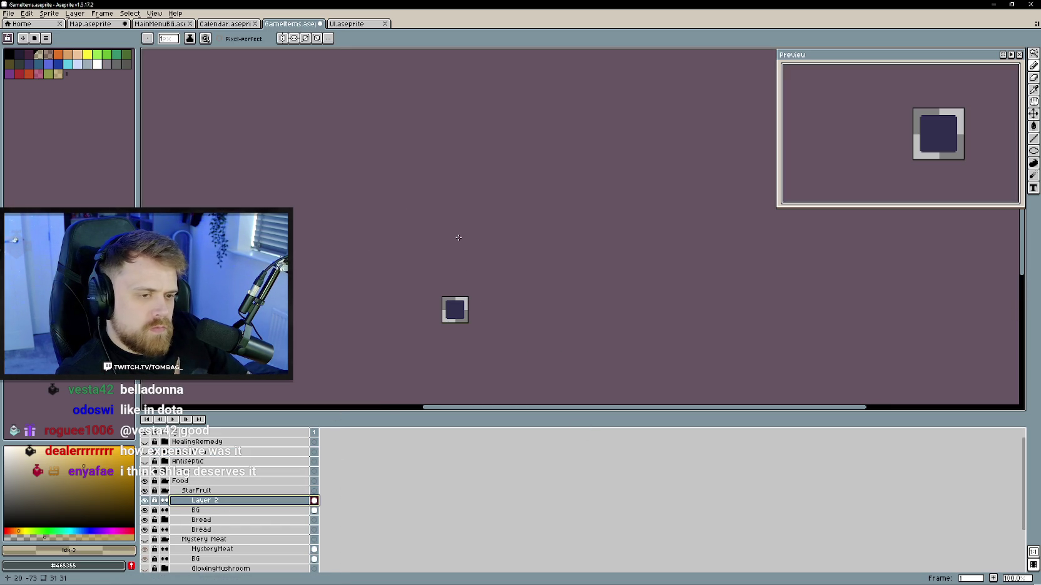
key("v")
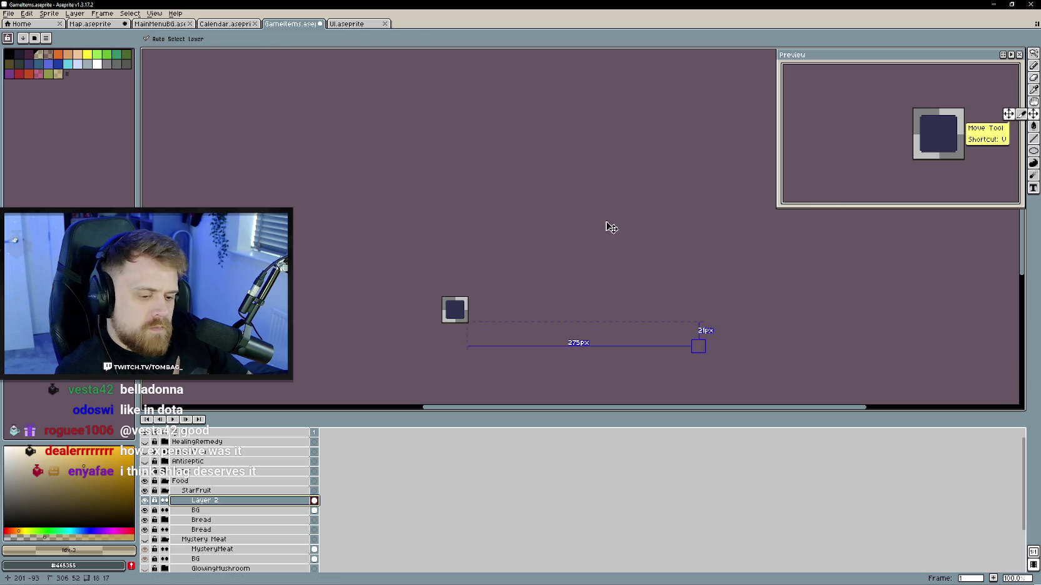
key("m")
left_click_drag(708, 357, 466, 321)
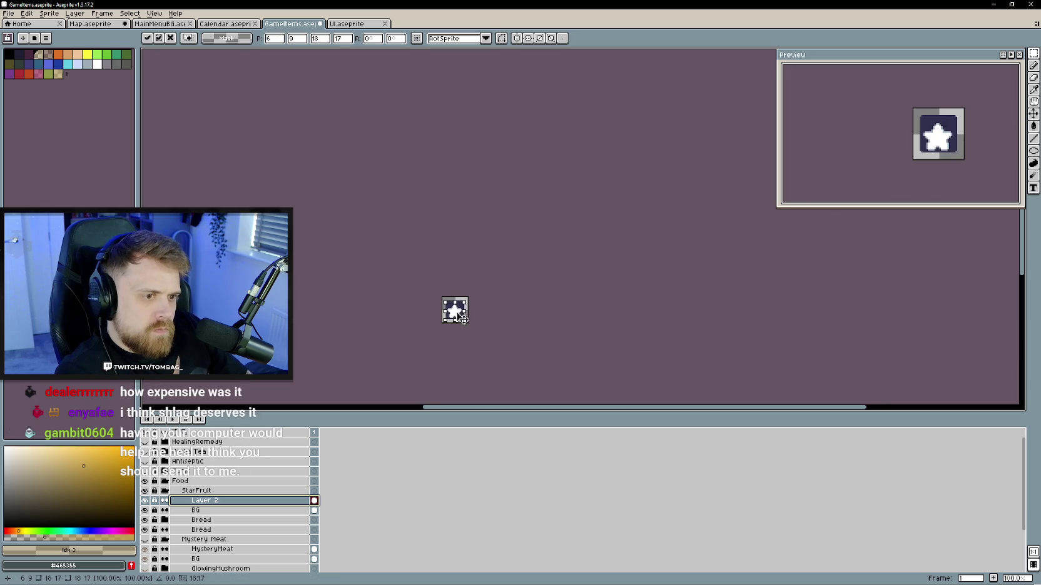
- Nudge the star one pixel left and up, drop it, and erase its top nub pixels
scroll(466, 321, "up", 4)
scroll(459, 308, "up", 1)
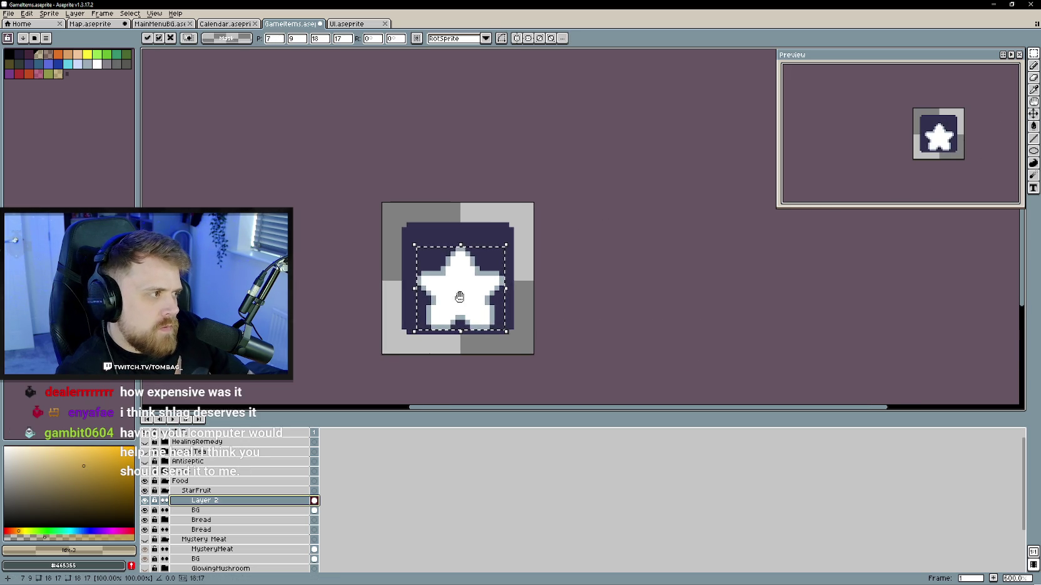
scroll(463, 303, "up", 1)
key("Left")
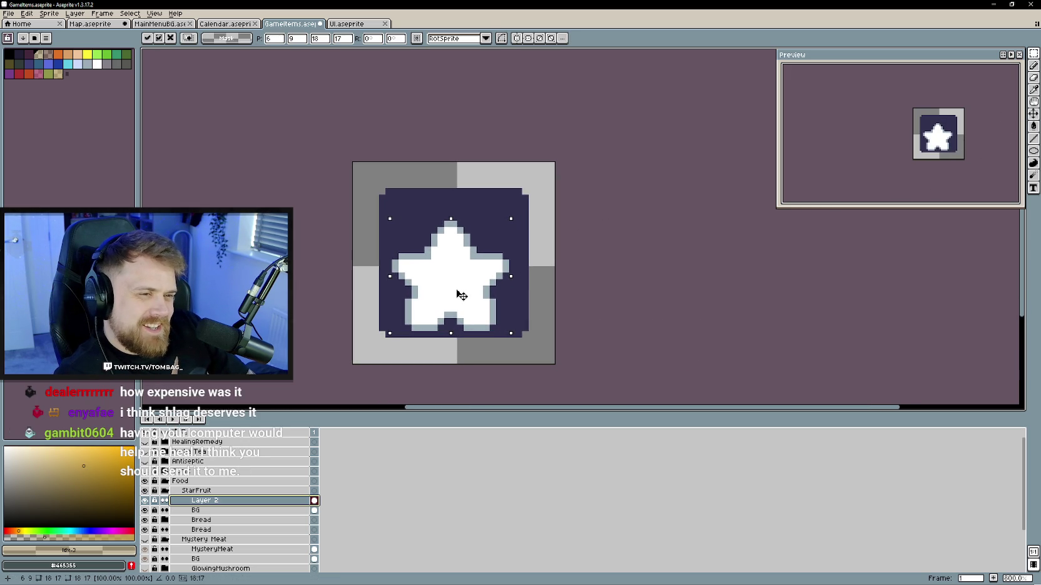
left_click_drag(457, 292, 458, 286)
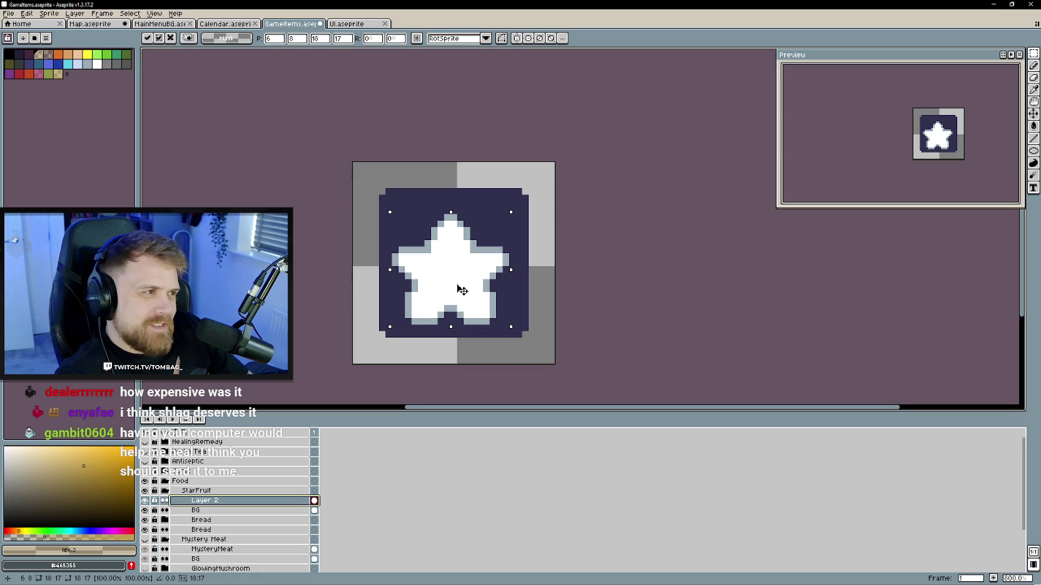
key("ctrl+d")
key("e")
left_click_drag(459, 224, 445, 224)
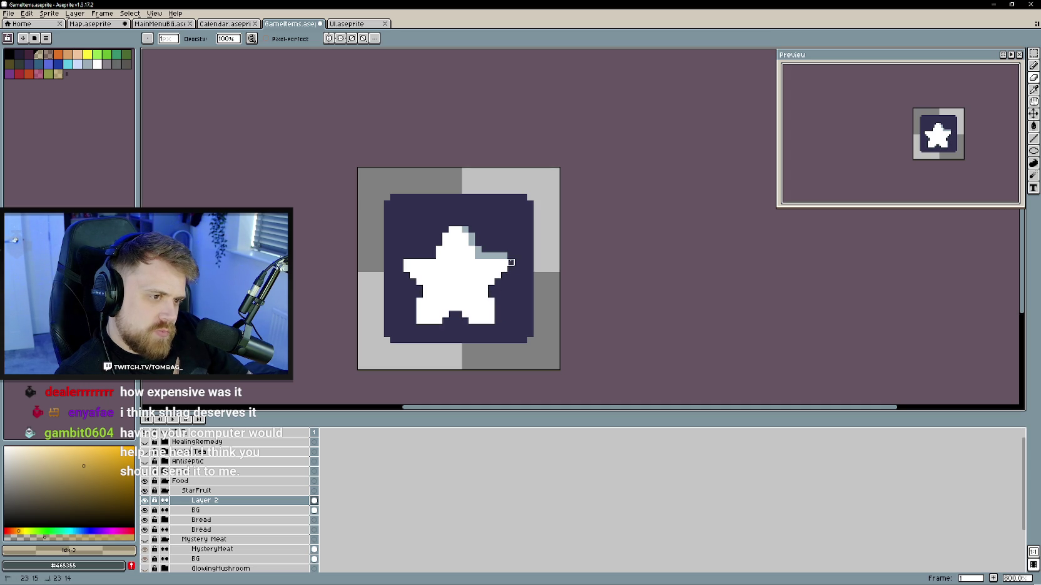
- Restore the star's tip, outline it in black, and start a curling black stem above it
key("ctrl+z")
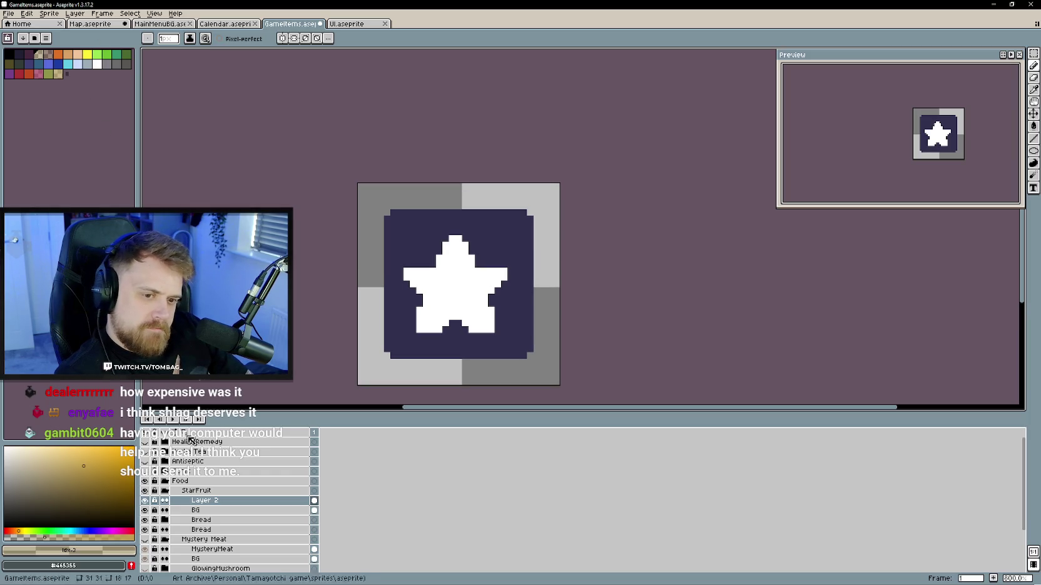
key("x")
left_click(451, 238)
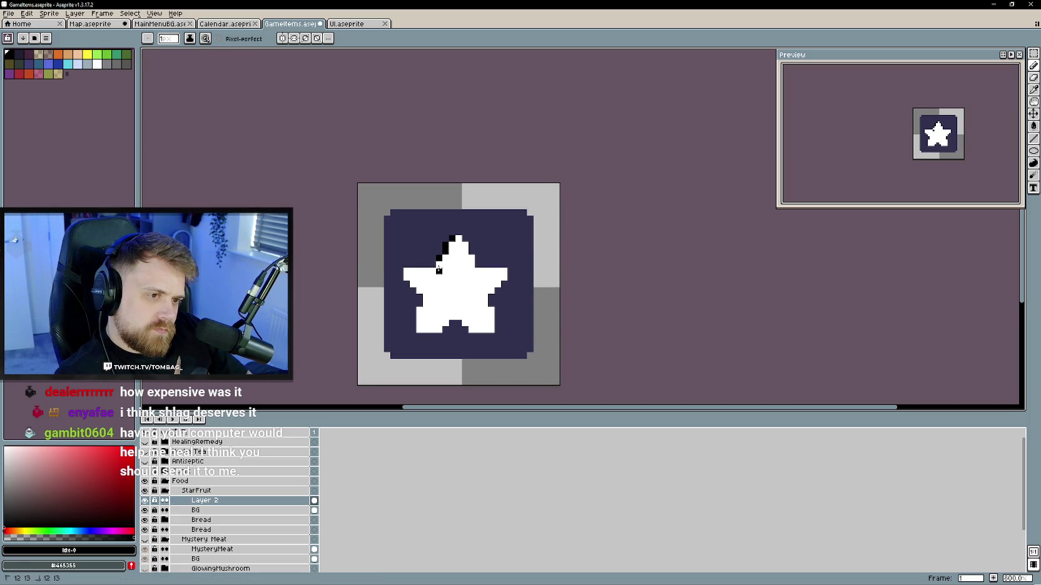
left_click_drag(406, 271, 417, 322)
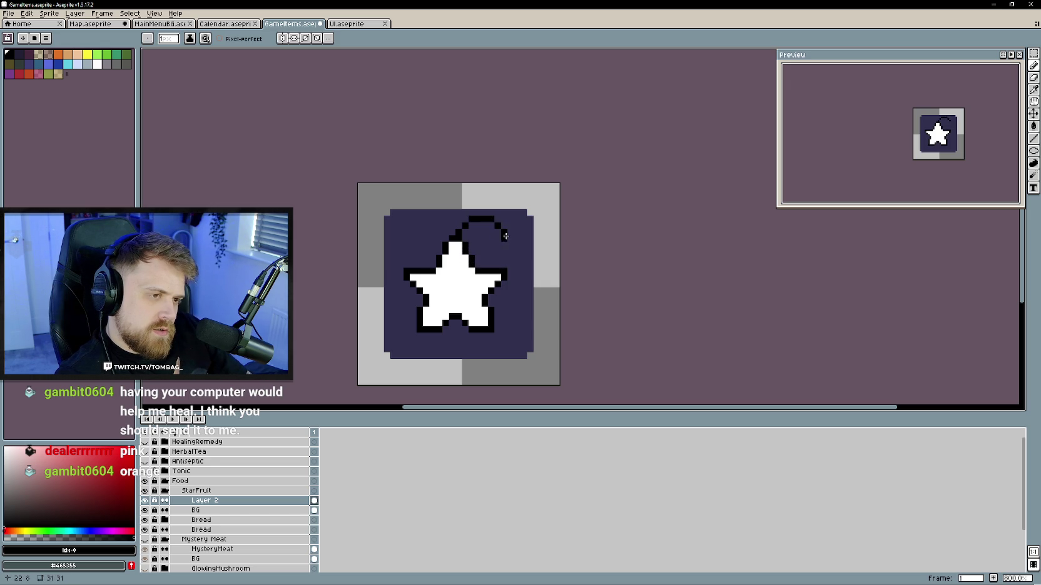
left_click_drag(505, 233, 509, 243)
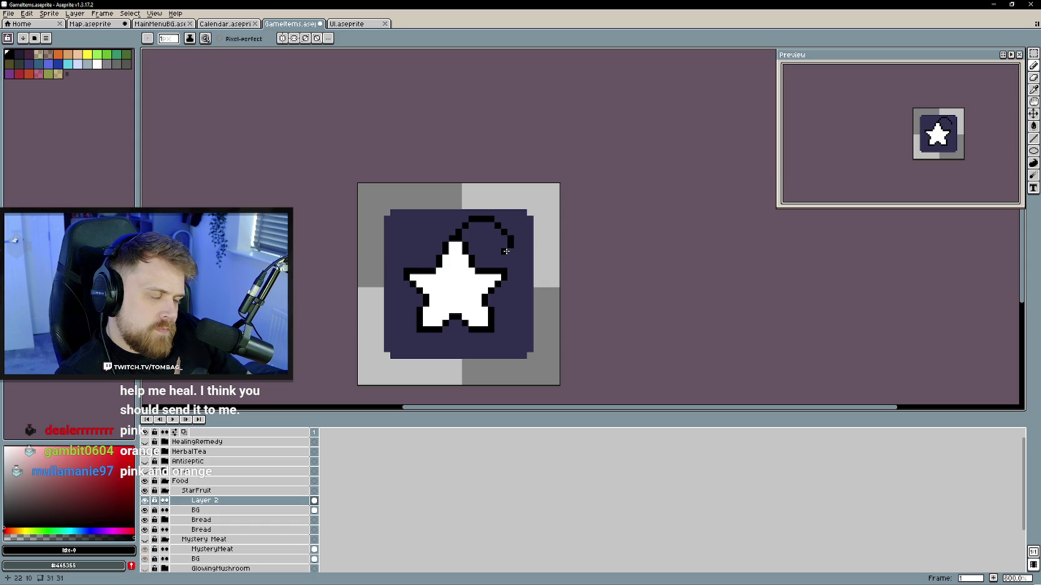
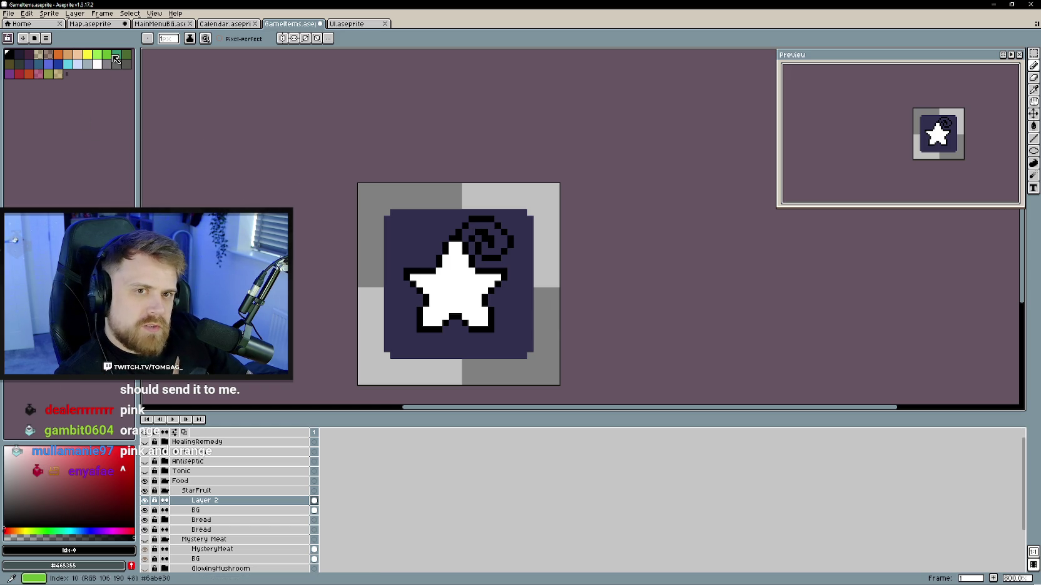
- Sample the GloomBerries stem green and bucket-fill the StarFruit star's swirl stem with it
left_click(166, 490)
left_click(145, 490)
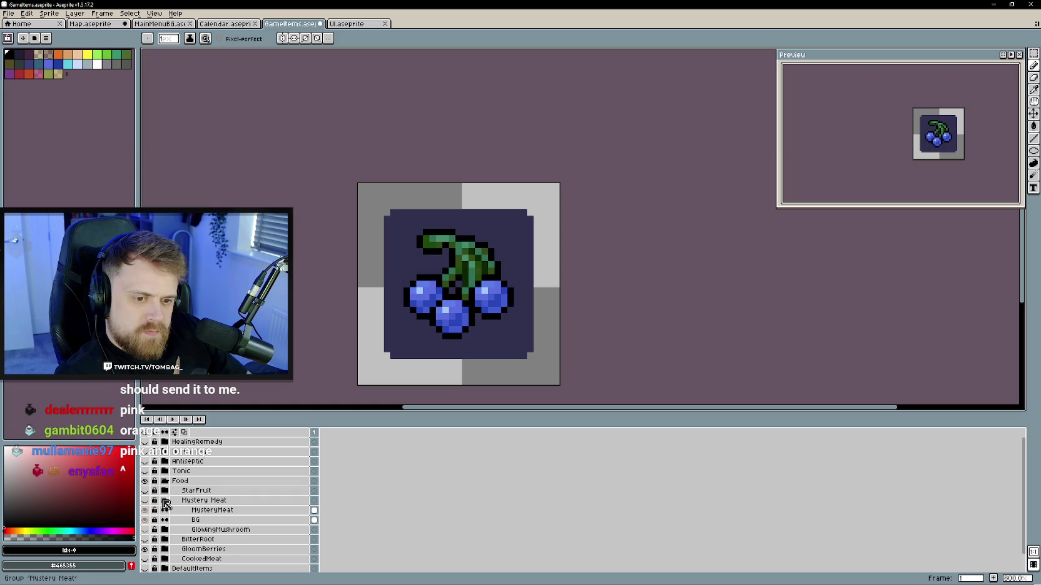
left_click(165, 500)
key("alt")
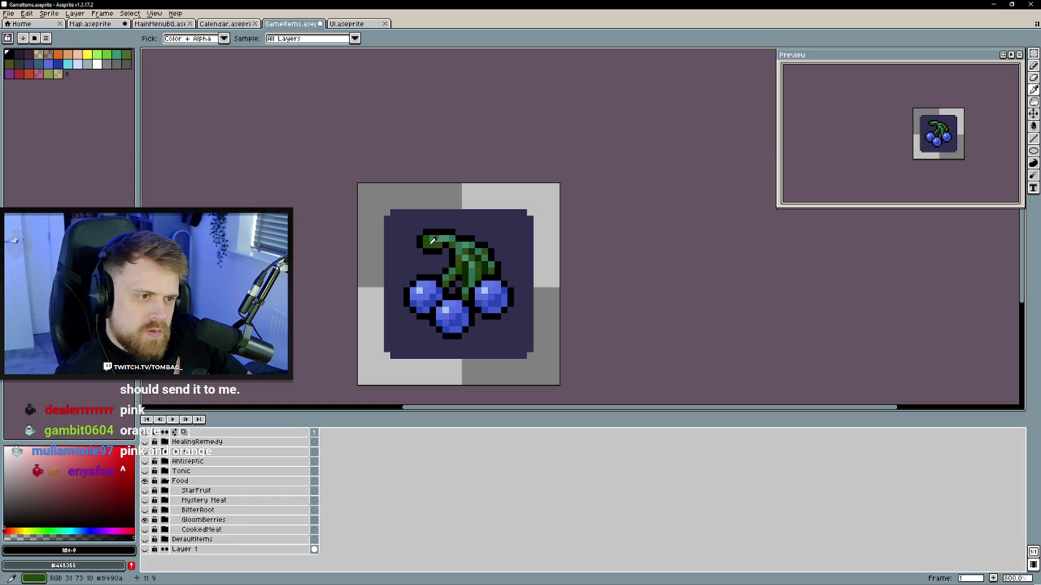
left_click(441, 238)
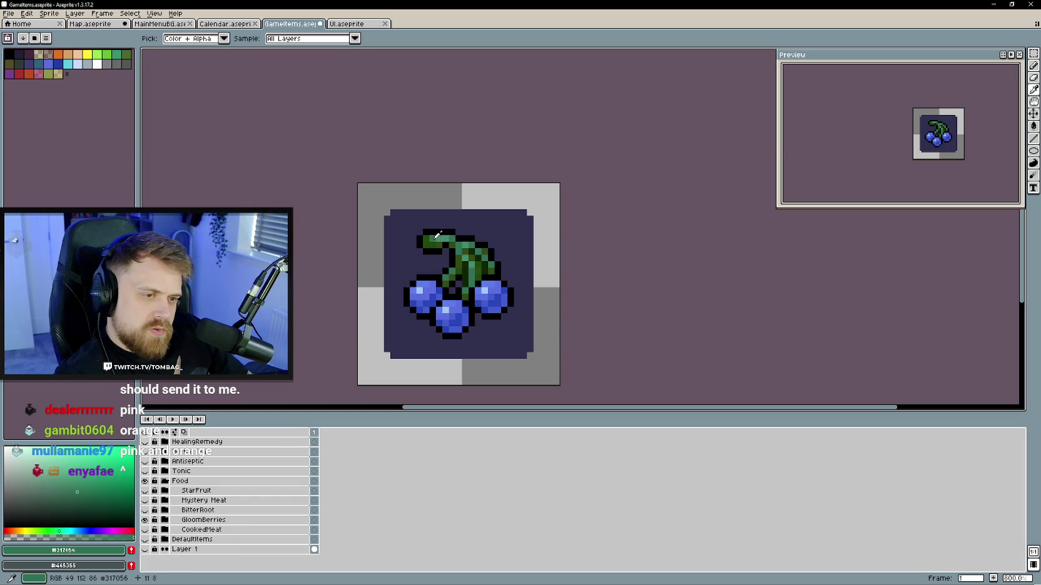
left_click(144, 490)
key("g")
left_click(501, 240)
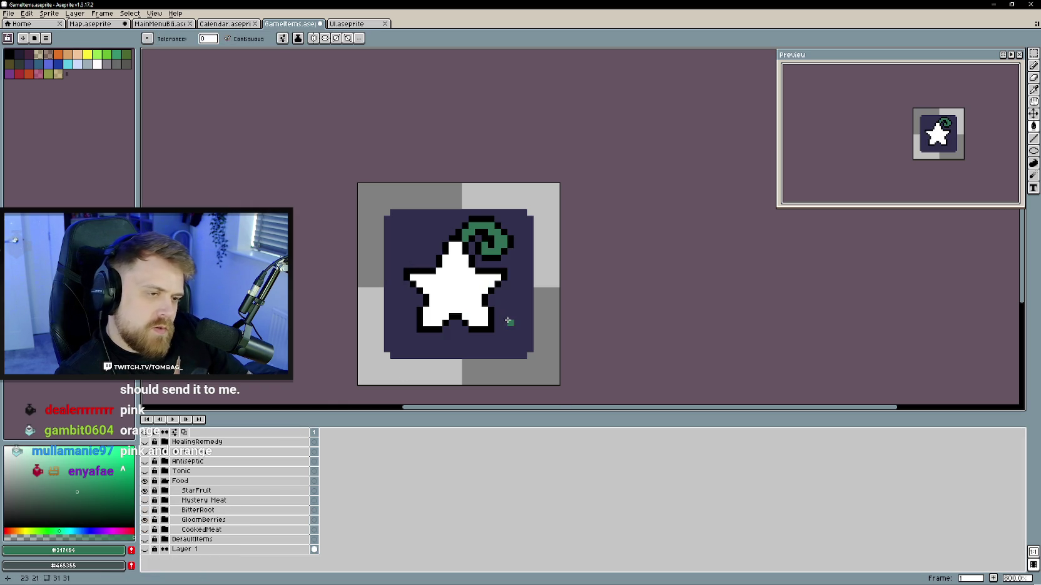
- Zoom in on the star and try black and stem-green pencil colours
scroll(473, 294, "up", 2)
key("b")
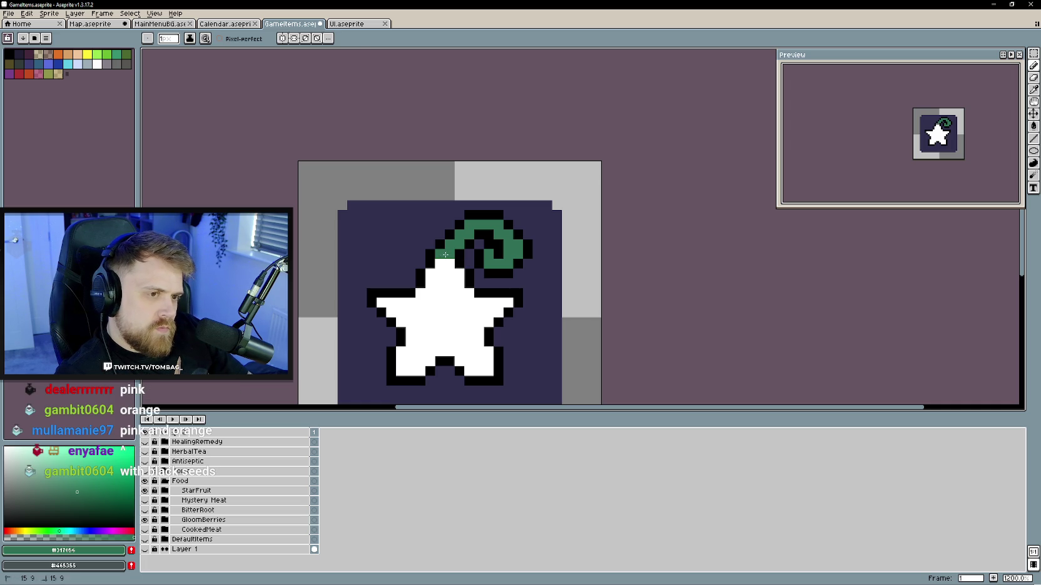
left_click(447, 265, "alt")
scroll(436, 273, "down", 5)
scroll(463, 262, "up", 2)
scroll(472, 257, "up", 3)
left_click(475, 253, "alt")
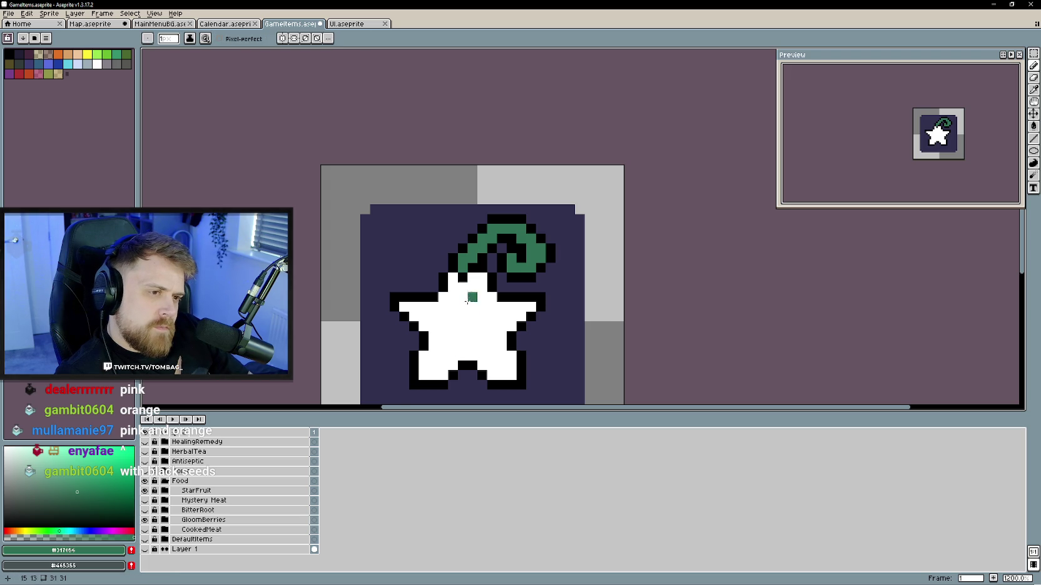
scroll(473, 318, "down", 3)
- Undo the stray pencil stroke while keeping the green swirl fill on the star
key("ctrl+z")
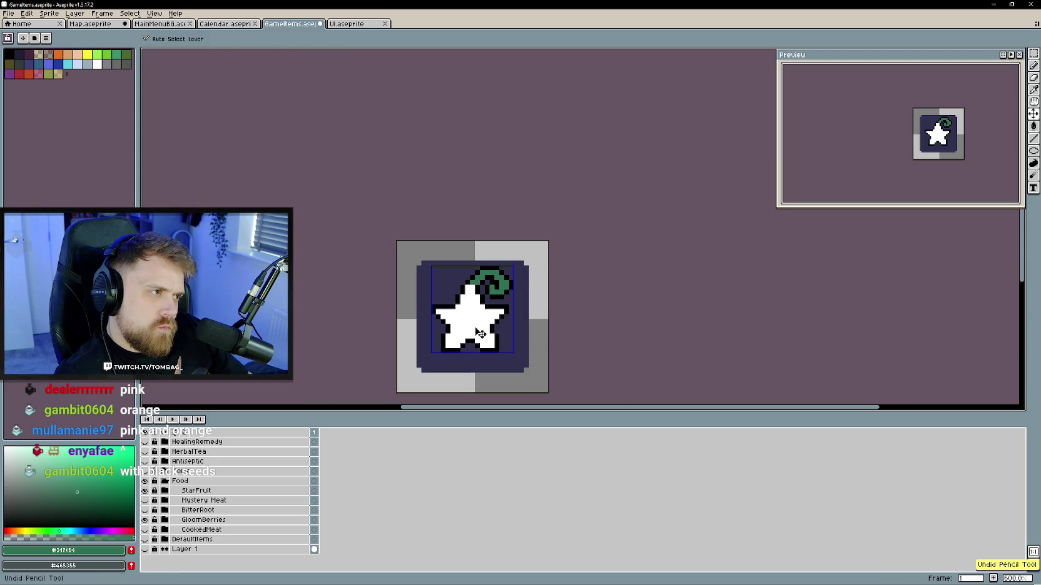
scroll(479, 332, "up", 3)
left_click(476, 285, "alt")
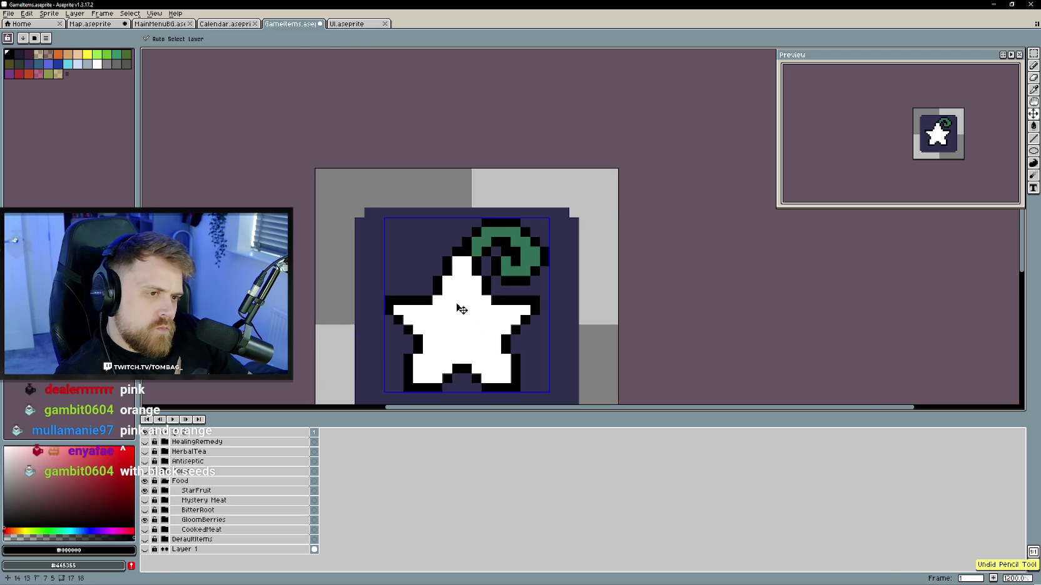
key("ctrl+z")
left_click(26, 13)
- Recentre the star and set magenta as the paint colour
left_click_drag(512, 344, 499, 312)
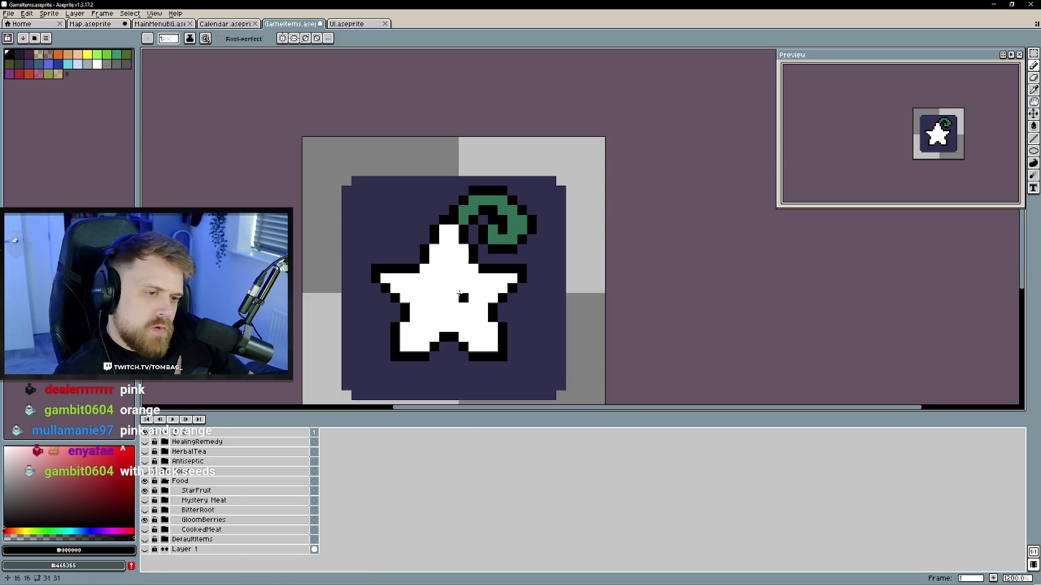
left_click_drag(121, 529, 114, 527)
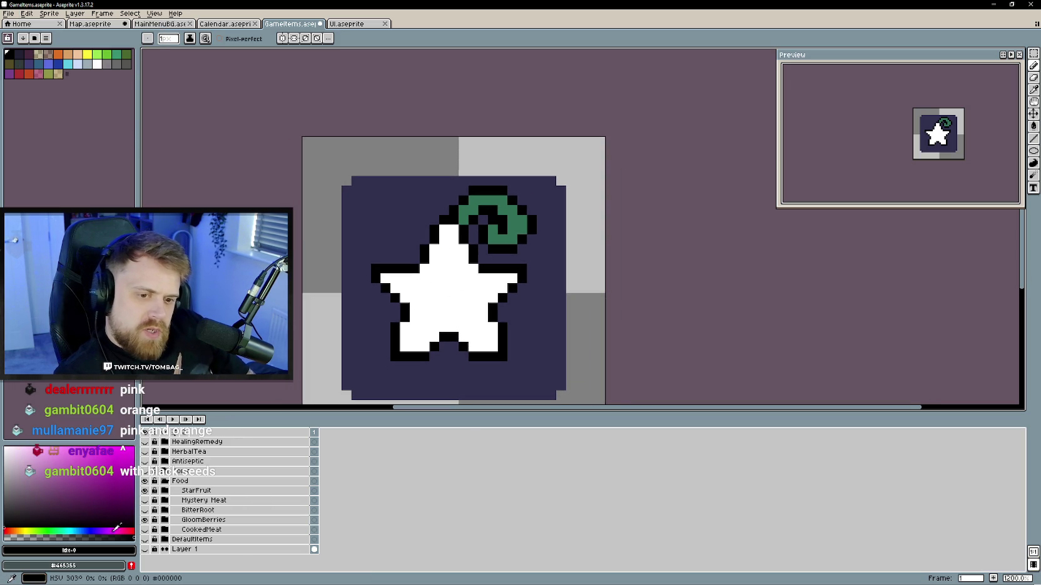
left_click(124, 452)
- Fill the white star body magenta and pencil two diagonal orange stripes across it
key("g")
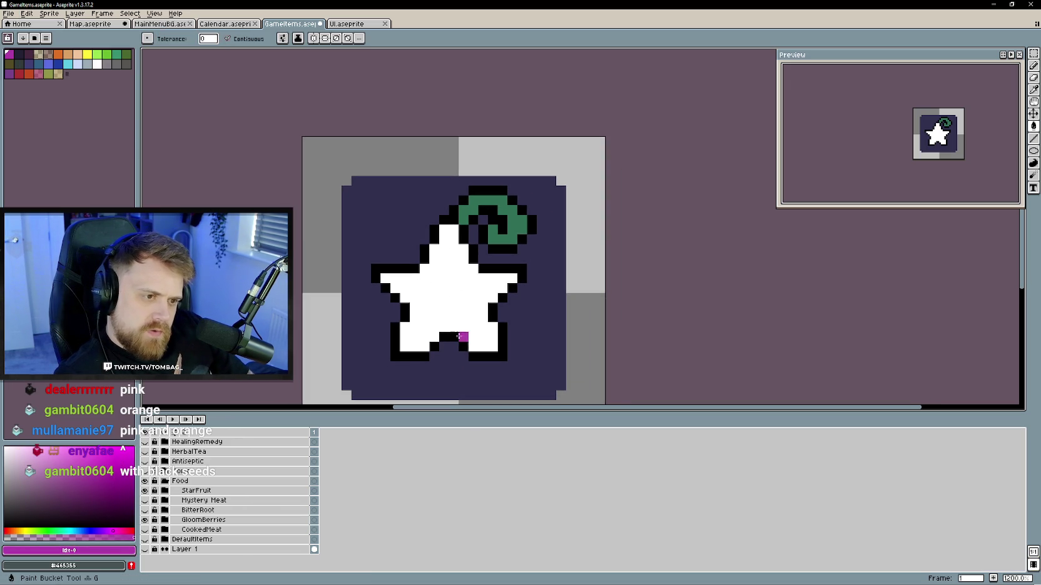
left_click(440, 310)
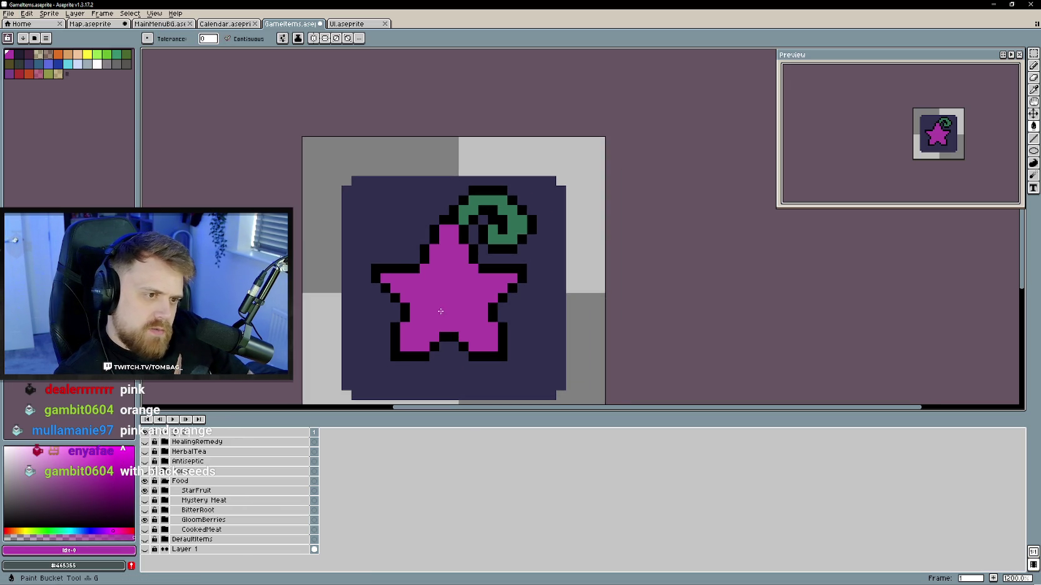
left_click(19, 529)
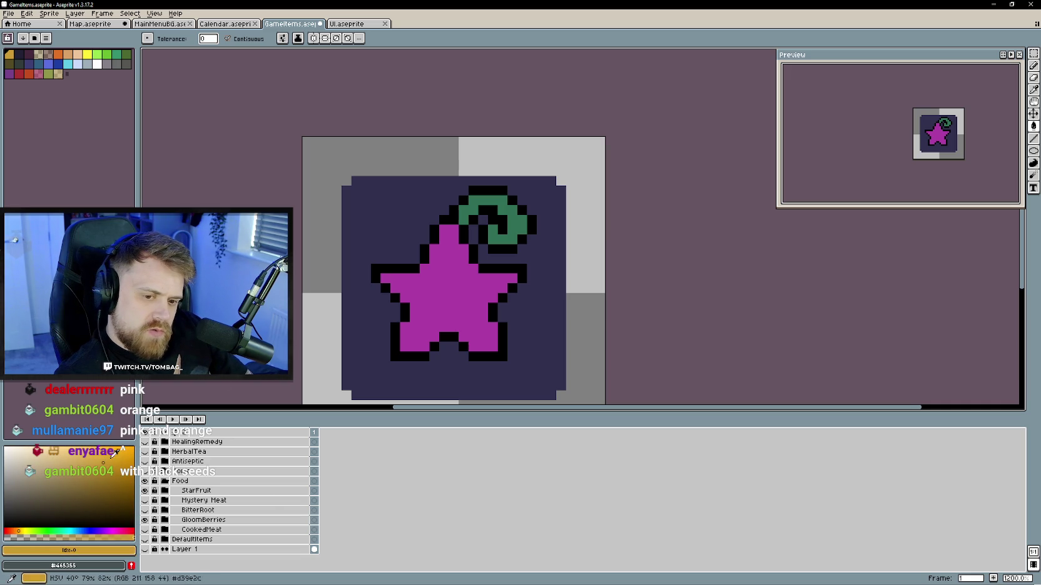
left_click_drag(427, 312, 417, 326)
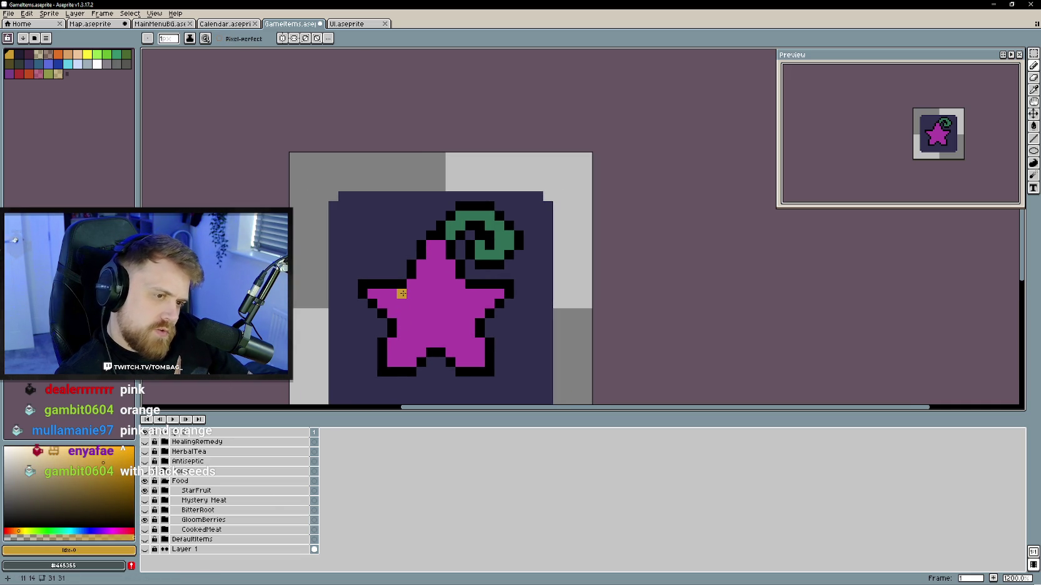
left_click_drag(401, 294, 421, 313)
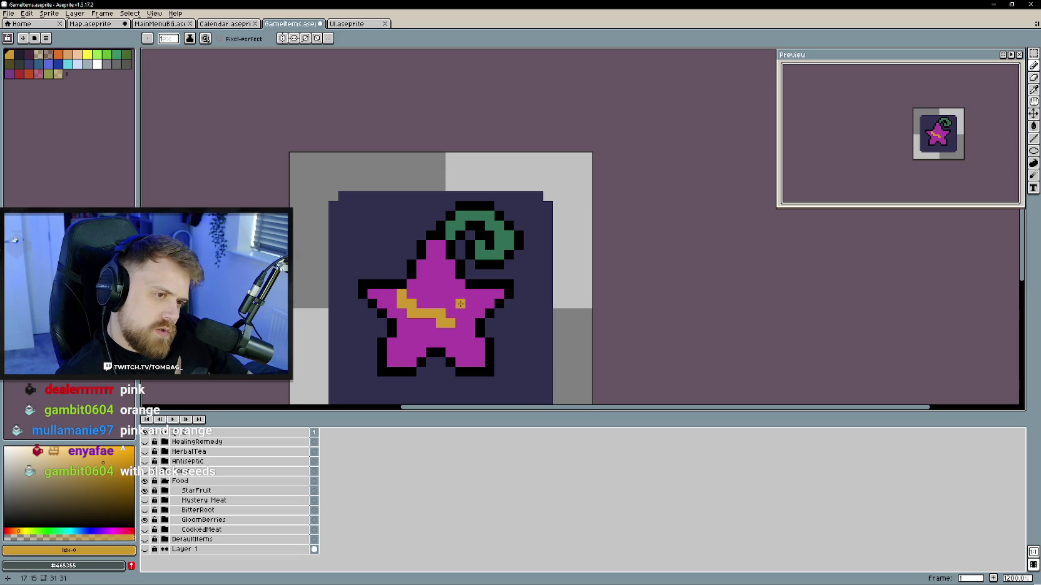
mouse_move(490, 304)
left_mouse_down()
mouse_move(440, 285)
mouse_move(426, 324)
mouse_move(458, 342)
left_mouse_up()
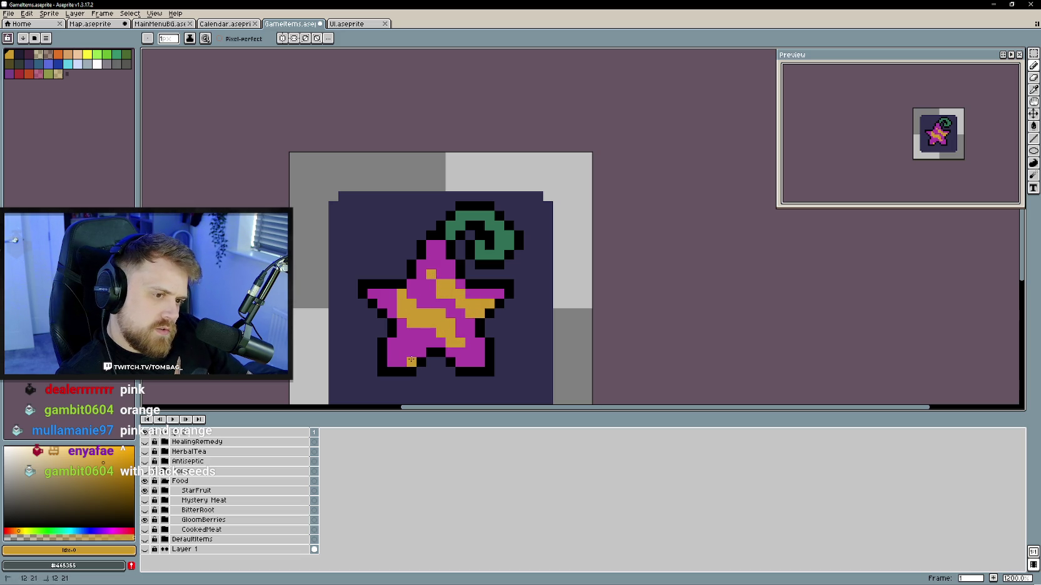
scroll(426, 349, "down", 3)
left_click_drag(480, 345, 507, 325)
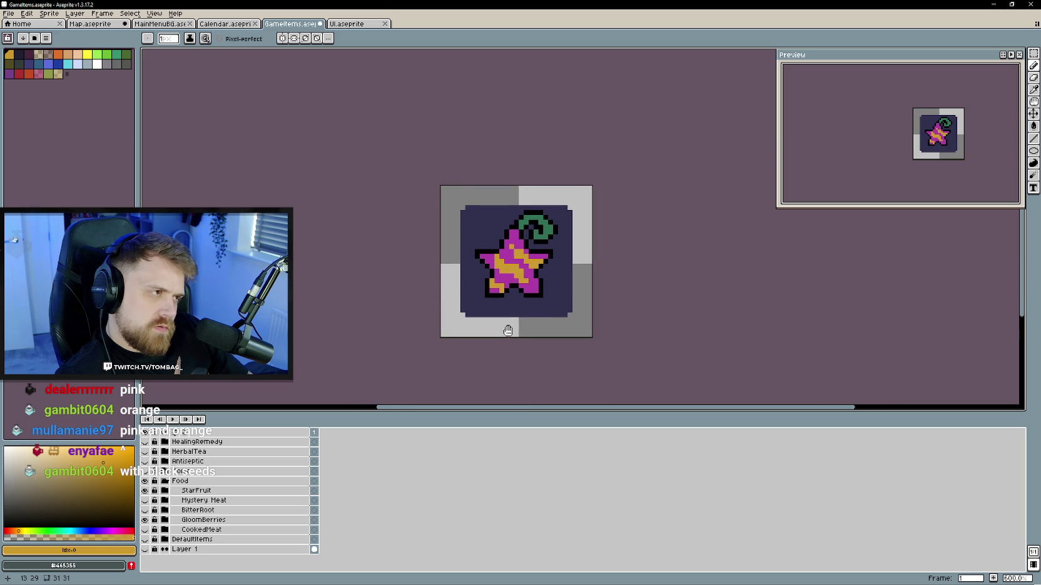
- Add orange pixels toward the star's top tip, undoing a stray green stroke
scroll(499, 221, "up", 1)
left_click(497, 220)
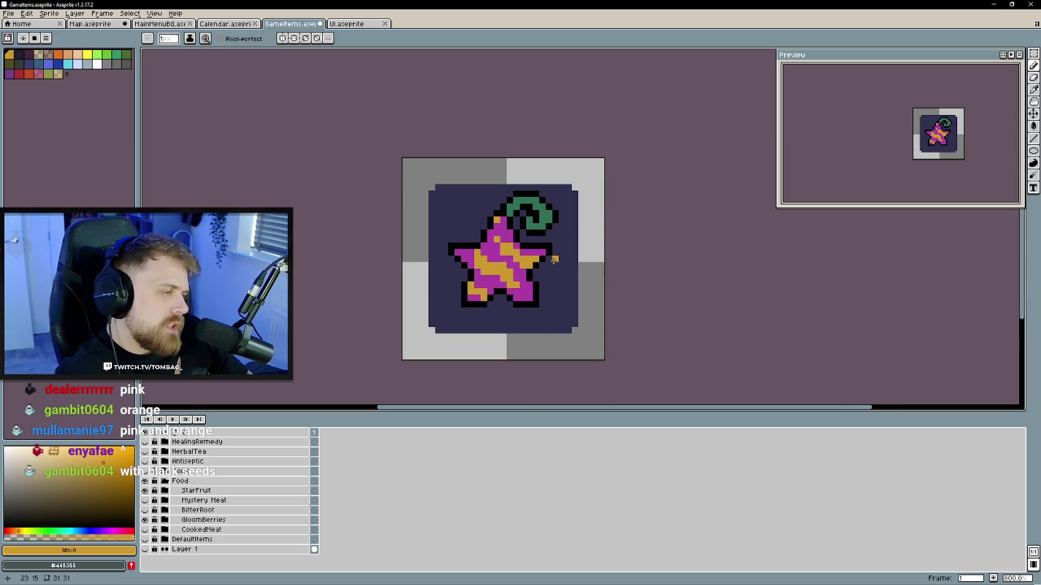
scroll(517, 249, "up", 1)
scroll(516, 249, "down", 1)
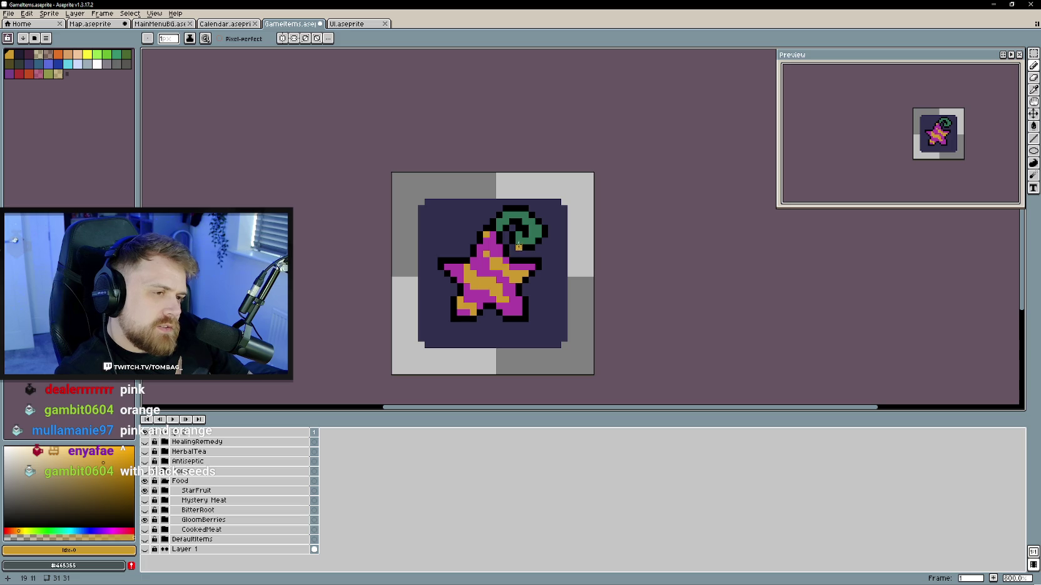
key("e")
key("b")
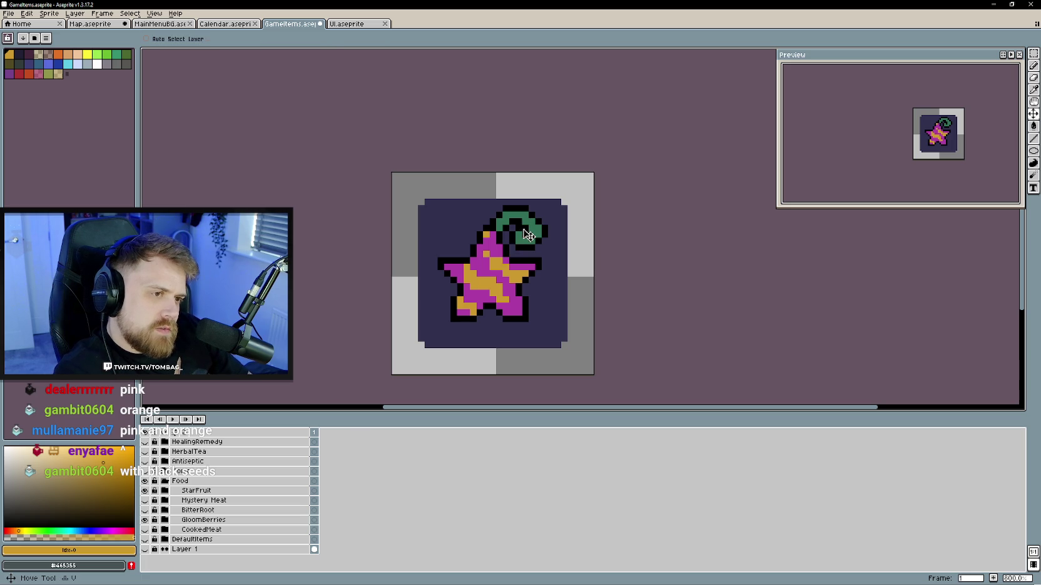
left_click(523, 234, "alt")
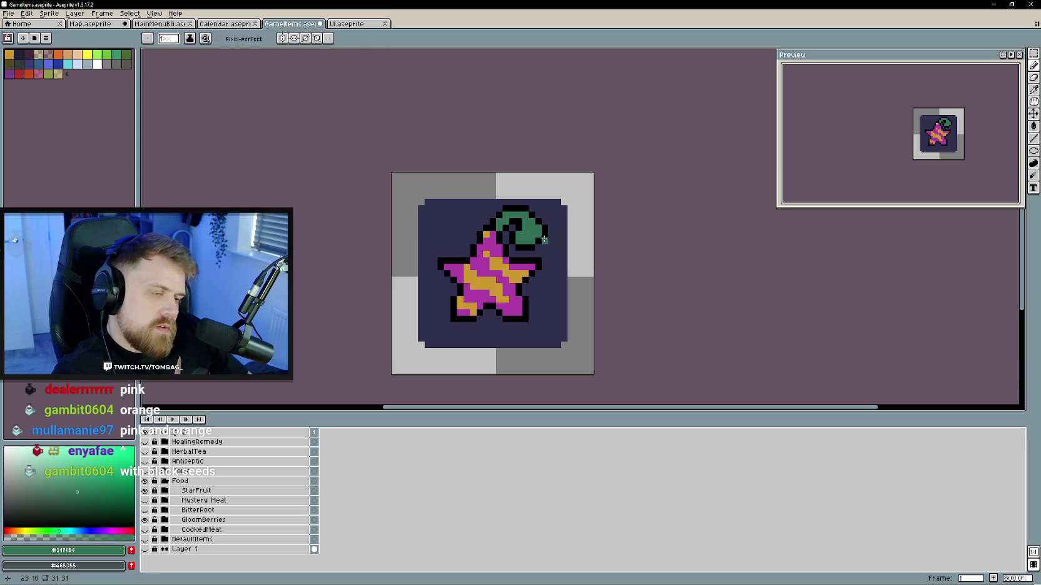
key("ctrl+z")
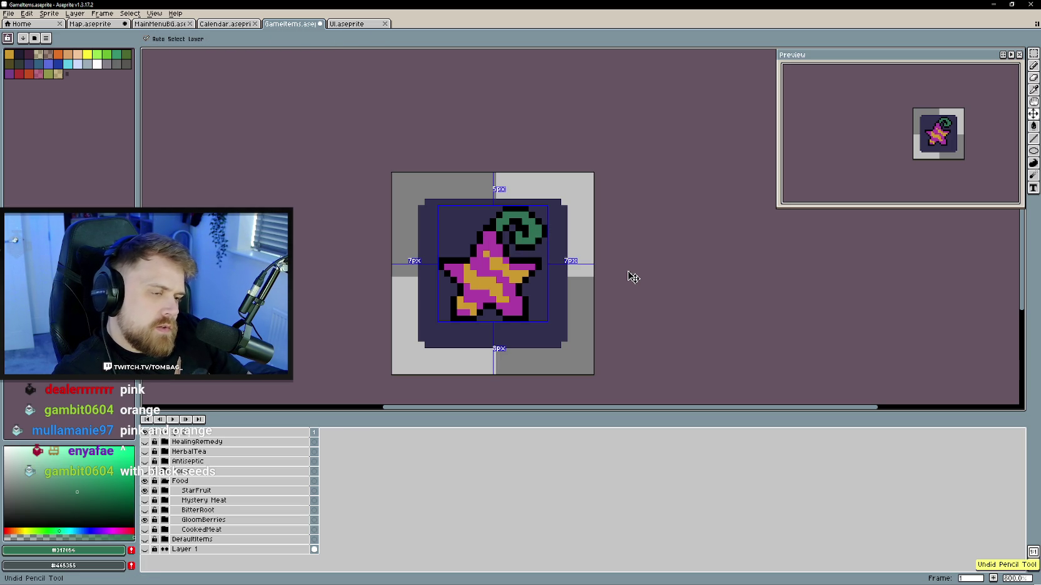
left_click(489, 252, "alt")
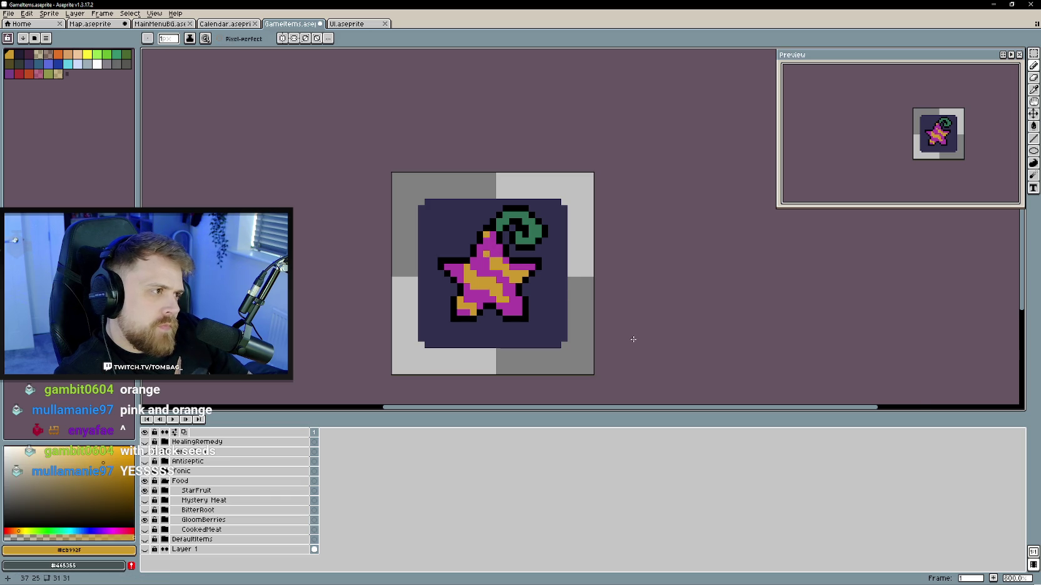
scroll(578, 326, "up", 2)
scroll(470, 306, "left", 2)
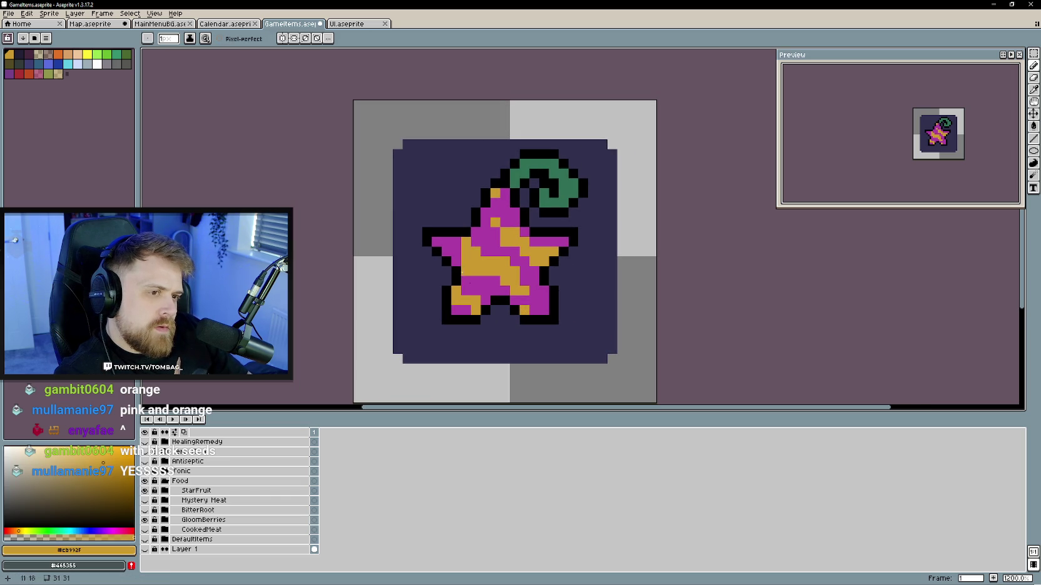
scroll(573, 354, "down", 1)
scroll(573, 354, "up", 1)
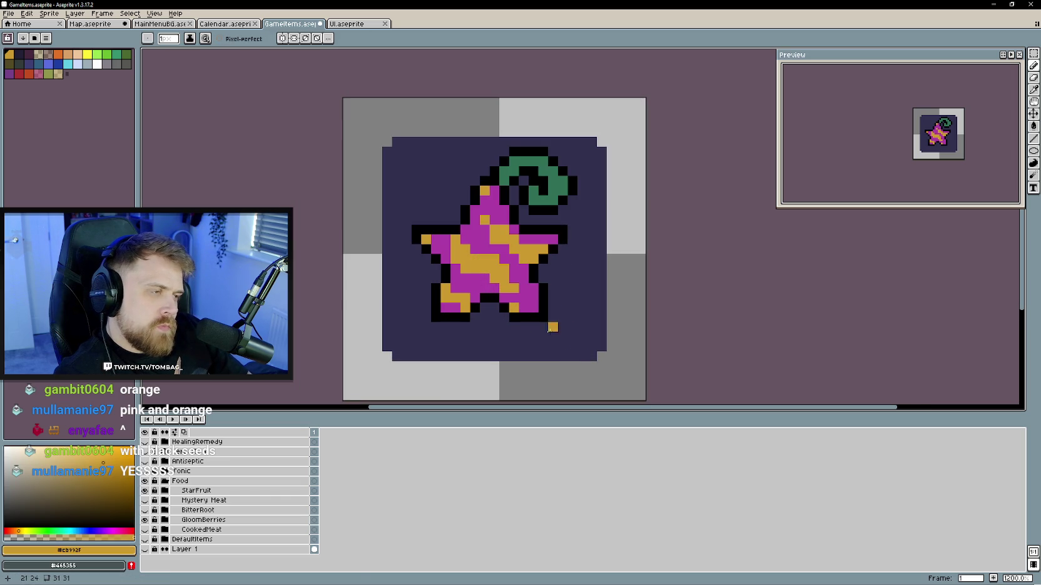
scroll(535, 299, "up", 1)
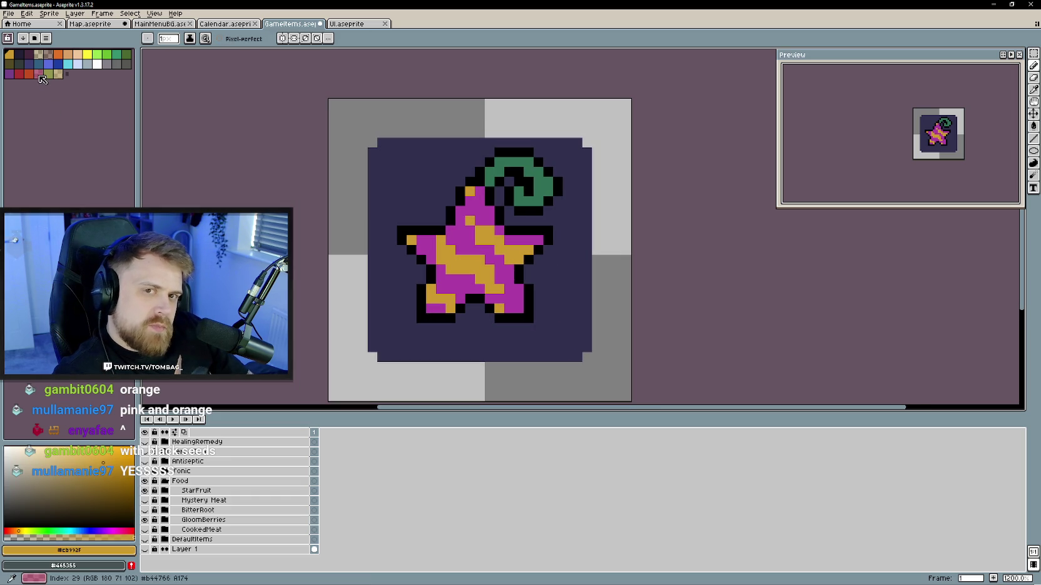
- Add a near-black seed pixel on the star
left_click(20, 54)
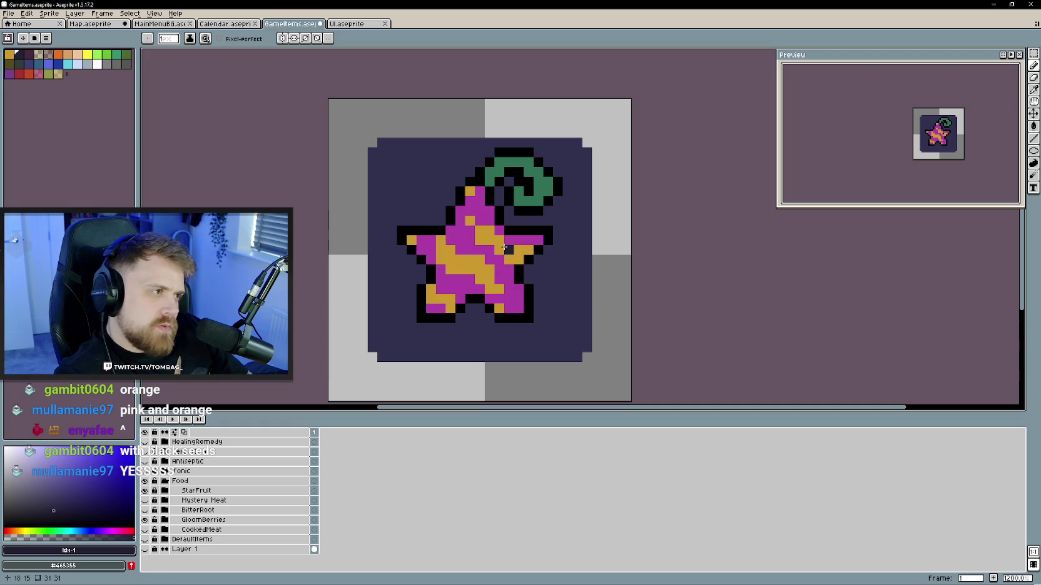
key("ctrl+z")
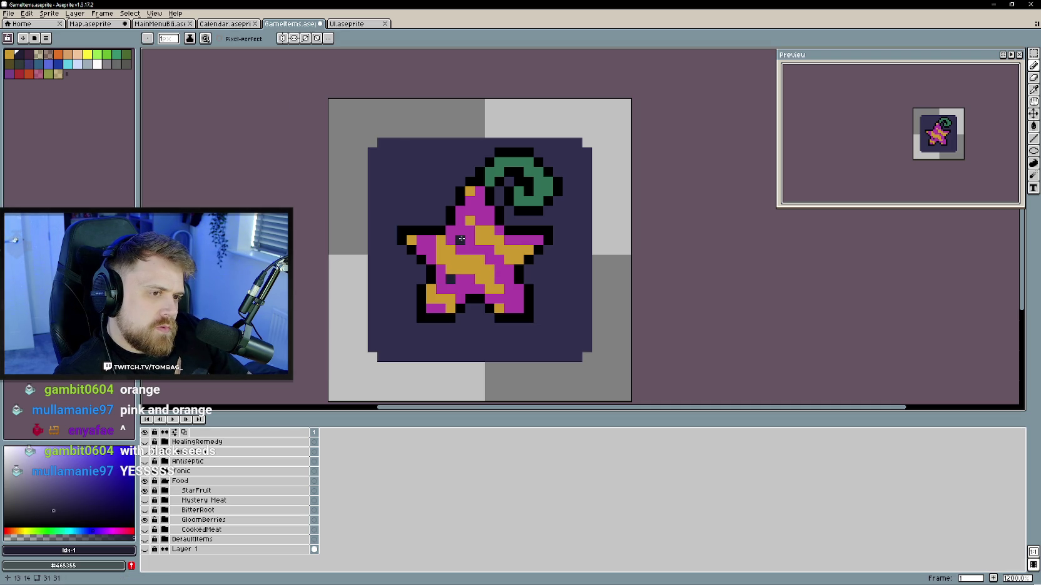
left_click(510, 248)
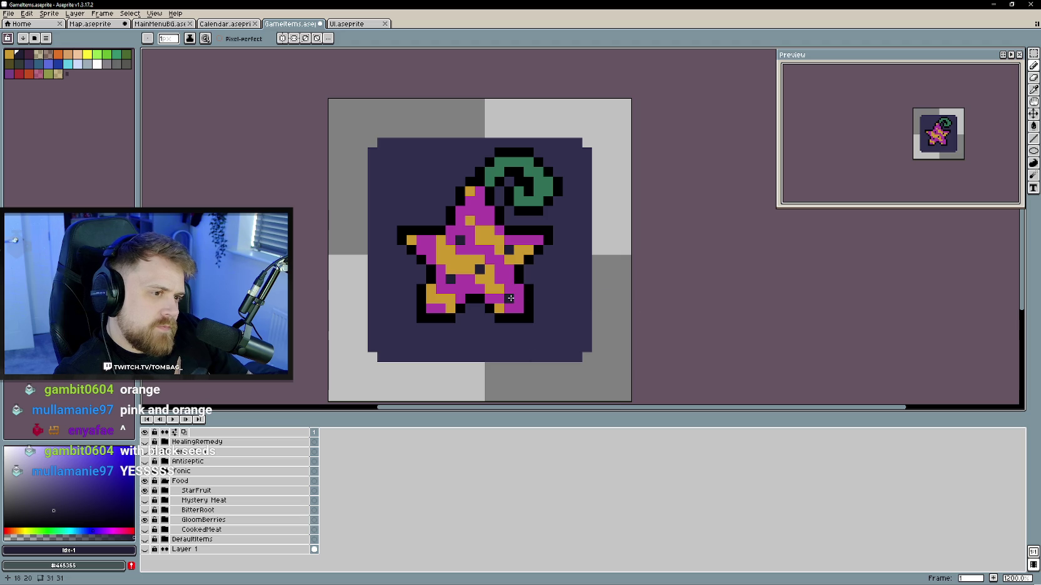
left_click_drag(681, 316, 696, 313)
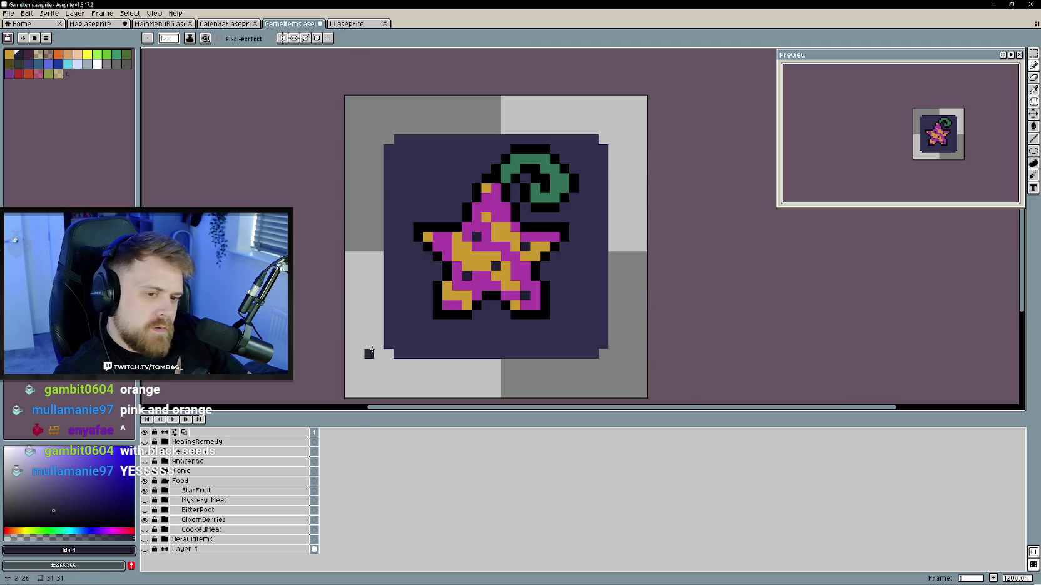
- Shade the star's lower tip and lower centre with dark magenta
left_click(114, 531)
left_click(109, 480)
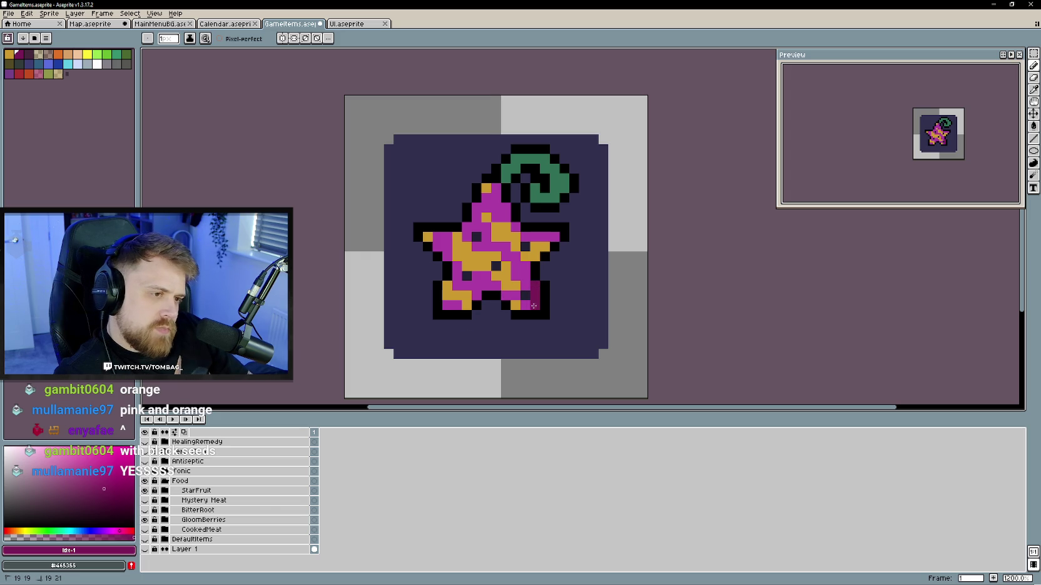
left_click_drag(448, 304, 456, 304)
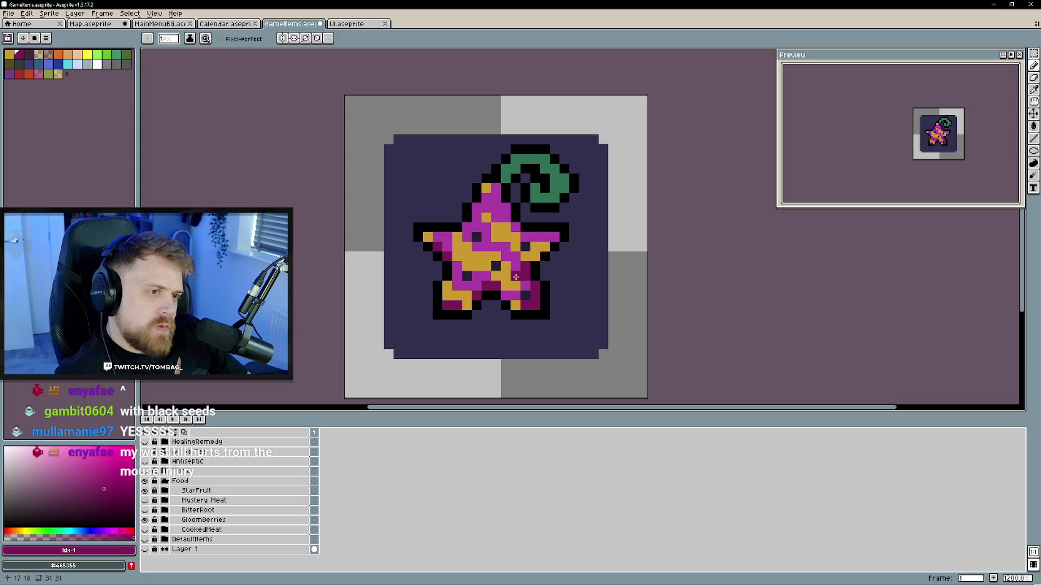
left_click(478, 286)
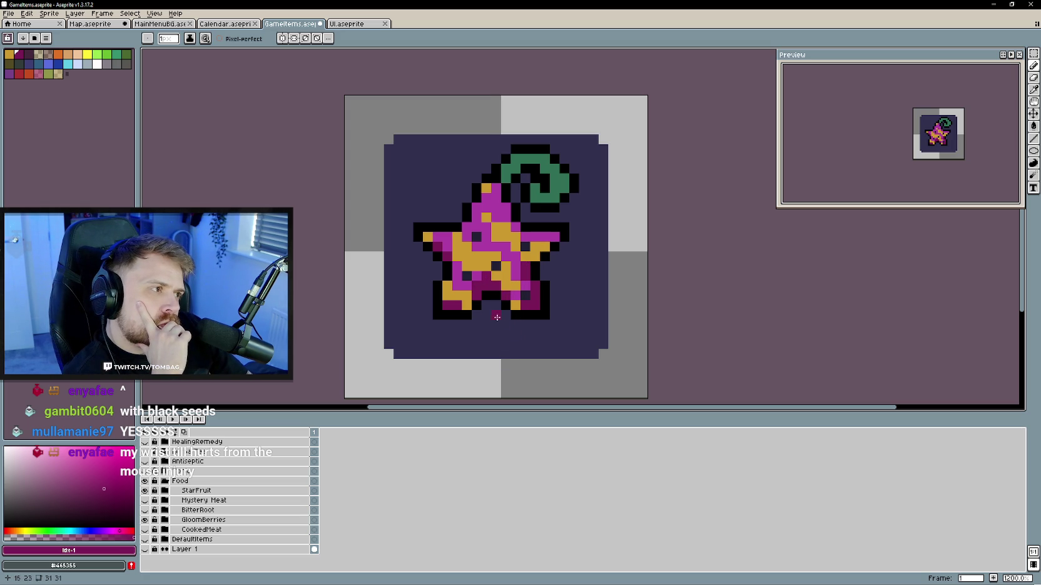
left_click(491, 206, "alt")
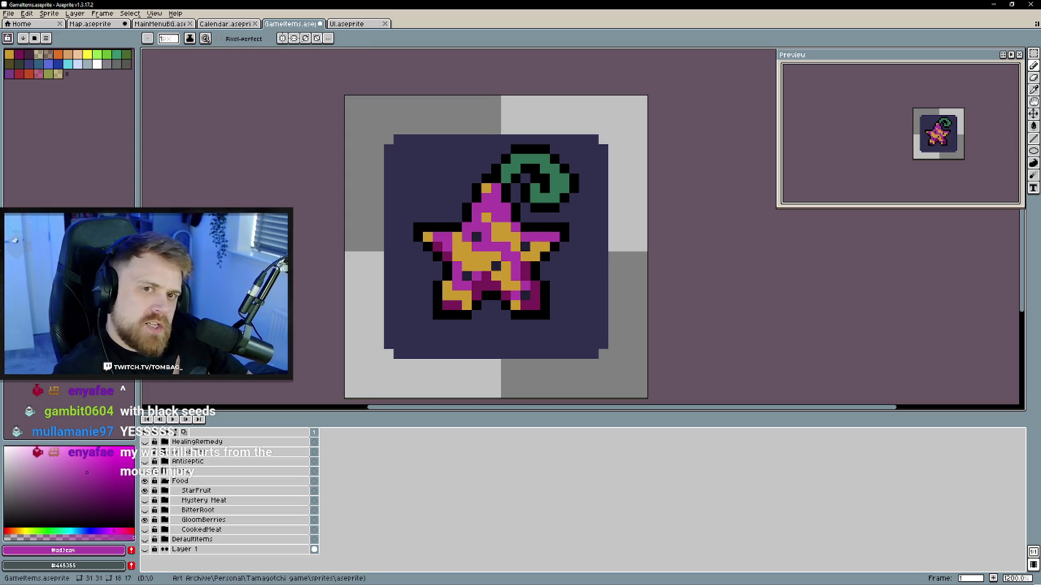
- Paint light pink highlights on the star's upper point and upper body
left_click(491, 195)
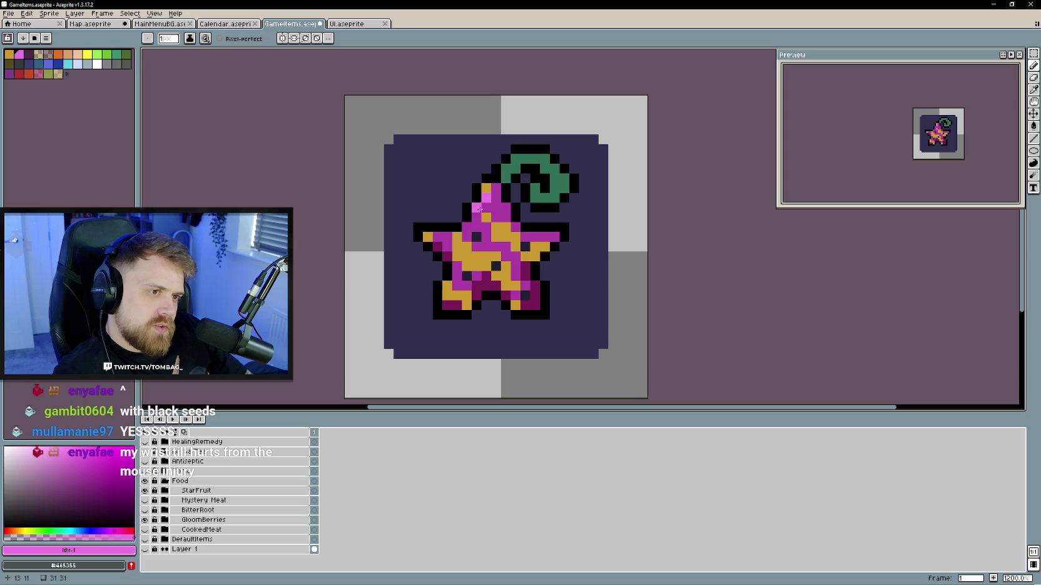
scroll(478, 209, "down", 2)
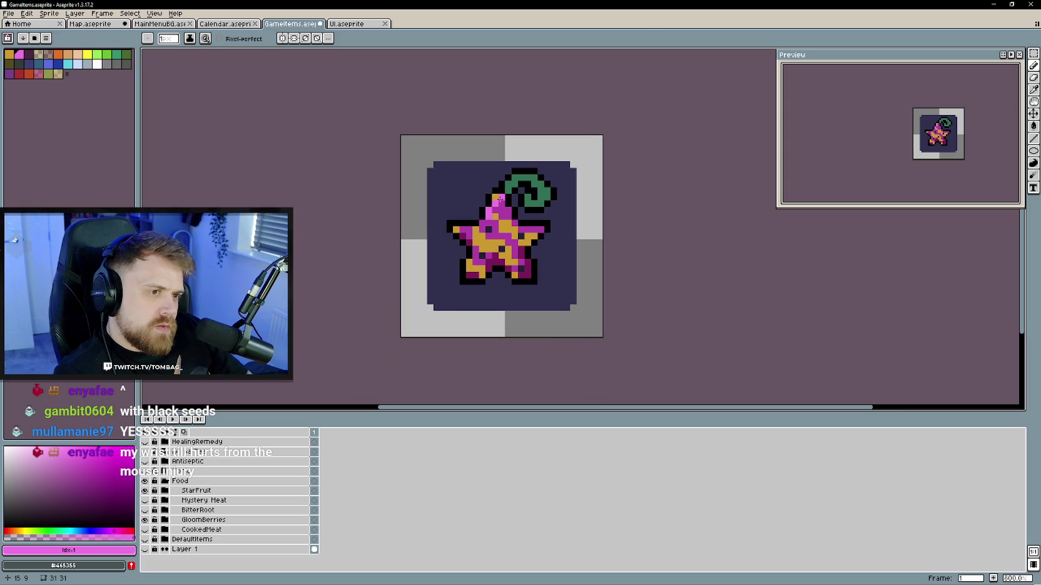
scroll(514, 217, "up", 2)
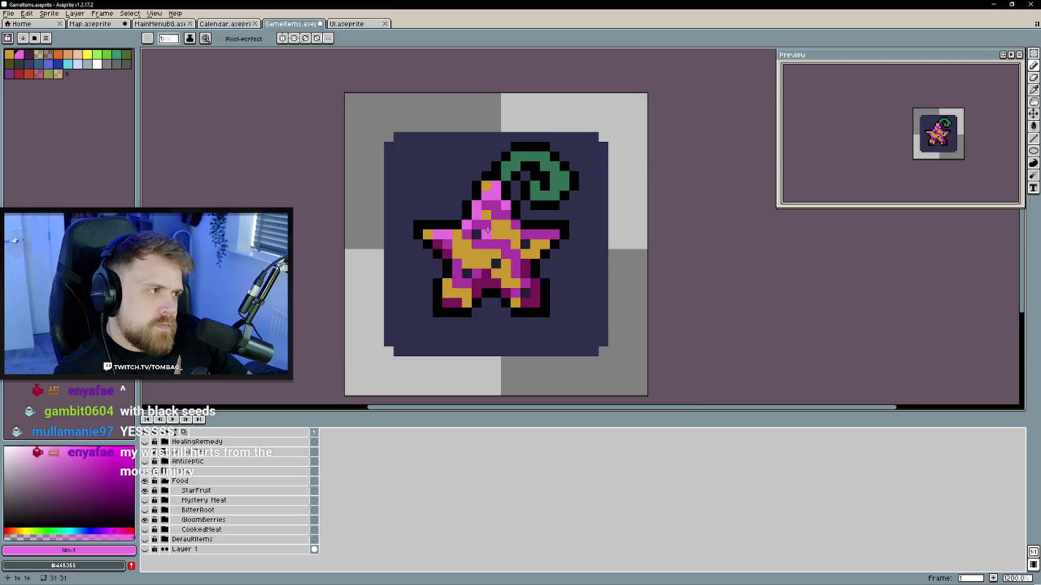
scroll(487, 231, "up", 1)
left_click(485, 235)
left_click(460, 235)
left_click_drag(472, 248, 499, 248)
left_click(499, 196)
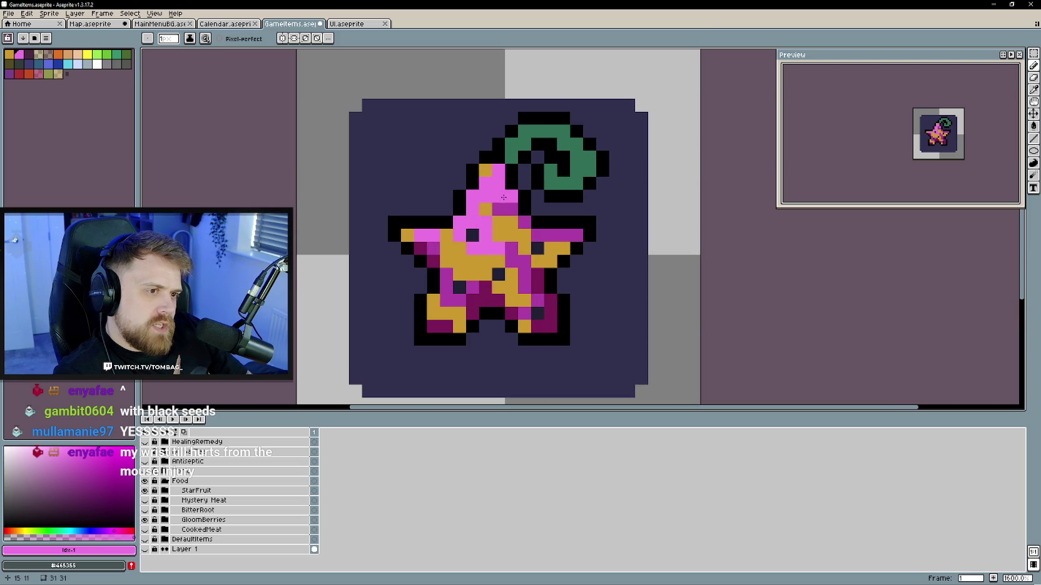
left_click(485, 287)
scroll(508, 298, "down", 3)
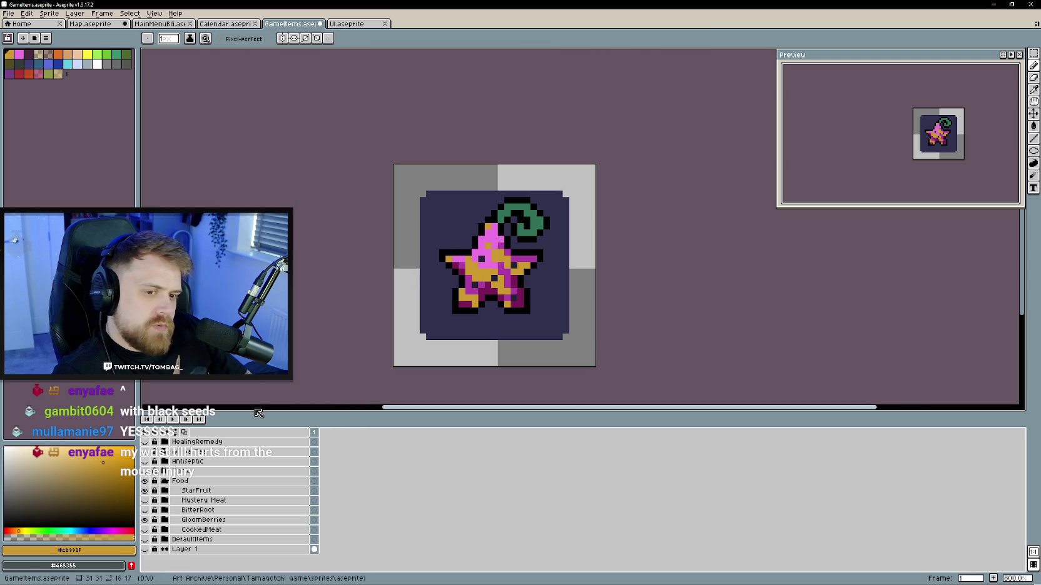
- Recolour one gold star pixel bright orange
left_click(487, 245, "alt")
scroll(437, 276, "up", 1)
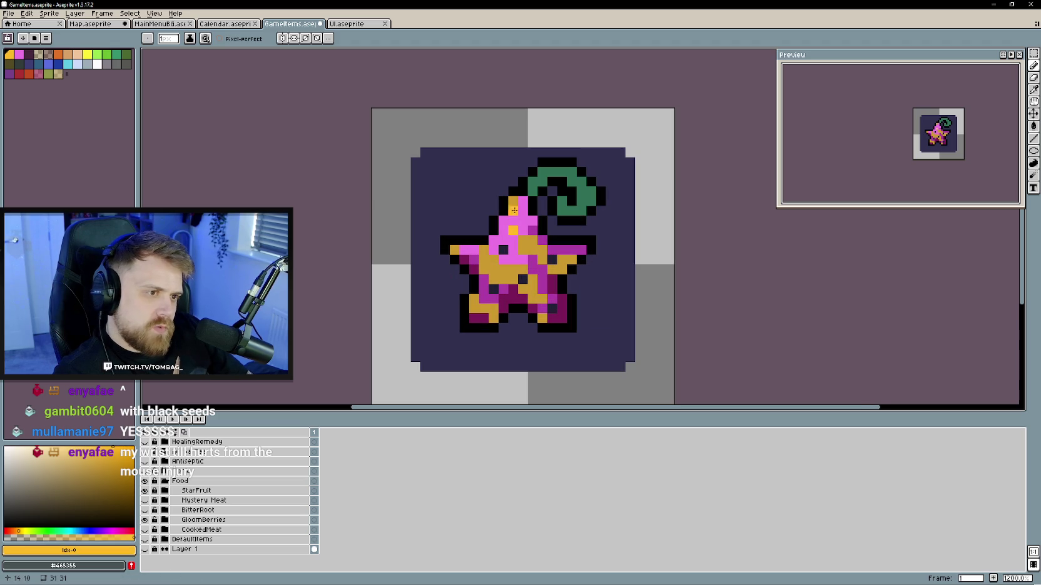
left_click_drag(541, 298, 497, 284)
left_click(484, 226)
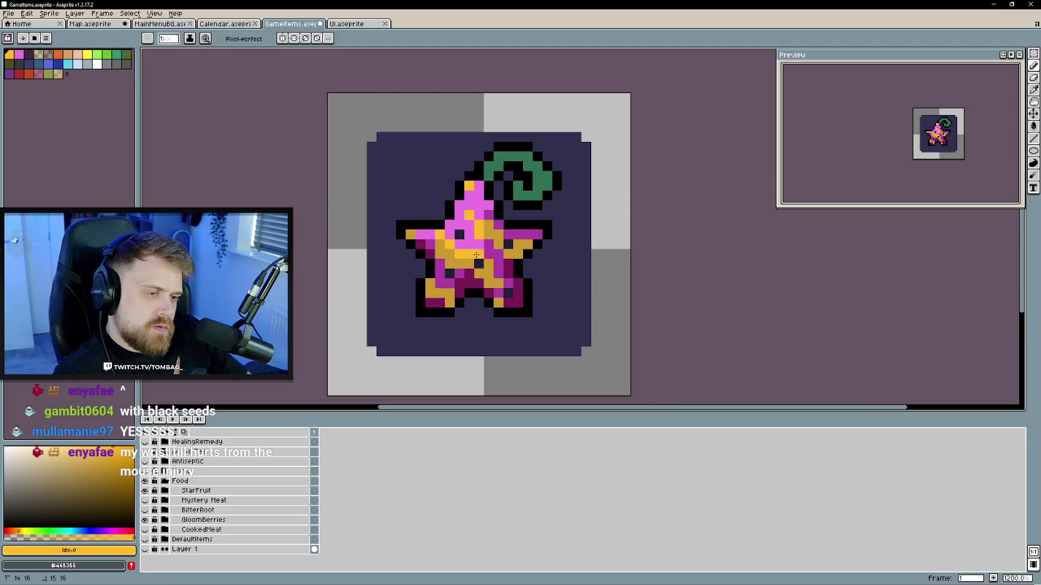
- Eyedrop the star's magenta and recolour a lower-right leg pixel with it
scroll(474, 317, "down", 4)
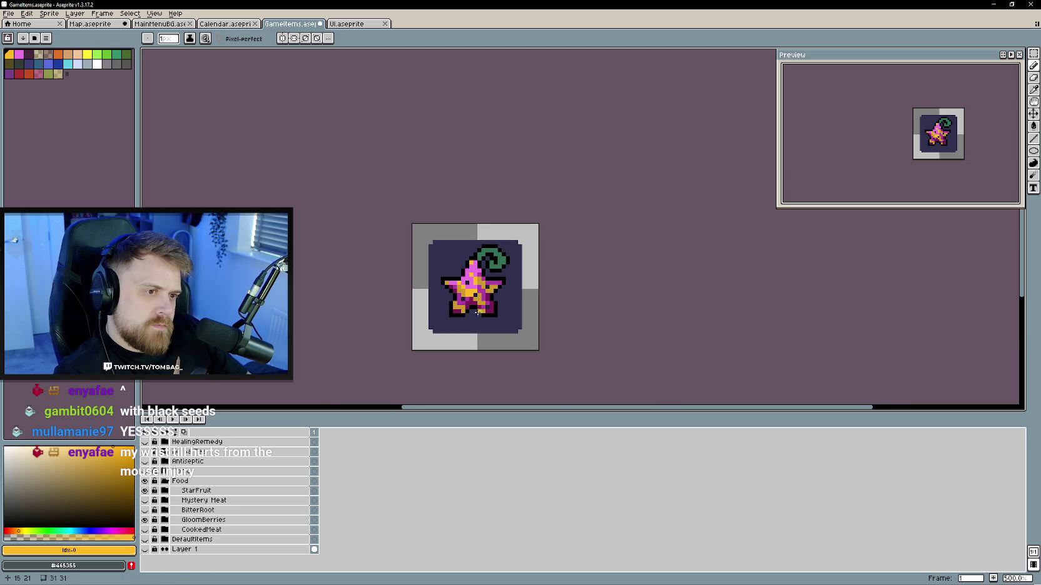
scroll(488, 305, "up", 1)
scroll(495, 306, "up", 1)
scroll(502, 306, "up", 1)
scroll(502, 305, "down", 2)
scroll(503, 299, "up", 1)
scroll(506, 297, "up", 1)
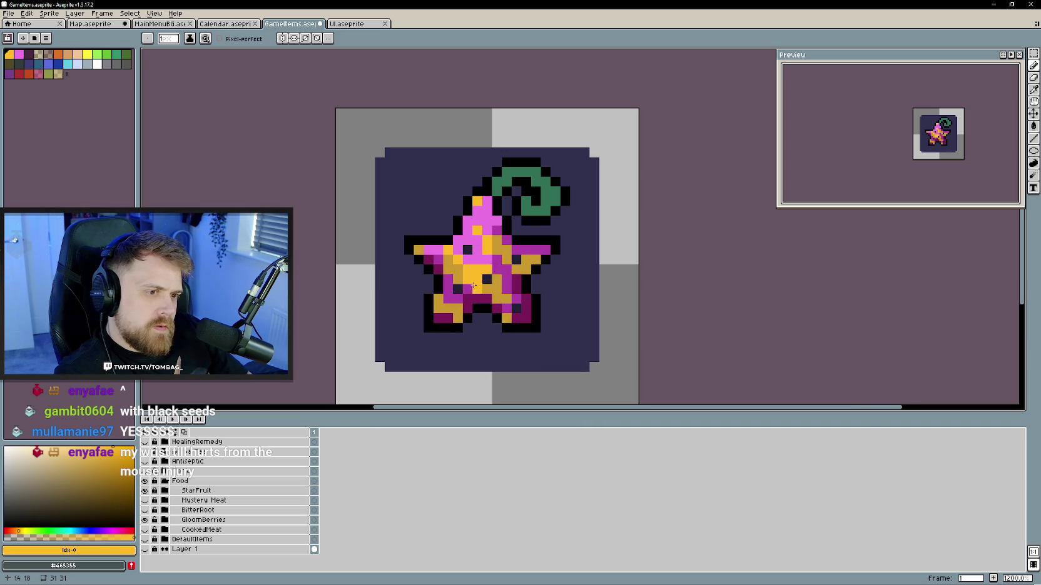
scroll(511, 298, "down", 2)
scroll(511, 298, "up", 2)
scroll(494, 296, "down", 1)
scroll(493, 297, "up", 1)
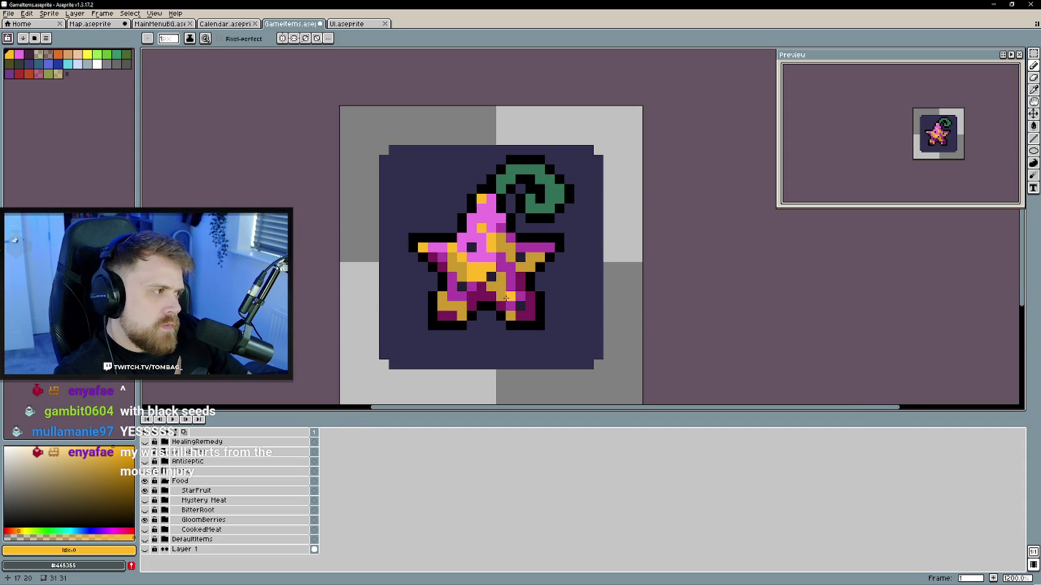
scroll(498, 289, "down", 1)
scroll(498, 289, "up", 1)
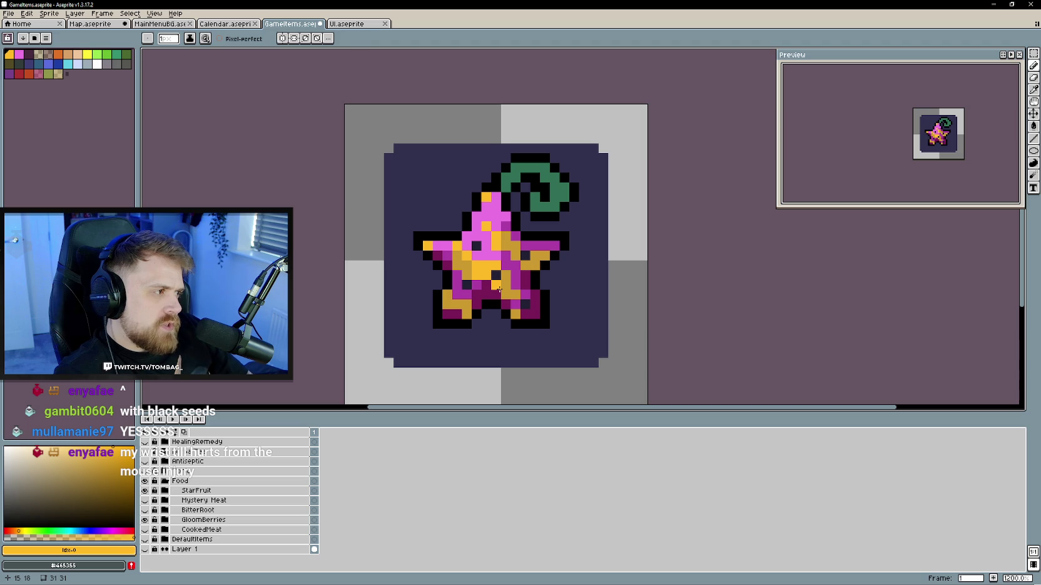
left_click(509, 260, "alt")
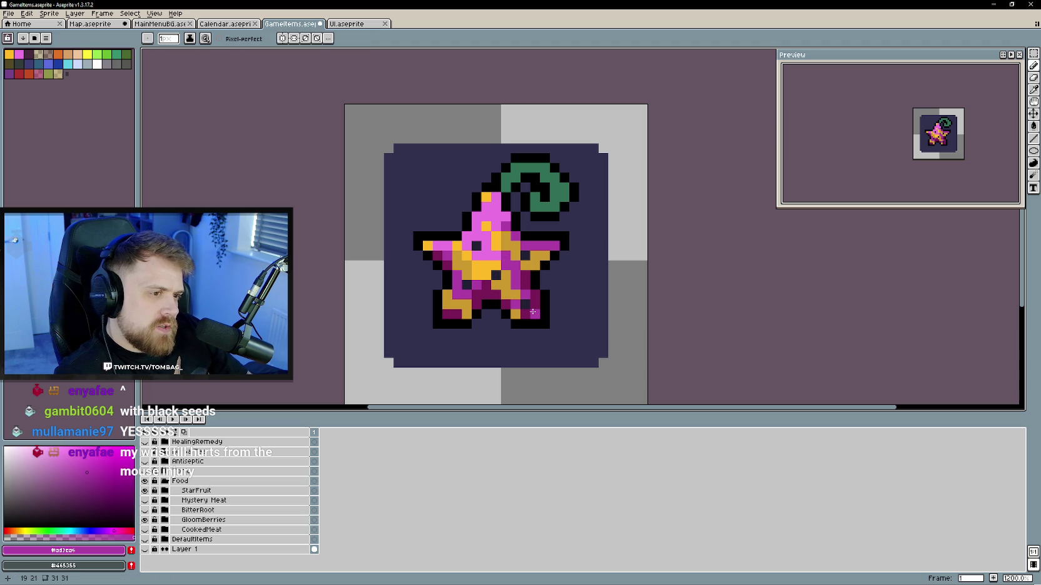
left_click(528, 314)
- Recolour another leg pixel magenta and shift the orange hue warmer
left_click(535, 274)
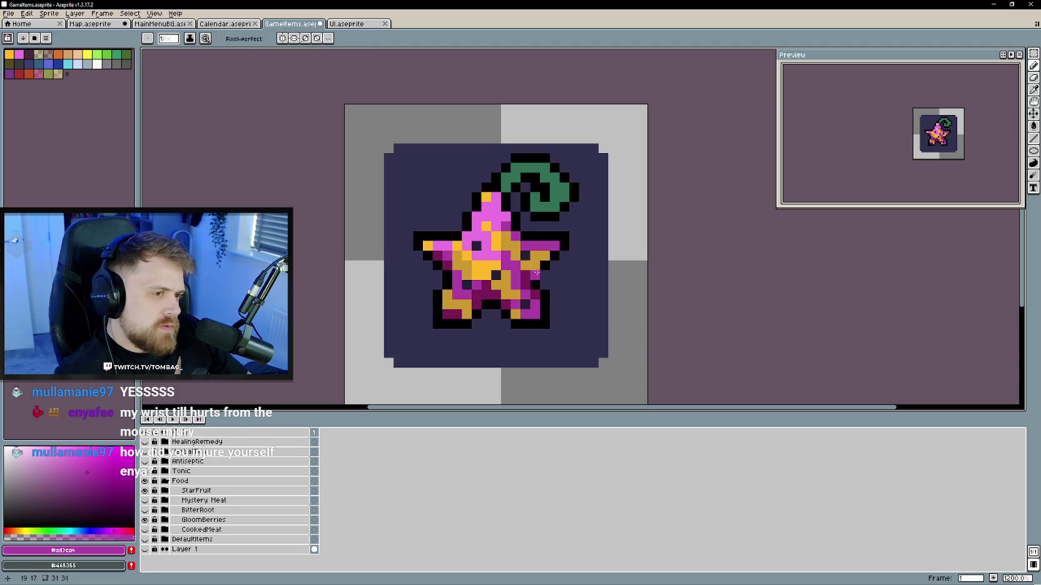
left_click(517, 313, "alt")
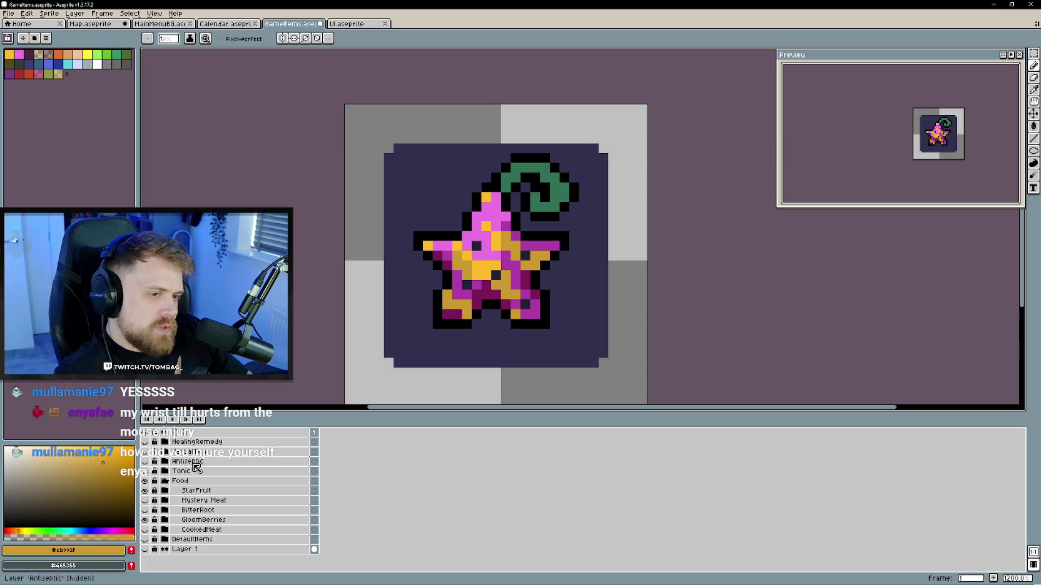
left_click(15, 531)
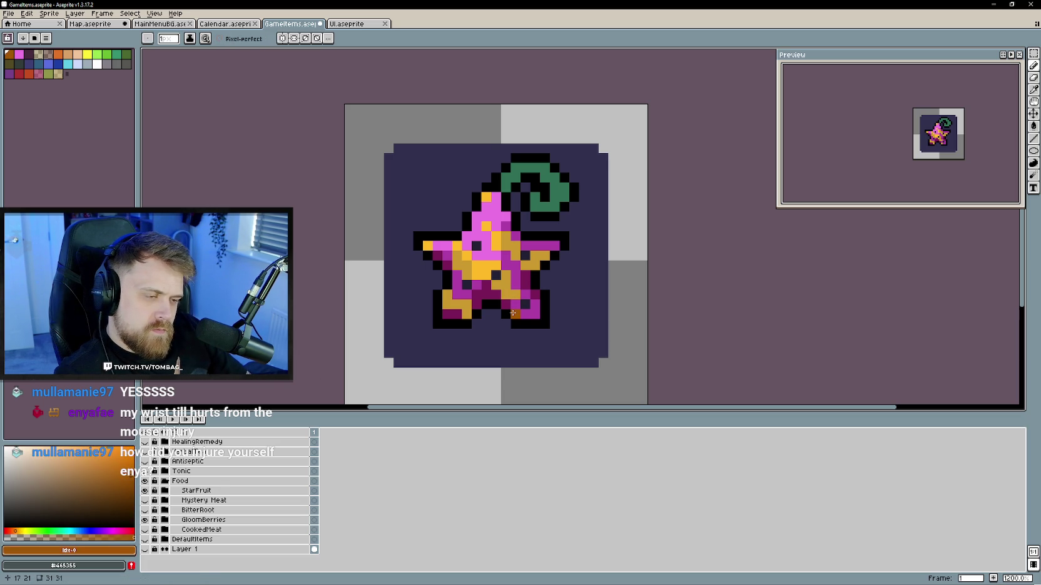
scroll(569, 279, "down", 2)
scroll(575, 278, "down", 2)
scroll(588, 275, "up", 4)
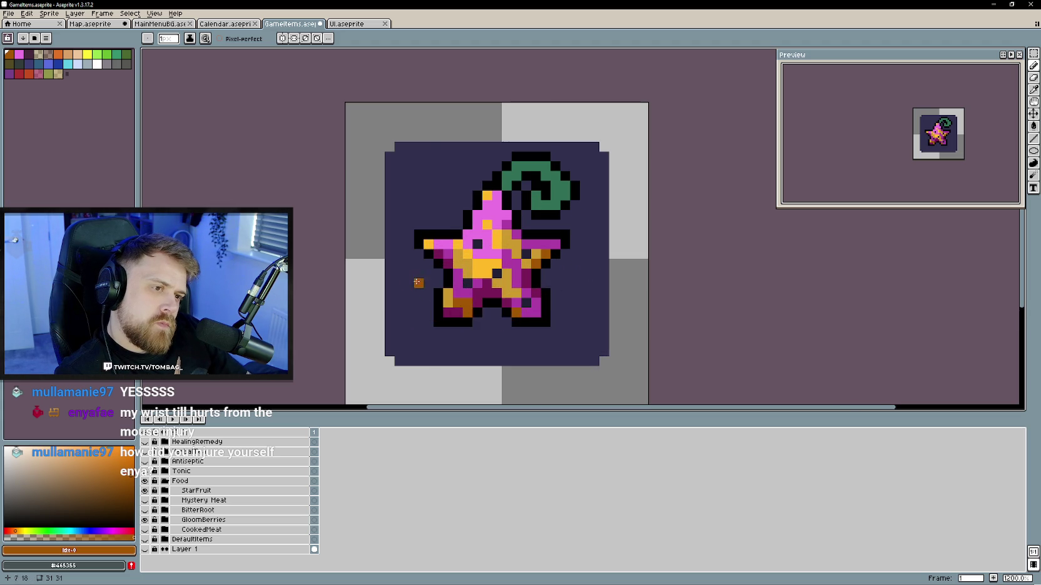
scroll(445, 287, "down", 3)
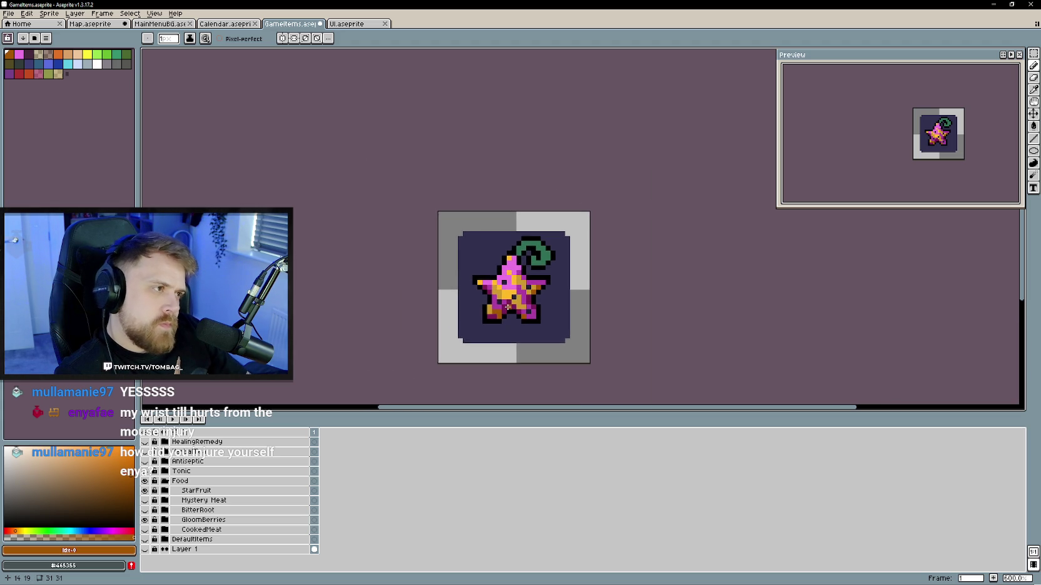
scroll(494, 292, "up", 1)
scroll(525, 291, "up", 3)
- Shade the lower-right point and right arm dark magenta, restoring one upper-left pixel to pink
key("alt")
left_click(550, 291)
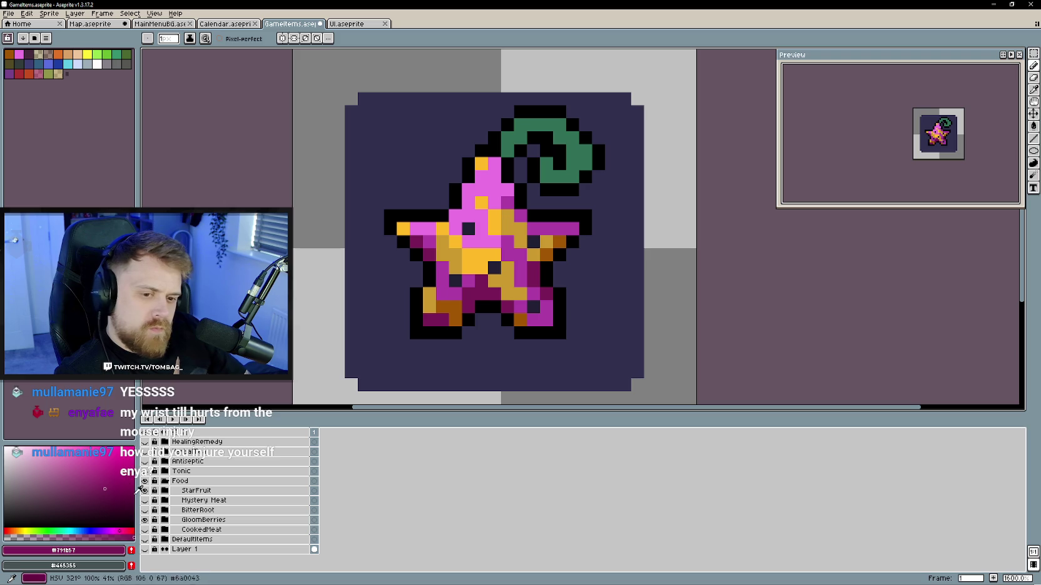
scroll(524, 342, "up", 1)
left_click_drag(555, 307, 556, 287)
left_click(526, 299)
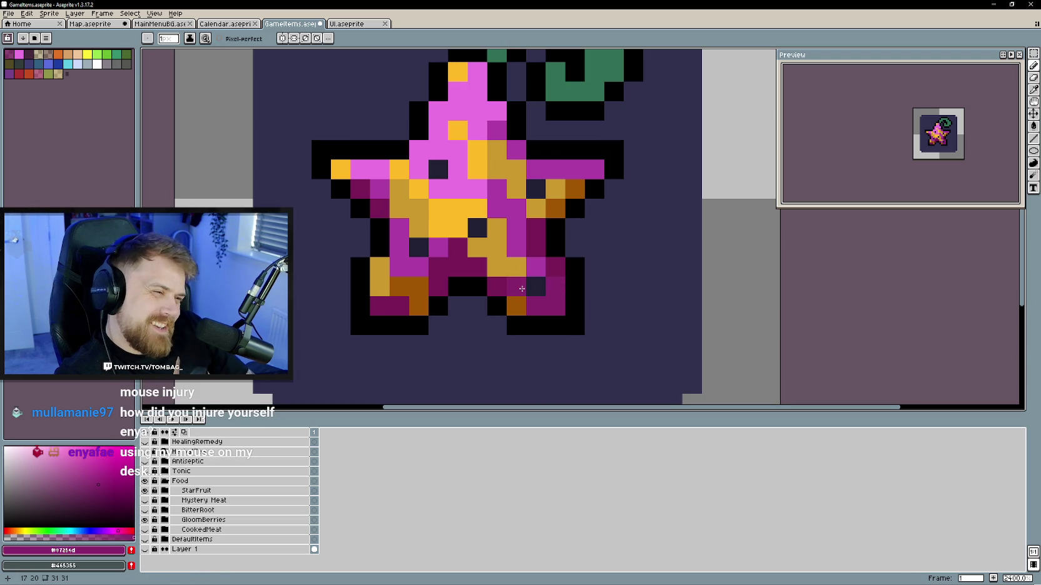
left_click(595, 169)
scroll(684, 303, "down", 2)
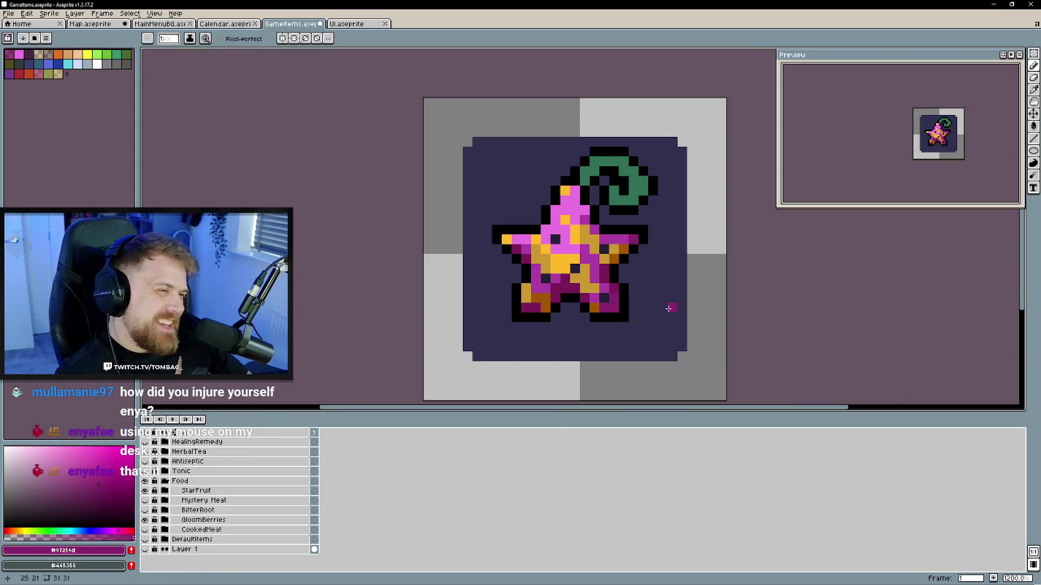
scroll(591, 221, "up", 1)
left_click(531, 232)
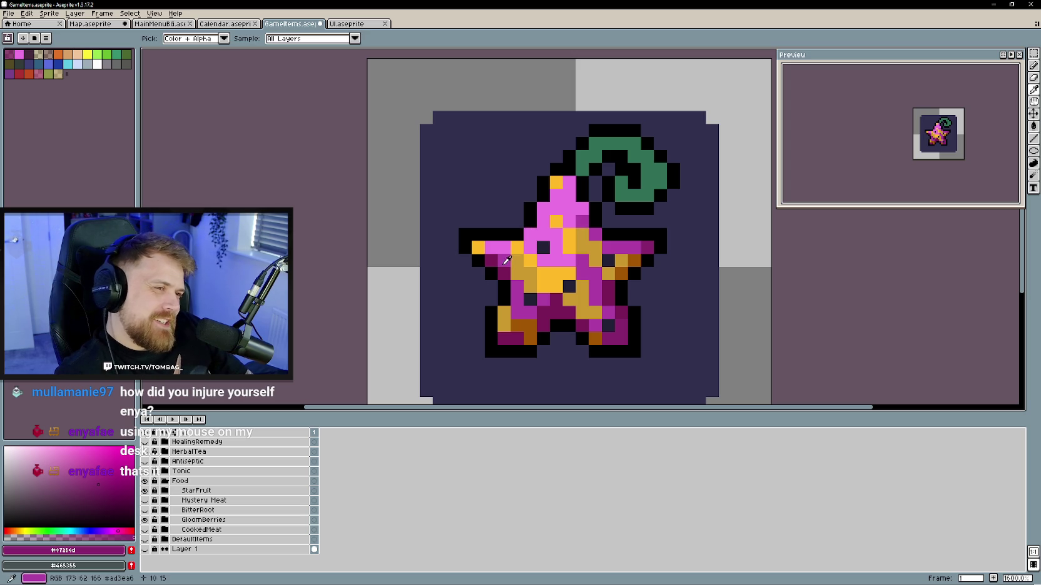
left_click(507, 253, "alt")
left_click(529, 233)
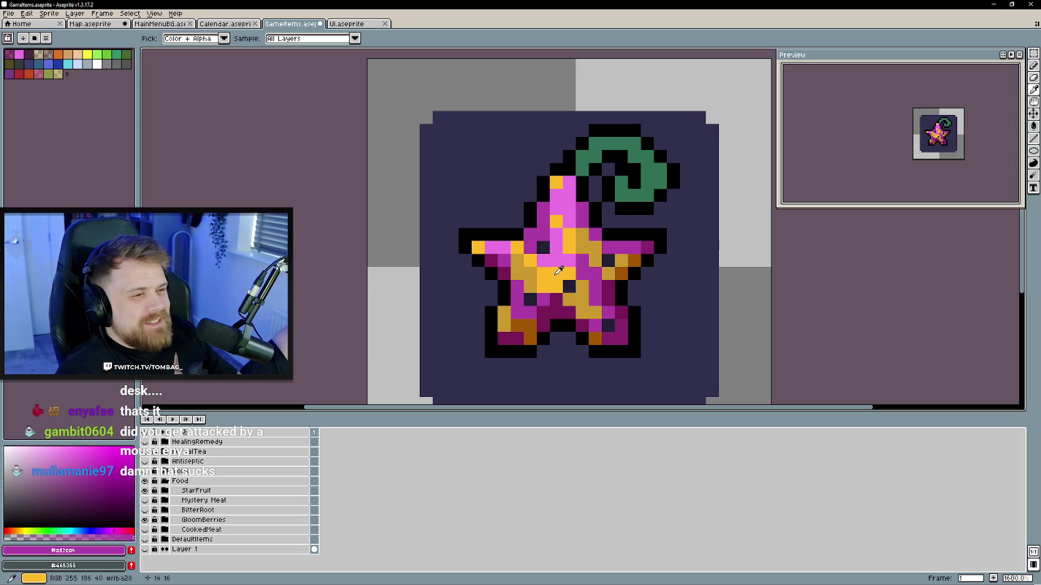
- Lighten the star's yellow and paint light yellow highlights at its centre
left_click(557, 275, "alt")
left_click_drag(92, 463, 83, 447)
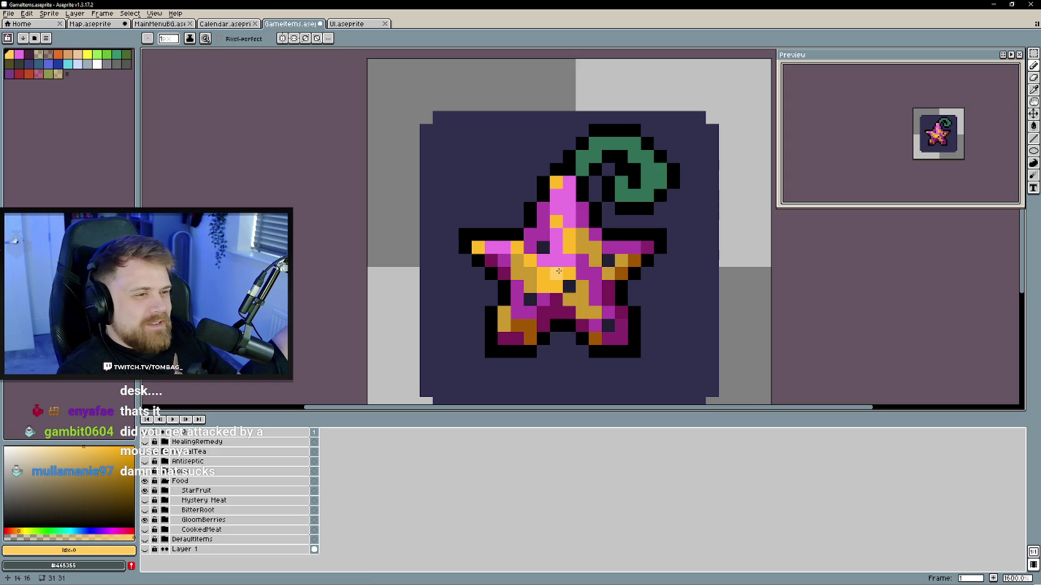
left_click_drag(559, 271, 563, 251)
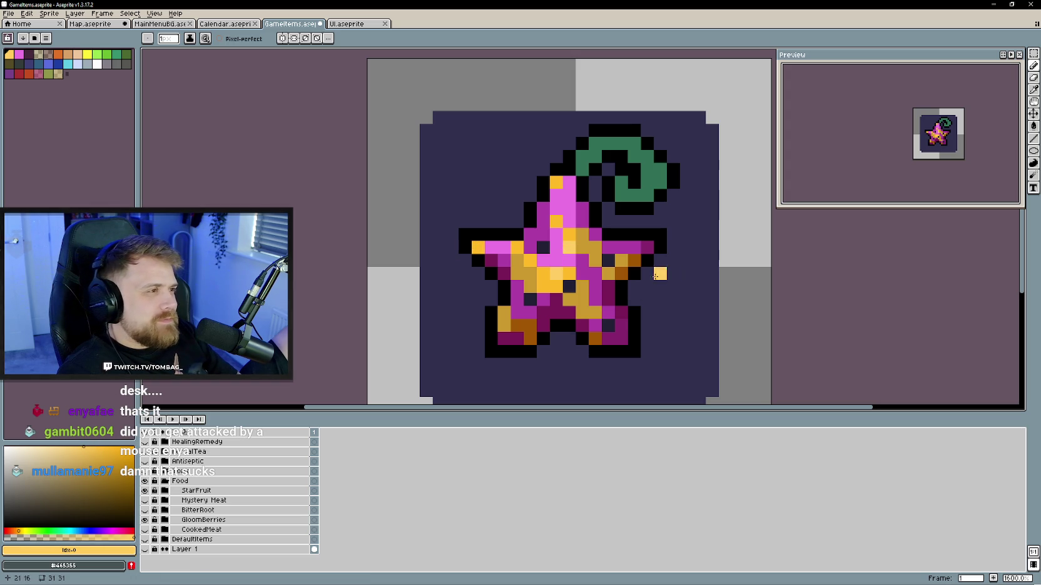
key("minus")
key("minus")
key("minus")
scroll(638, 265, "up", 2)
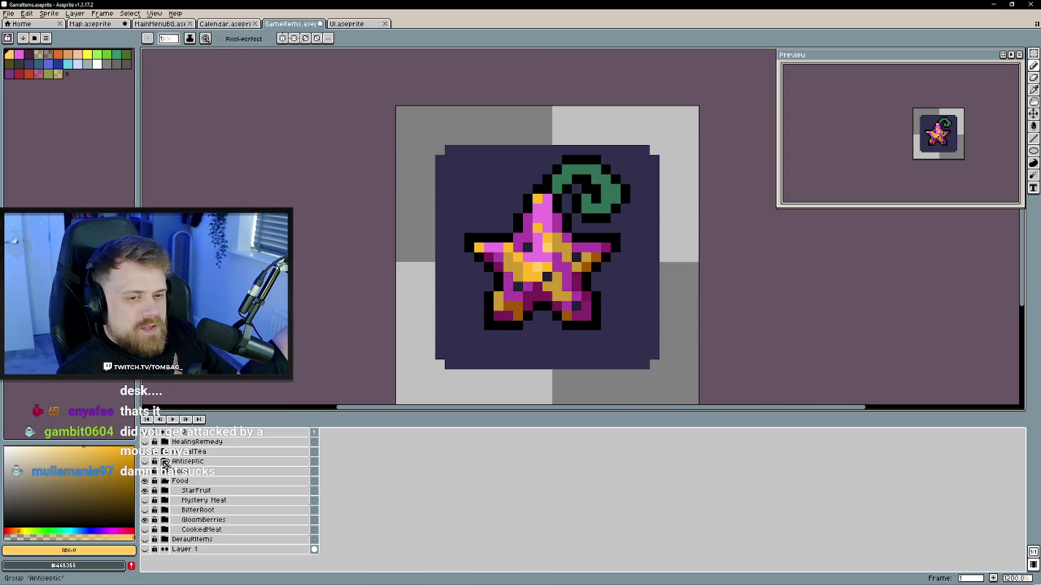
- Toggle the StarFruit and HealingRemedy layers' visibility to check the icons
left_click(146, 491)
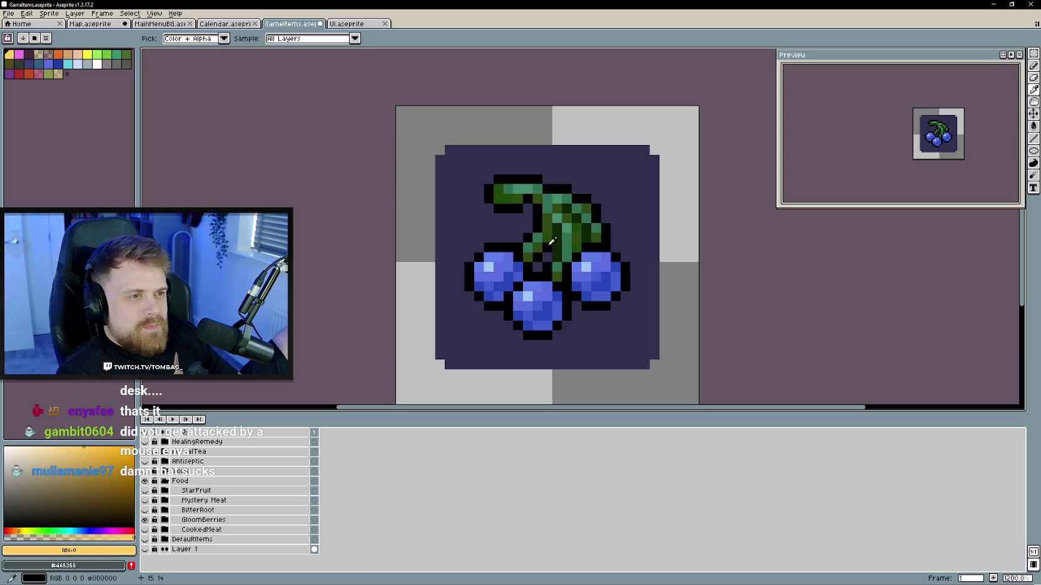
left_click(146, 442)
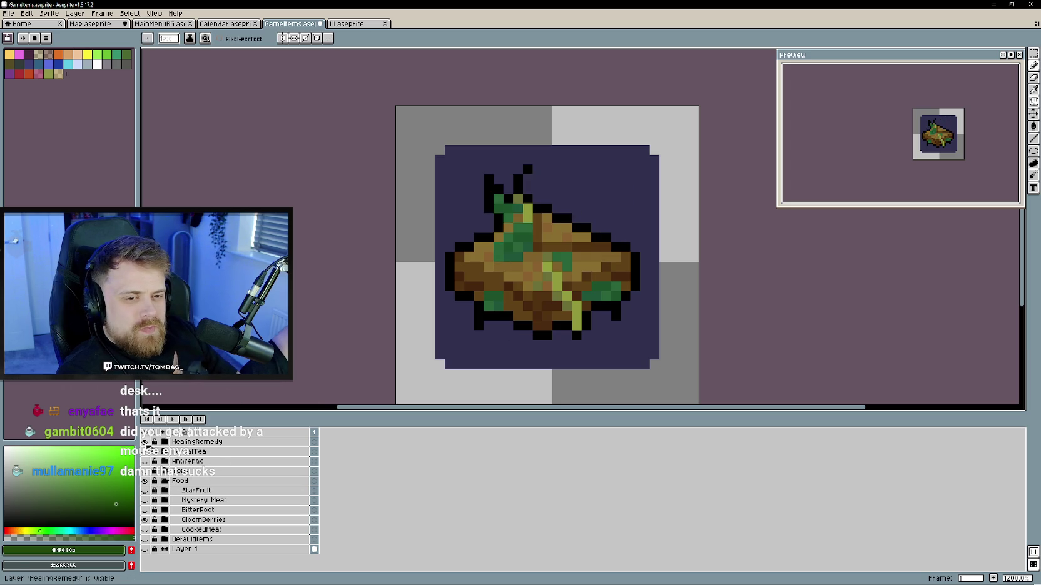
left_click(145, 442)
left_click(145, 491)
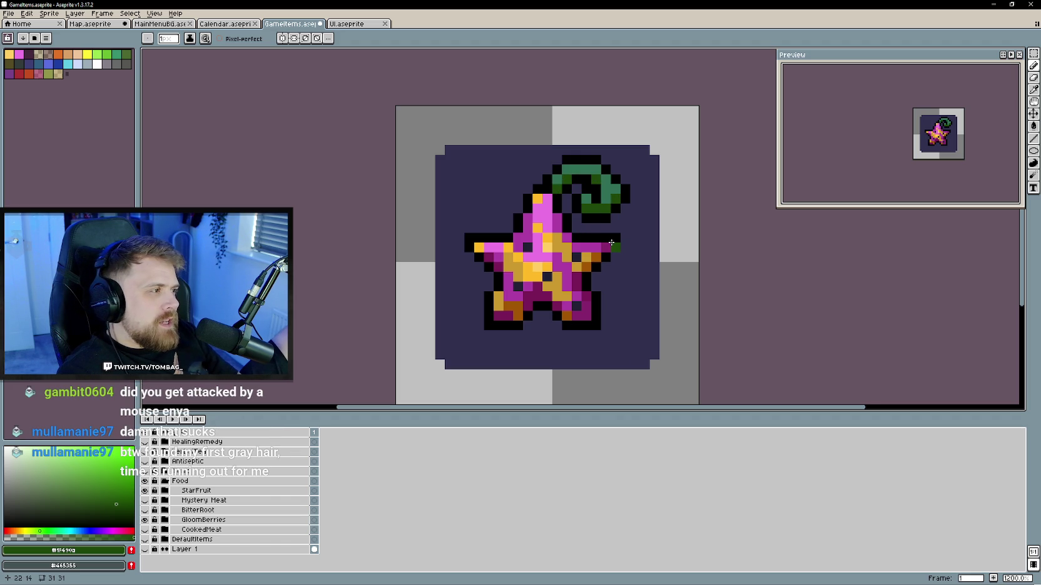
left_click_drag(611, 242, 592, 260)
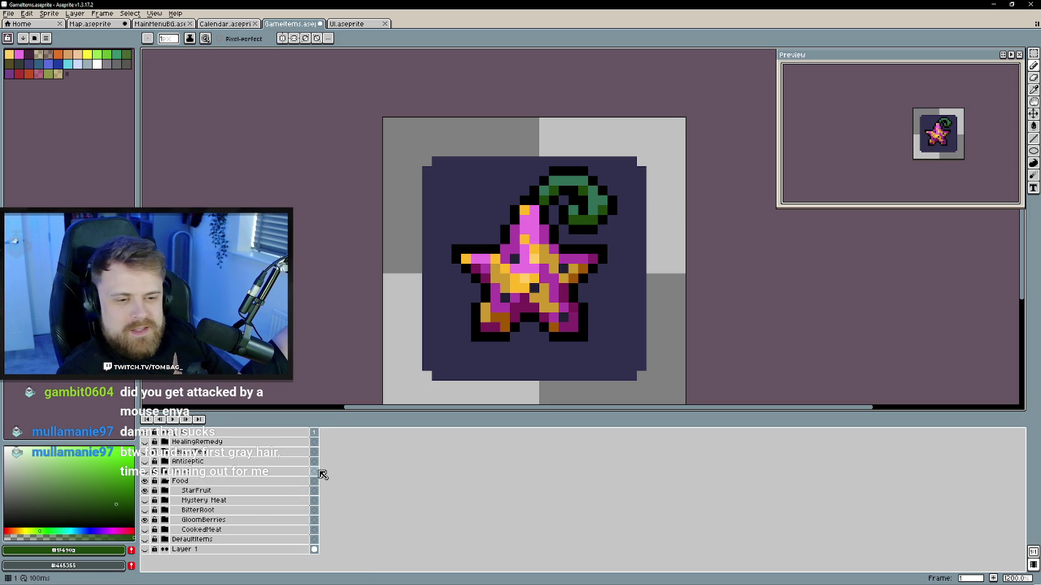
- Sample the GloomBerries stem green as the pencil colour with StarFruit temporarily hidden
left_click(145, 491)
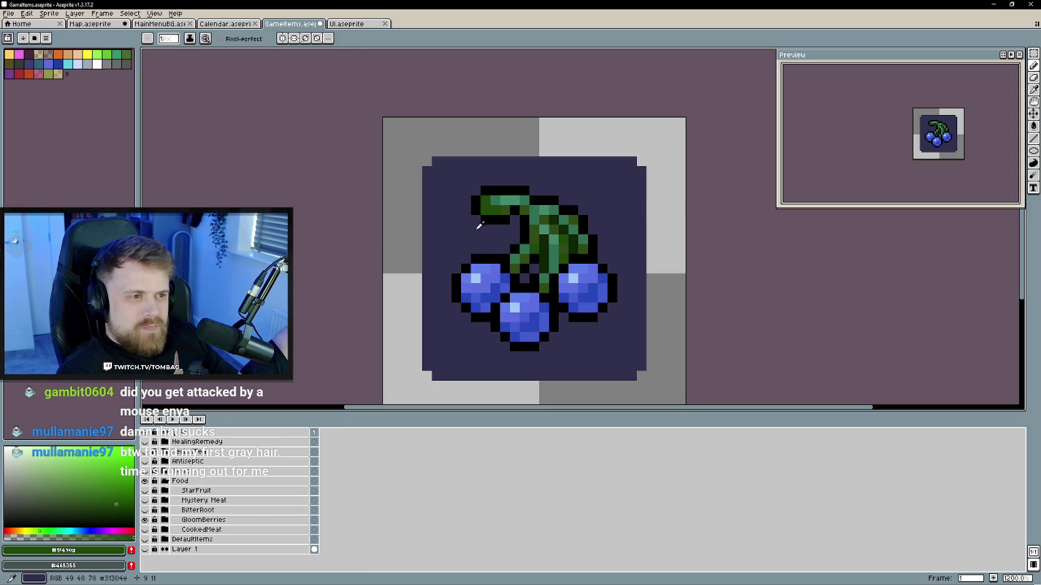
key("i")
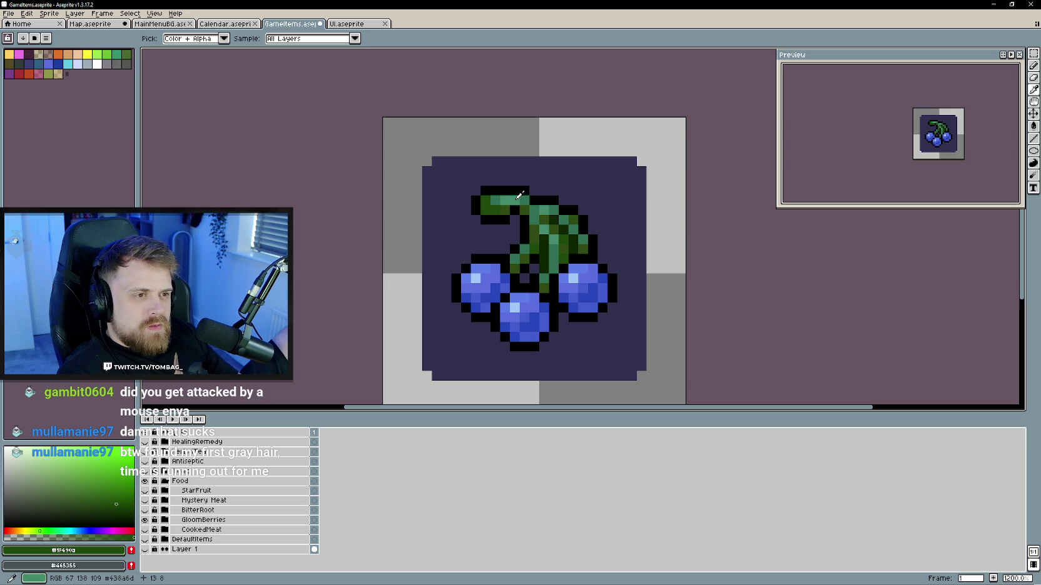
left_click(519, 196)
key("b")
left_click(145, 491)
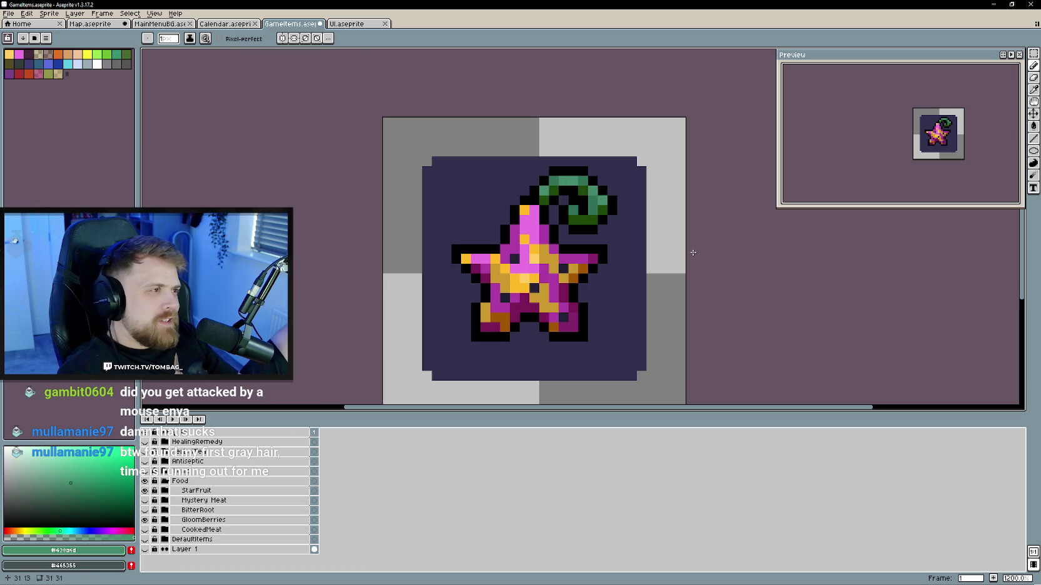
- Zoom in on the starfruit and sample its gold, magenta and light pink colours
scroll(730, 256, "down", 1)
scroll(719, 266, "up", 1)
scroll(710, 273, "down", 1)
scroll(710, 273, "up", 1)
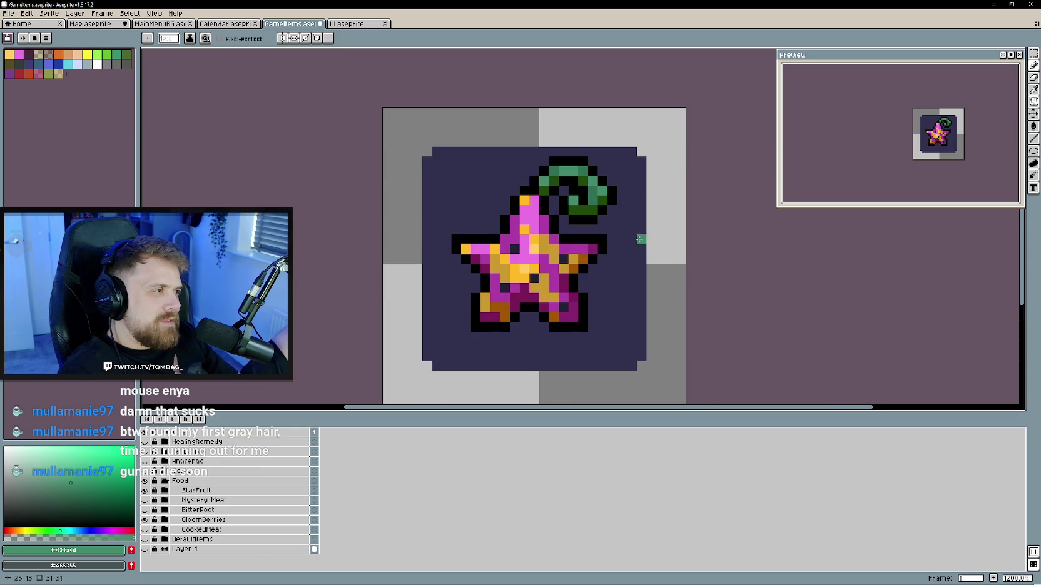
scroll(640, 239, "down", 1)
scroll(695, 291, "down", 1)
left_click_drag(691, 274, 637, 307)
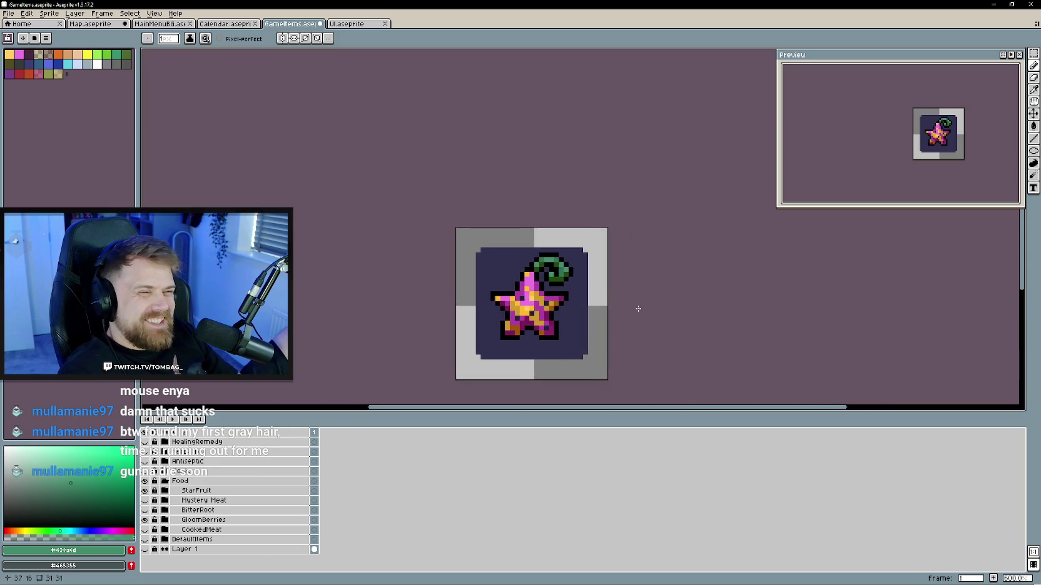
scroll(637, 307, "up", 1)
scroll(563, 270, "up", 1)
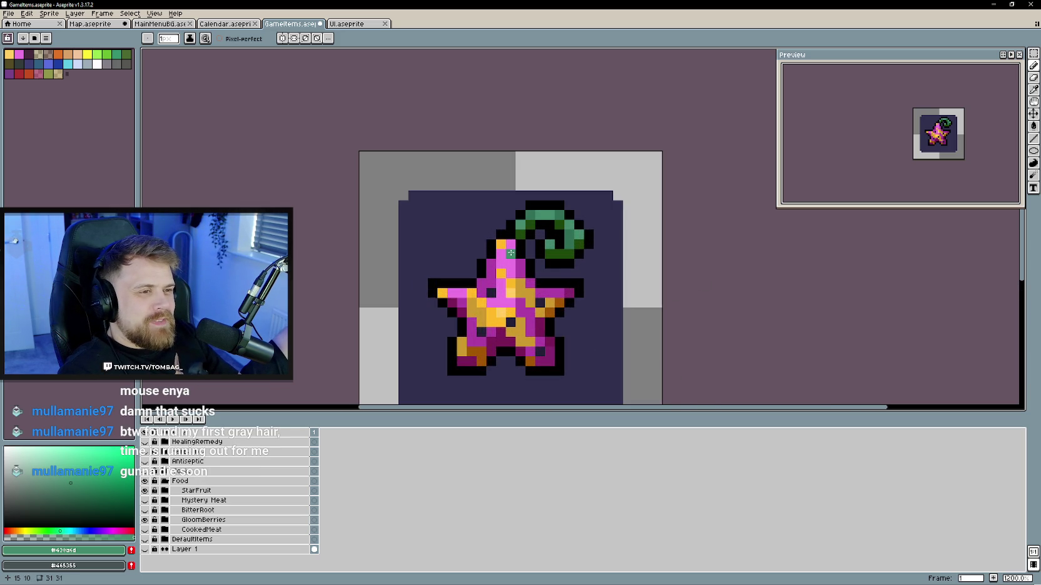
scroll(511, 252, "down", 2)
left_click_drag(573, 296, 595, 292)
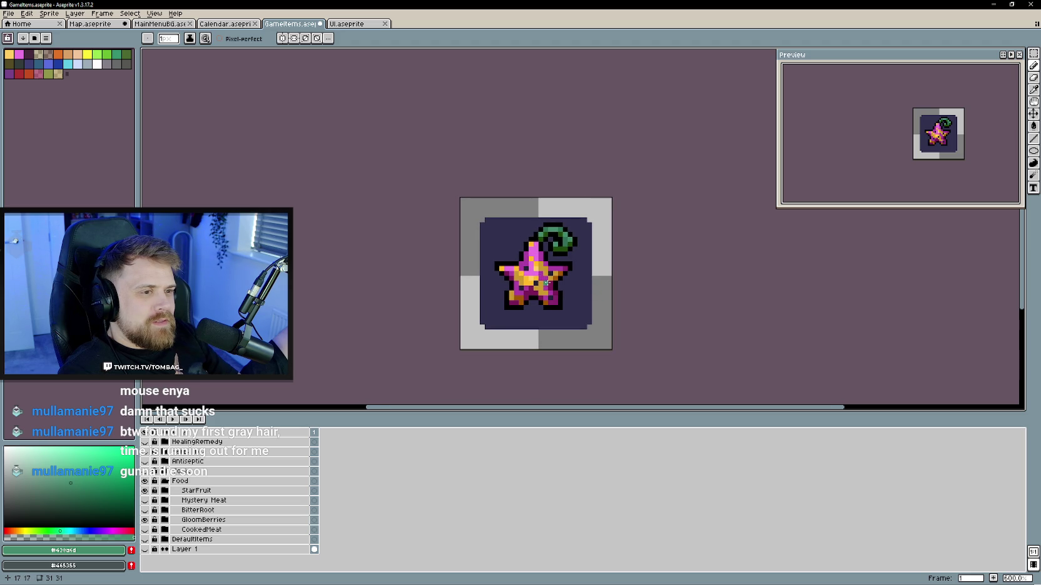
scroll(547, 283, "up", 1)
scroll(547, 283, "up", 1)
left_click(549, 282, "alt")
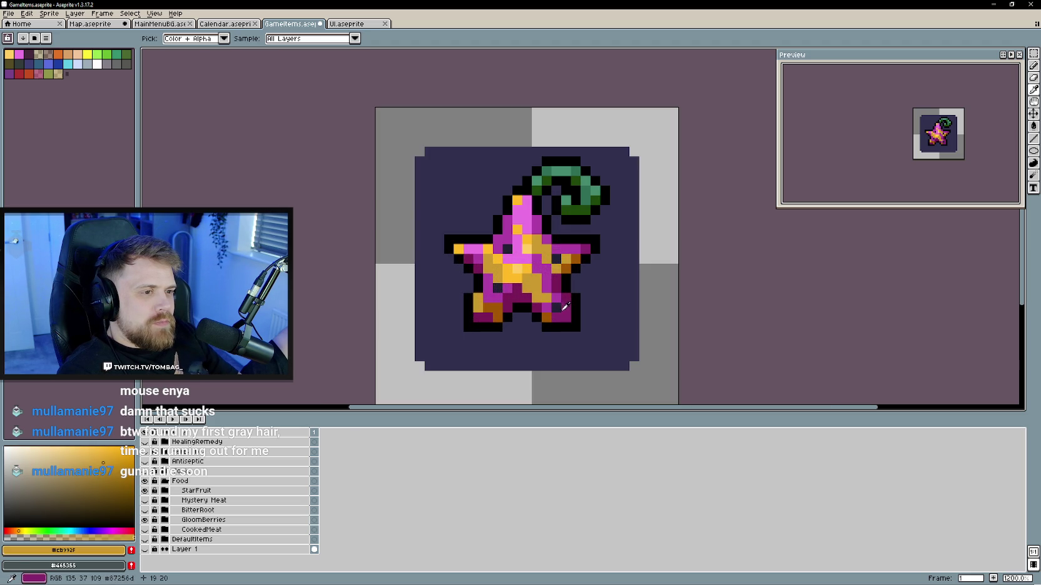
key("alt")
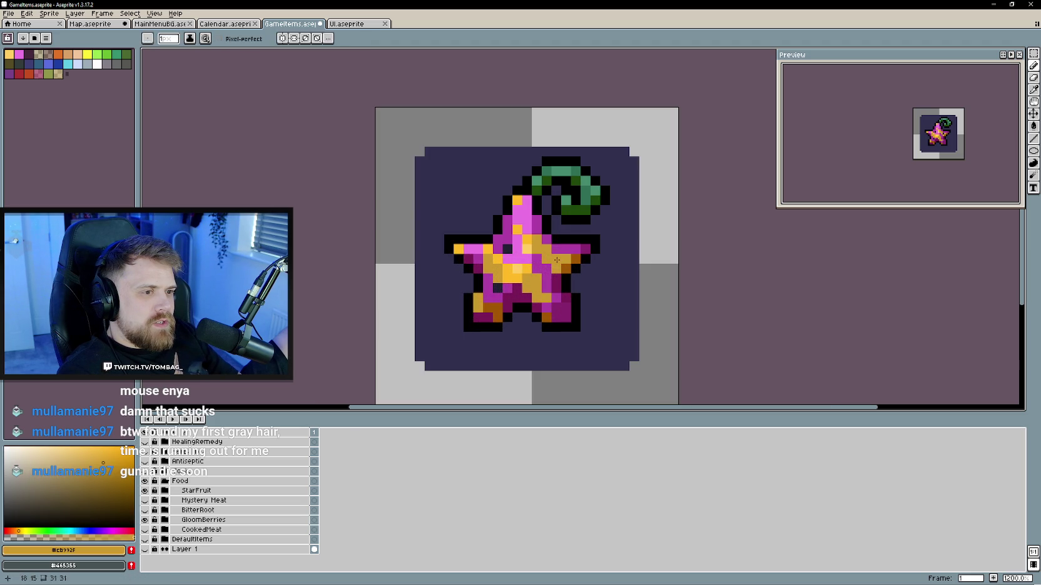
left_click(498, 295, "alt")
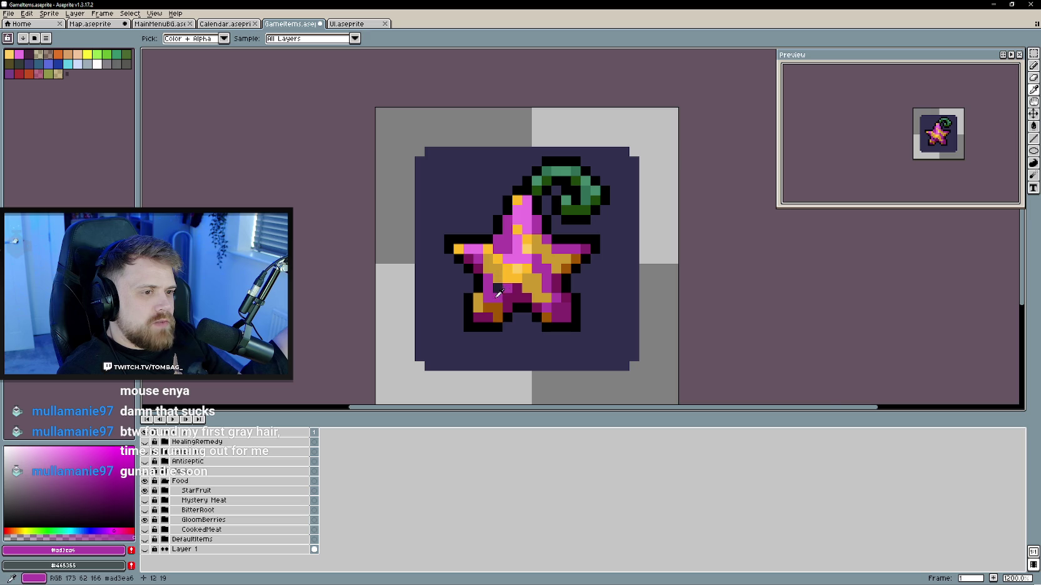
scroll(600, 312, "down", 4)
scroll(617, 320, "up", 1)
scroll(574, 304, "up", 3)
left_click(531, 273, "alt")
scroll(634, 337, "down", 4)
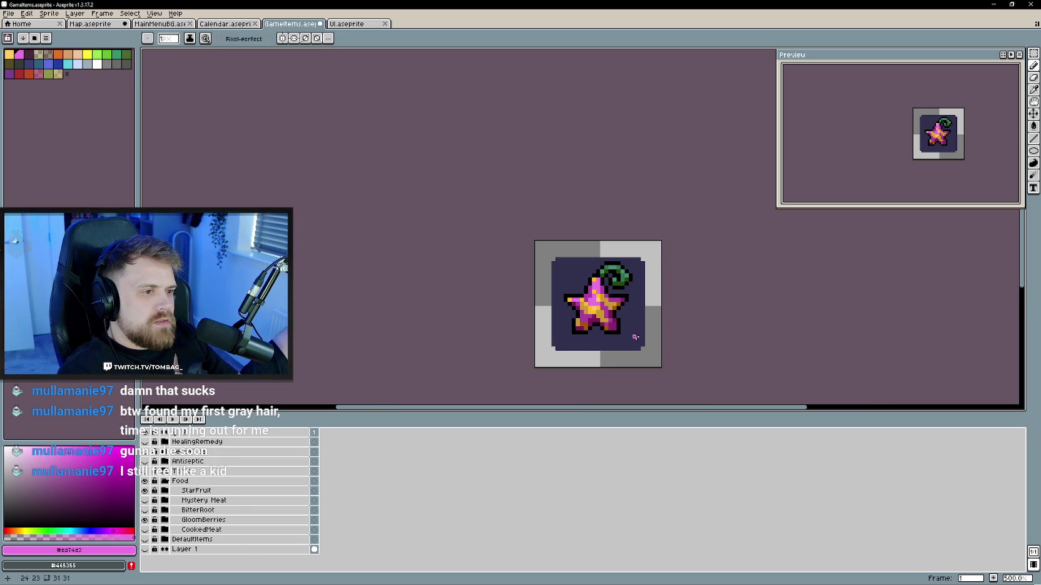
- Recolour the pink pixel at the top of the starfruit's stem green
left_click_drag(621, 325, 591, 294)
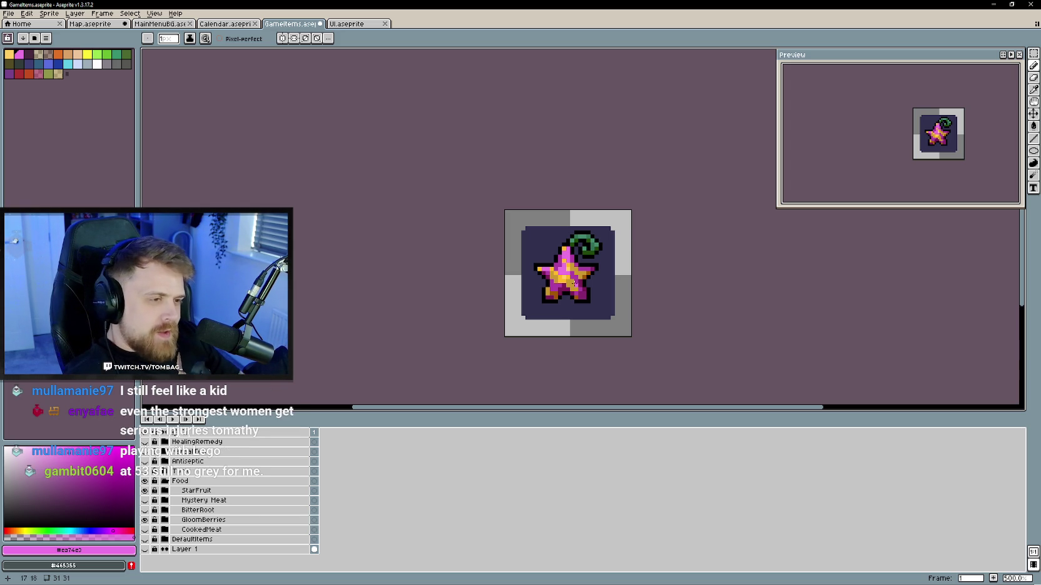
scroll(573, 283, "up", 2)
scroll(573, 283, "up", 2)
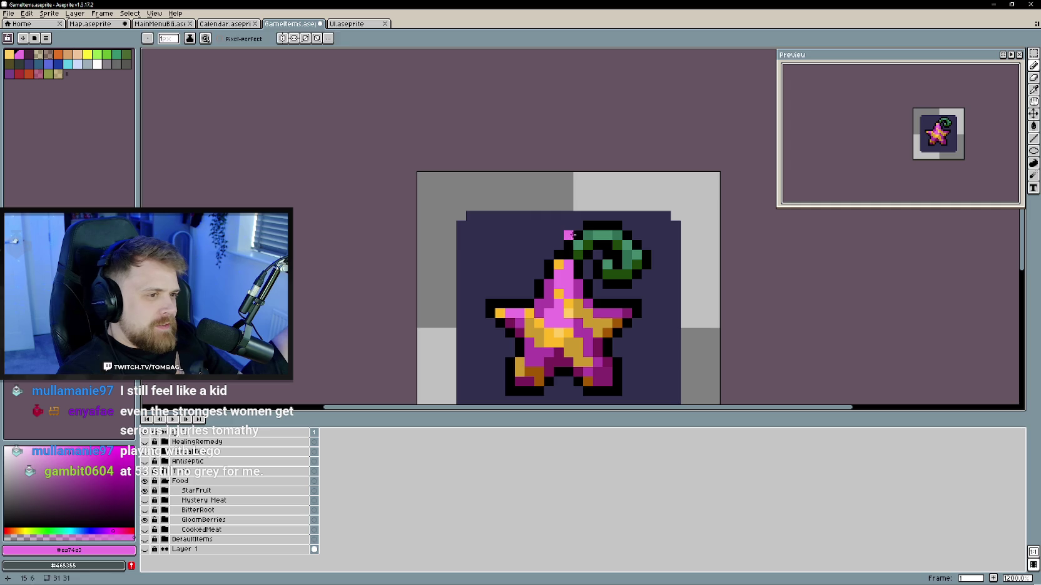
left_click(579, 236, "alt")
scroll(570, 237, "up", 1)
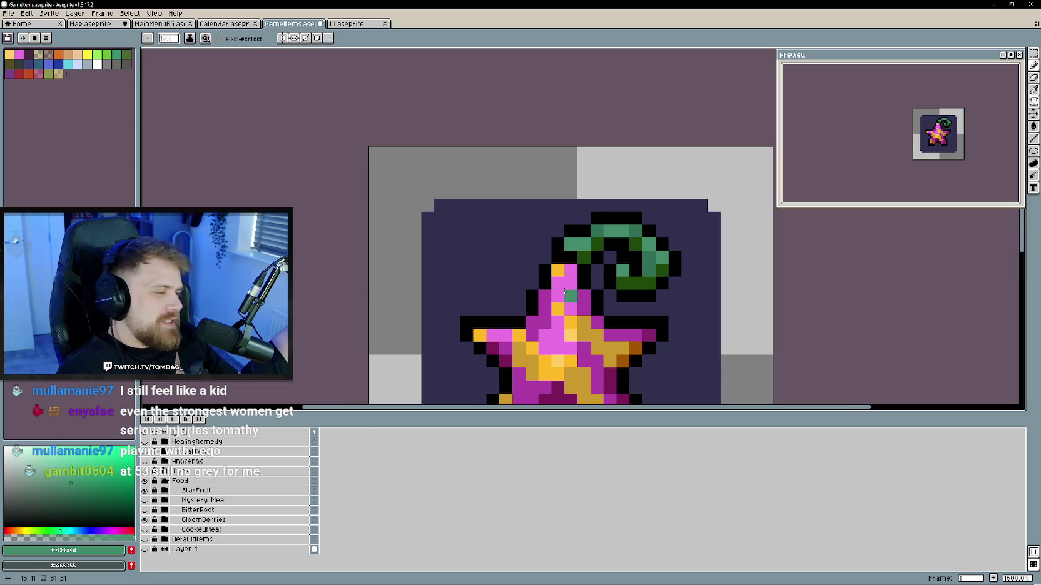
- Eyedrop the darker green from the stem's shading
key("alt")
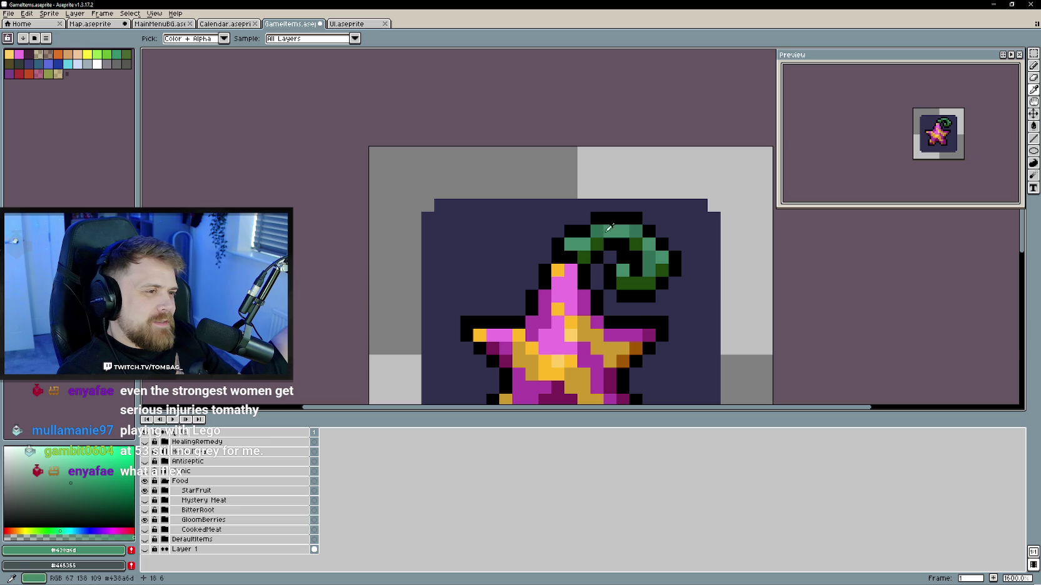
left_click(600, 232, "alt")
scroll(586, 338, "down", 1)
scroll(586, 338, "down", 3)
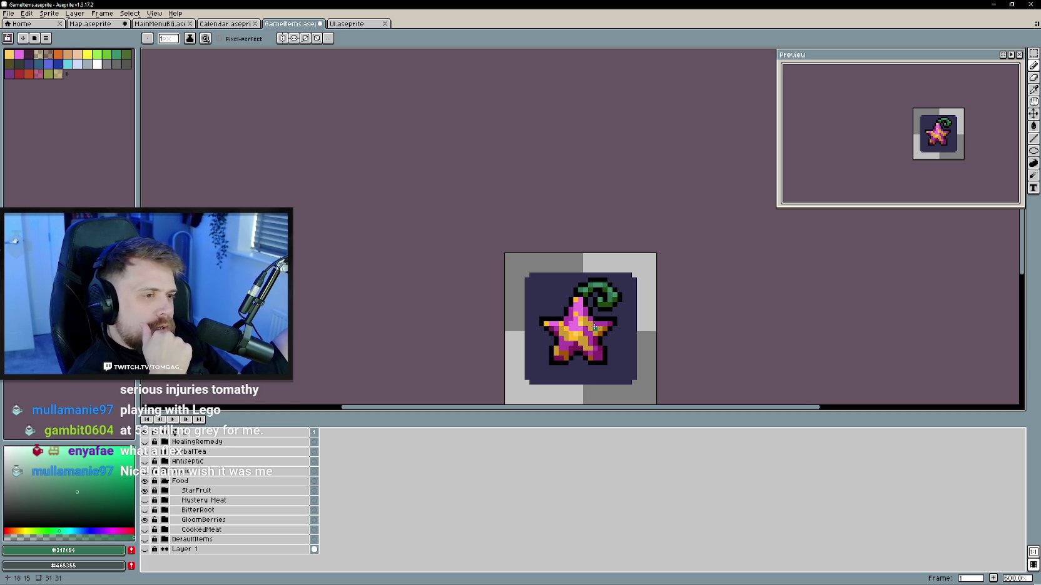
- Compare against GloomBerries, then rename the unnamed layer inside the StarFruit group to StarFruit
left_click(145, 491)
left_click(145, 492)
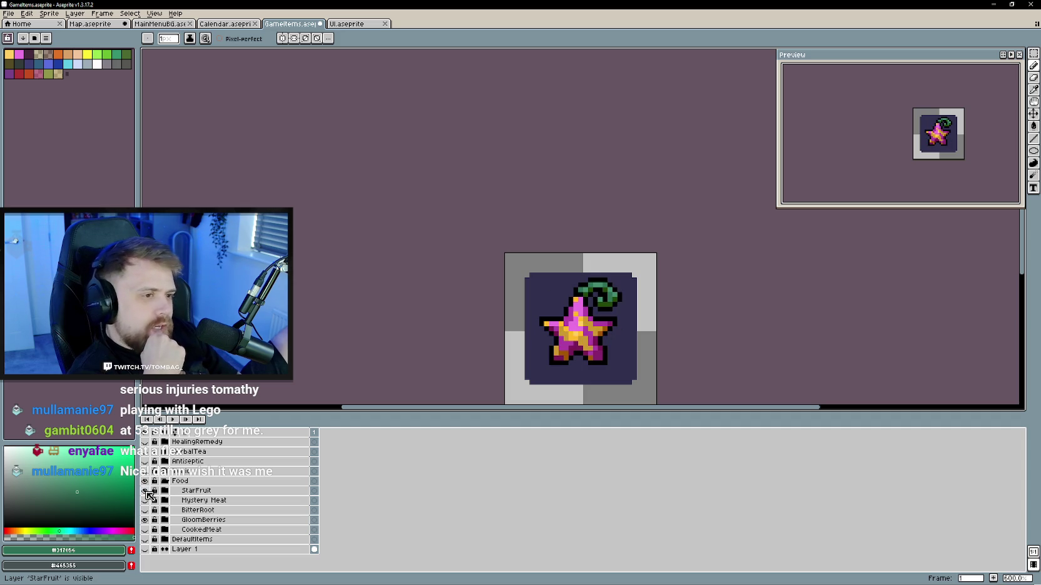
left_click(146, 492)
left_click(146, 492)
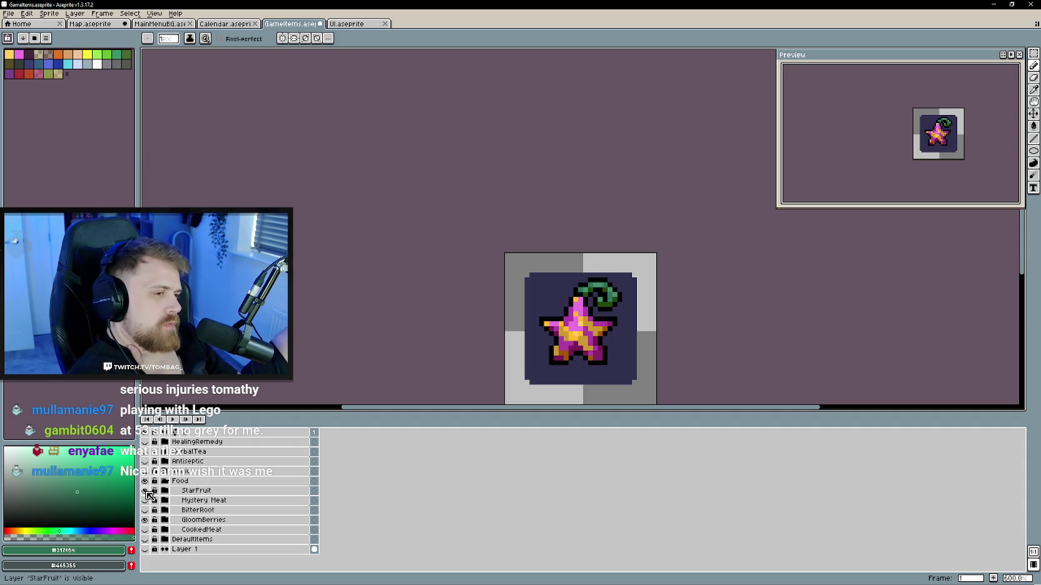
left_click(165, 490)
left_click(203, 501)
double_click(201, 501)
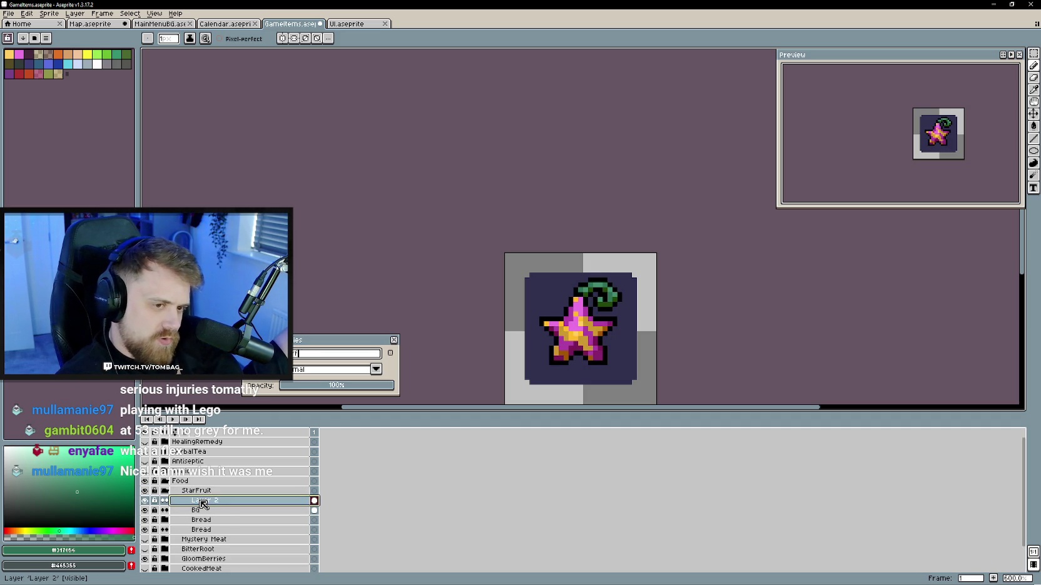
type("uit")
key("Return")
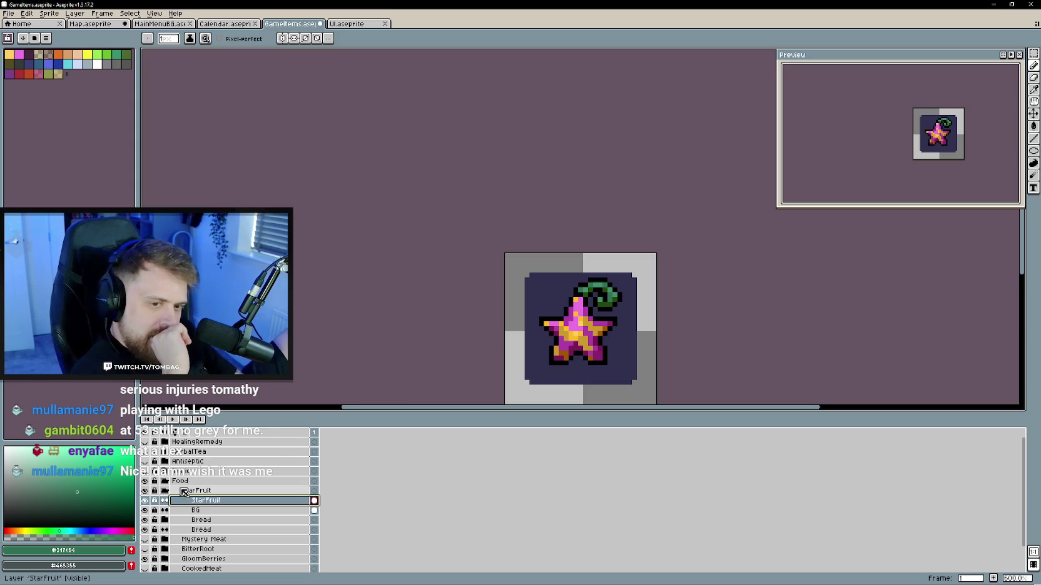
left_click(164, 491)
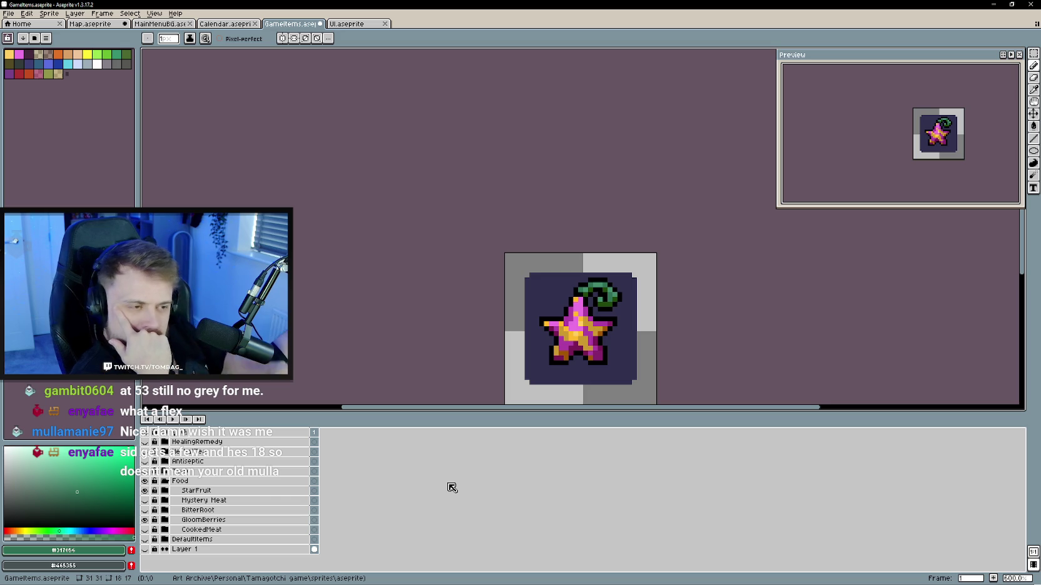
- Nudge the StarFruit art down one pixel with the Move tool
left_click_drag(549, 352, 506, 322)
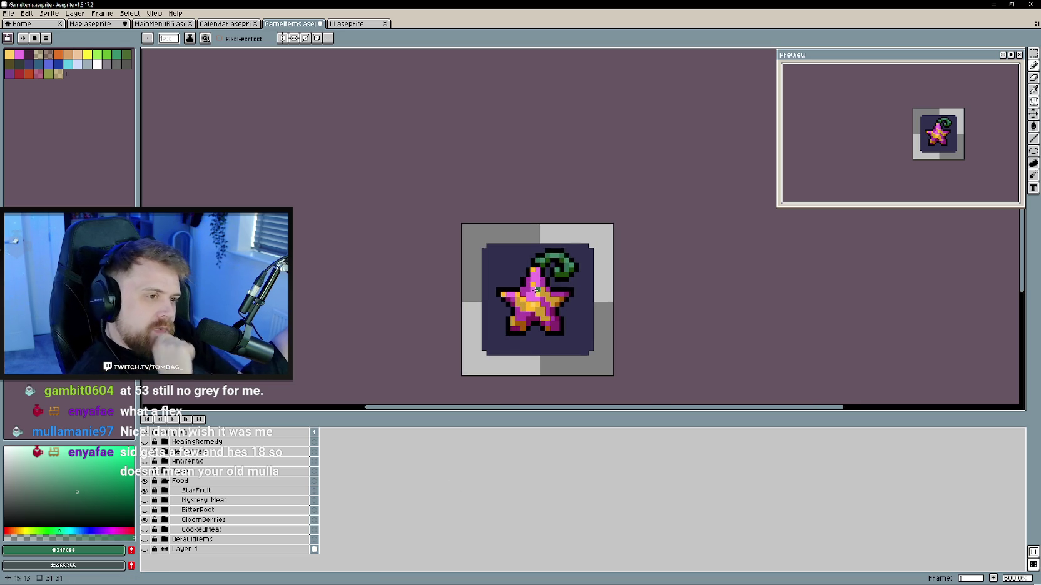
left_click(222, 491)
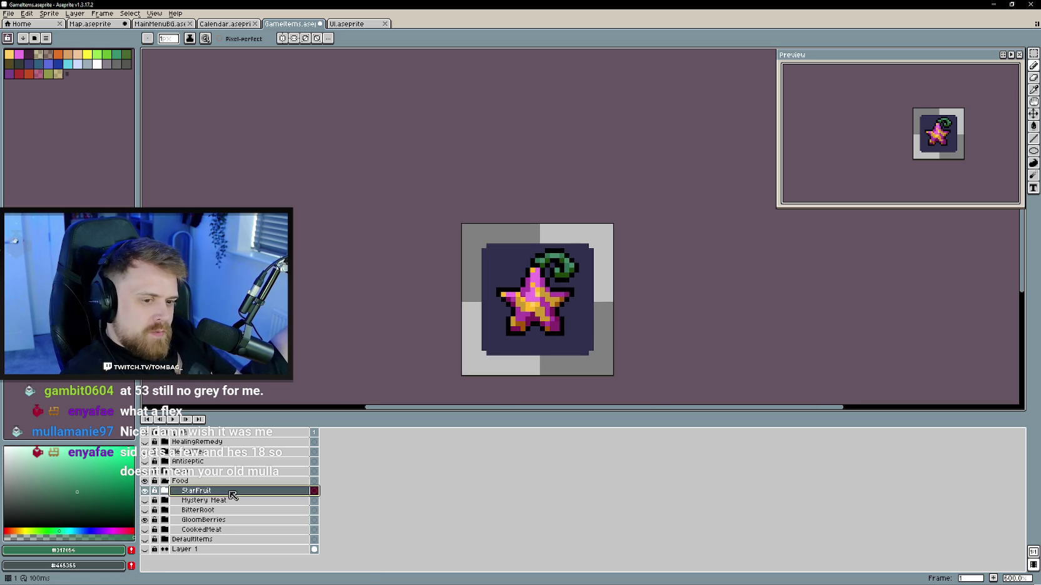
left_click(1034, 113)
left_click_drag(559, 303, 559, 308)
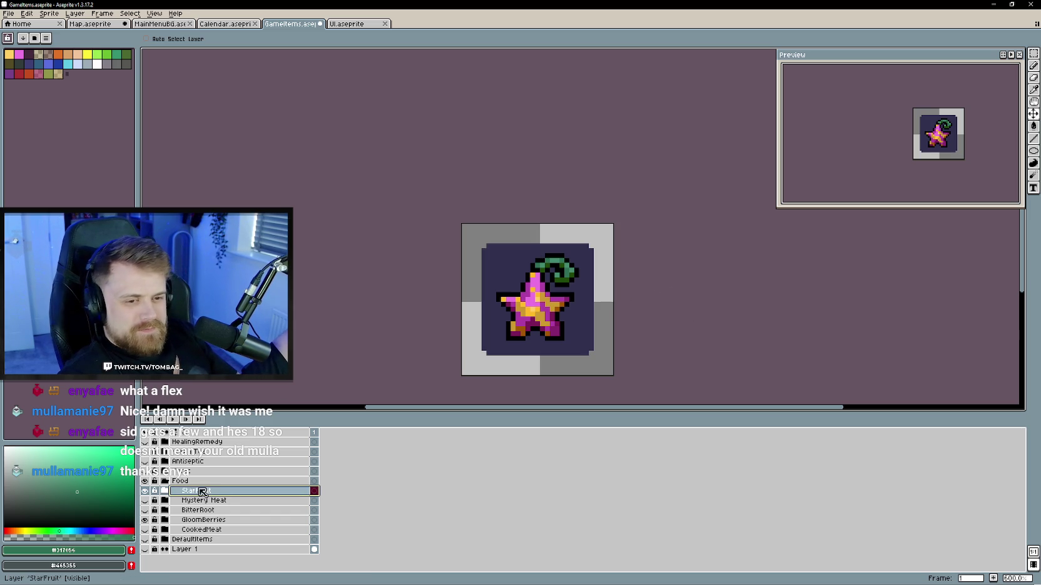
- Add a new group, move StarFruit out of it, and rename the group BloodApple
right_click(223, 494)
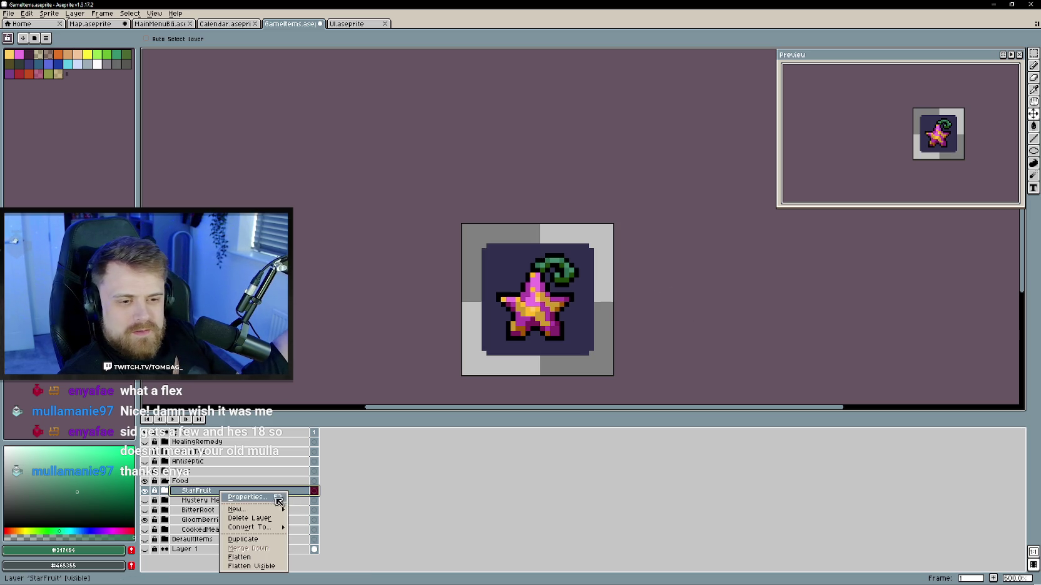
mouse_move(244, 509)
left_click(320, 518)
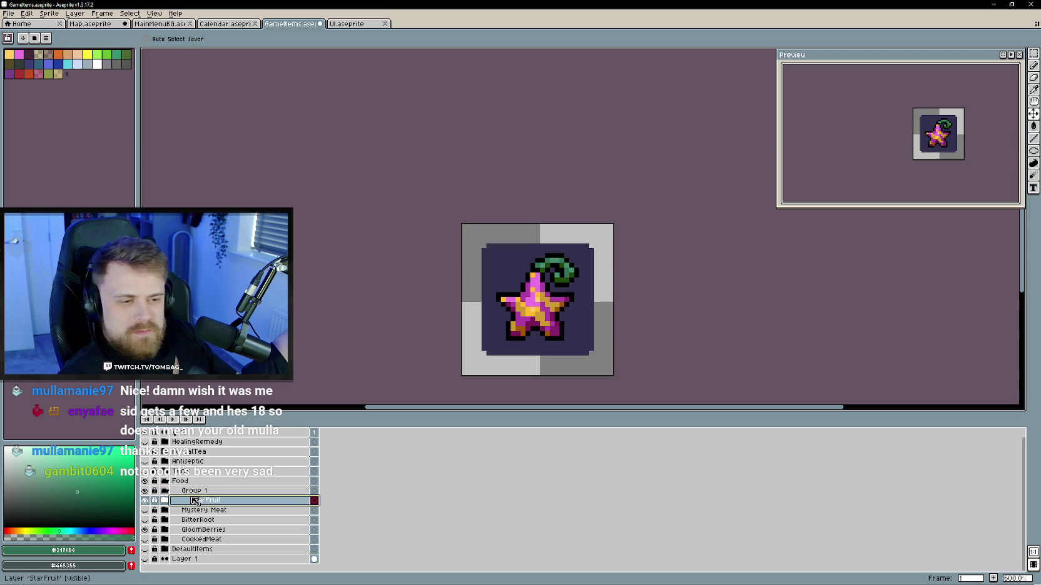
left_click(168, 500)
left_click_drag(168, 498, 181, 506)
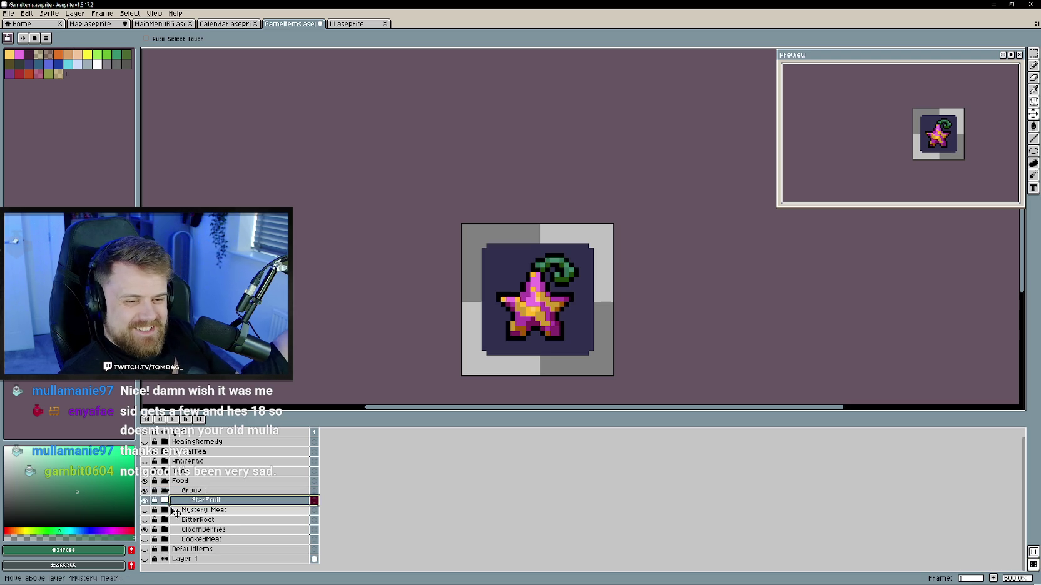
left_click(200, 492)
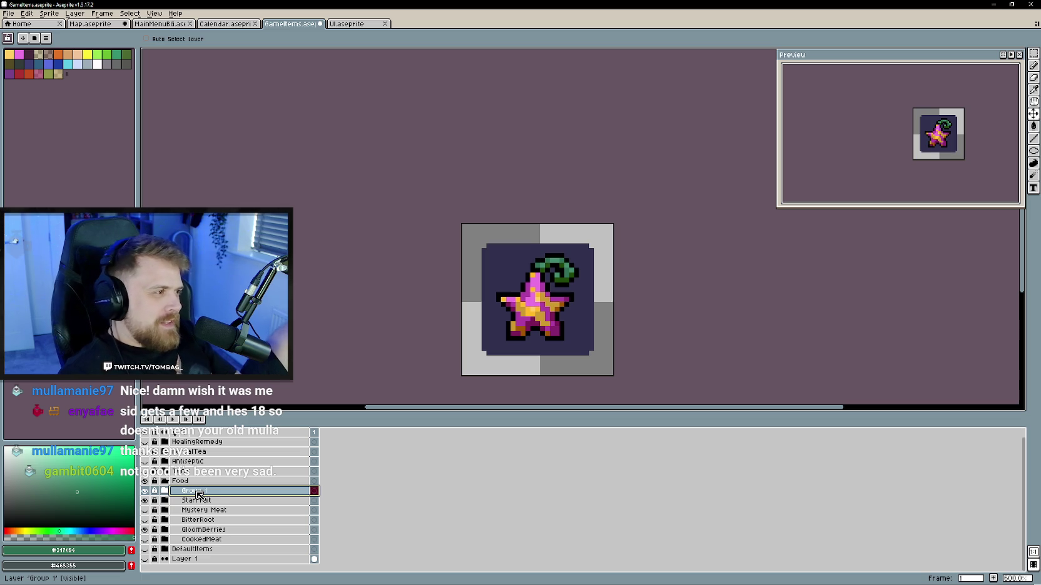
double_click(198, 492)
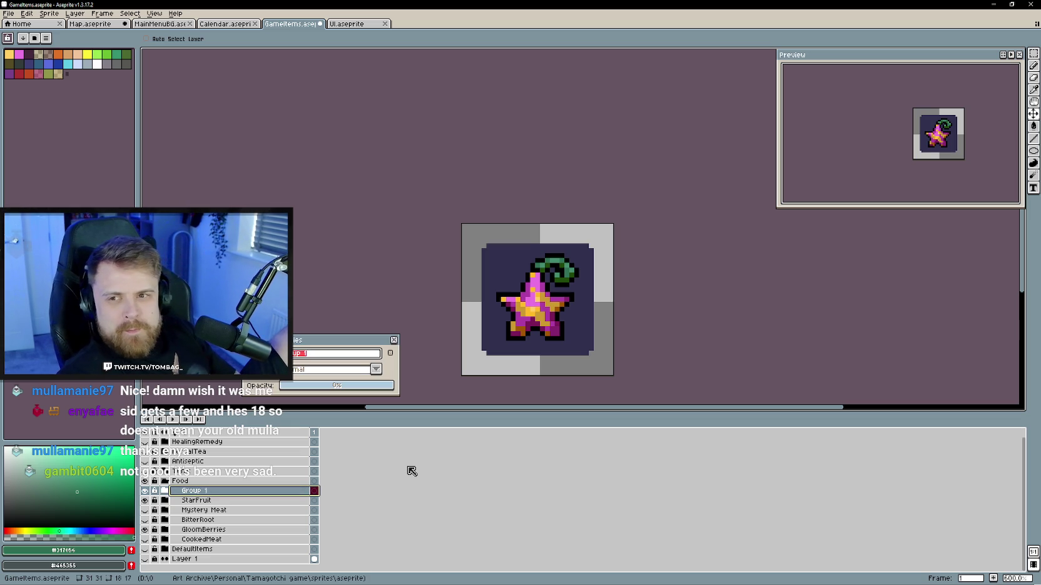
key("BackSpace")
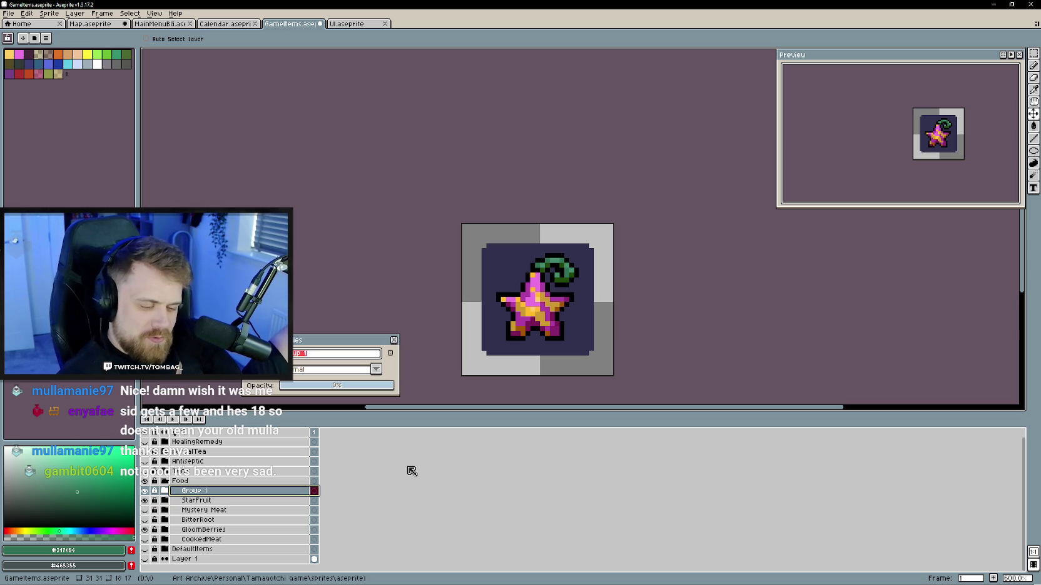
type("BloodApple")
key("Return")
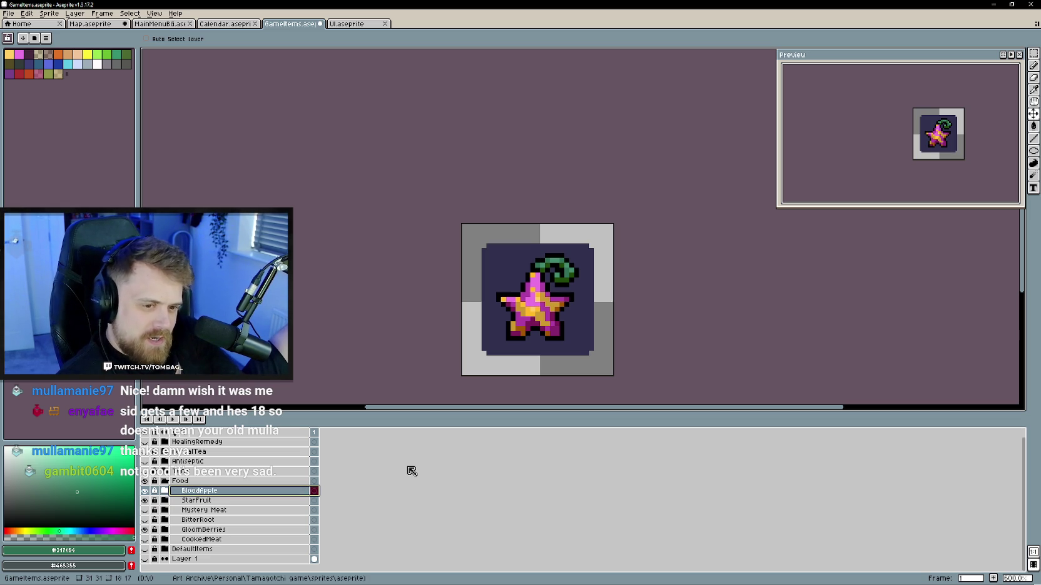
- Add a new empty Layer 2 for the BloodApple art and place it below BloodApple
right_click(218, 493)
mouse_move(231, 507)
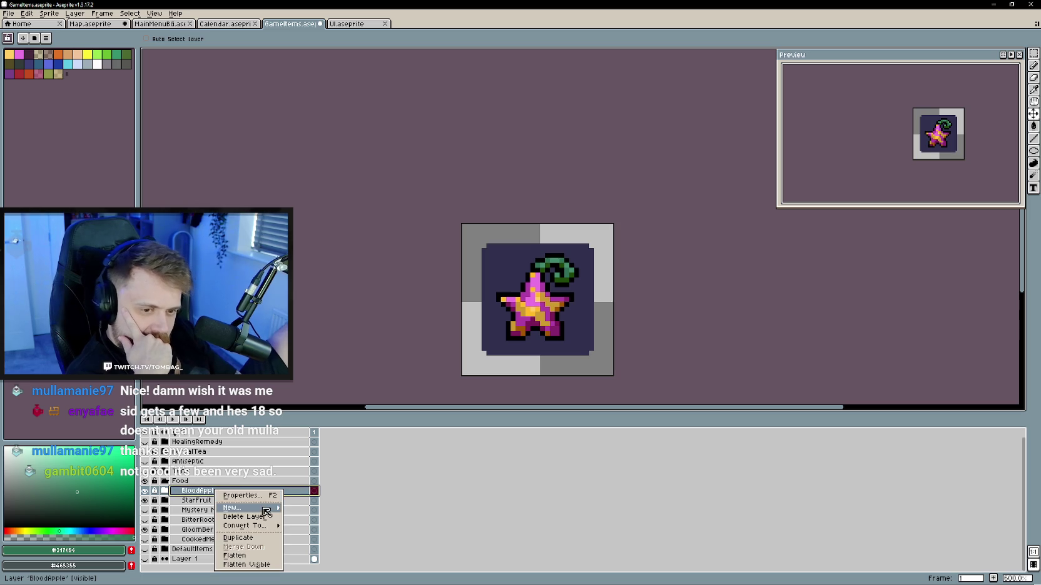
left_click(332, 519)
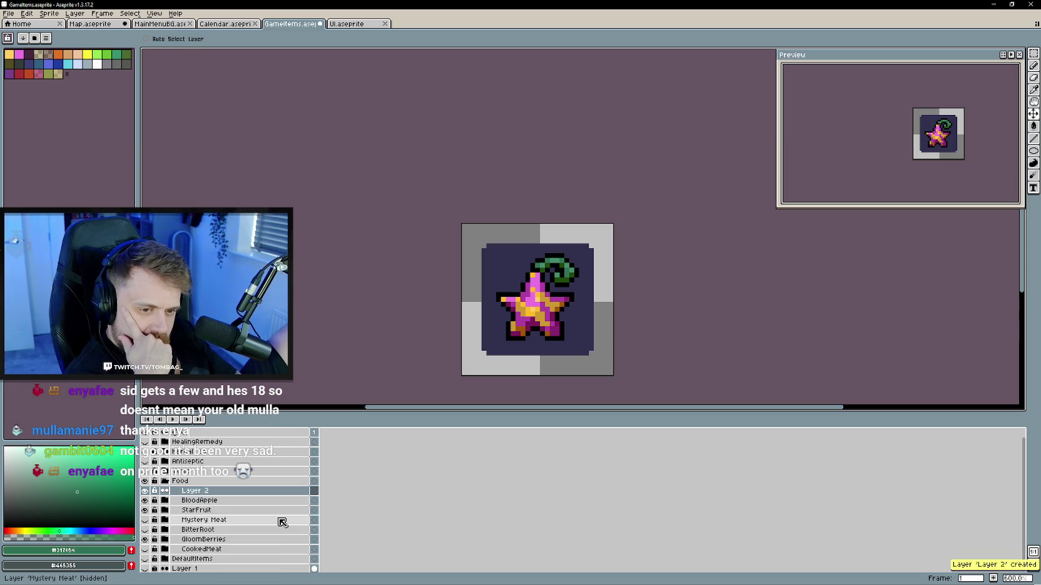
left_click(219, 491)
left_click_drag(218, 492, 176, 504)
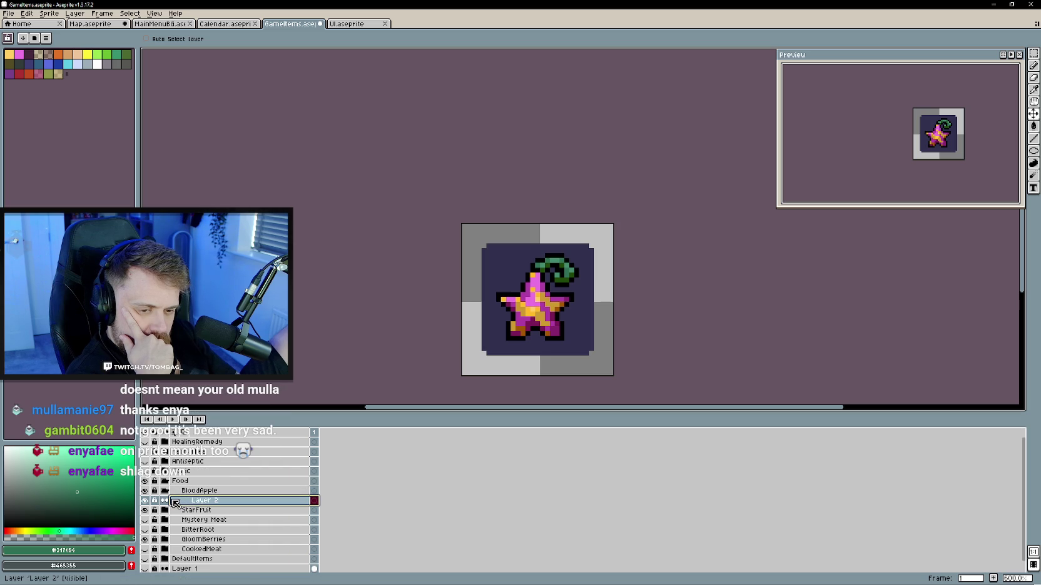
- Duplicate StarFruit's BG layer, move the copy above StarFruit, and rename it BG
left_click(164, 510)
right_click(209, 530)
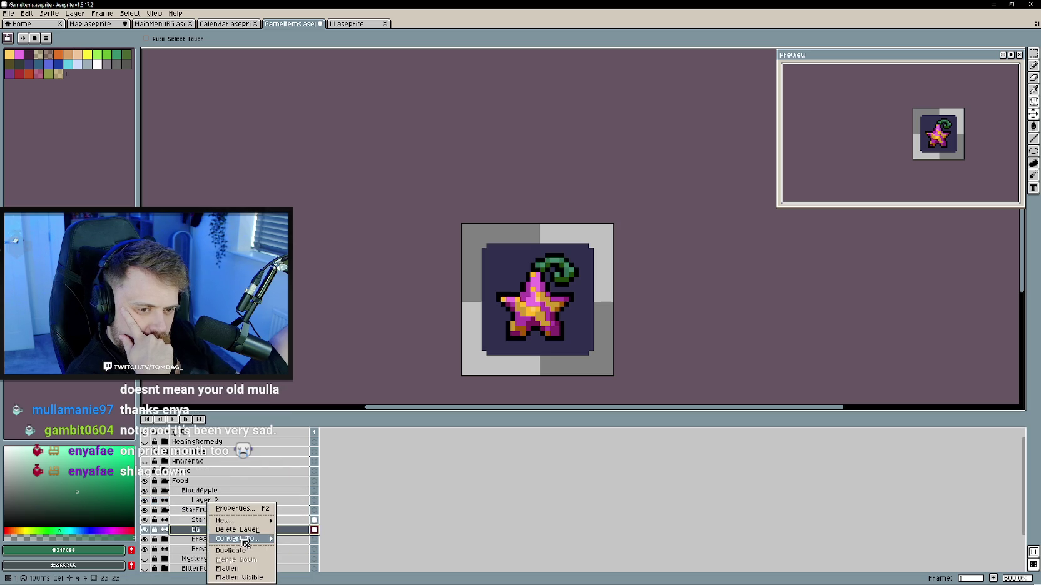
left_click(233, 550)
left_click_drag(232, 529, 210, 511)
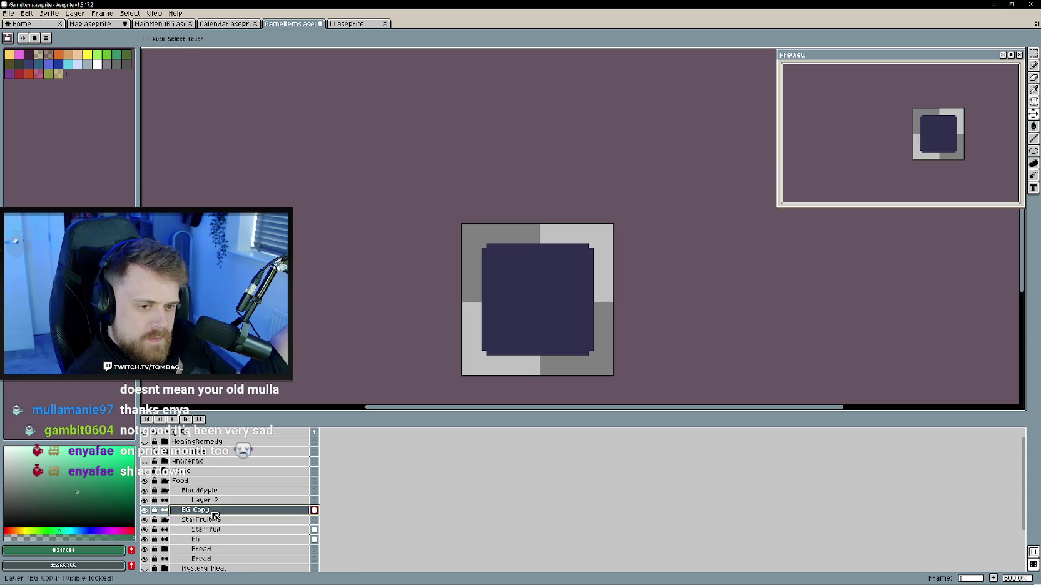
double_click(207, 510)
type("BG")
key("Return")
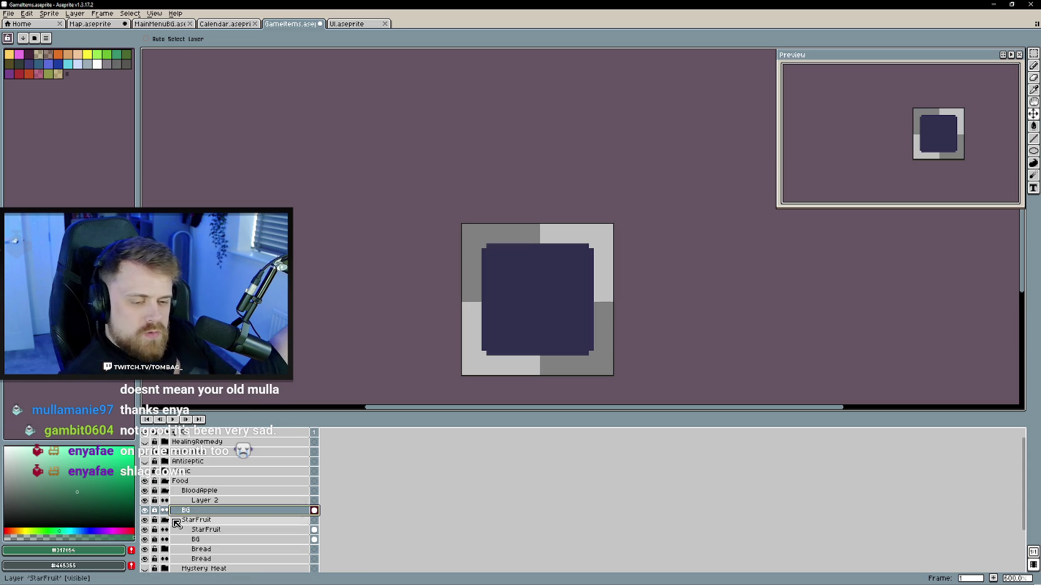
left_click(165, 519)
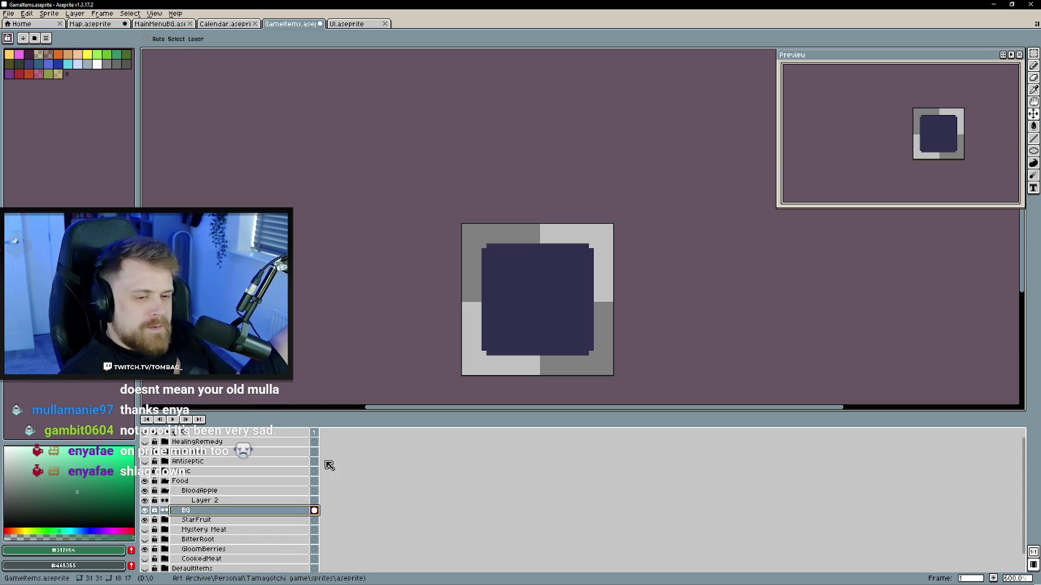
- Toggle Layer 2's visibility and switch the active layer between Layer 2 and BG
left_click(145, 501)
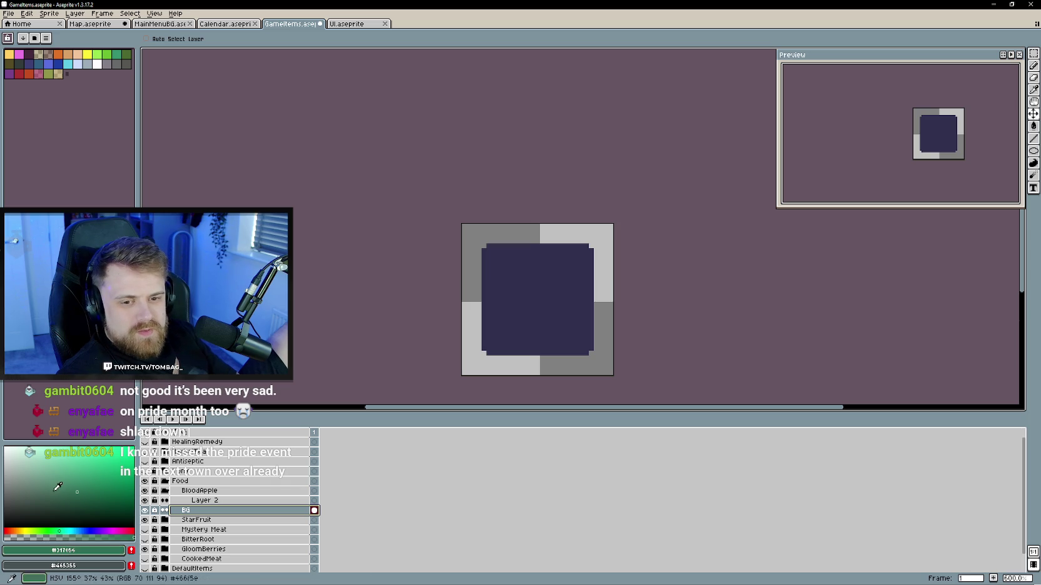
key("Up")
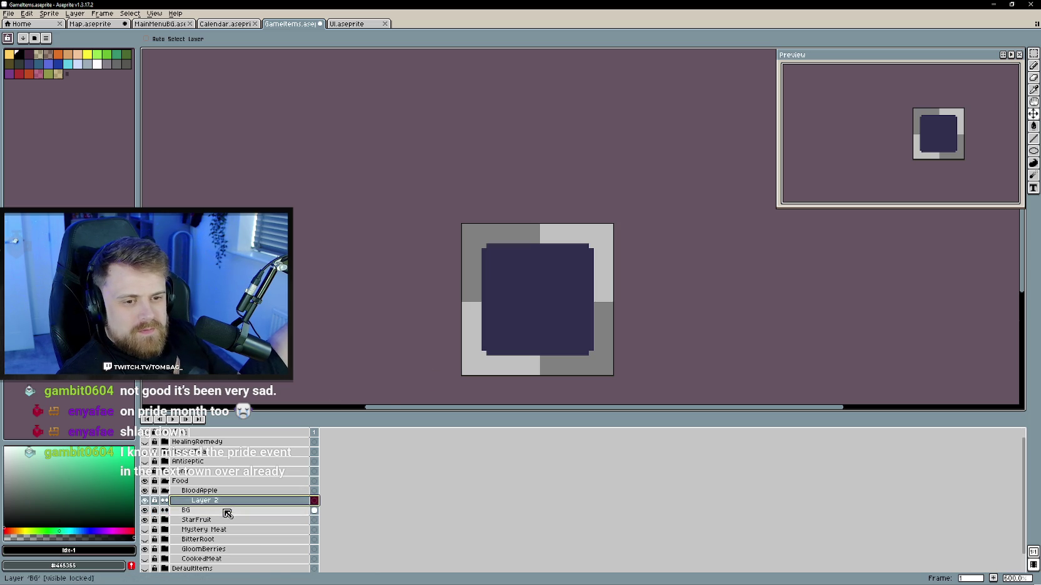
left_click(221, 511)
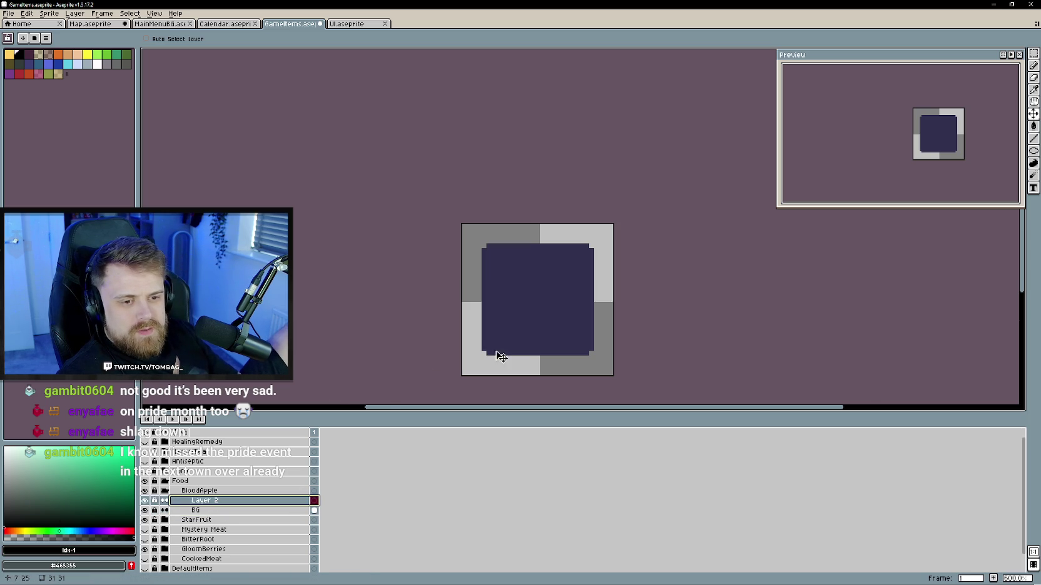
scroll(489, 332, "up", 1)
- Draw a circle outline in the middle of the tile with the Ellipse tool on Layer 2
key("b")
scroll(489, 336, "down", 1)
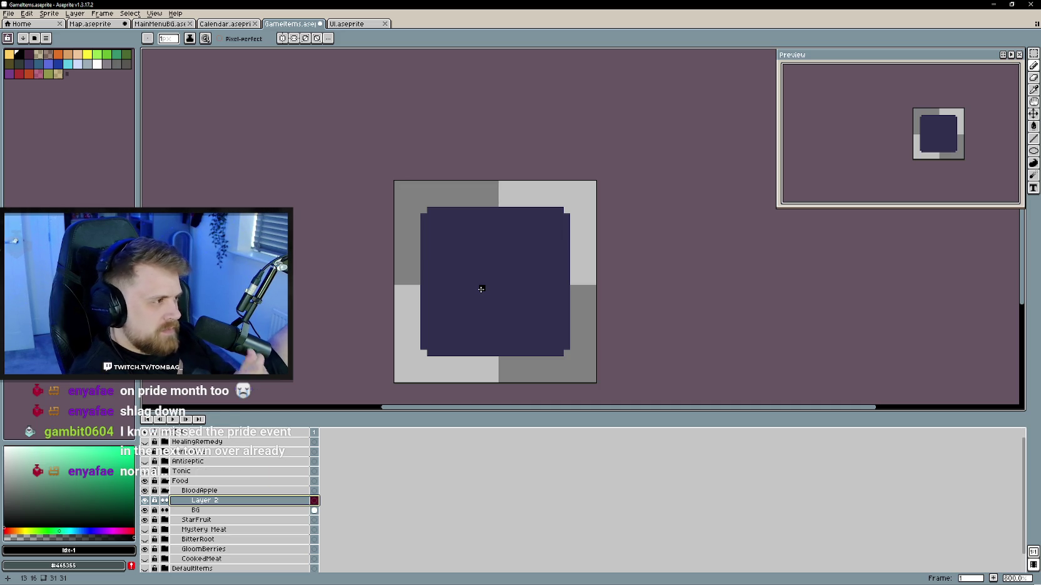
scroll(497, 305, "up", 2)
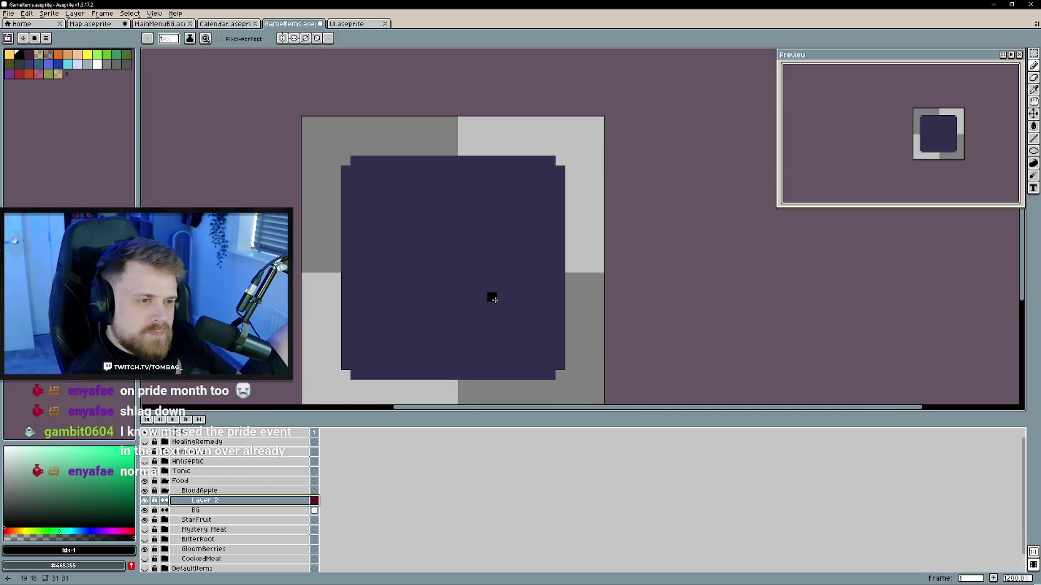
scroll(493, 279, "down", 2)
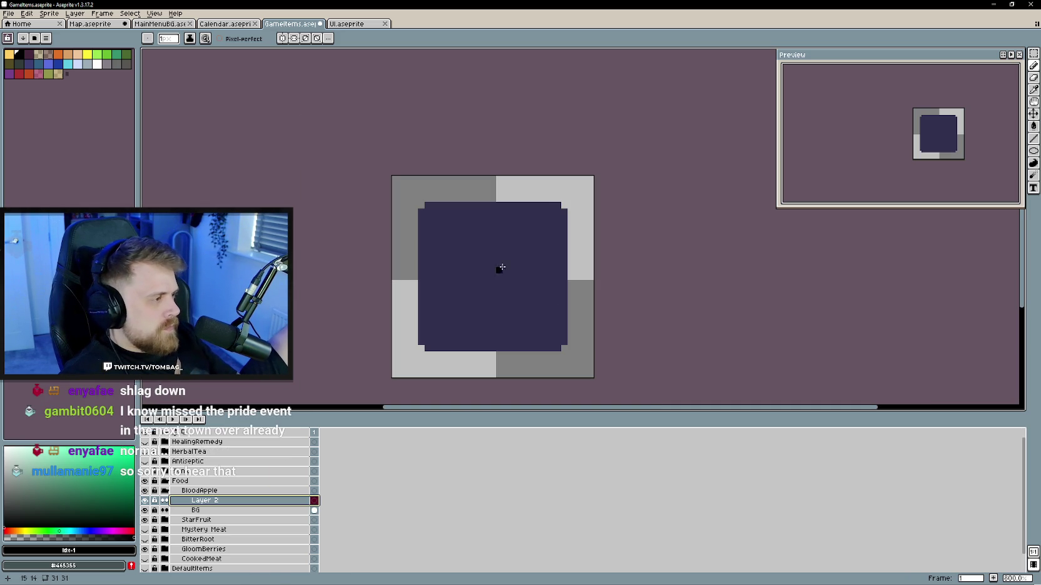
left_click(1033, 150)
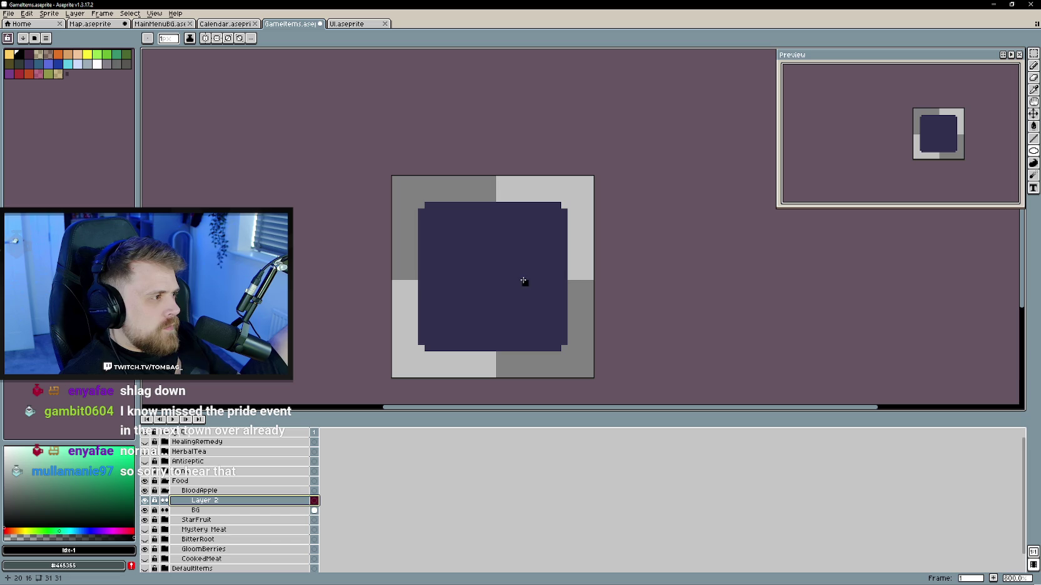
mouse_move(467, 251)
left_mouse_down()
mouse_move(561, 334)
mouse_move(511, 288)
left_mouse_up()
- Erase the stray pixel at the circle's bottom and touch up its pixels
key("v")
key("e")
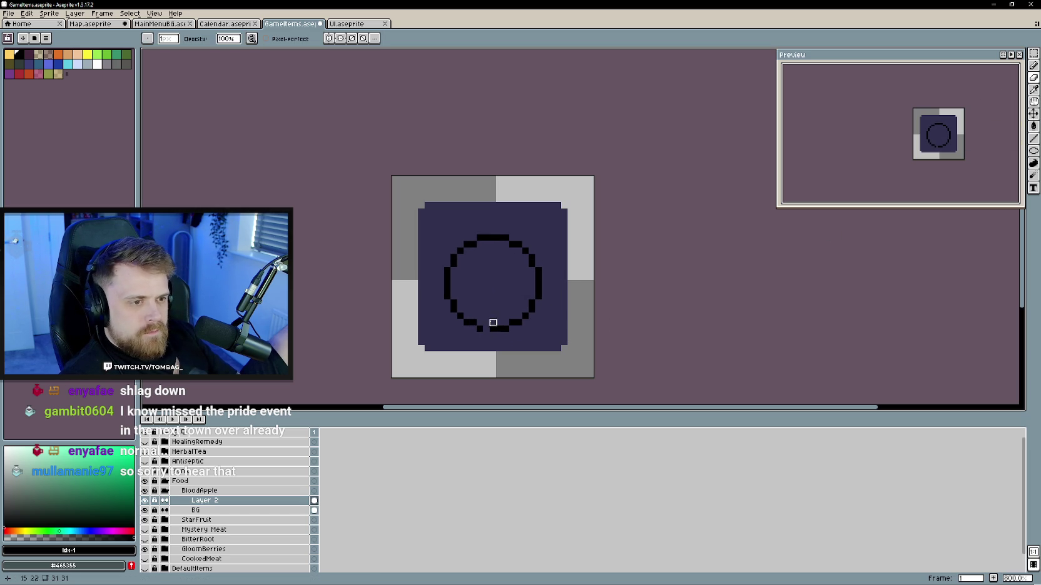
left_click(486, 329)
key("b")
key("e")
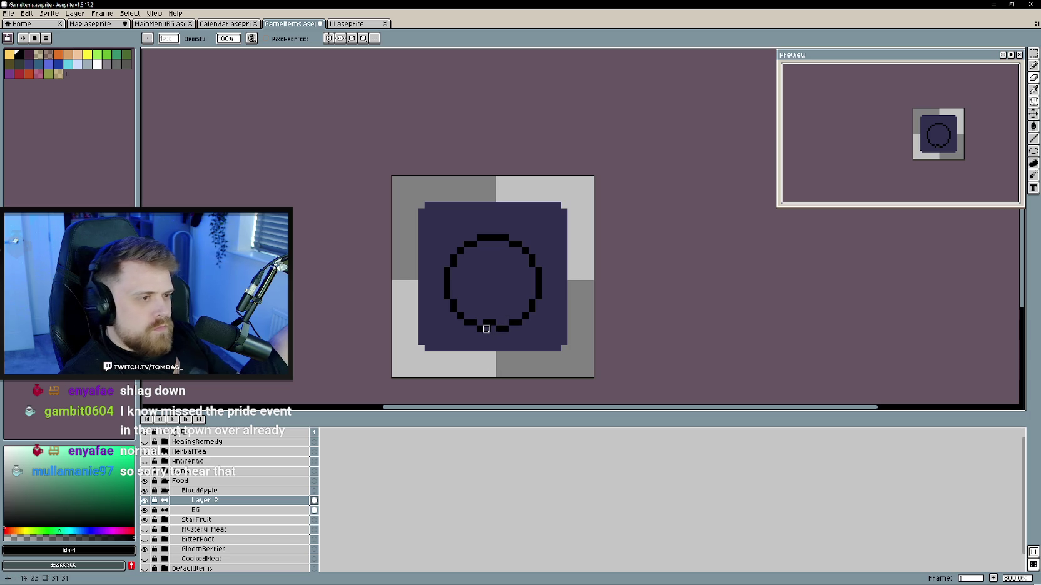
key("e")
key("b")
key("e")
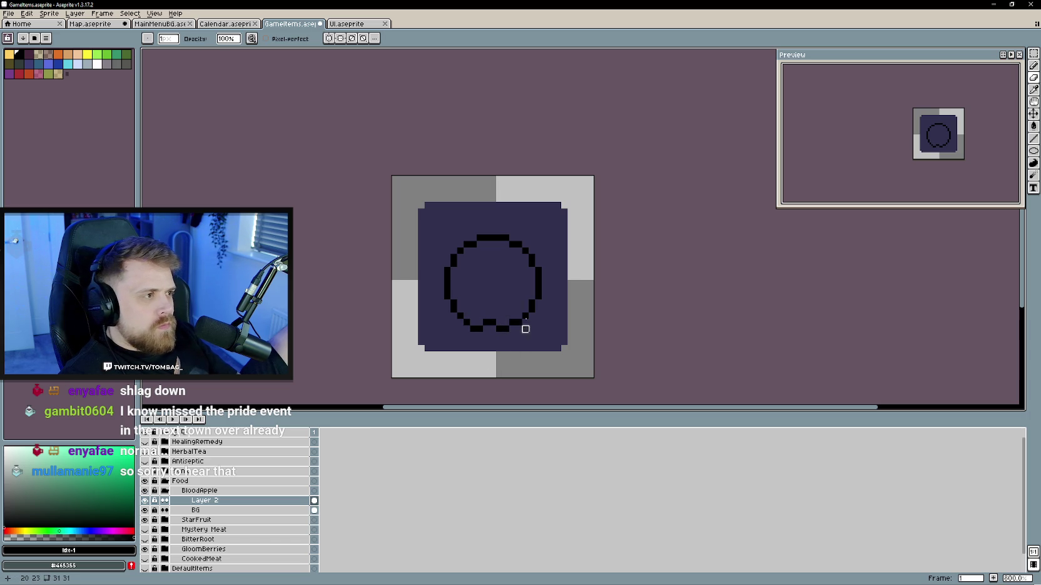
key("b")
key("e")
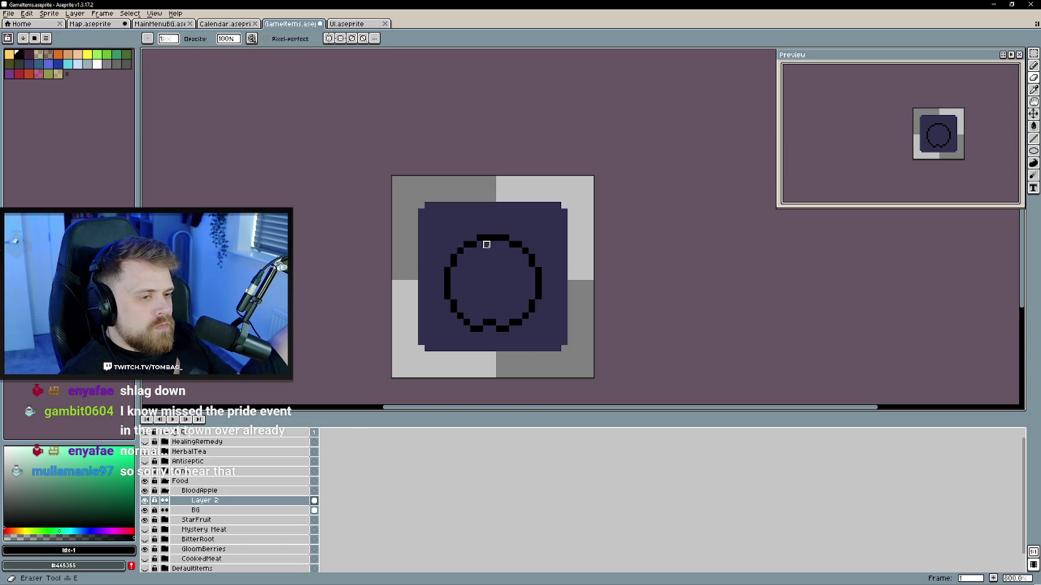
key("b")
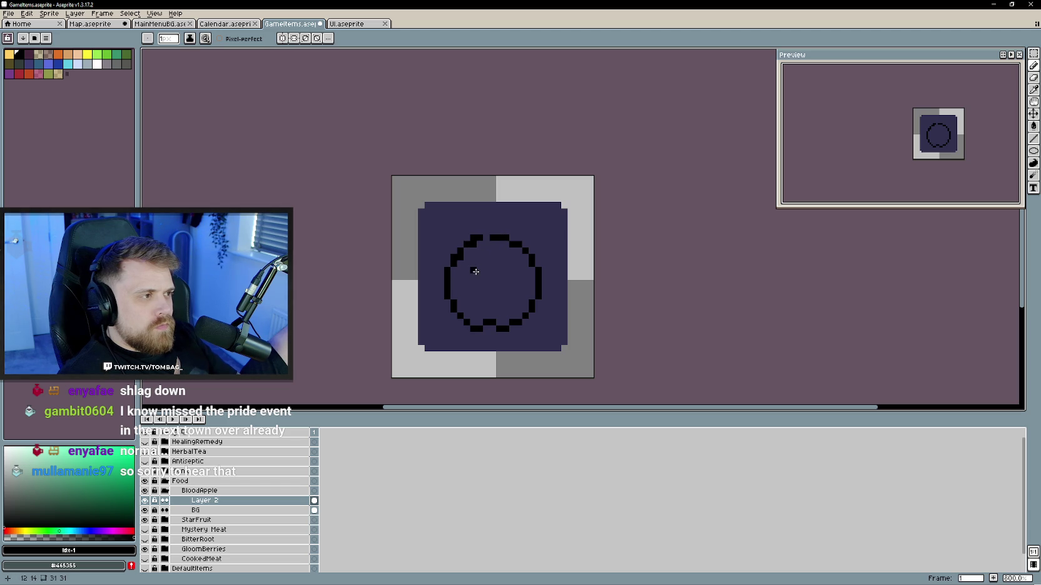
key("ctrl+z")
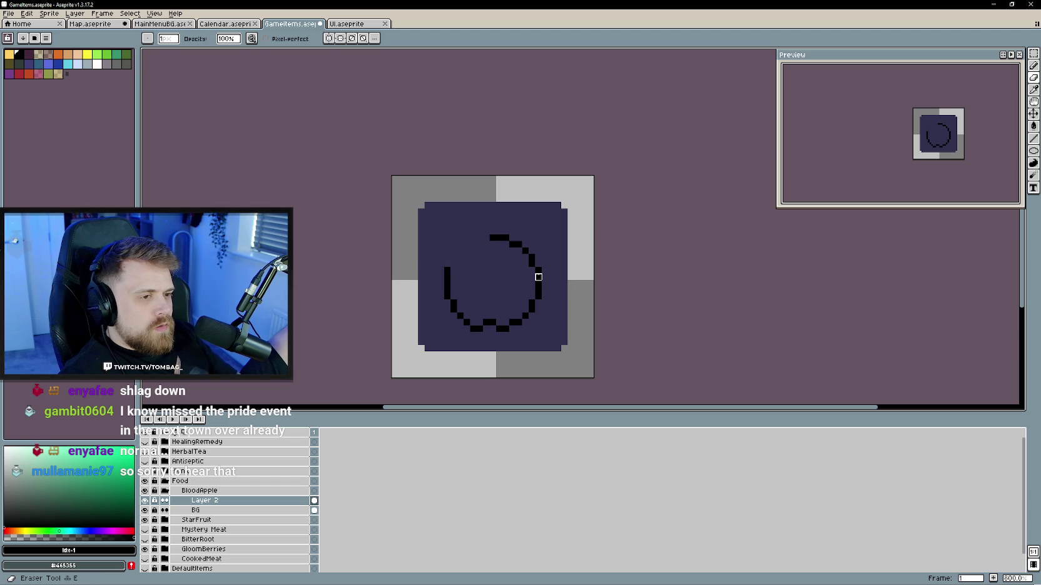
- Rework the circle's top arc, erasing and redrawing pixels to close the curve
mouse_move(491, 236)
left_mouse_down()
mouse_move(527, 250)
mouse_move(538, 293)
mouse_move(532, 253)
mouse_move(498, 242)
left_mouse_up()
key("b")
key("e")
key("b")
key("e")
left_click(518, 245)
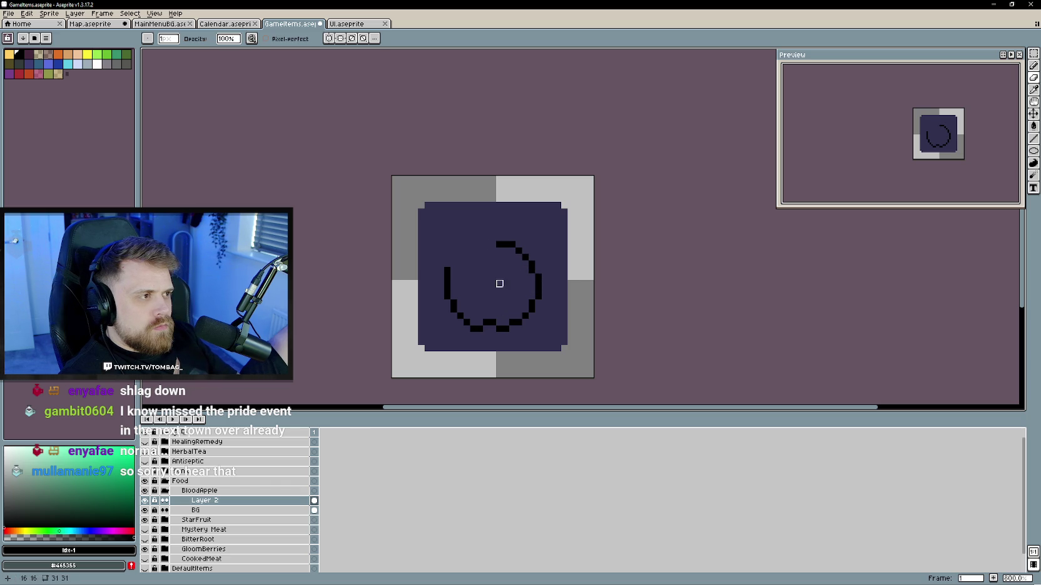
key("b")
mouse_move(495, 251)
left_mouse_down()
mouse_move(469, 249)
mouse_move(472, 257)
mouse_move(480, 247)
left_mouse_up()
key("e")
key("b")
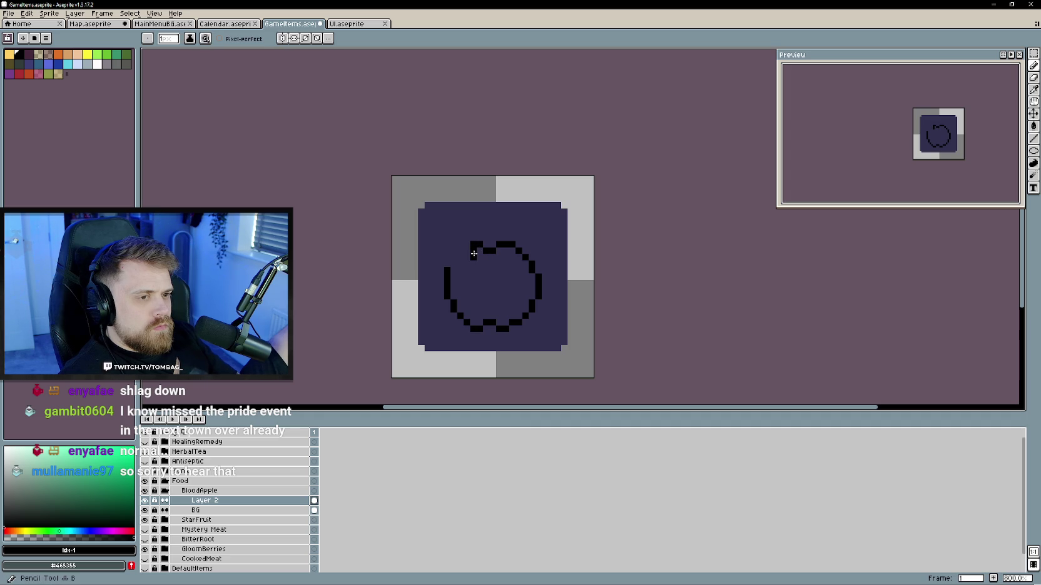
key("e")
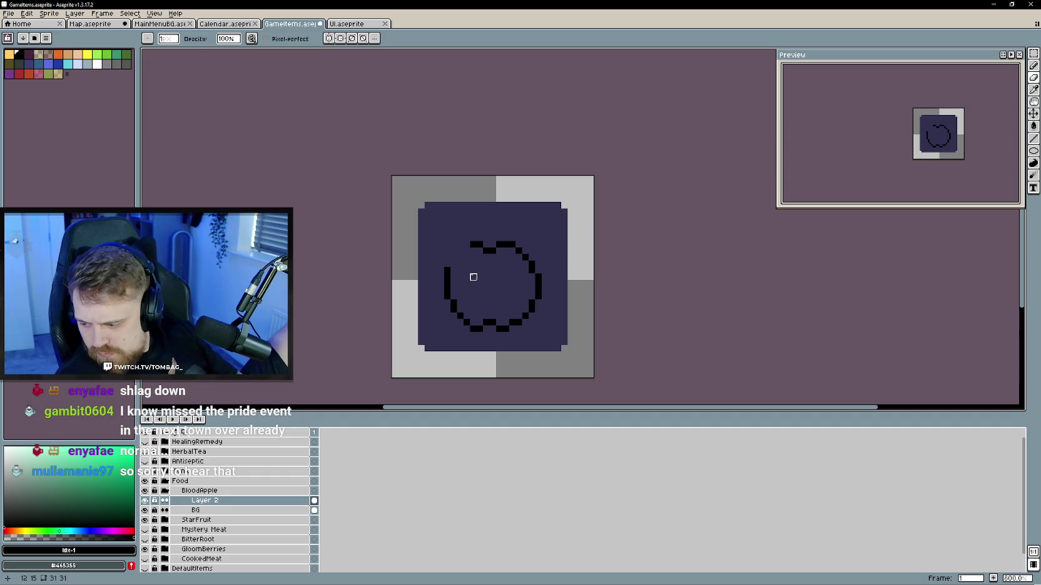
key("b")
- Close the top-left gap and redraw the circle's left pixel column
left_click_drag(468, 248, 449, 266)
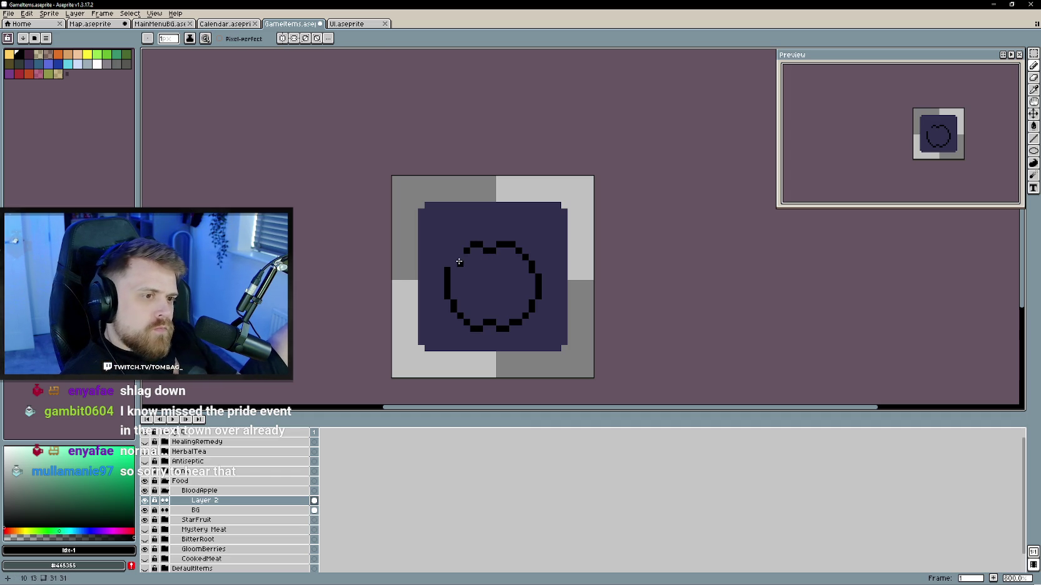
key("e")
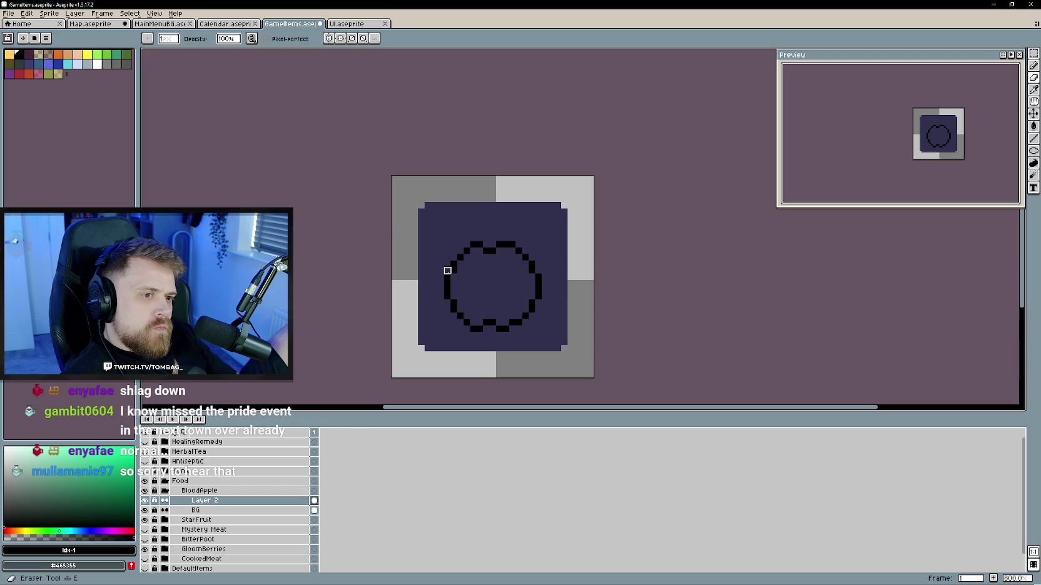
key("b")
key("e")
left_click_drag(448, 274, 454, 294)
key("b")
key("e")
key("b")
key("e")
key("b")
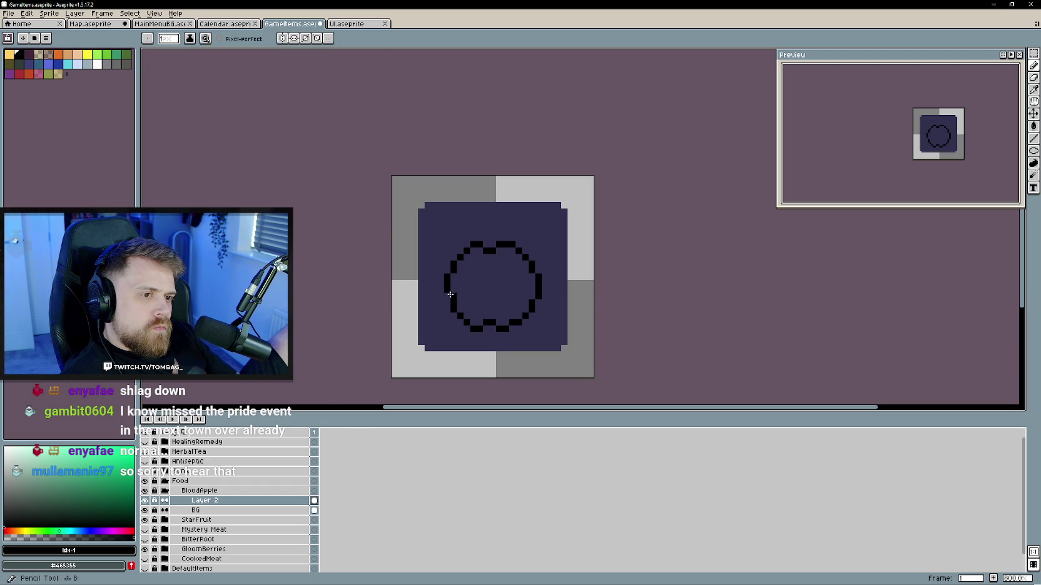
scroll(506, 308, "down", 3)
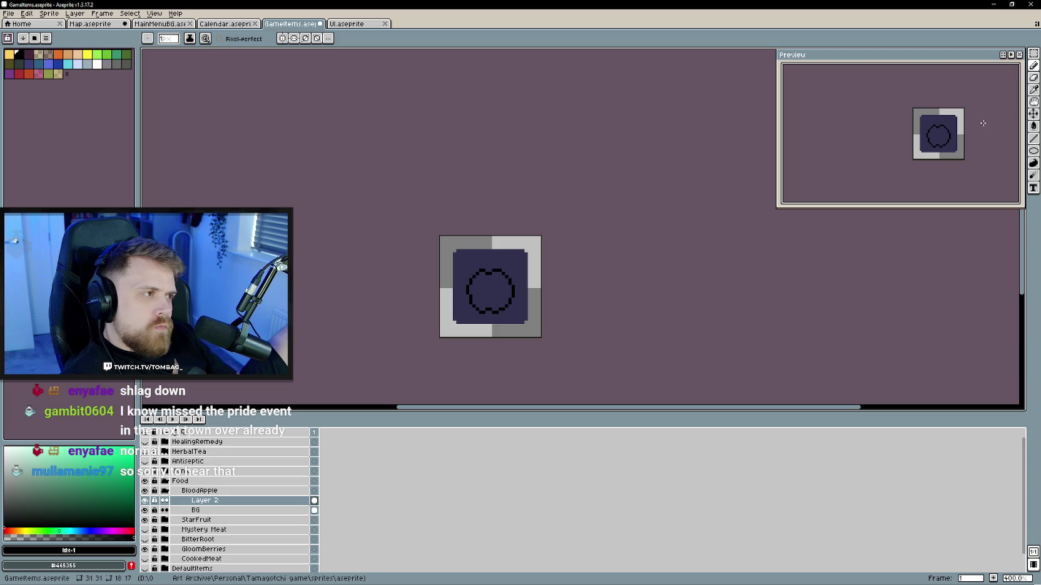
- Draw a two-pixel stem above the circle and leaf strokes beside it
left_click(1033, 115)
scroll(495, 289, "up", 3)
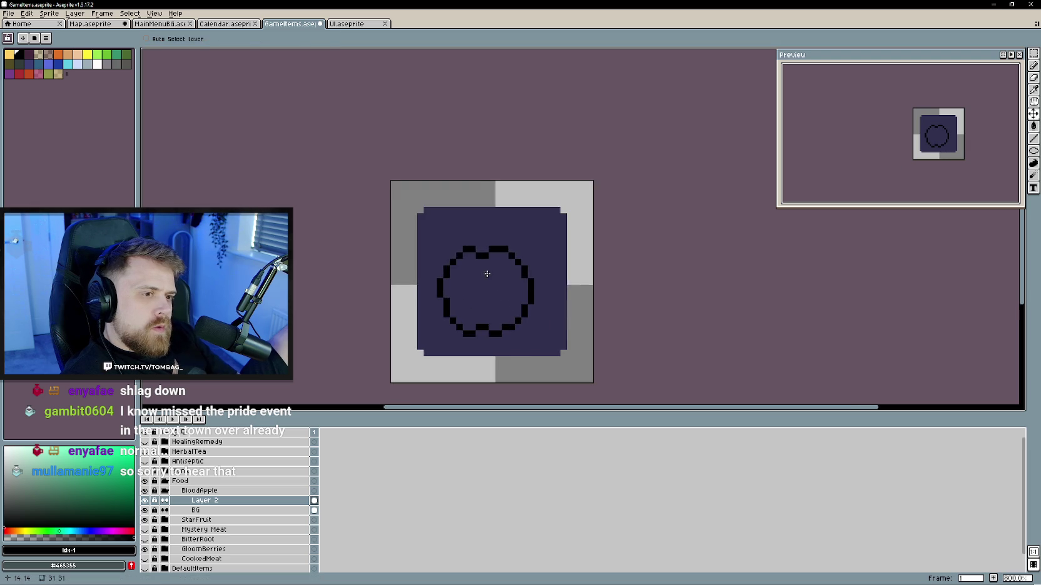
key("b")
left_click(478, 257)
left_click(481, 249)
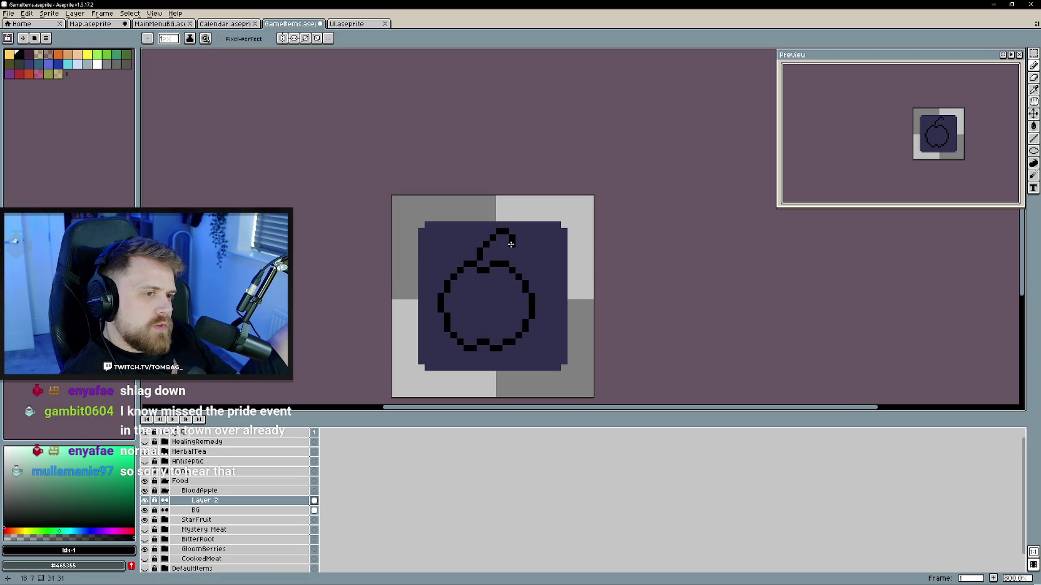
left_click_drag(504, 251, 498, 251)
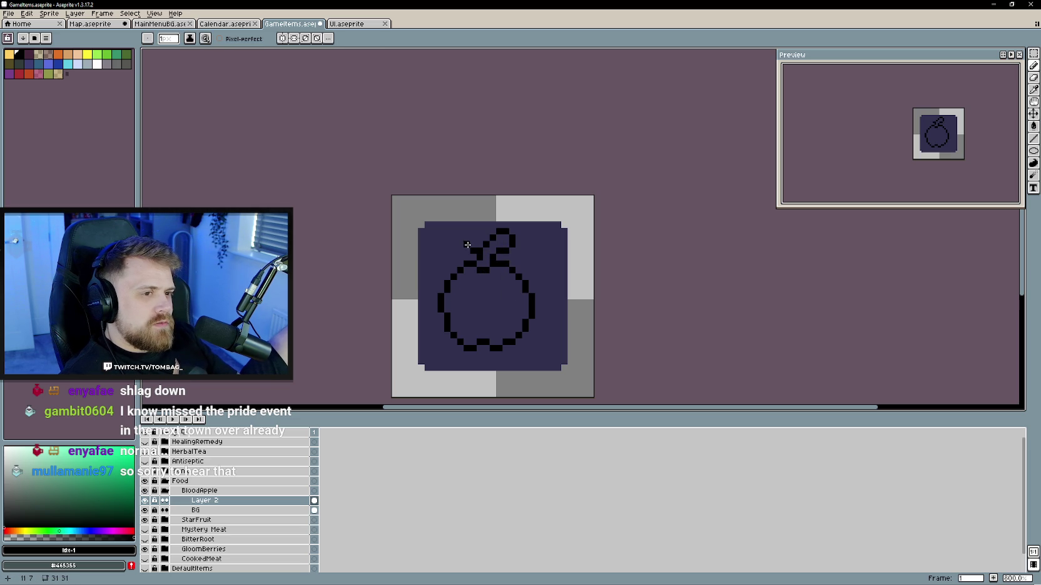
left_click_drag(449, 237, 441, 240)
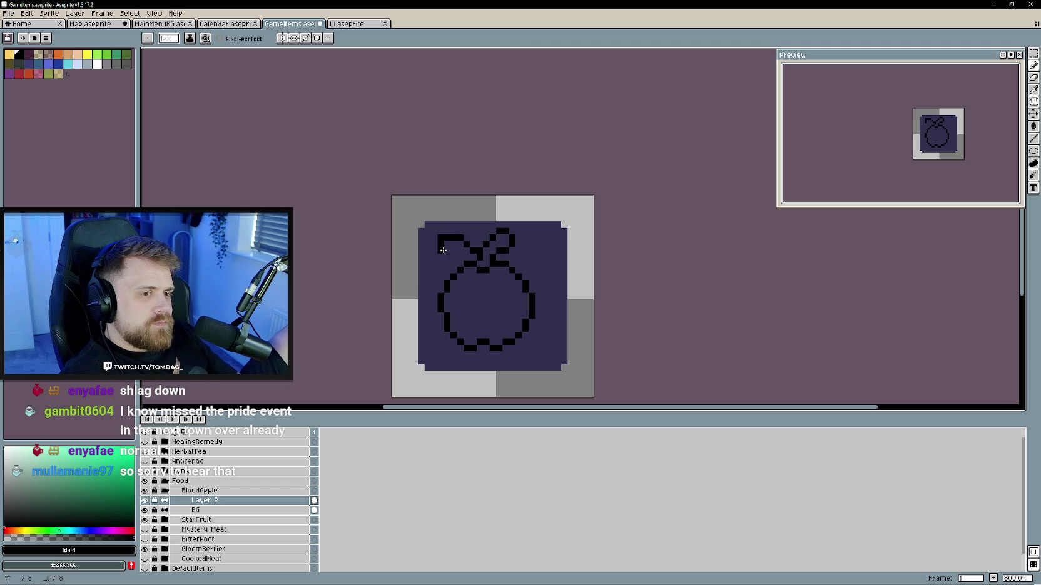
- Refine the left leaf and stem end by erasing and redrawing pixels
key("e")
left_click_drag(444, 250, 440, 238)
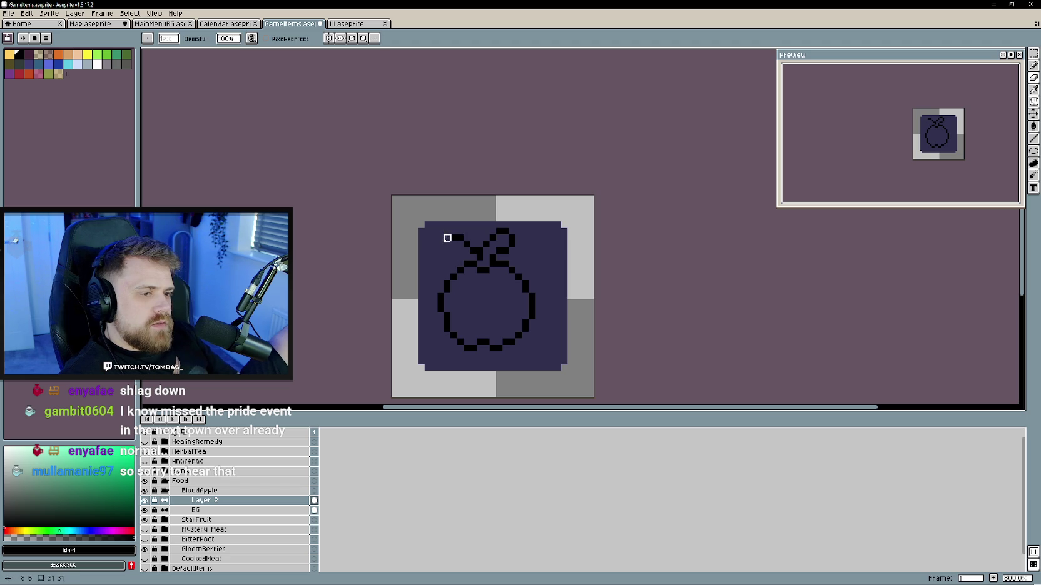
key("b")
left_click(451, 245)
key("e")
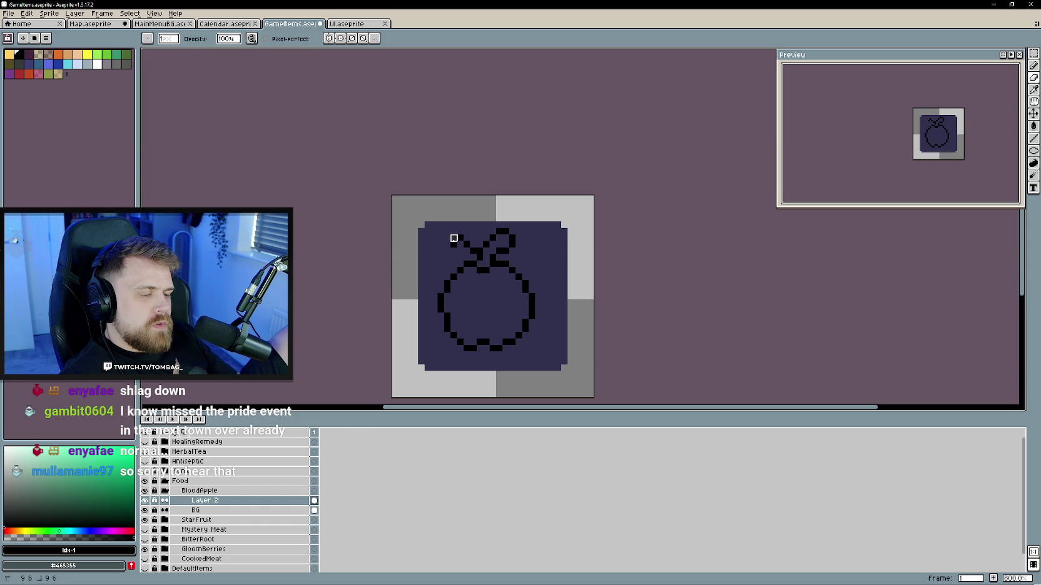
key("b")
key("e")
left_click(453, 244)
key("b")
mouse_move(453, 244)
left_mouse_down()
mouse_move(446, 255)
mouse_move(459, 244)
left_mouse_up()
key("e")
key("b")
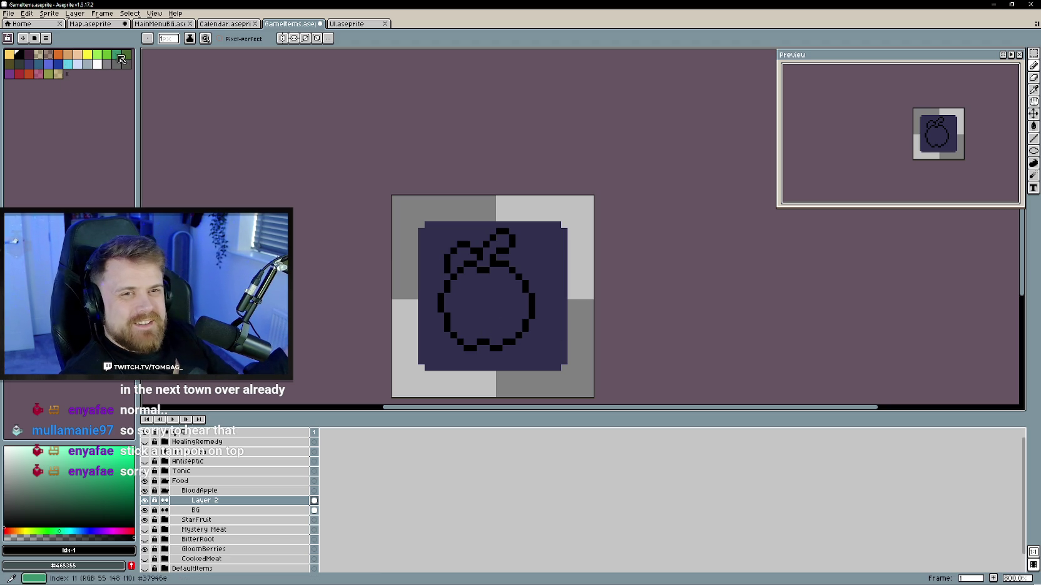
- Collapse the BloodApple group, then try a bite mark on the apple's right side and undo it
left_click(166, 490)
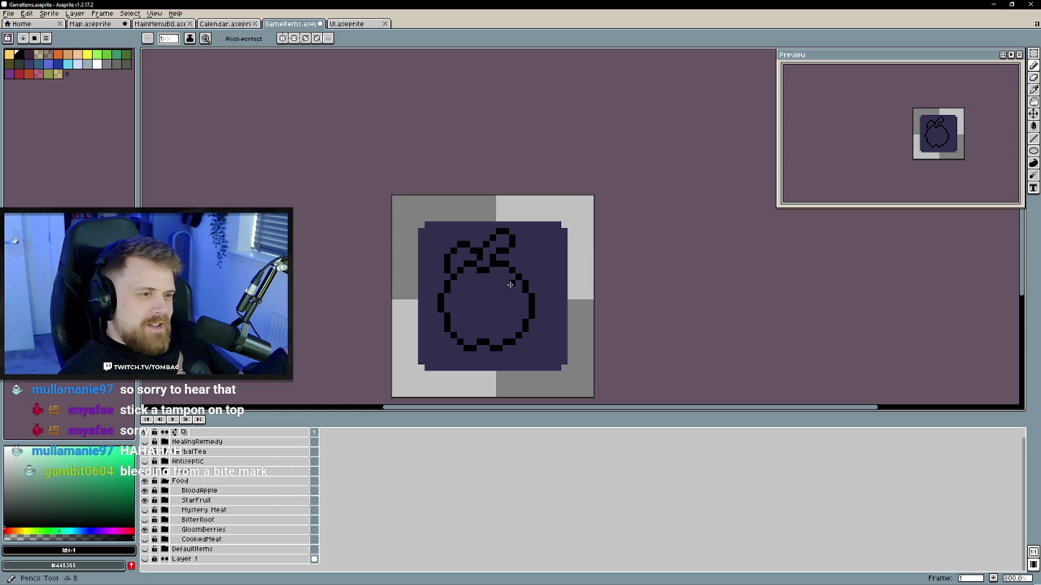
left_click_drag(512, 284, 518, 326)
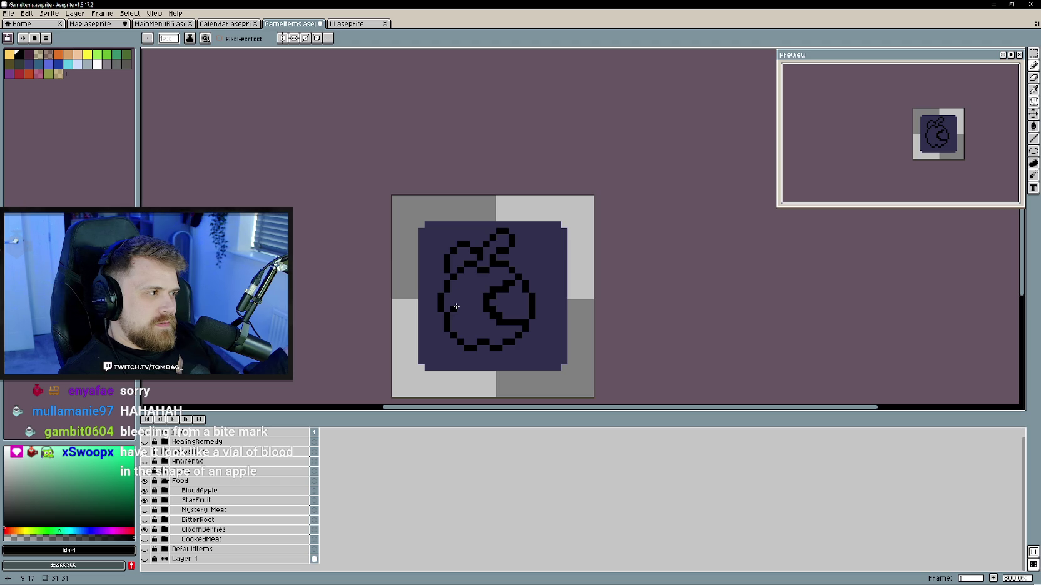
key("ctrl+z")
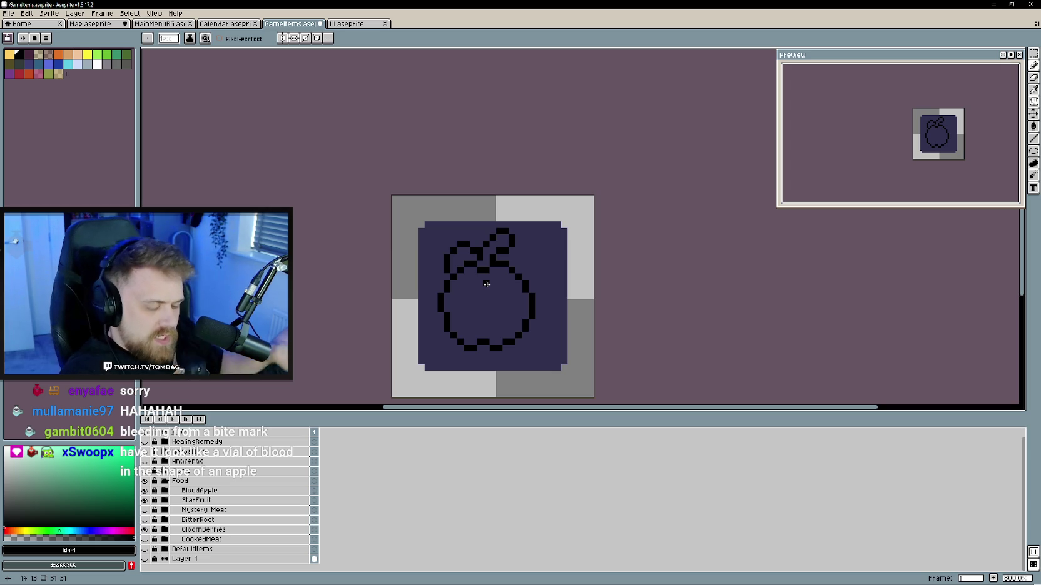
- Toggle between Pencil and Eraser while framing the apple's left outline
key("b")
key("b")
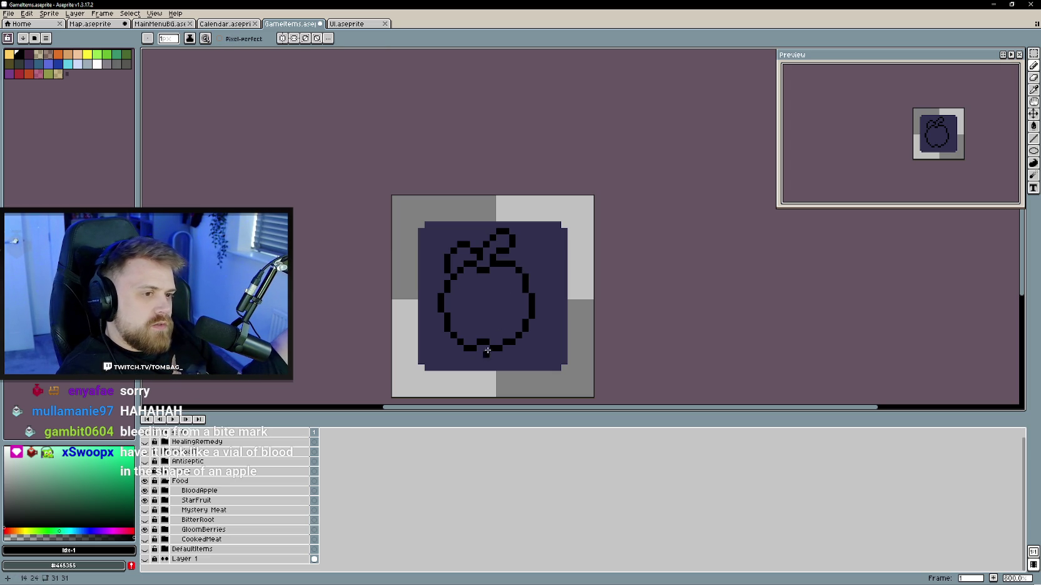
left_click_drag(485, 299, 496, 292)
key("b")
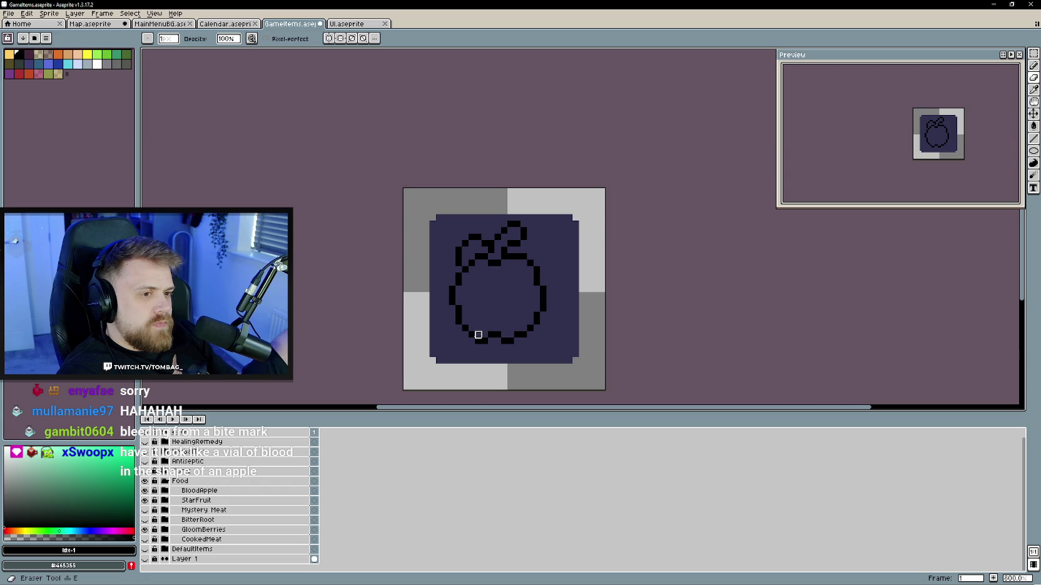
key("b")
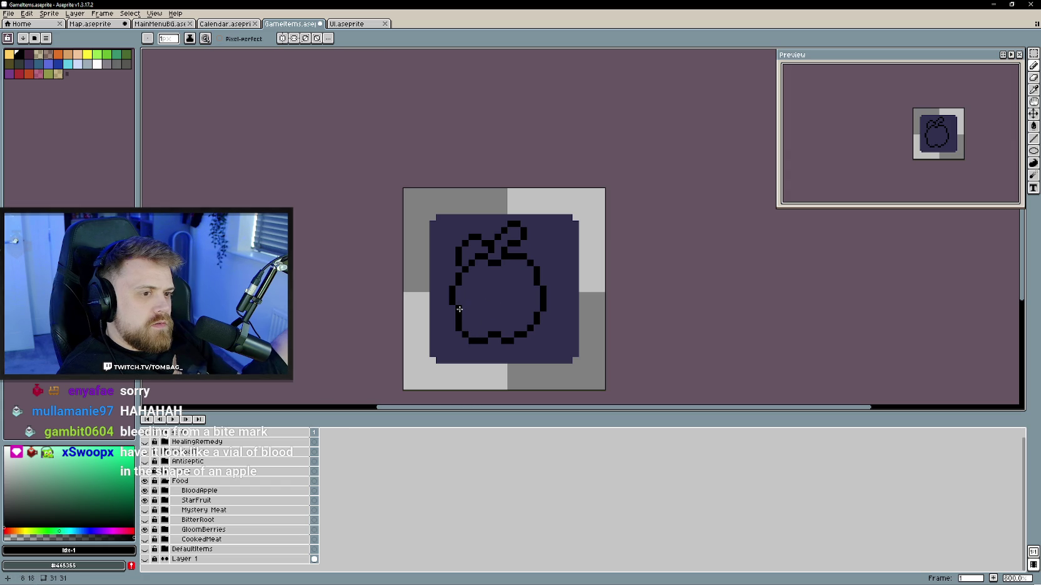
scroll(505, 315, "down", 1)
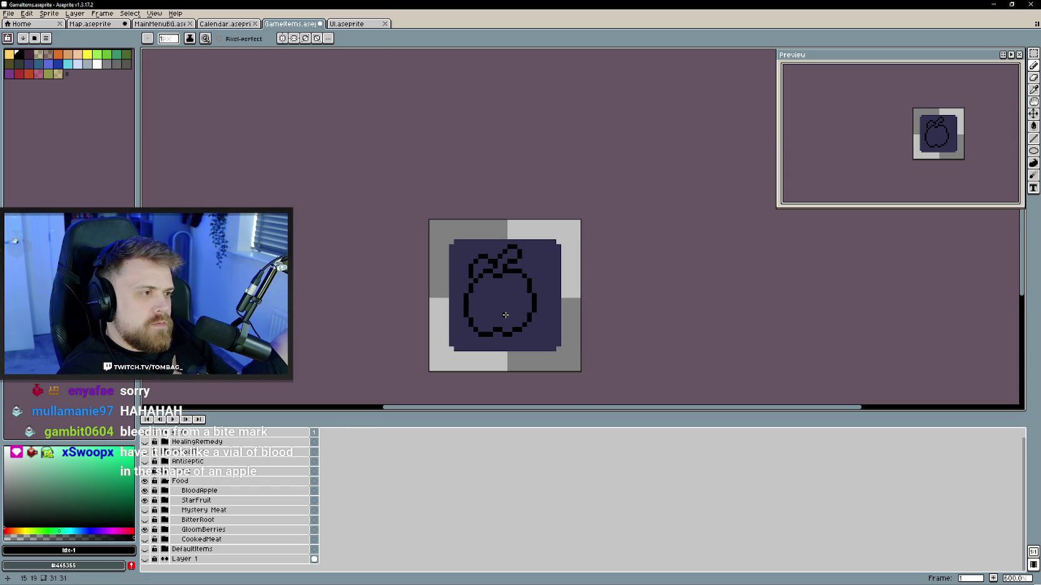
scroll(504, 315, "up", 1)
key("e")
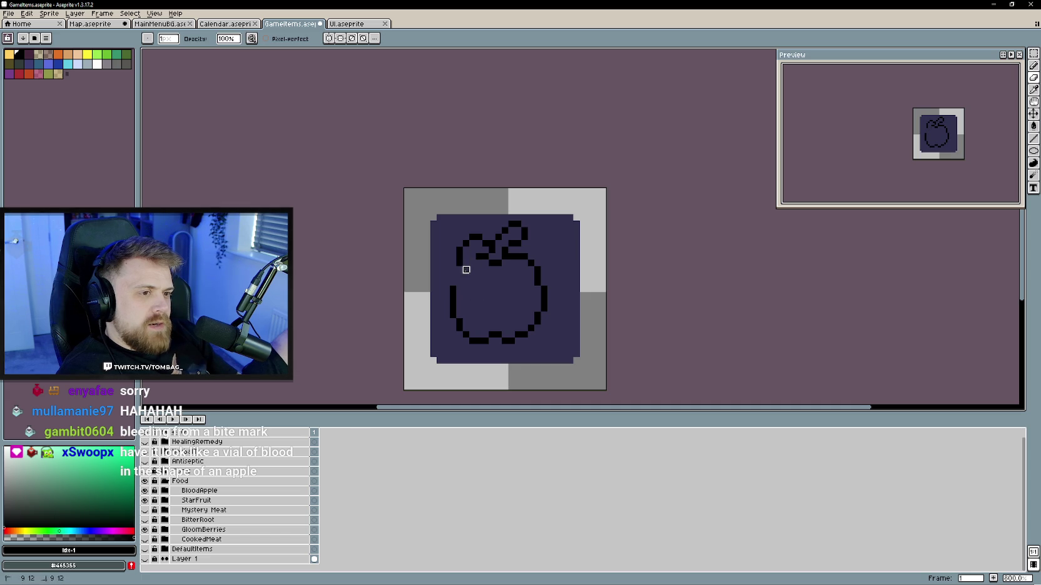
key("b")
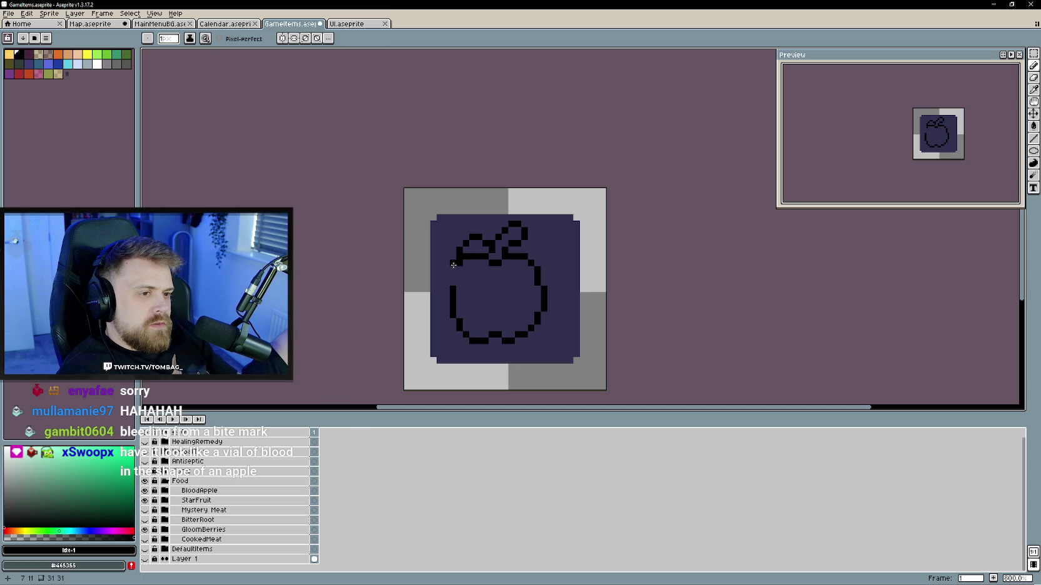
key("e")
key("b")
key("e")
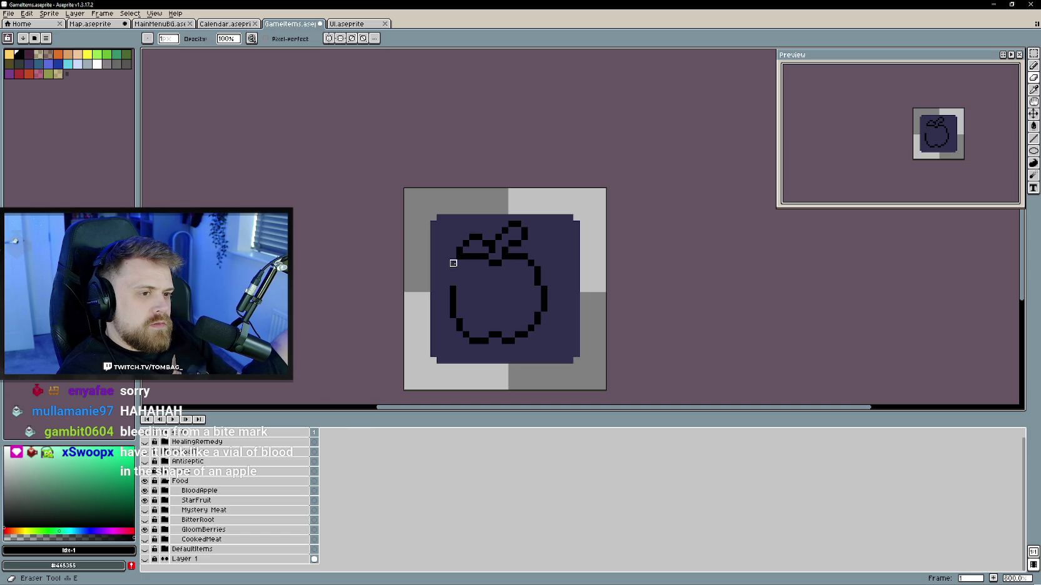
key("b")
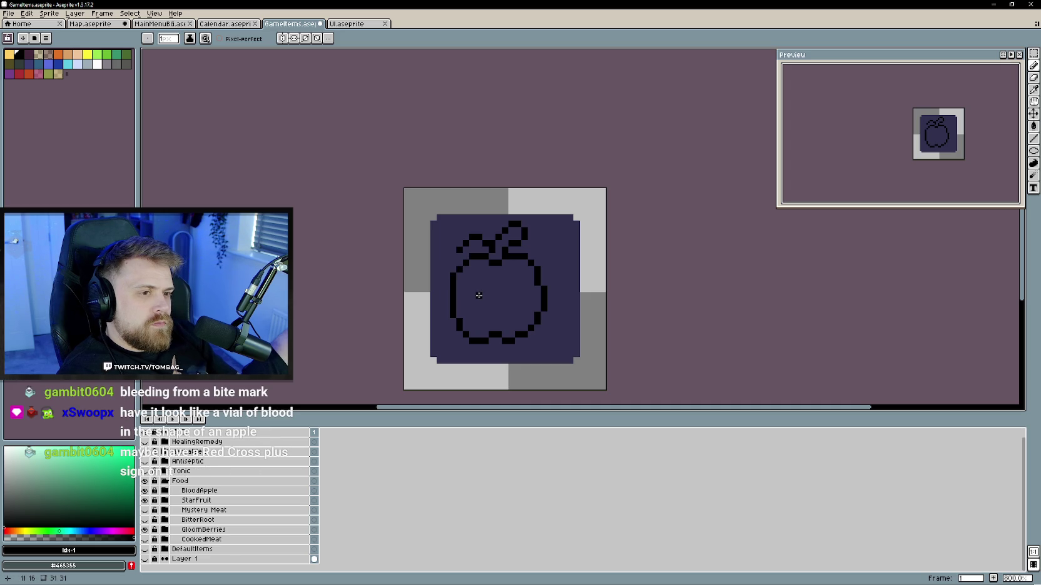
- Reshape the apple's black left outline further out with Eraser and Pencil
left_click_drag(479, 297, 484, 303)
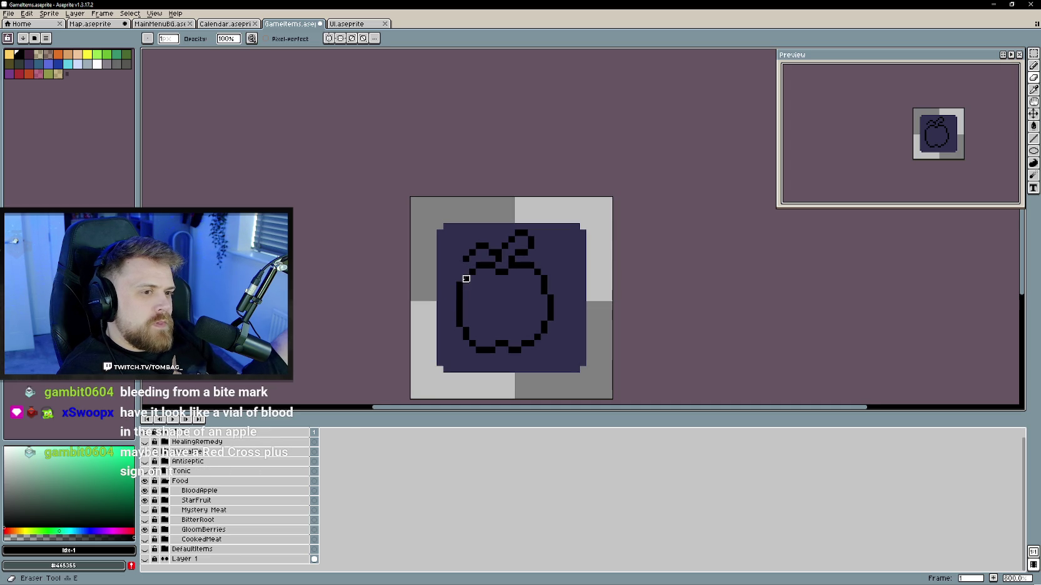
key("e")
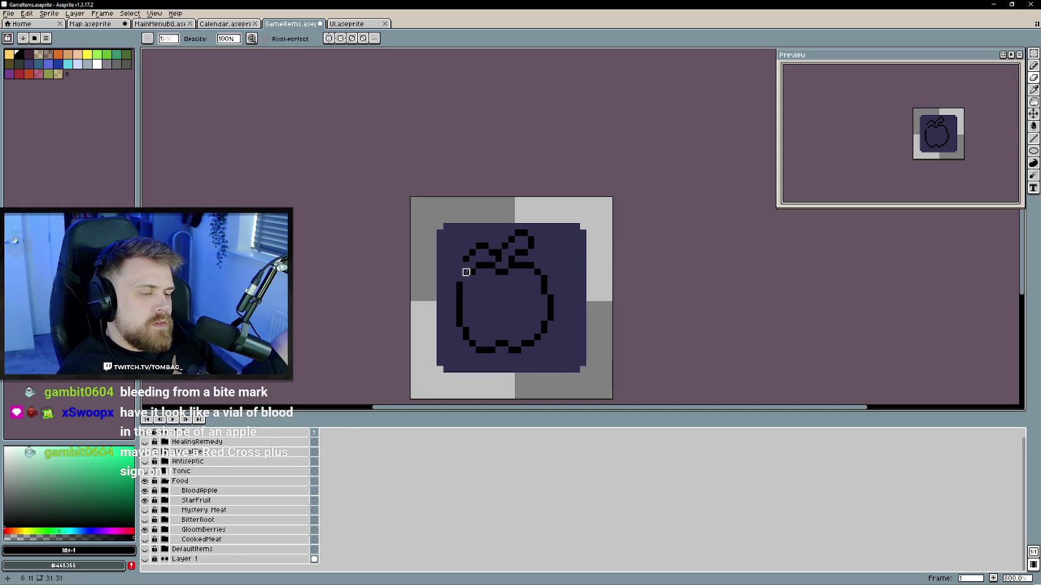
key("b")
key("e")
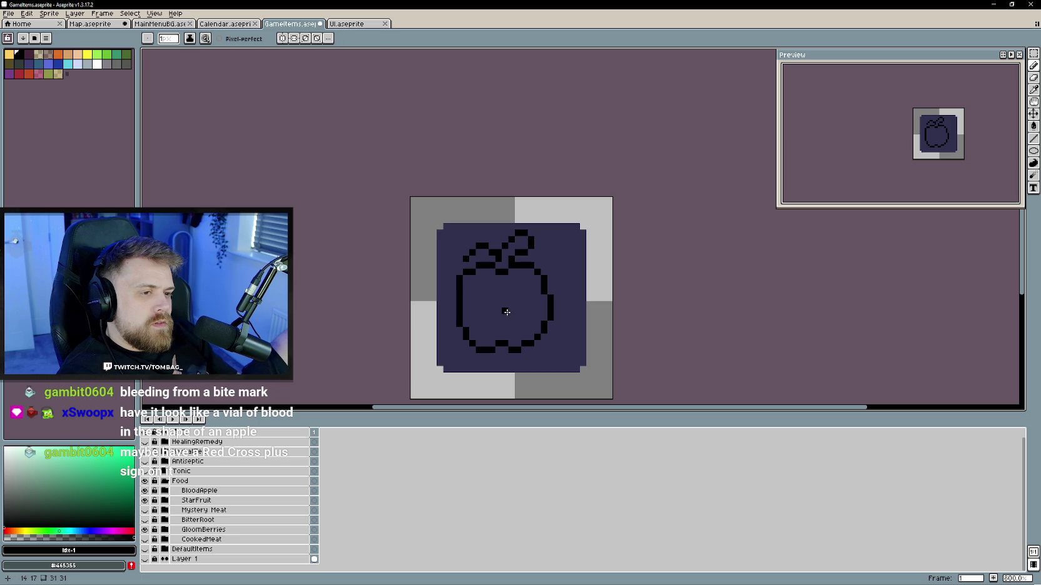
left_click_drag(460, 292, 452, 306)
key("b")
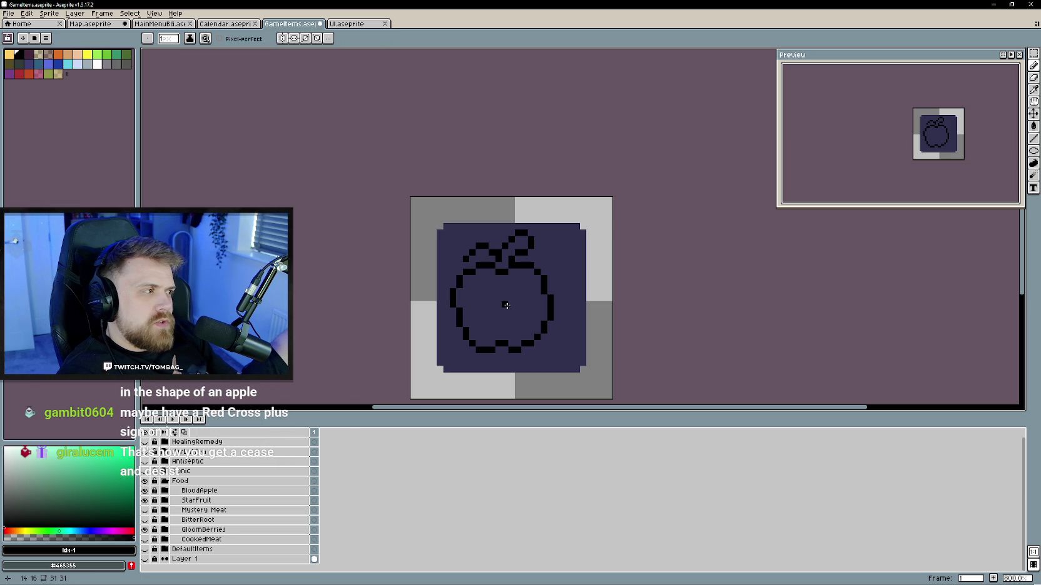
left_click_drag(506, 306, 514, 322)
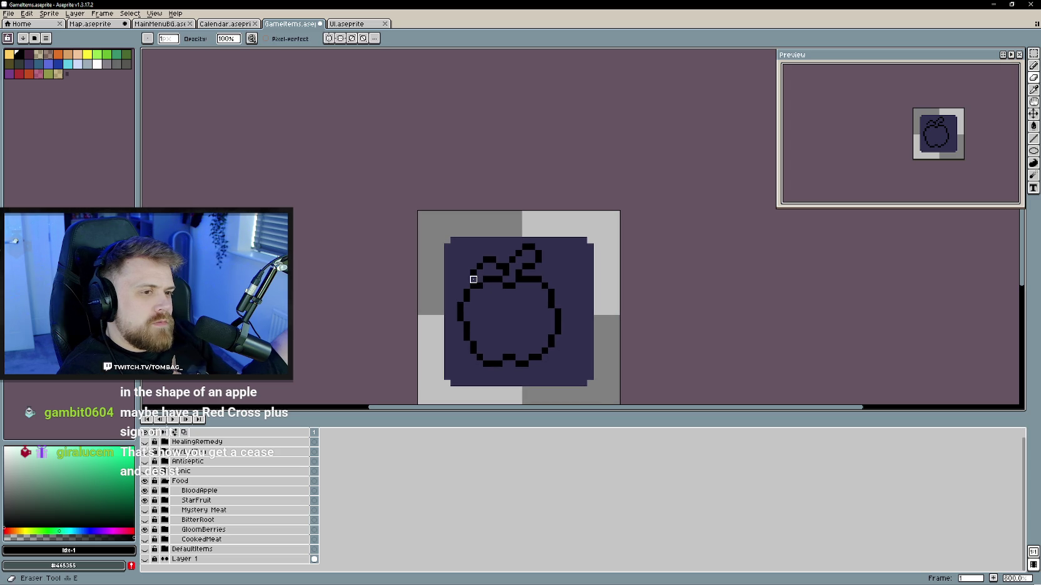
scroll(501, 331, "down", 1)
scroll(494, 330, "up", 1)
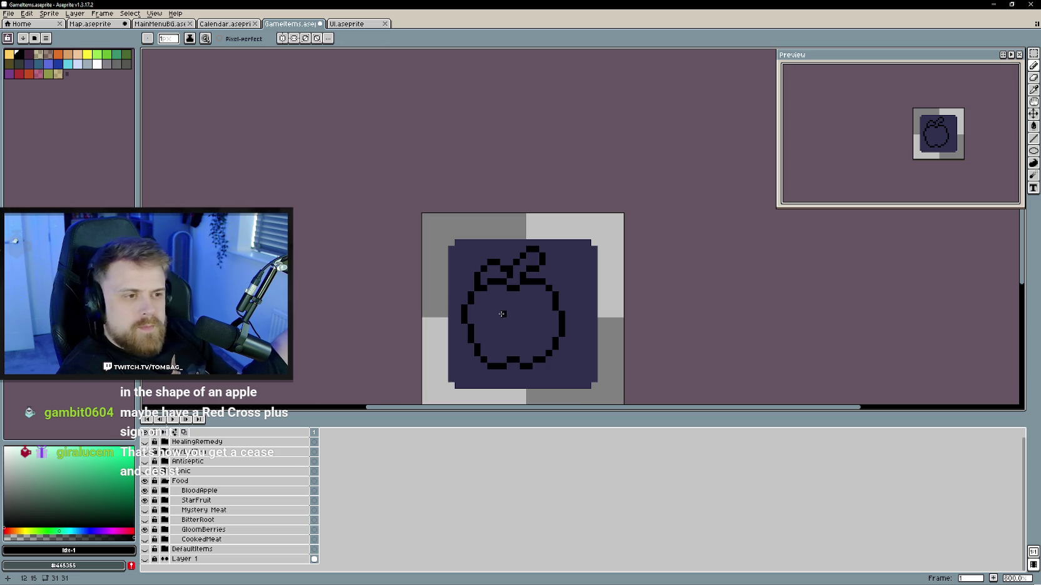
key("e")
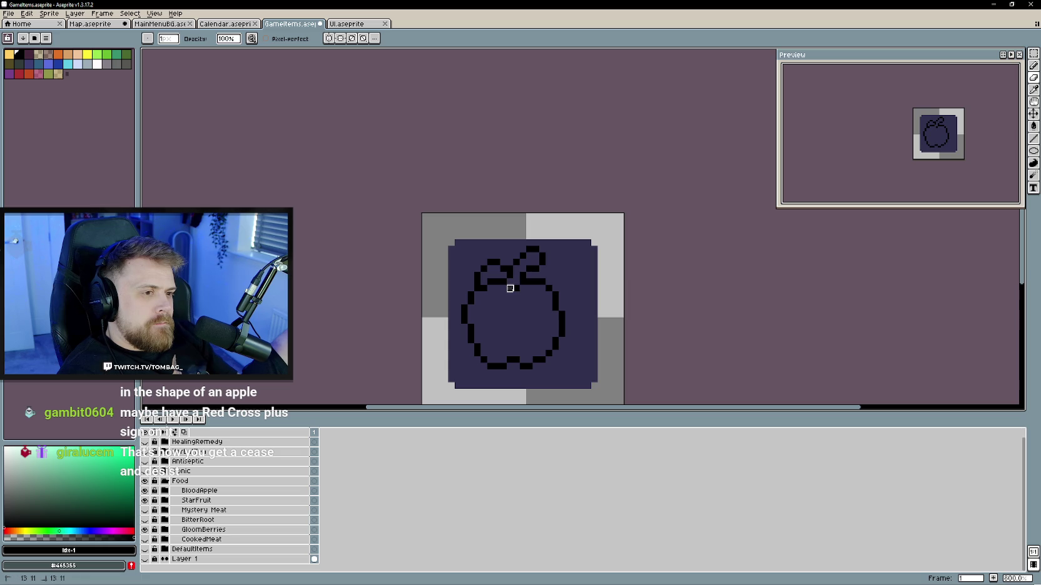
key("b")
scroll(516, 327, "down", 1)
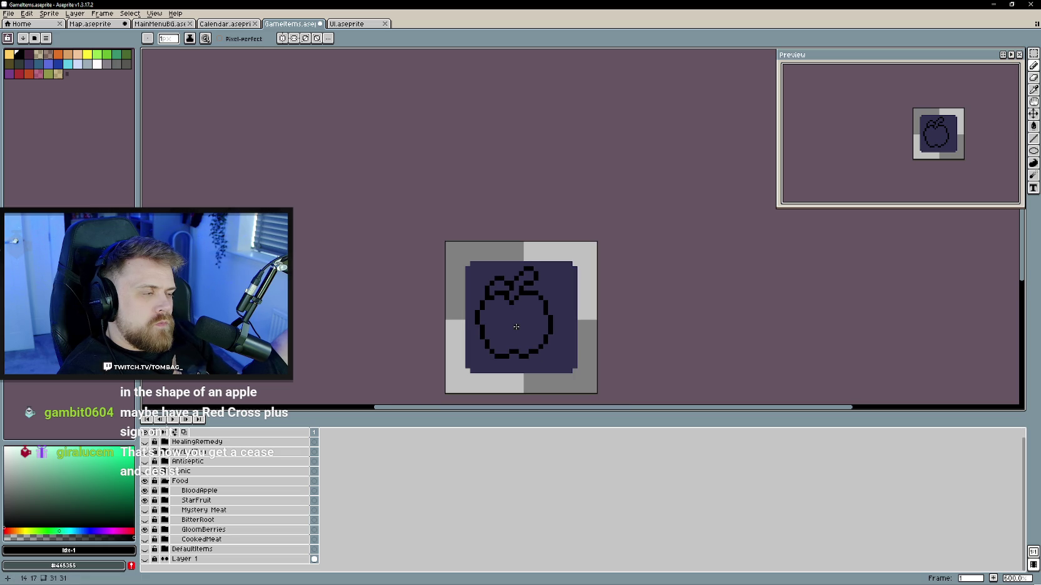
scroll(507, 326, "up", 4)
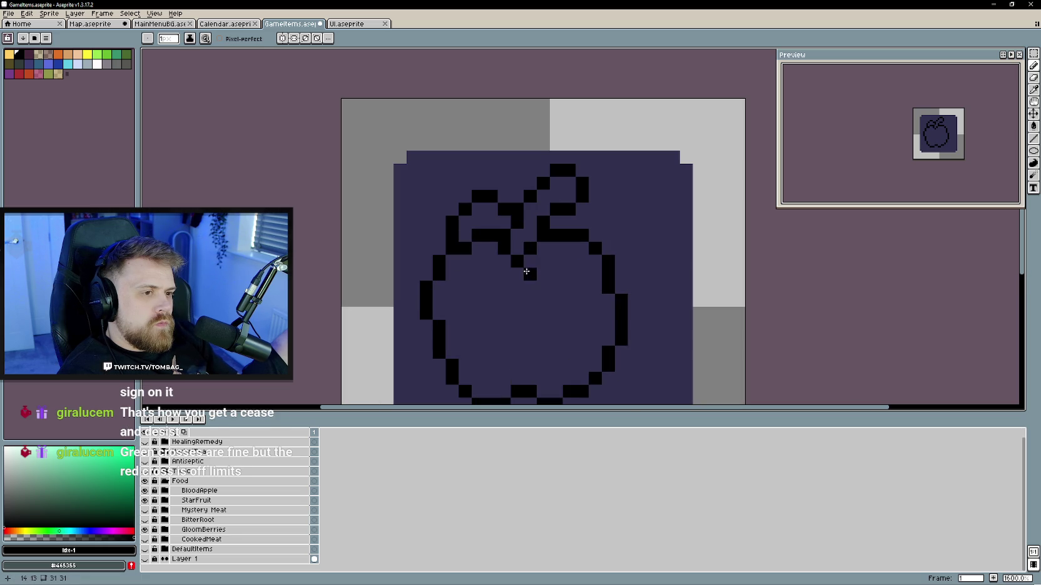
- Add black outline pixels beside the stem base and below-right of the stem
left_click(545, 266)
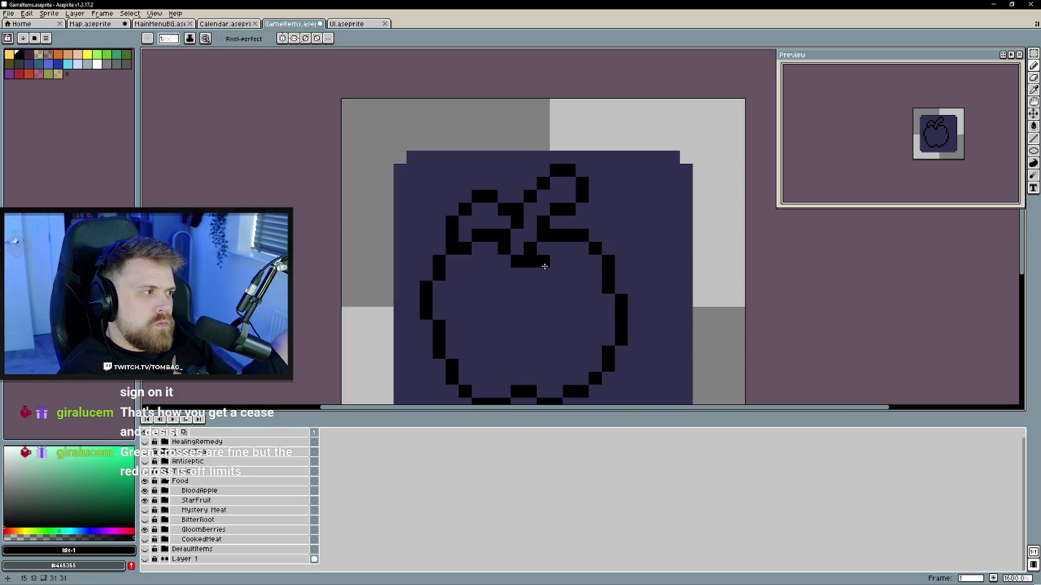
left_click(556, 273)
scroll(502, 320, "down", 3)
scroll(503, 322, "left", 1)
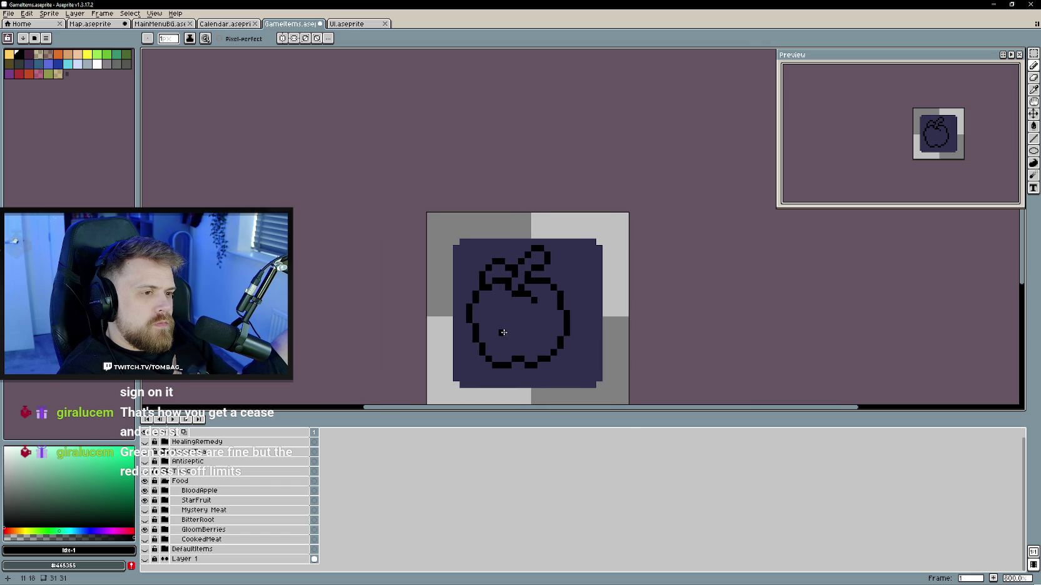
scroll(494, 332, "right", 1)
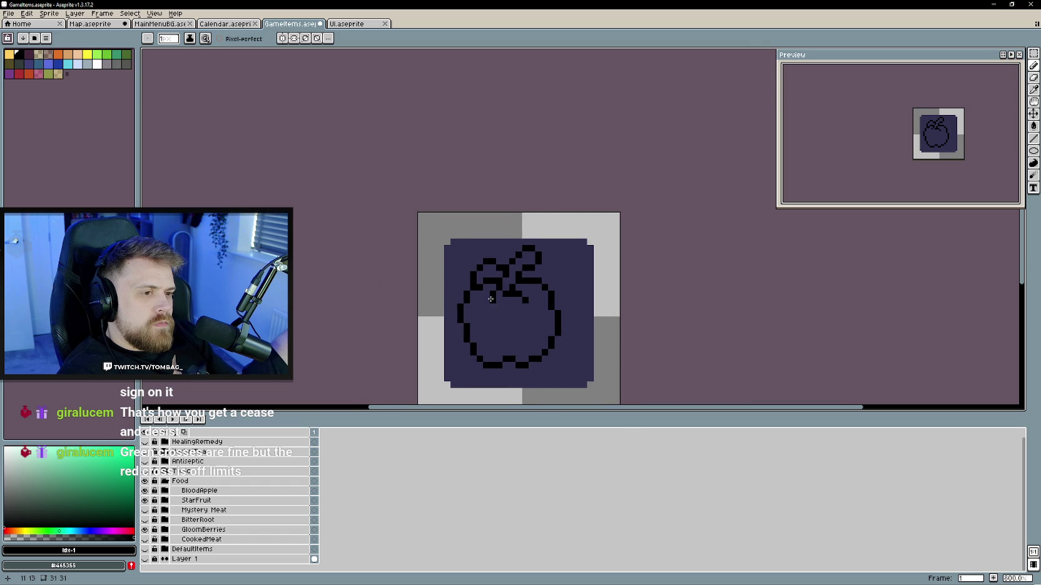
scroll(499, 332, "down", 2)
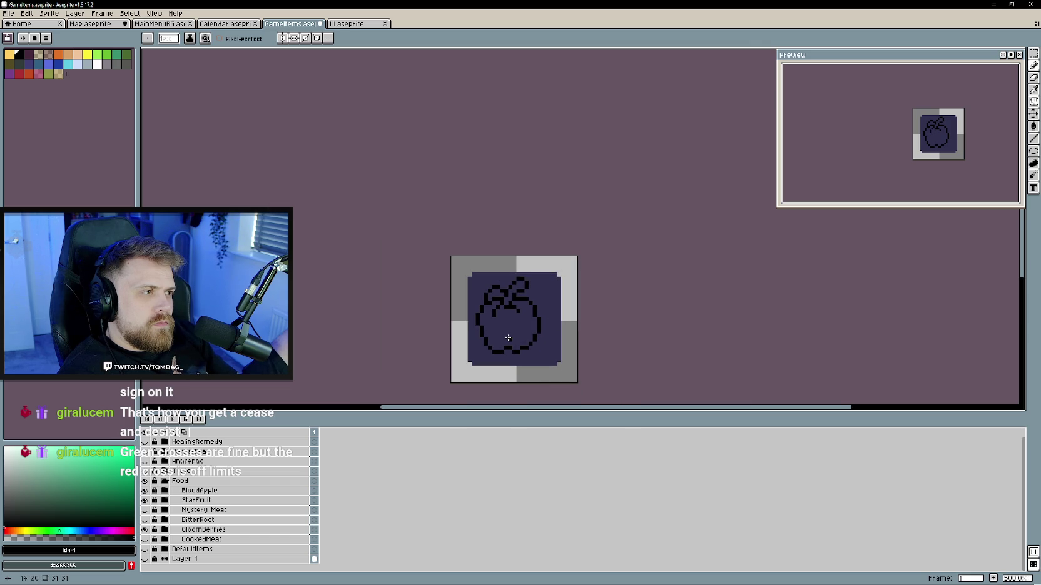
- Undo the last stem pixel and choose a dark red drawing colour
key("ctrl+z")
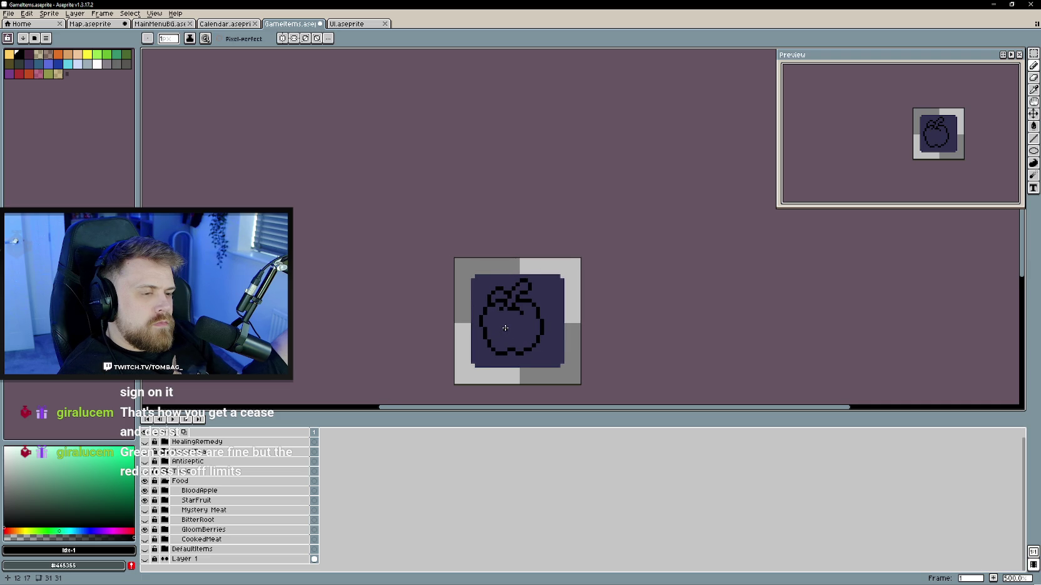
scroll(506, 328, "up", 1)
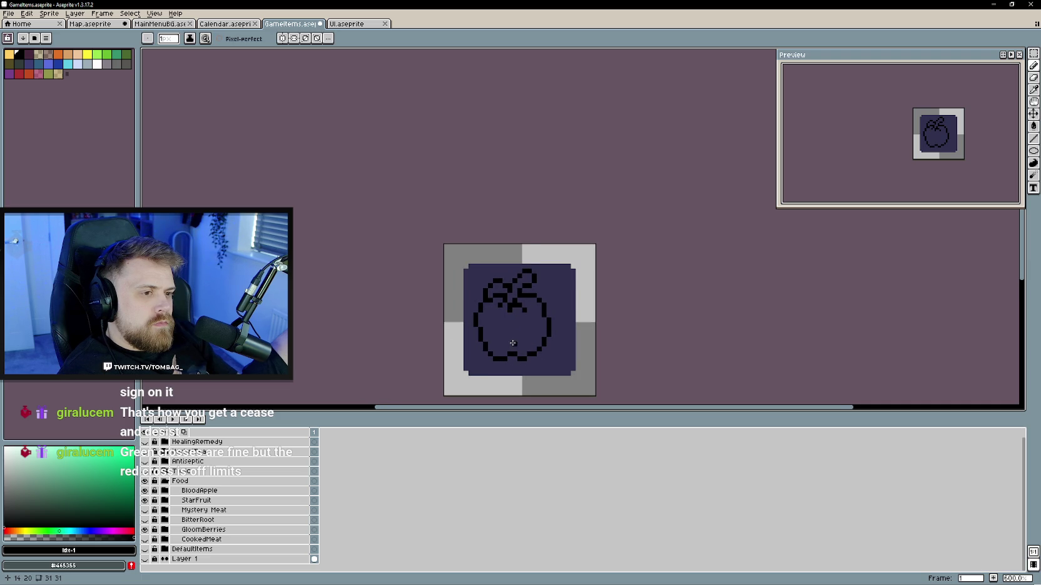
scroll(512, 343, "down", 1)
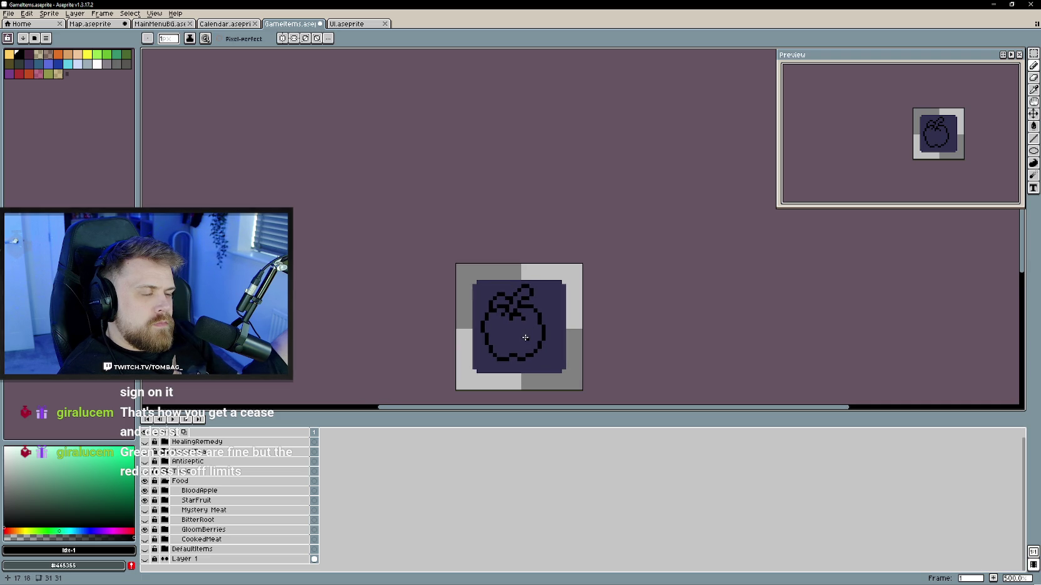
scroll(524, 337, "up", 1)
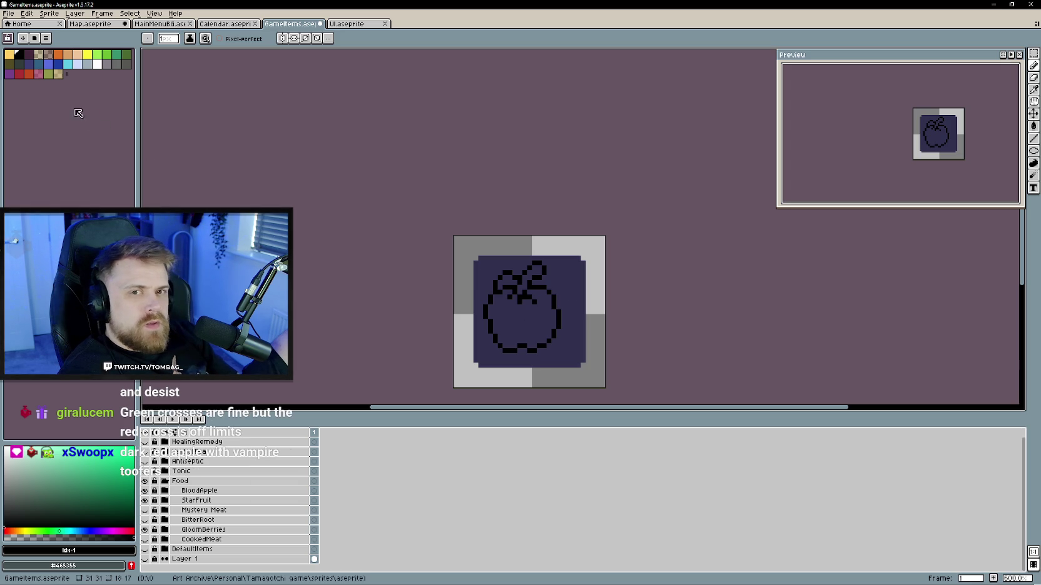
left_click(127, 532)
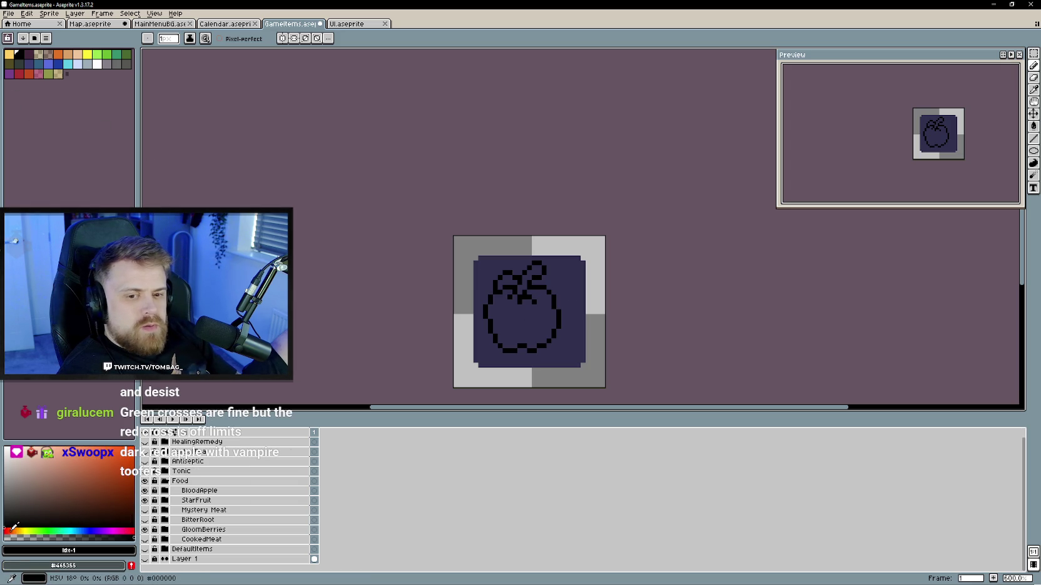
left_click(130, 509)
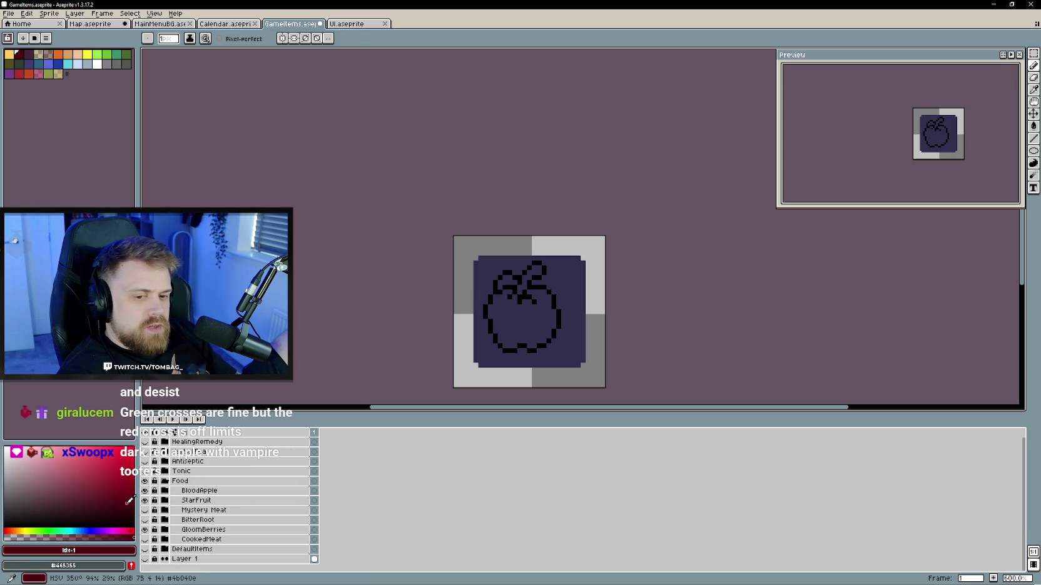
- Fill the apple's interior with dark red using the Paint Bucket
key("g")
left_click(507, 331)
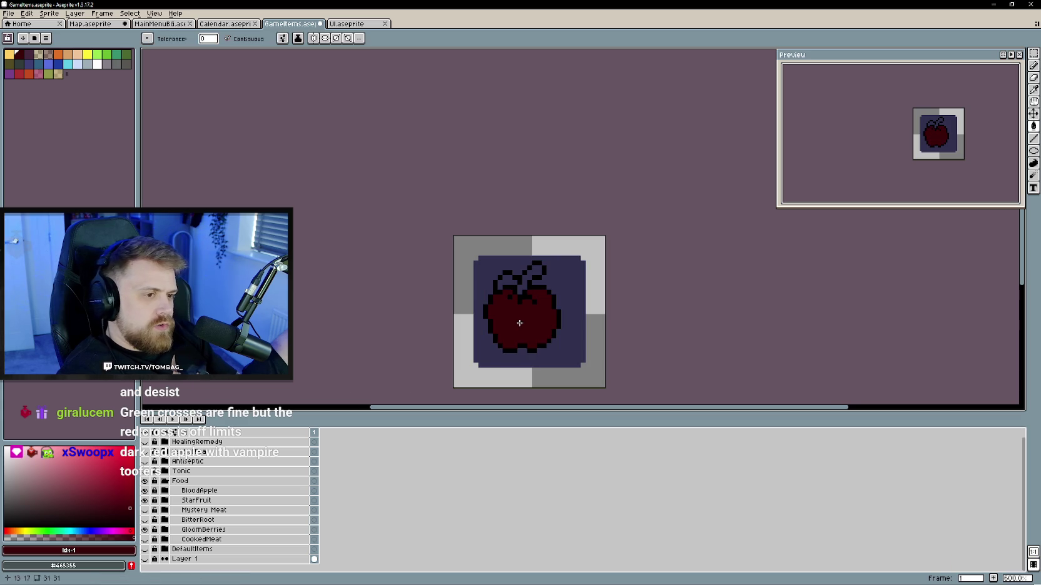
scroll(529, 333, "up", 1)
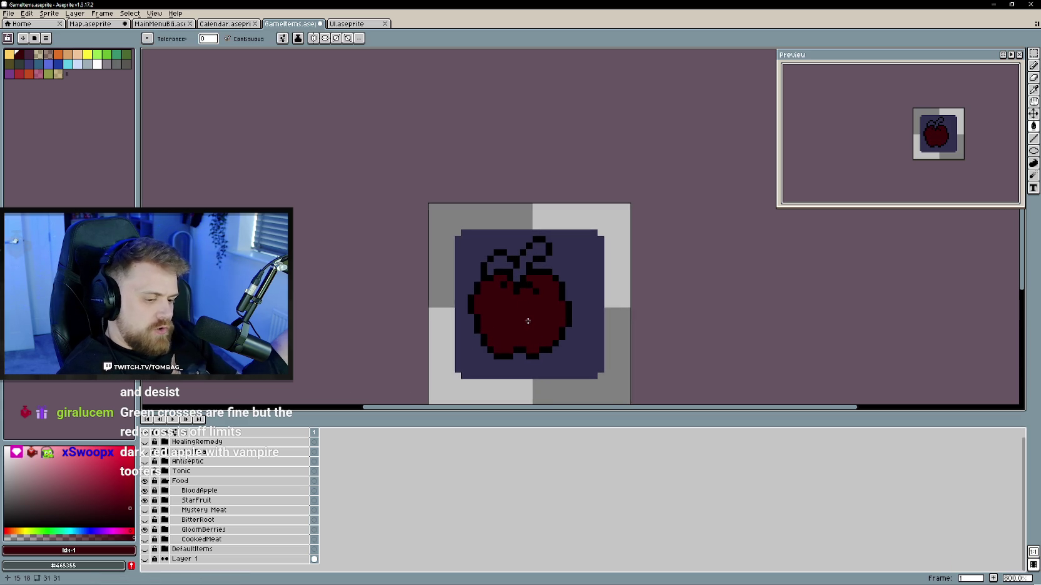
key("b")
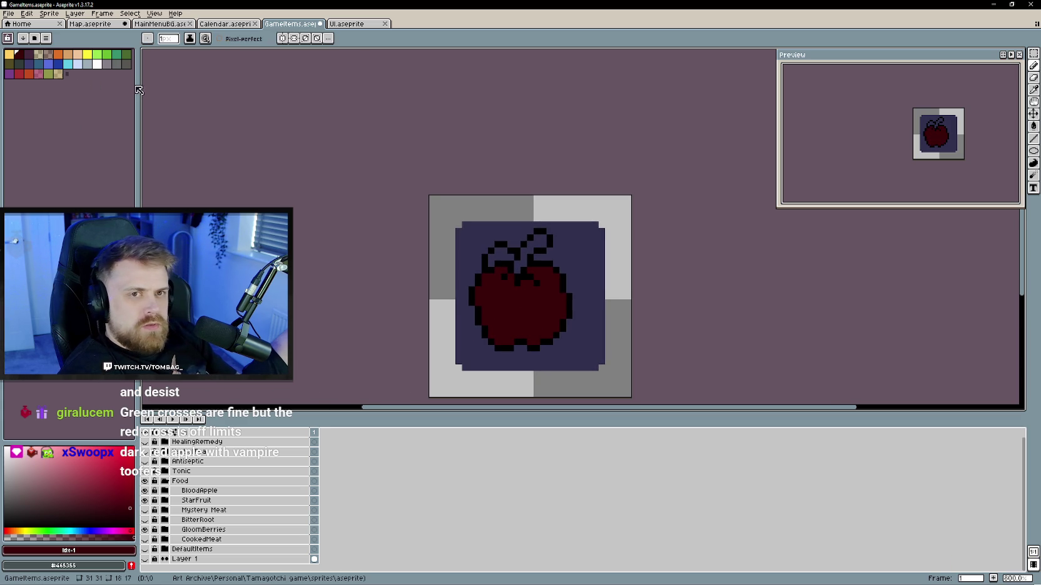
- Sample the StarFruit's green leaf colour while the BloodApple layer is hidden
left_click(145, 491)
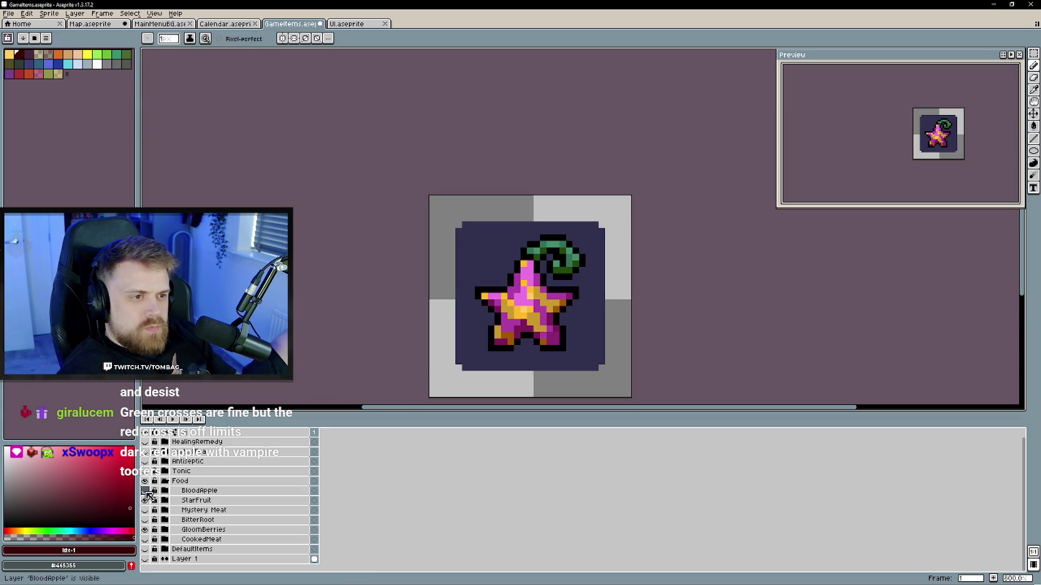
key("i")
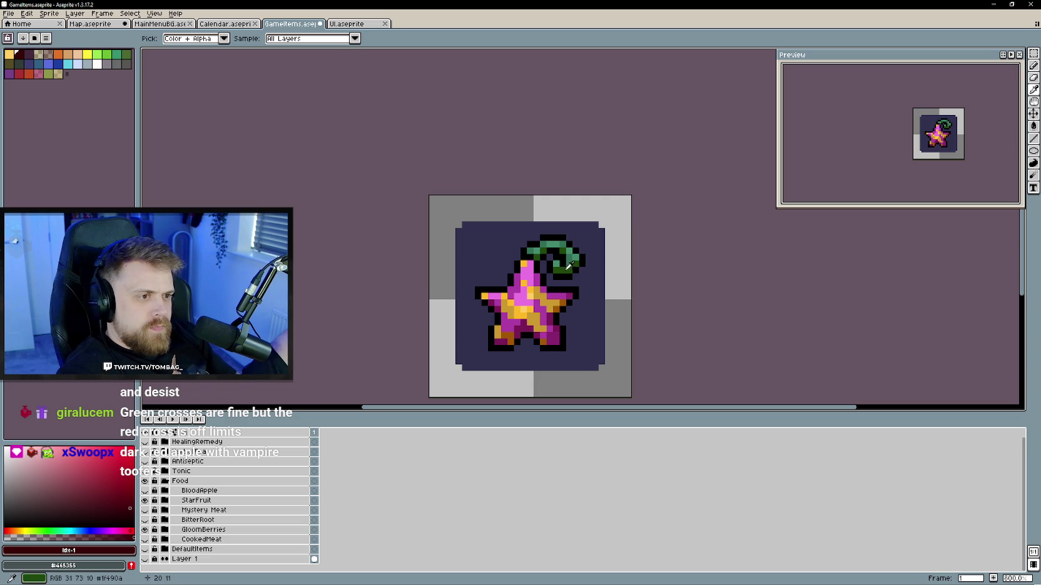
left_click(573, 252)
left_click(145, 491)
key("b")
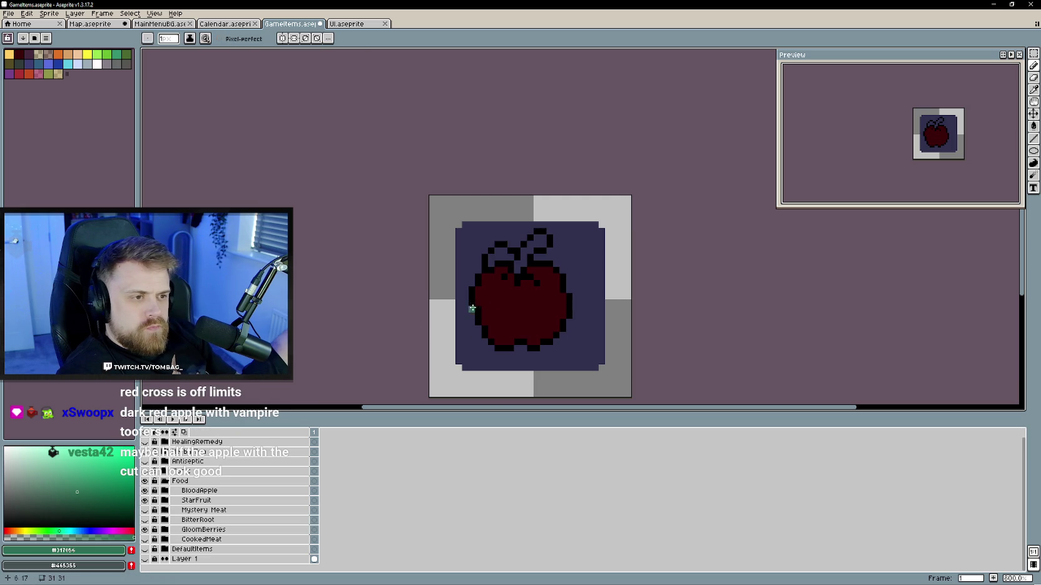
- Fill the apple's leaf and stem with the sampled green
key("g")
left_click(500, 256)
left_click(536, 244)
scroll(547, 302, "down", 1)
scroll(538, 303, "up", 1)
scroll(532, 306, "up", 2)
key("b")
scroll(517, 313, "down", 1)
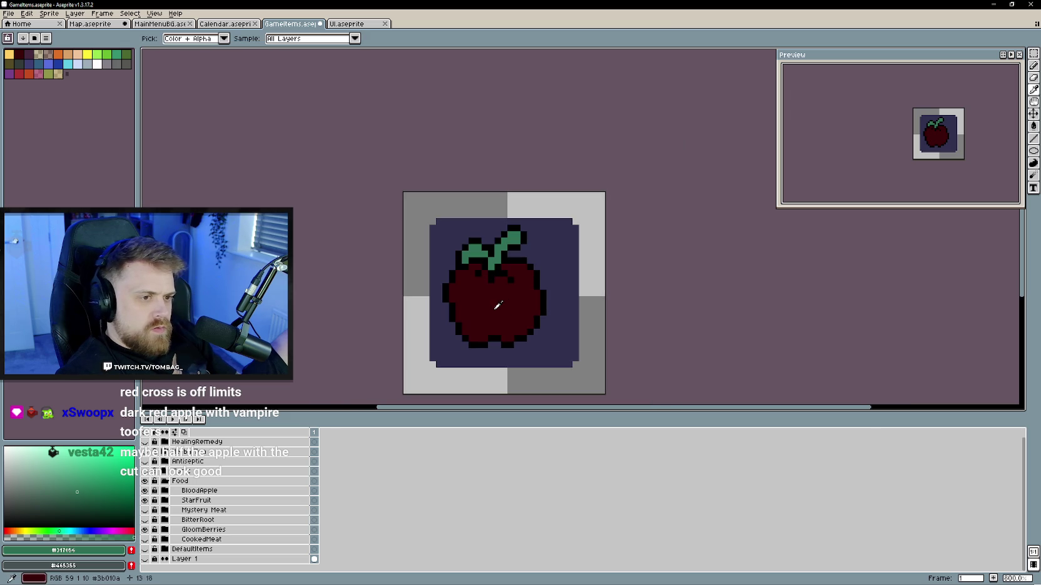
- Sample the apple's dark red #3b010a, then pick a brighter, lower-opacity red for highlights
left_click(494, 302, "alt")
left_click(125, 475)
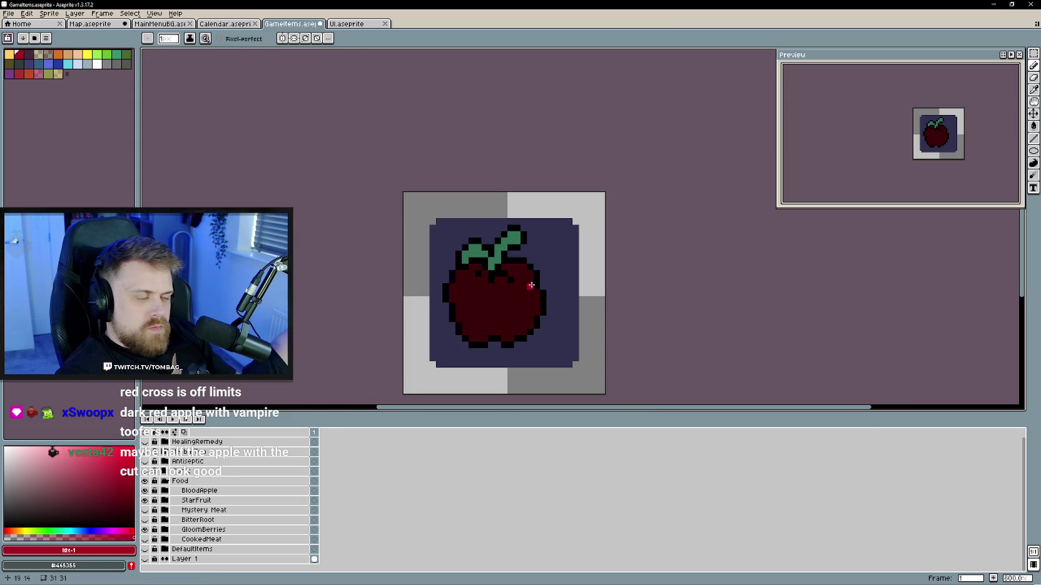
left_click(73, 535)
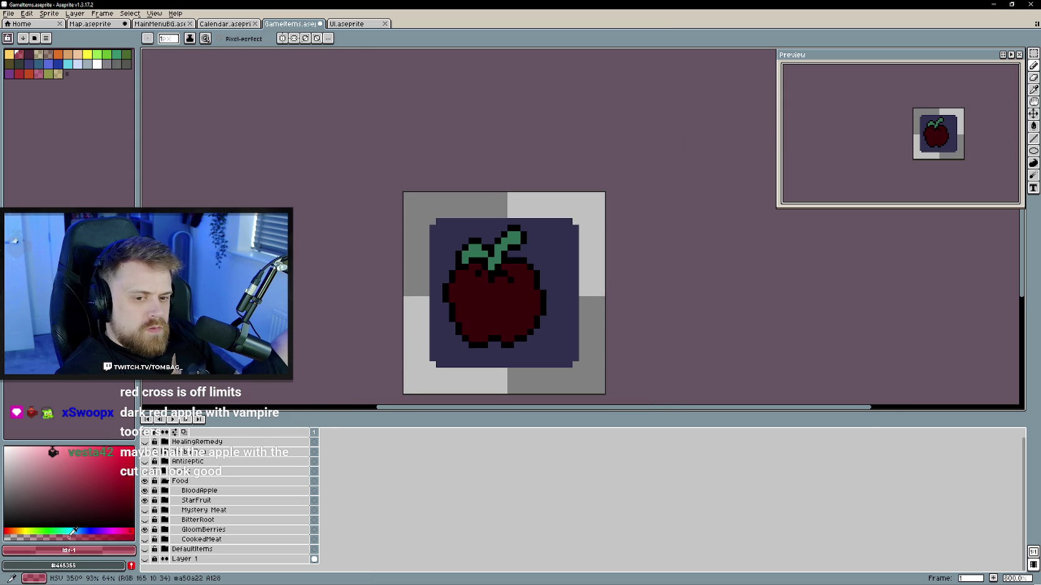
- Sample mid red #710516 and paint highlights across the upper apple and shade its lower middle
key("alt")
left_click(500, 292, "alt")
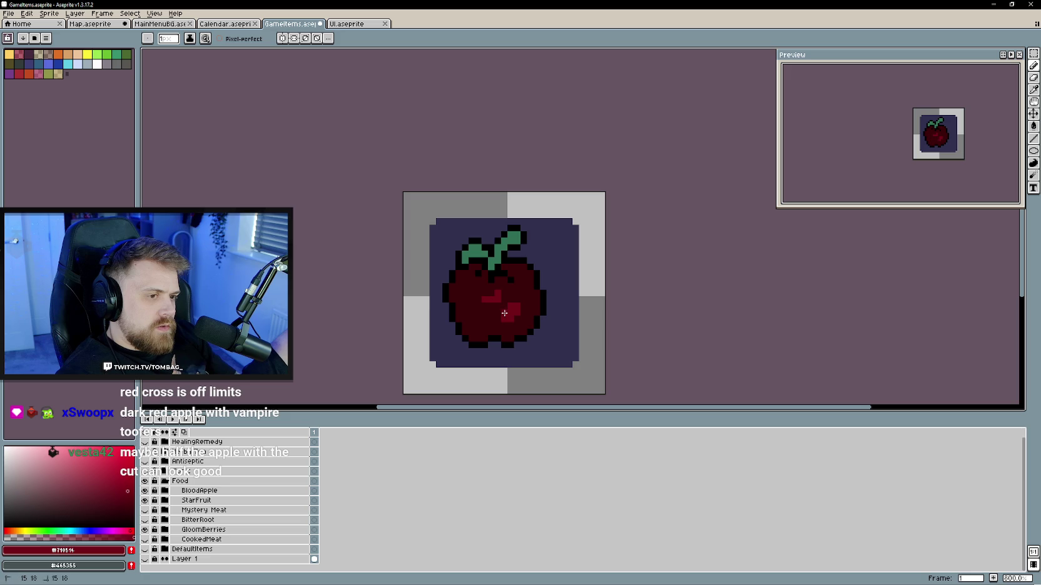
left_click_drag(503, 302, 506, 295)
left_click_drag(501, 299, 459, 304)
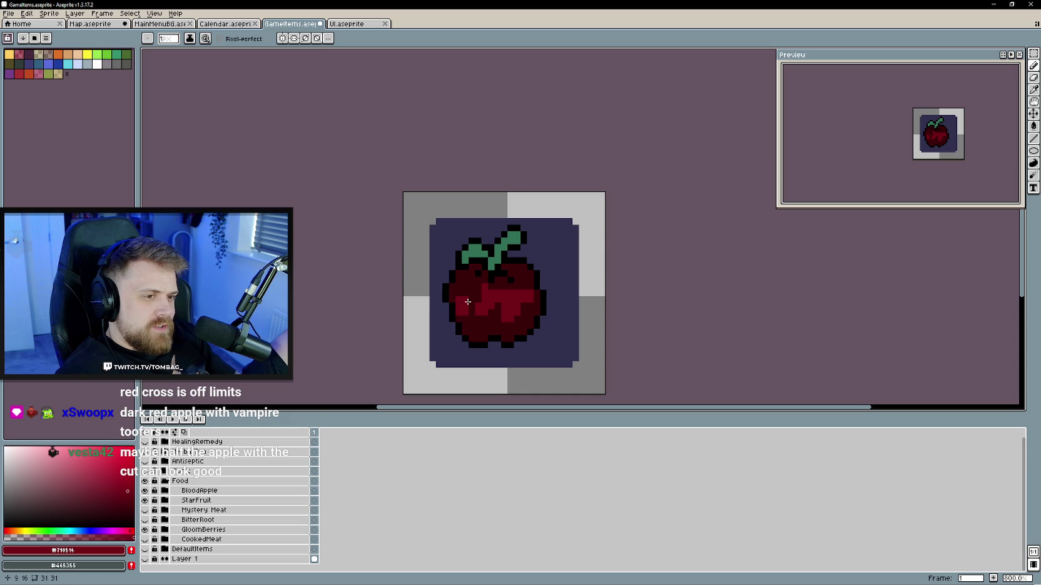
left_click_drag(491, 318, 523, 314)
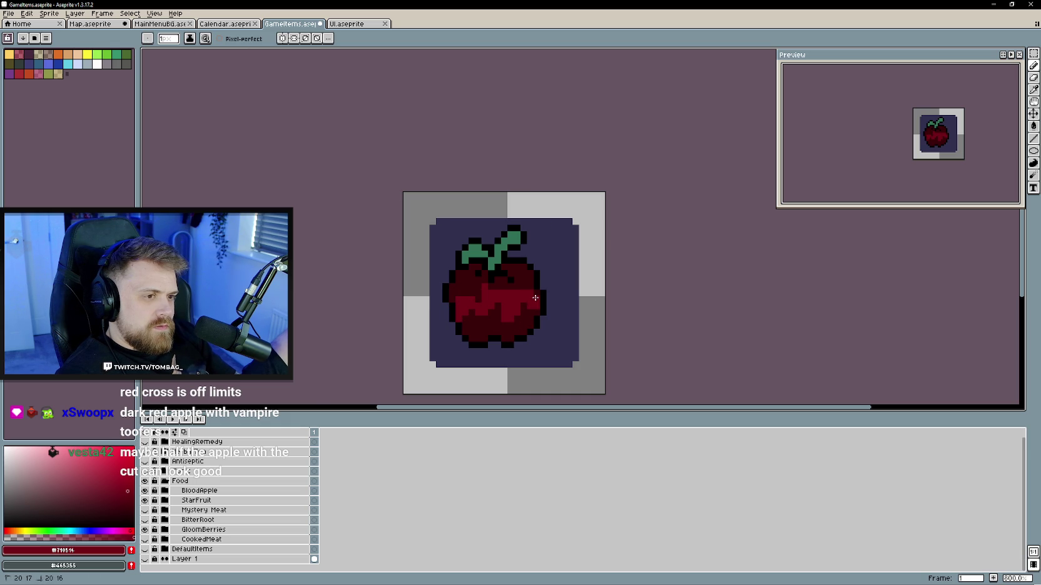
- Fill two dark patches on the apple's top with red, then resample #3b010a and #710516
key("g")
left_click(526, 280)
left_click(469, 285)
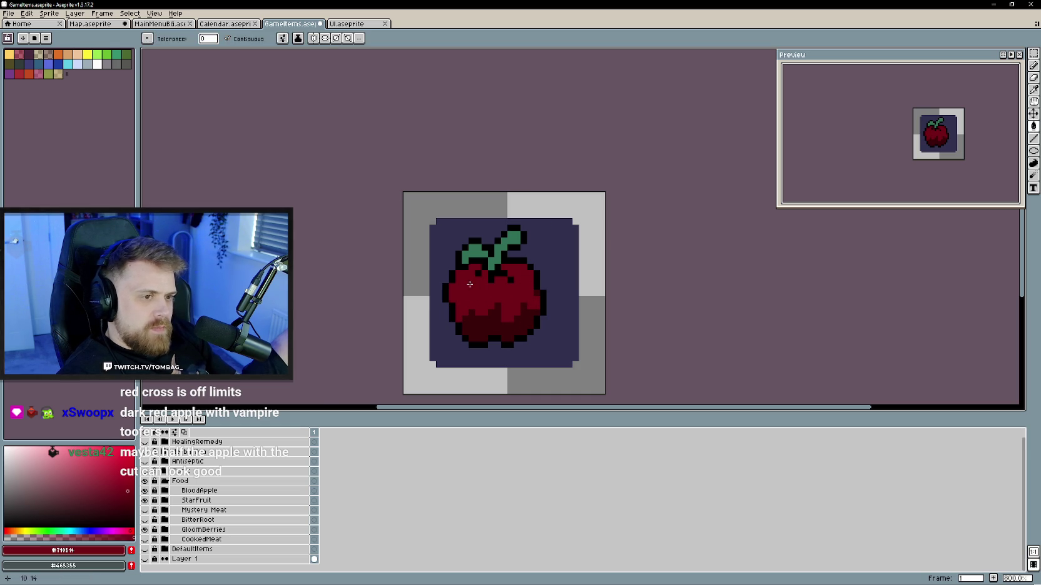
scroll(510, 294, "up", 2)
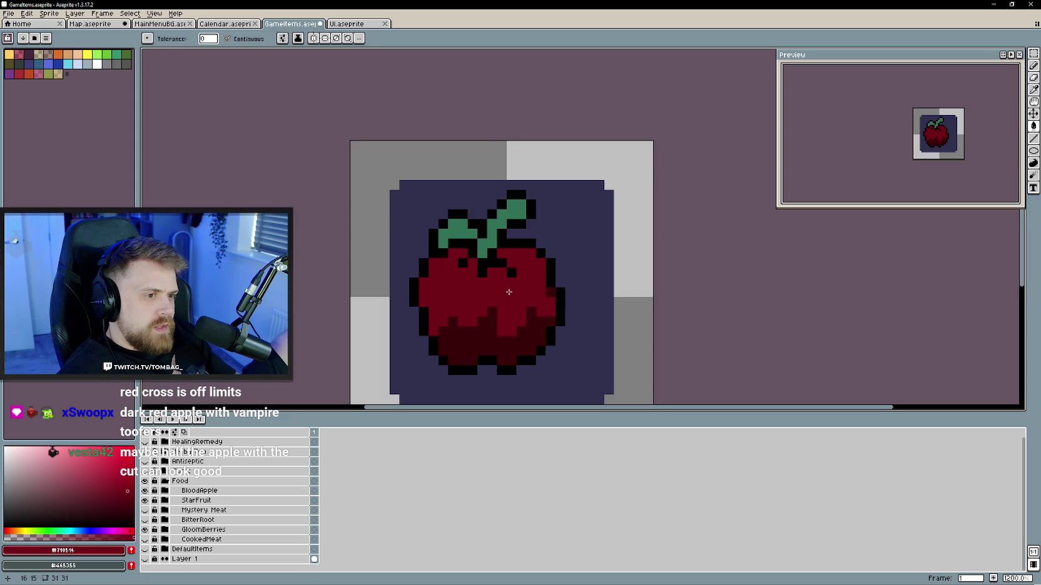
key("b")
scroll(527, 326, "down", 4)
scroll(527, 325, "up", 2)
left_click(520, 304, "alt")
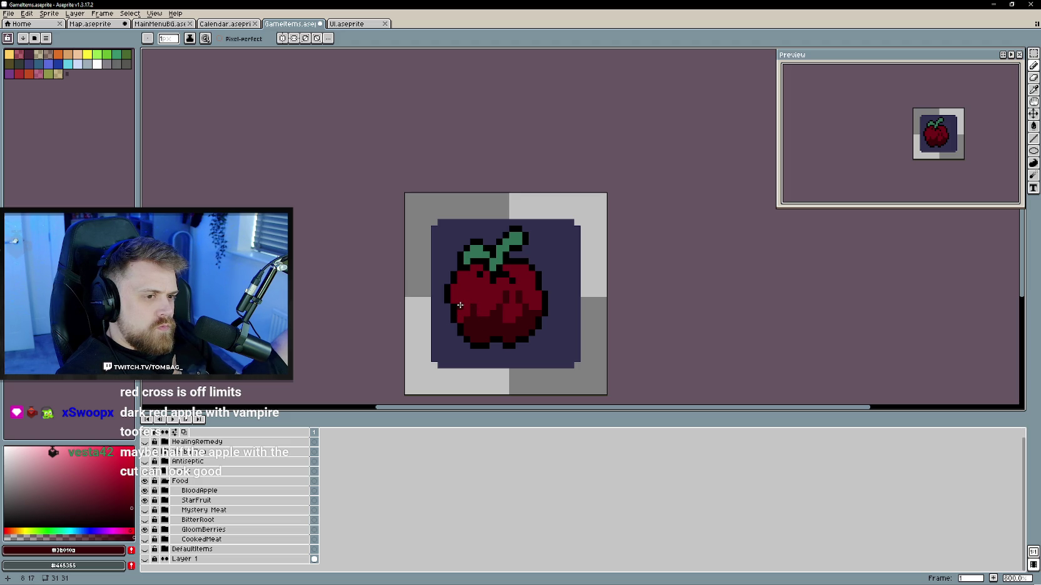
left_click(464, 303, "alt")
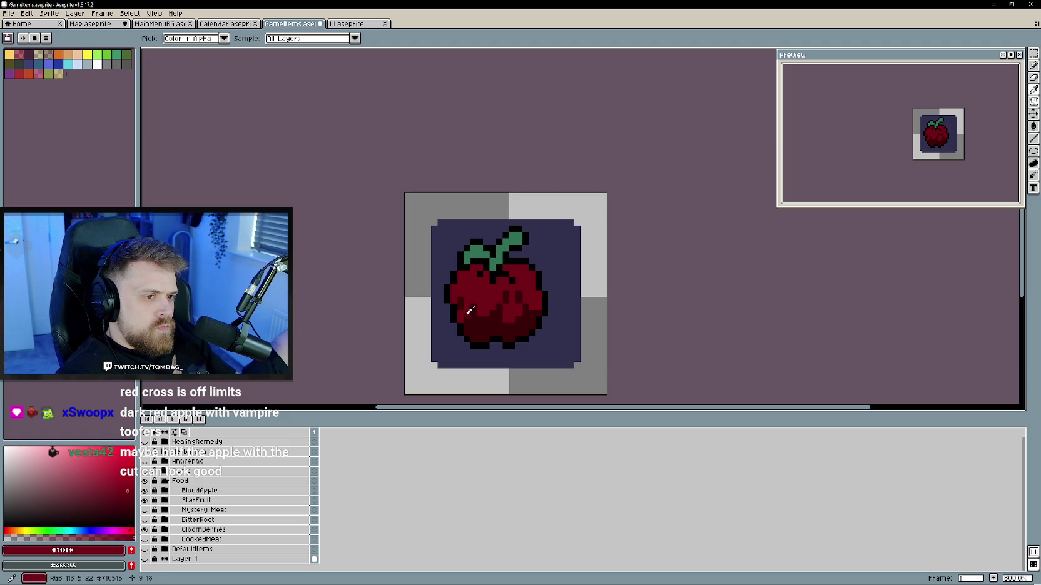
- Choose the brighter red #a5182e from the palette
scroll(498, 329, "down", 2)
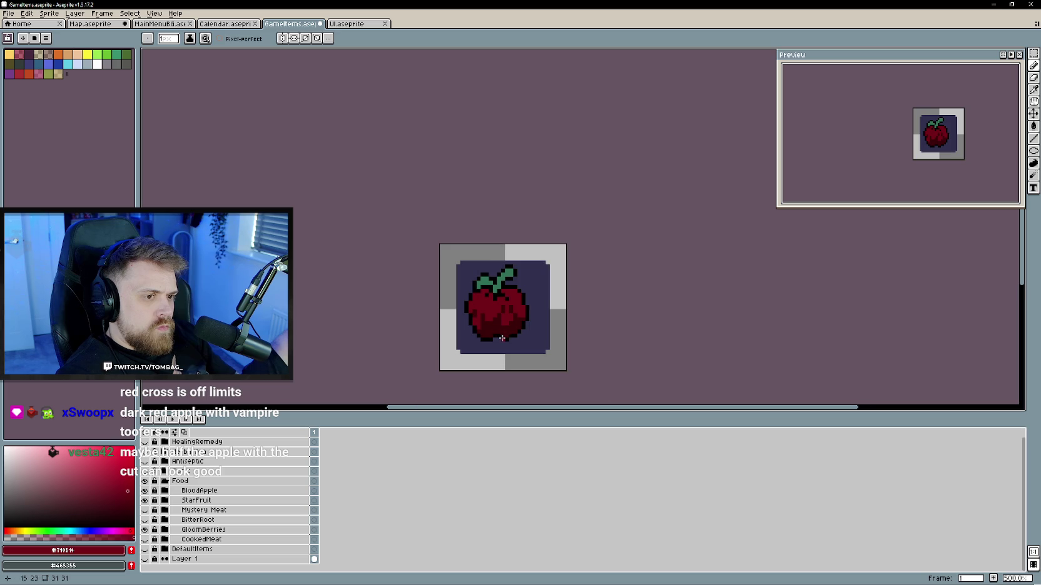
scroll(493, 329, "up", 2)
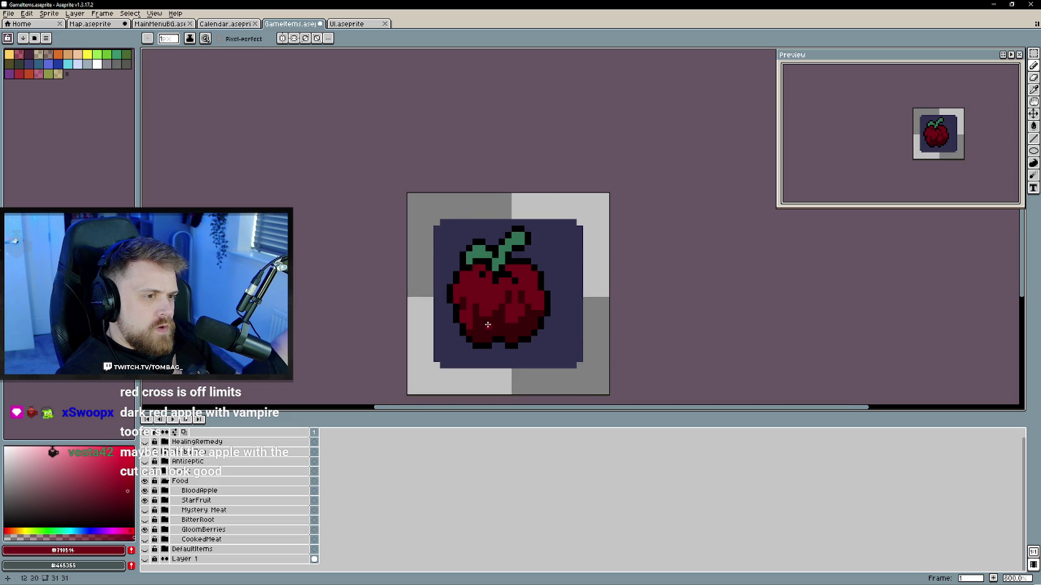
scroll(488, 324, "down", 2)
scroll(497, 341, "up", 1)
scroll(509, 338, "up", 1)
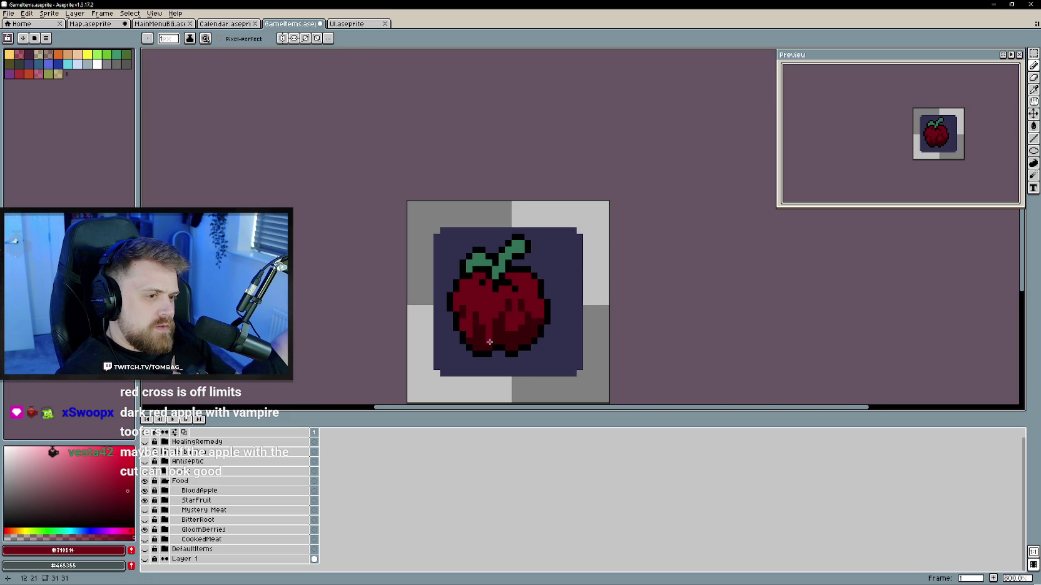
scroll(504, 340, "down", 3)
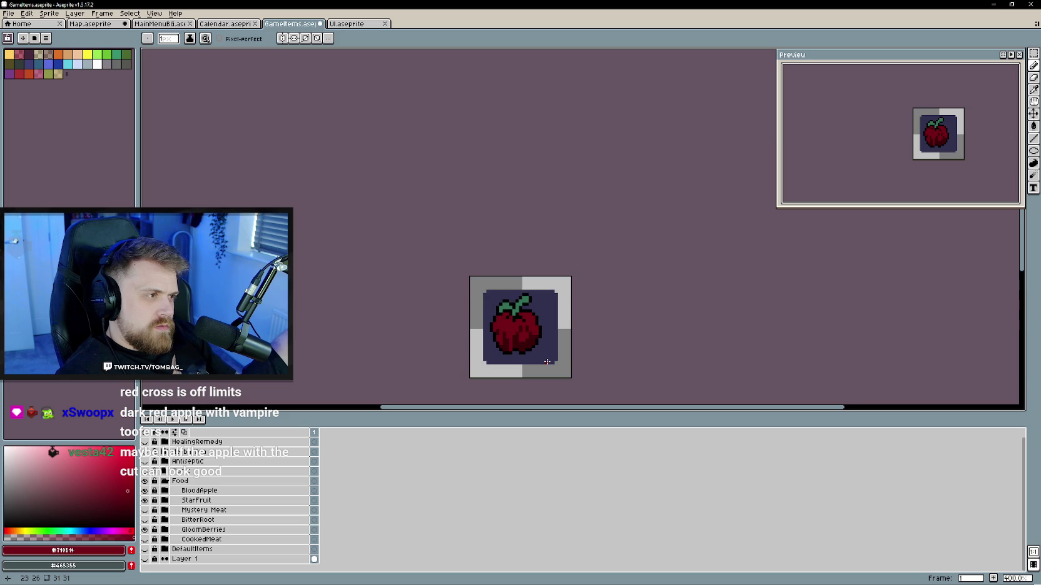
scroll(547, 362, "up", 2)
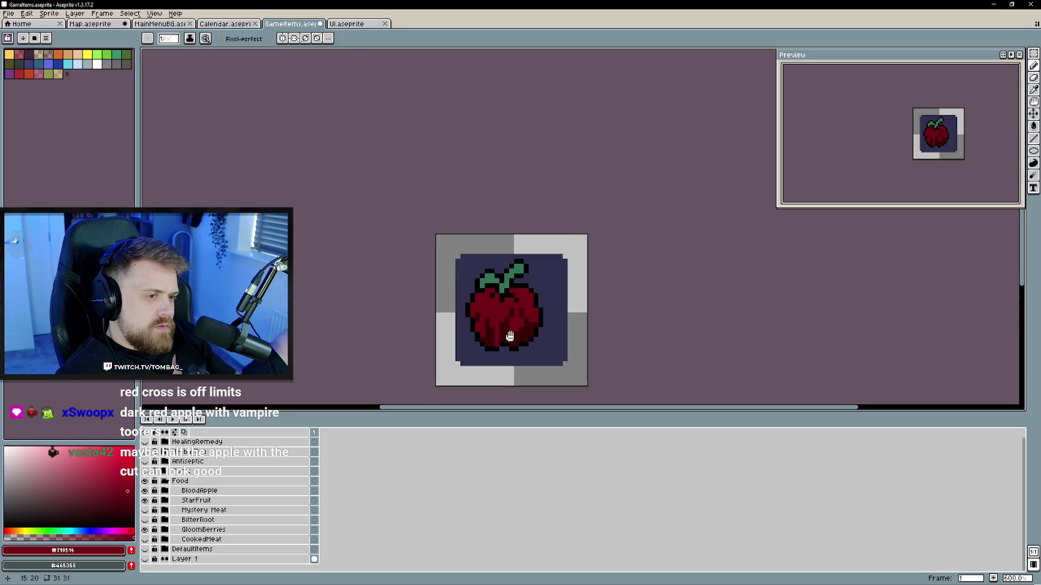
scroll(508, 340, "up", 4)
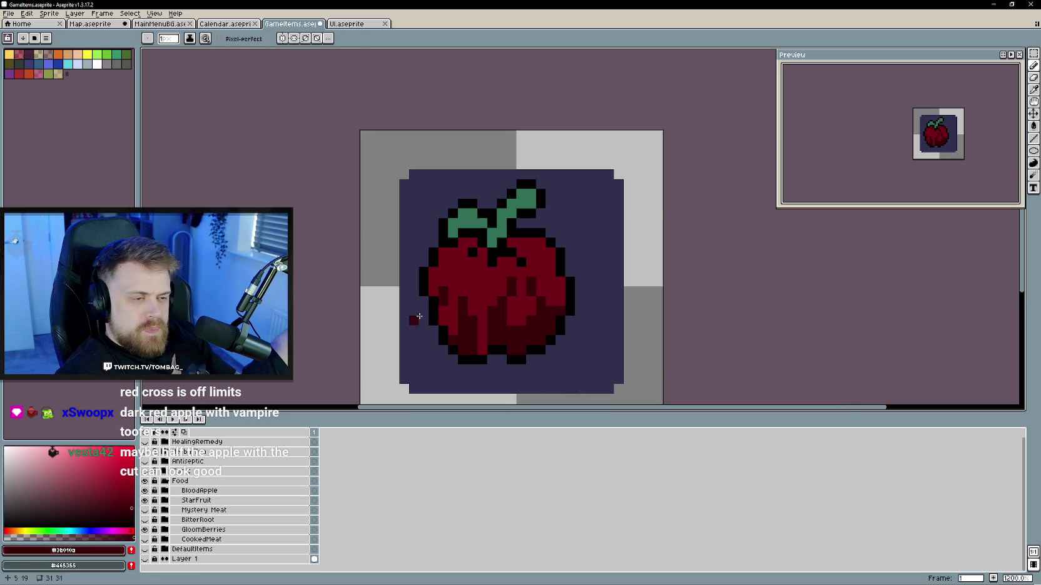
left_click(118, 473)
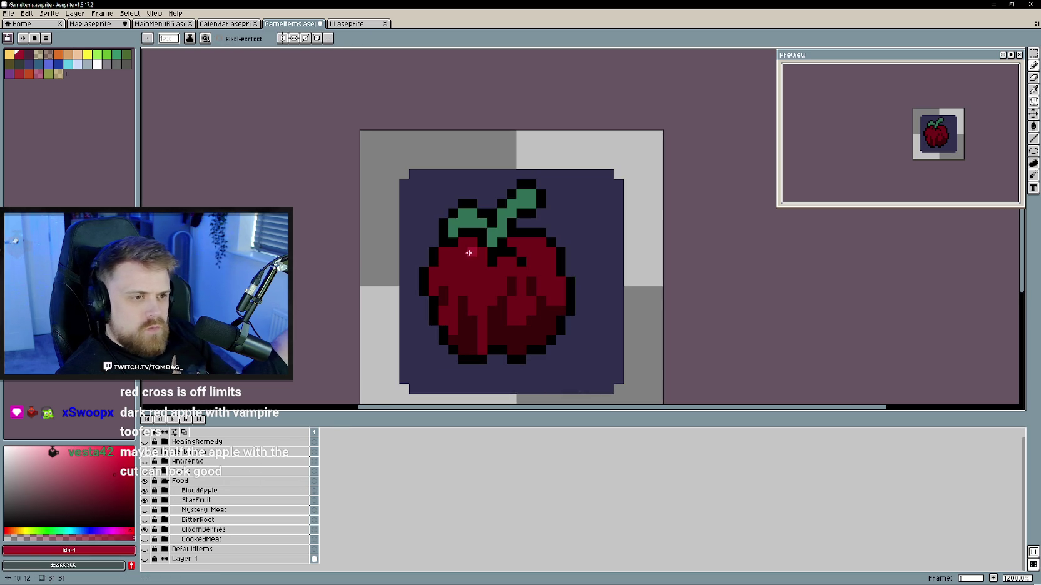
scroll(507, 288, "down", 3)
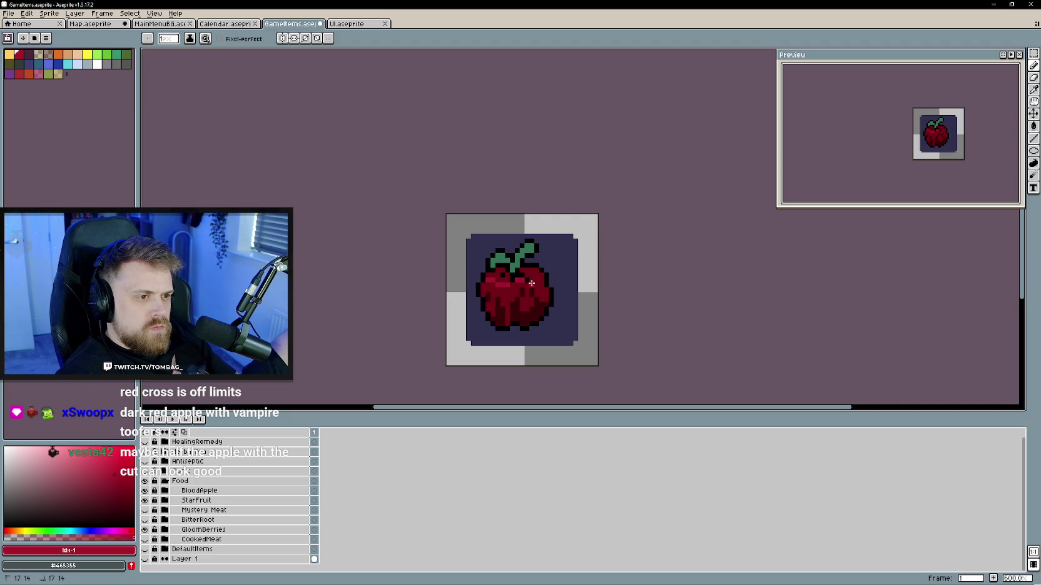
- Sample mid red #710516 from the apple and pick the lighter red #851B2E
key("g")
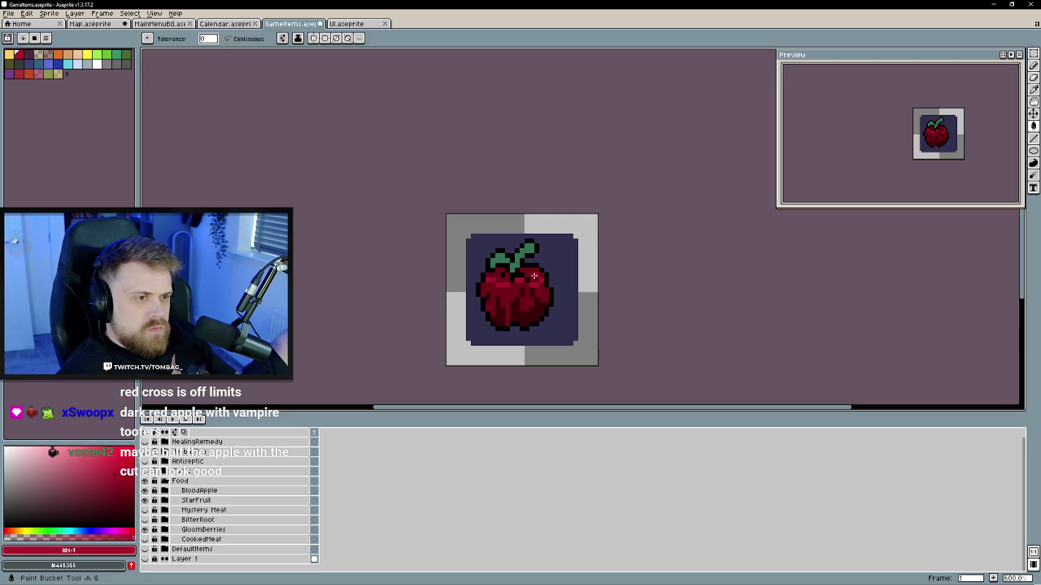
key("b")
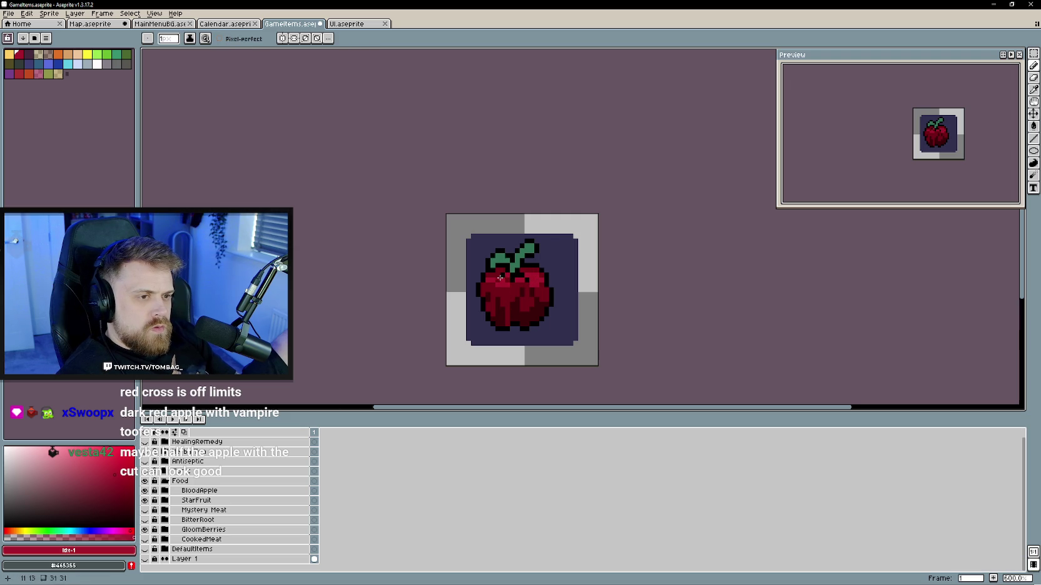
scroll(519, 314, "down", 1)
scroll(525, 322, "down", 1)
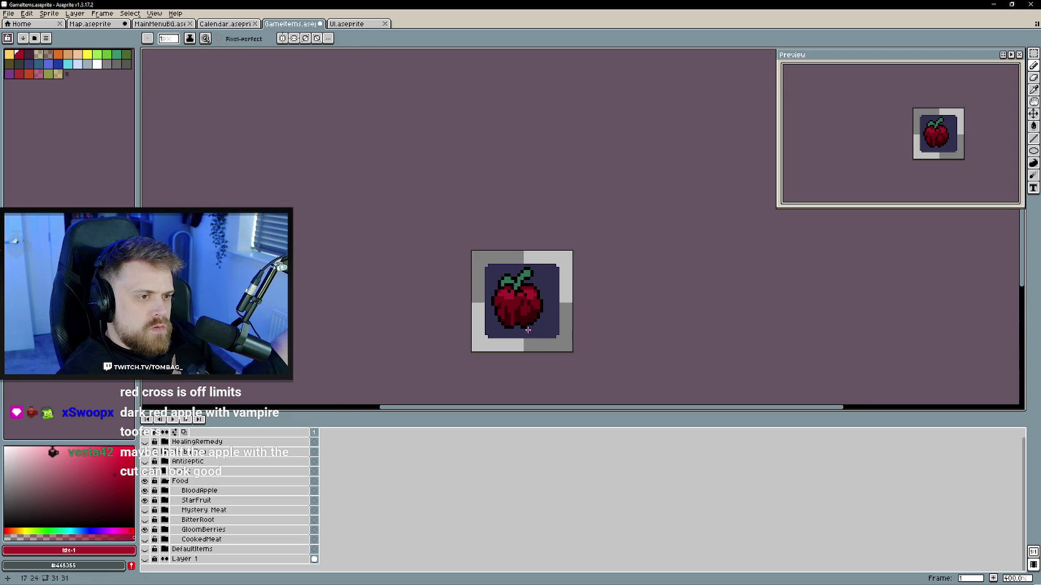
scroll(523, 316, "up", 3)
scroll(538, 294, "up", 2)
scroll(549, 275, "down", 2)
left_click(549, 291, "alt")
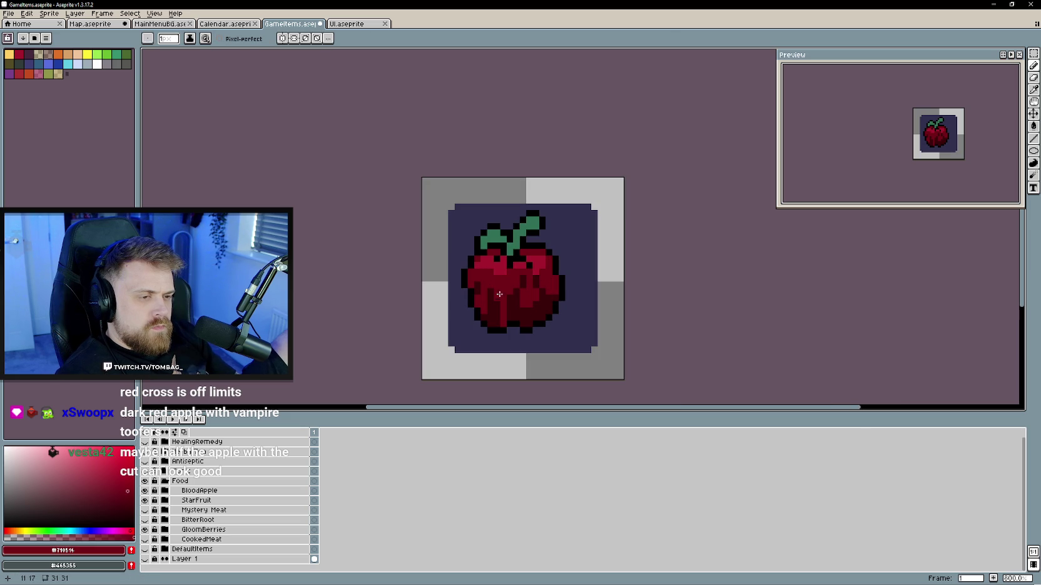
scroll(482, 269, "down", 3)
scroll(494, 307, "up", 1)
left_click(506, 263, "alt")
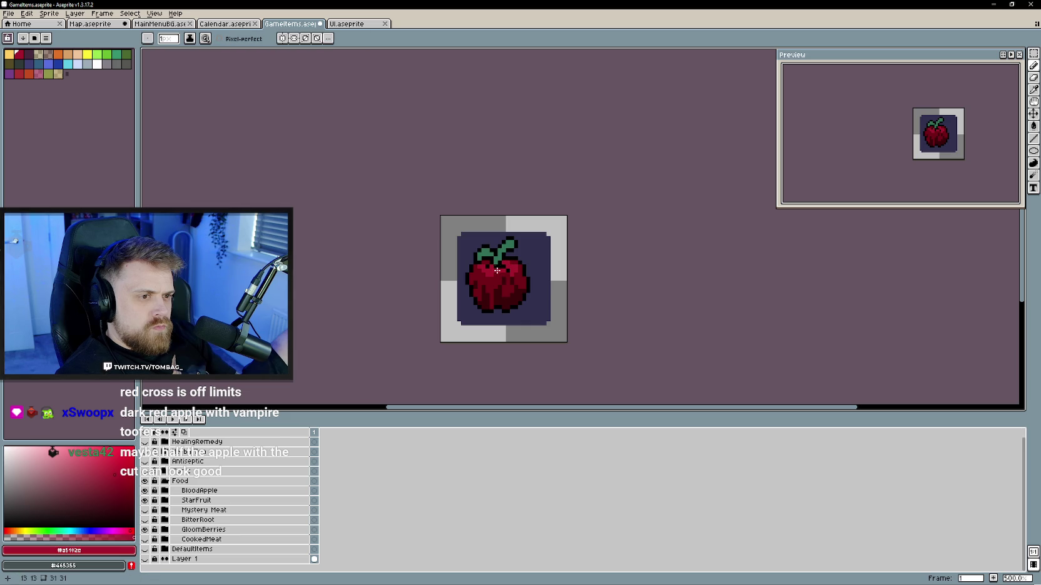
scroll(512, 308, "down", 1)
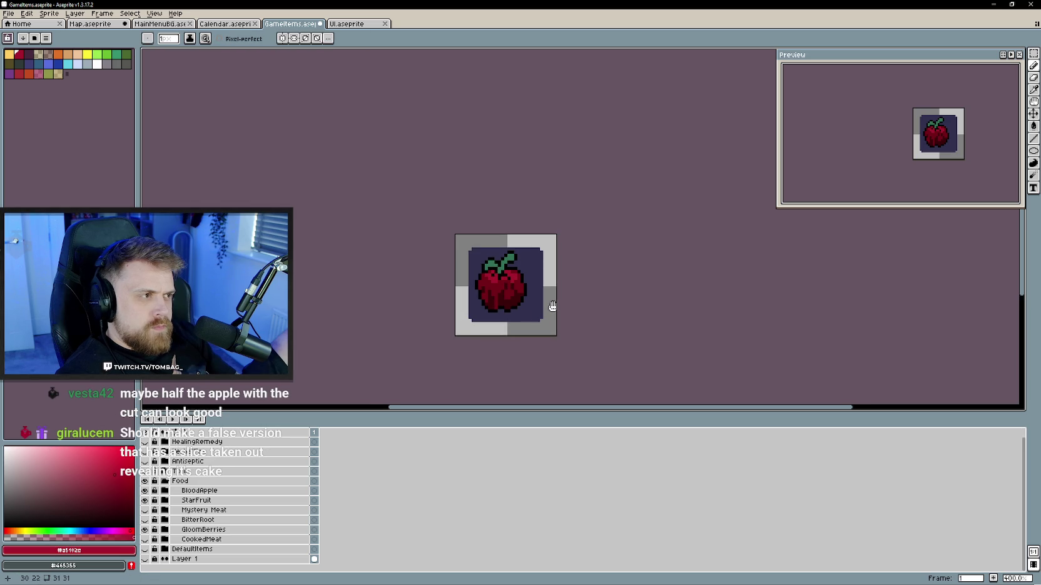
- Sample the darkest red #3b010a and deep red #51020F from the apple's lower body
left_click_drag(553, 306, 557, 316)
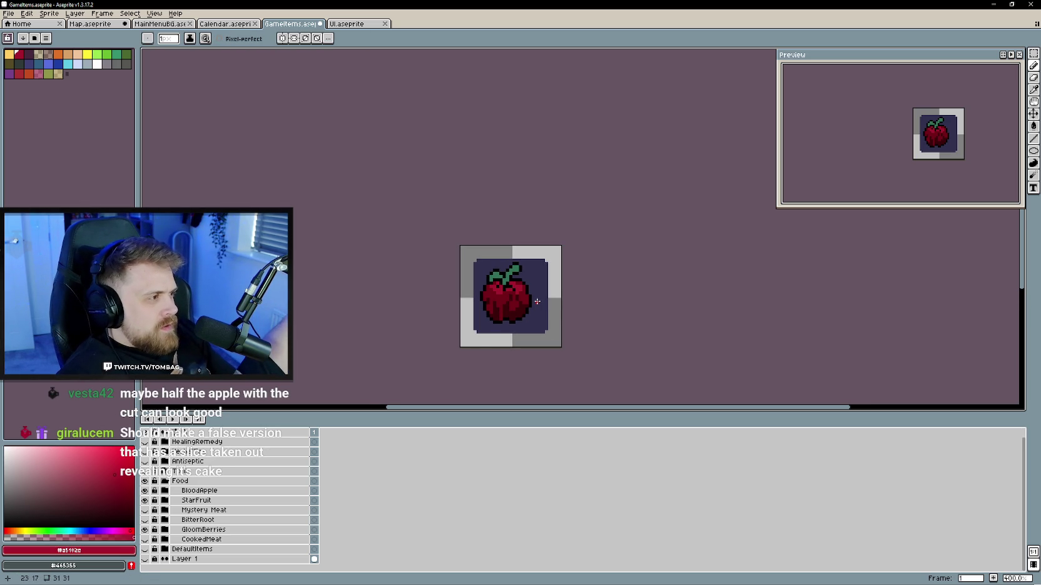
scroll(537, 301, "up", 1)
scroll(525, 297, "up", 2)
left_click(475, 325, "alt")
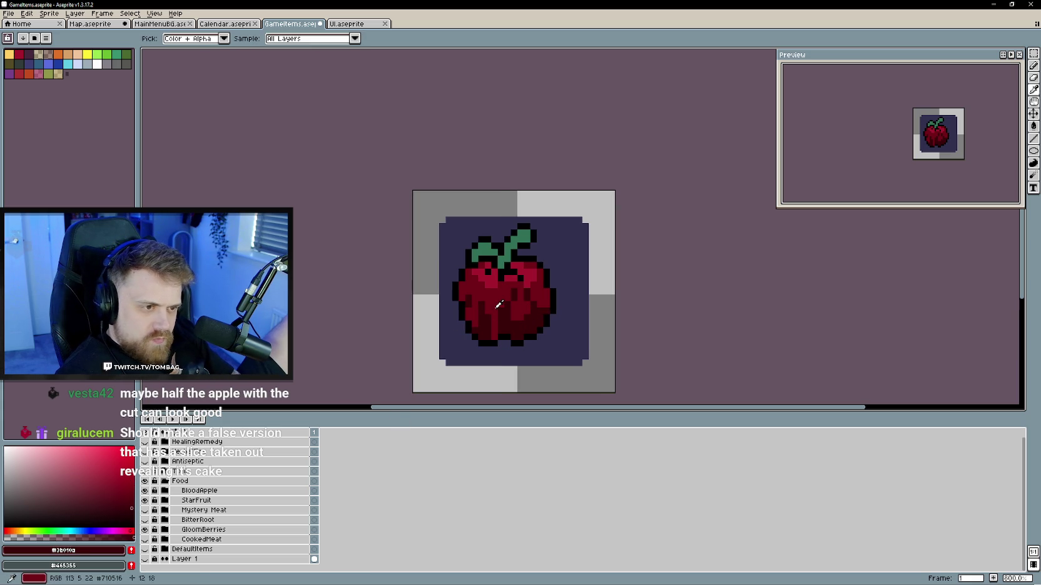
left_click(539, 325, "alt")
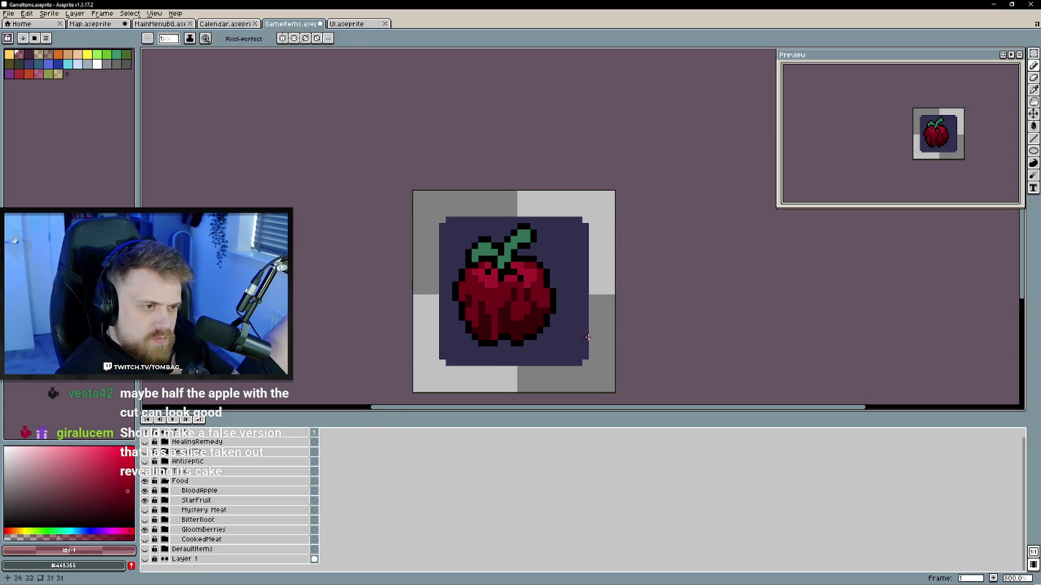
left_click(532, 330, "alt")
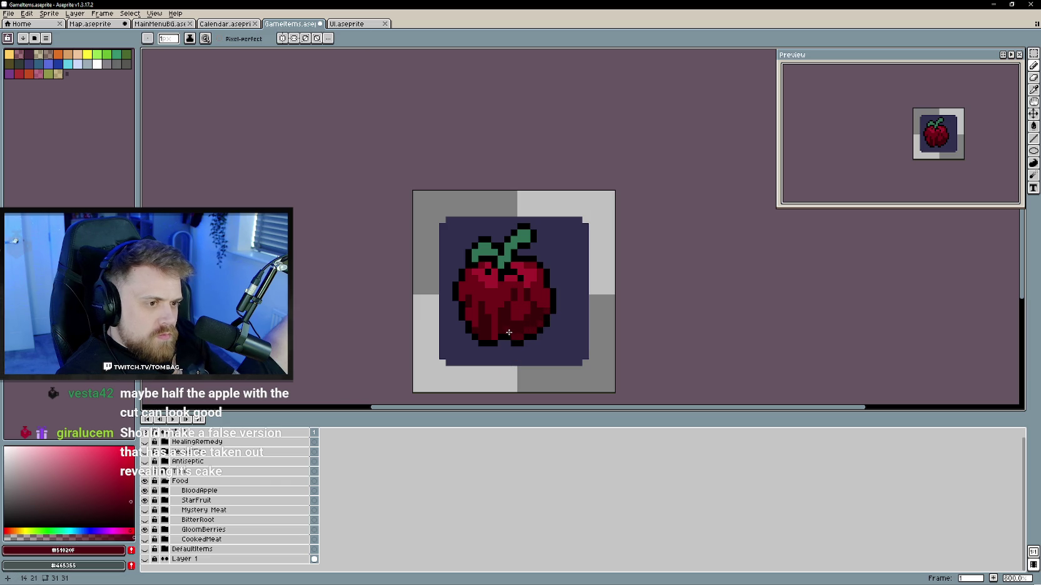
- Sample the apple's red and choose a lighter pink for the highlight
scroll(576, 335, "down", 3)
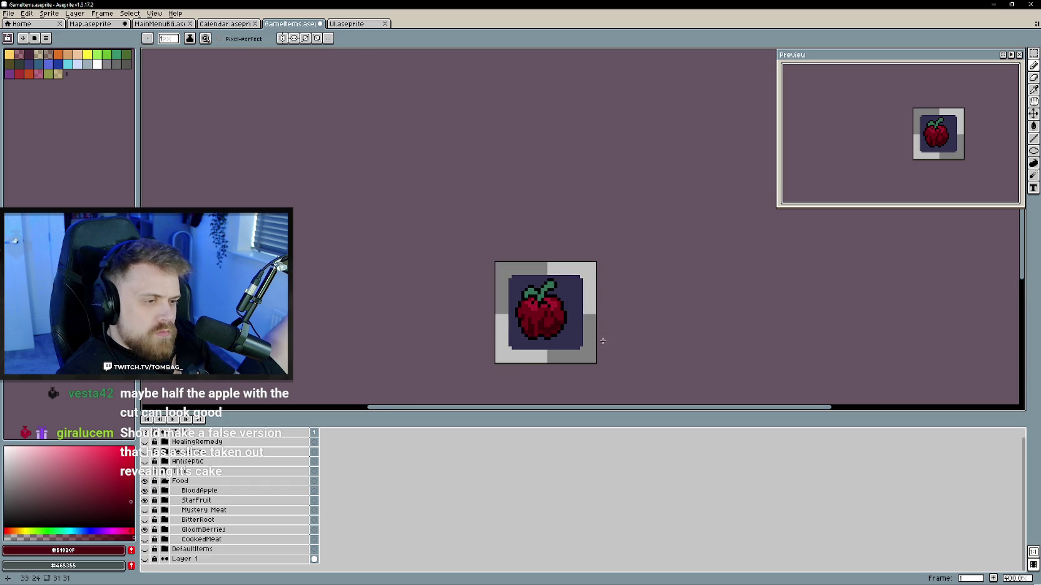
scroll(599, 341, "down", 1)
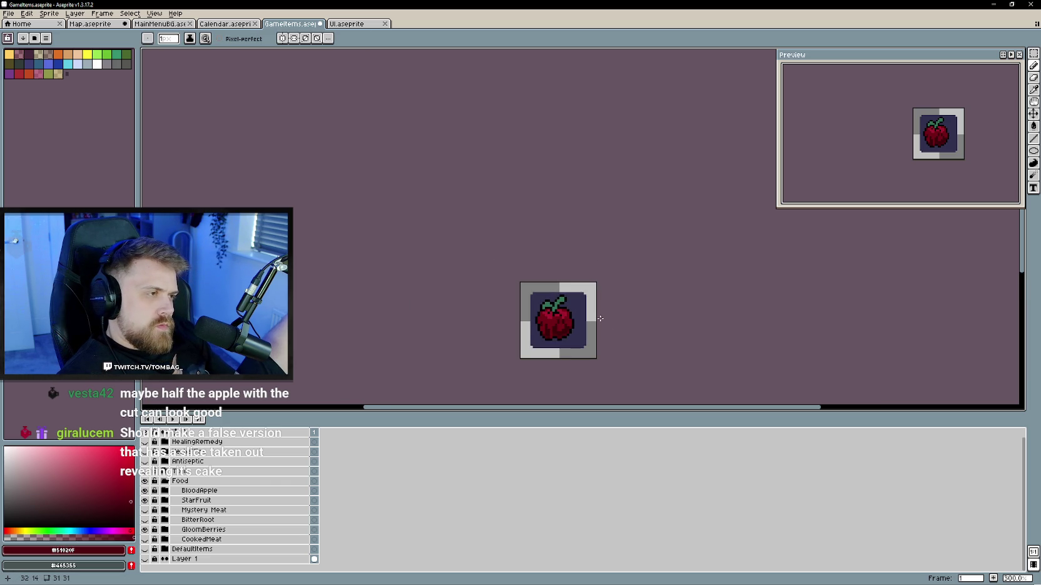
scroll(601, 318, "up", 3)
scroll(588, 312, "down", 1)
scroll(575, 300, "up", 2)
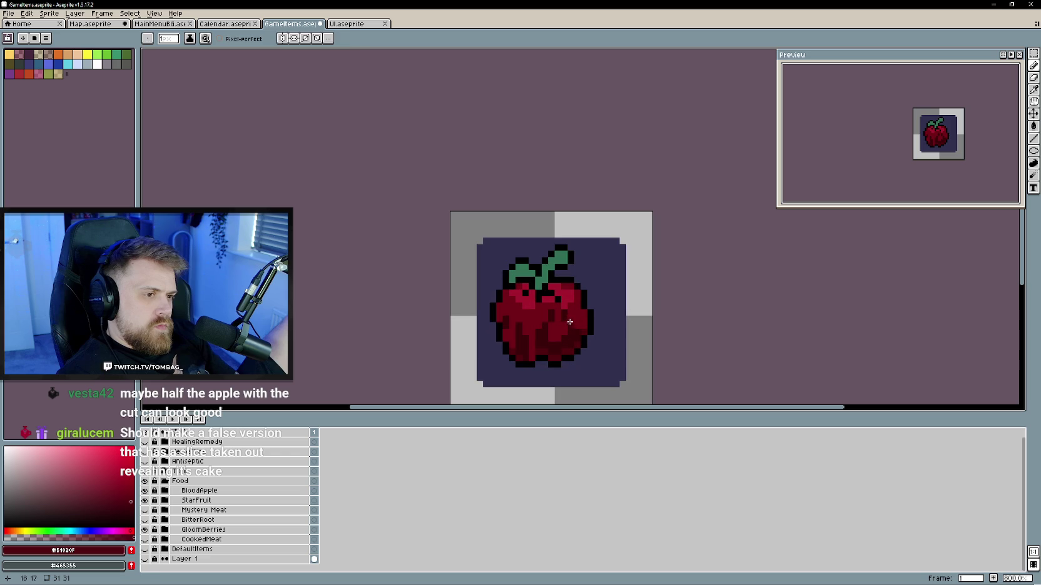
left_click(571, 289, "alt")
left_click(525, 306, "alt")
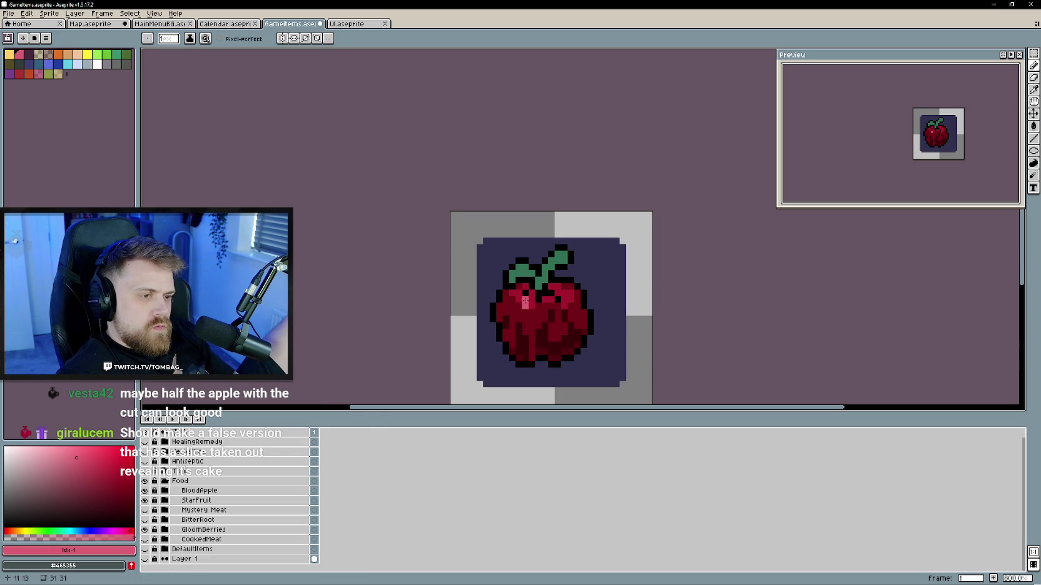
- Undo the bad highlight stroke and sample the darker red #911025 for shading
key("ctrl+z")
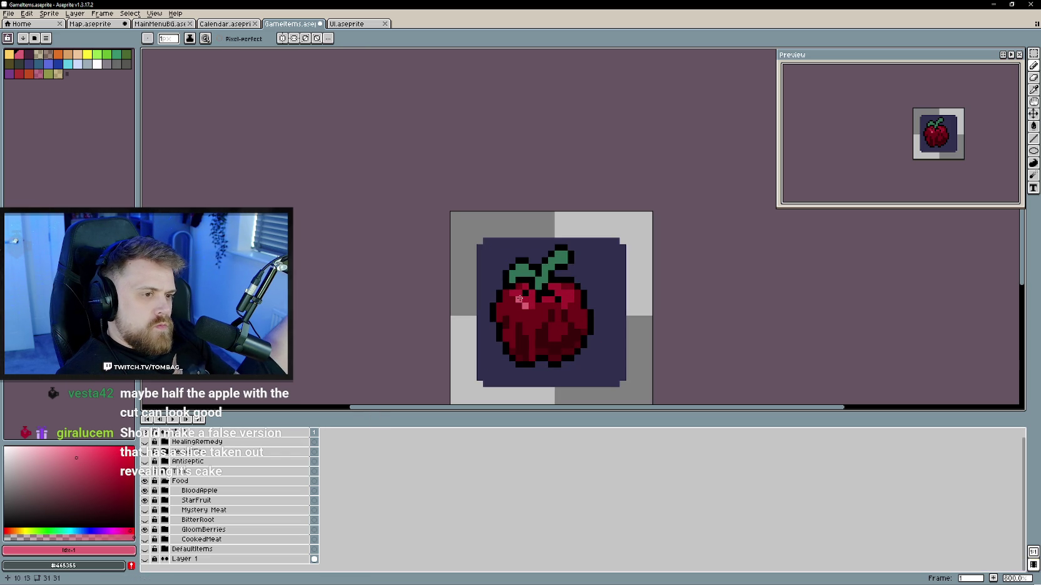
key("alt")
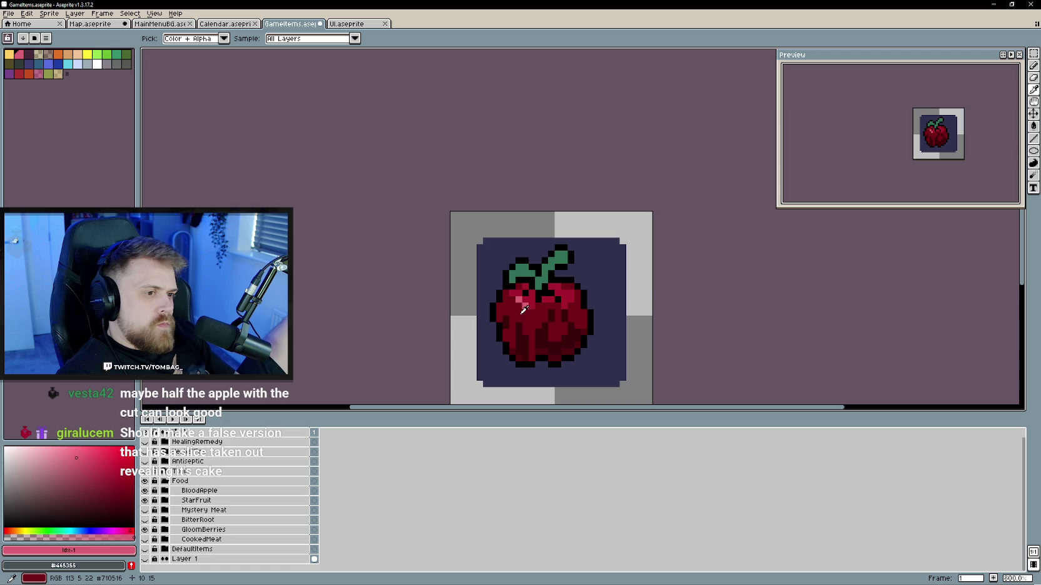
left_click(518, 304)
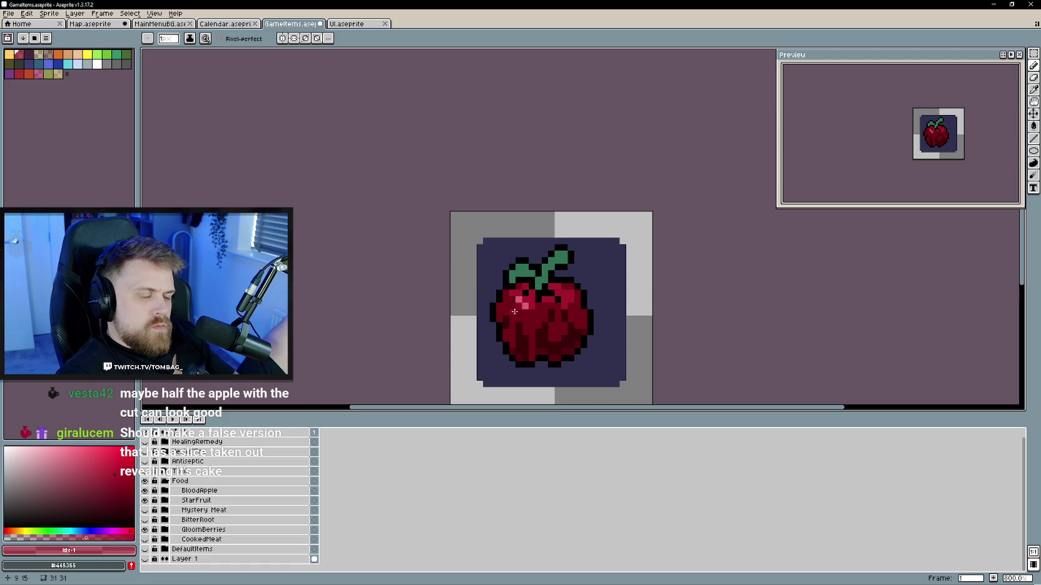
scroll(512, 302, "down", 3)
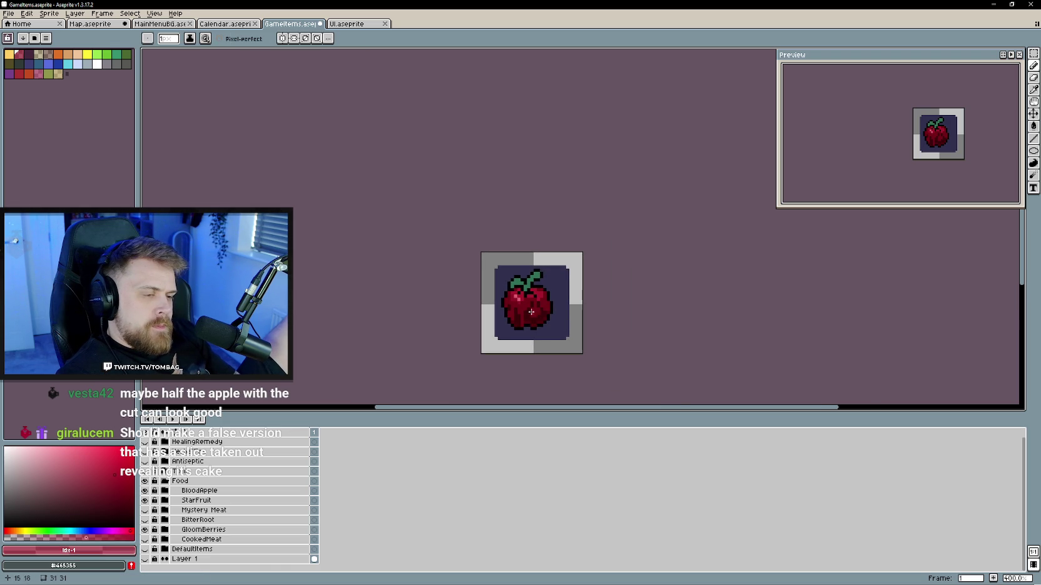
scroll(533, 314, "up", 5)
left_click(508, 276, "alt")
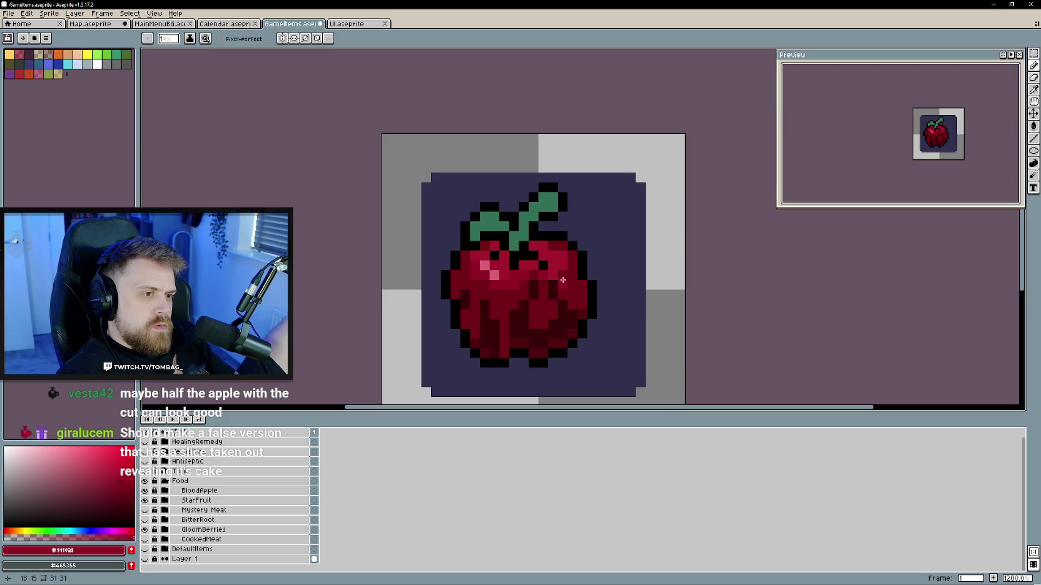
- Zoom in and out to inspect the apple's pink highlight and dark red shading
scroll(562, 314, "down", 4)
scroll(593, 342, "down", 1)
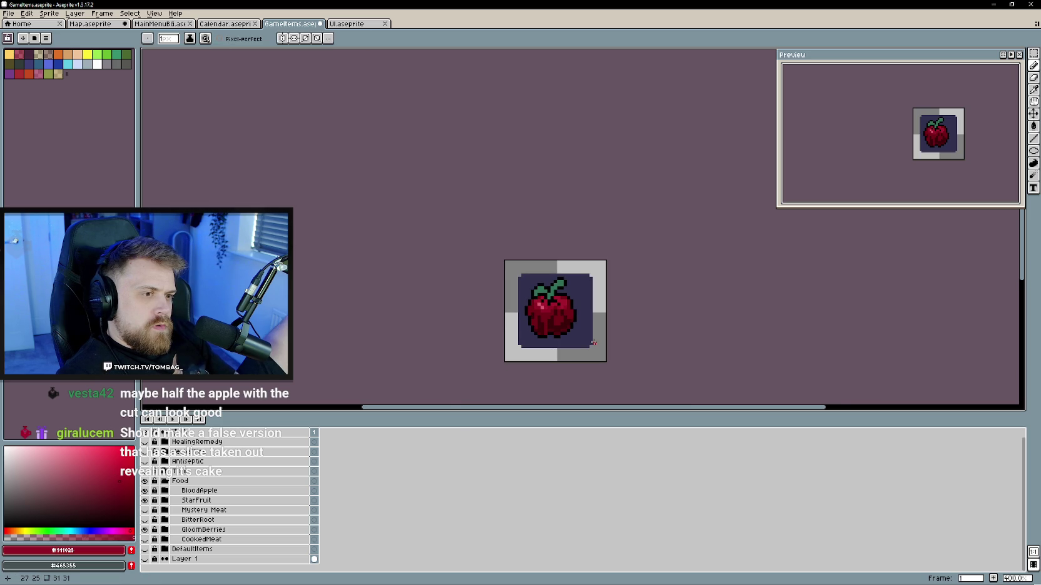
scroll(575, 328, "up", 2)
scroll(563, 315, "up", 1)
scroll(560, 314, "up", 2)
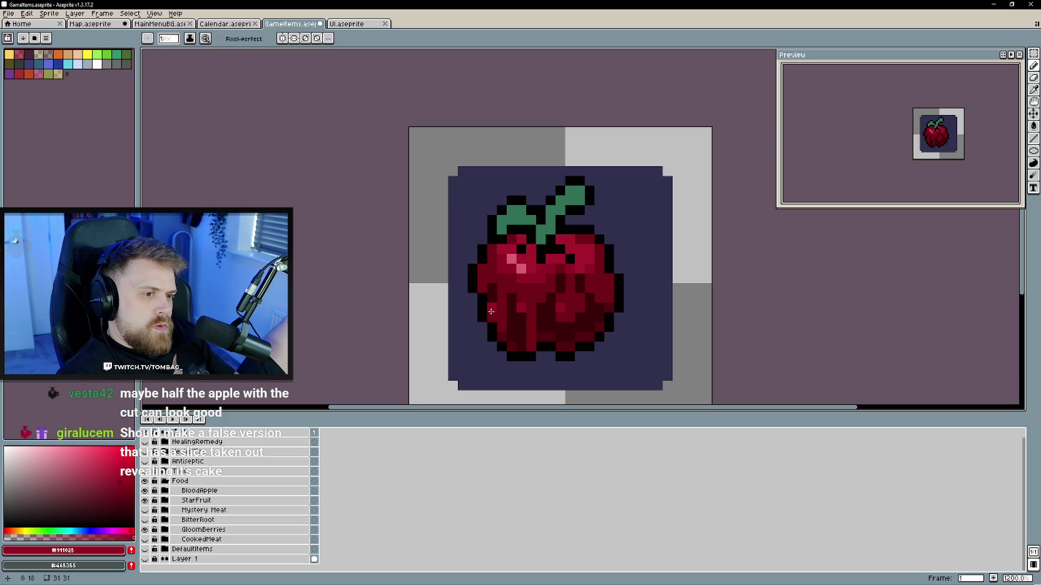
scroll(654, 326, "down", 3)
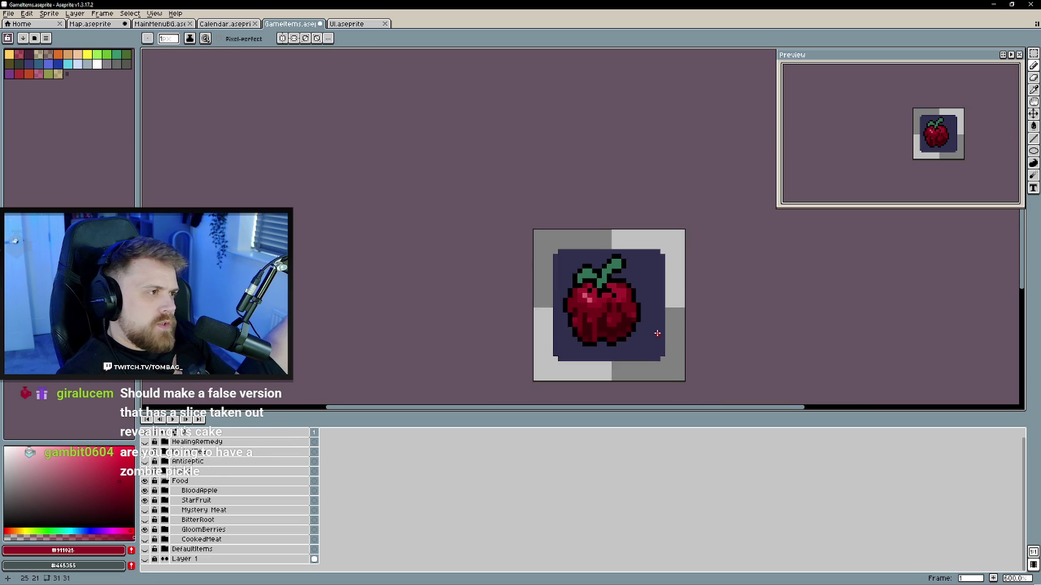
scroll(657, 331, "down", 1)
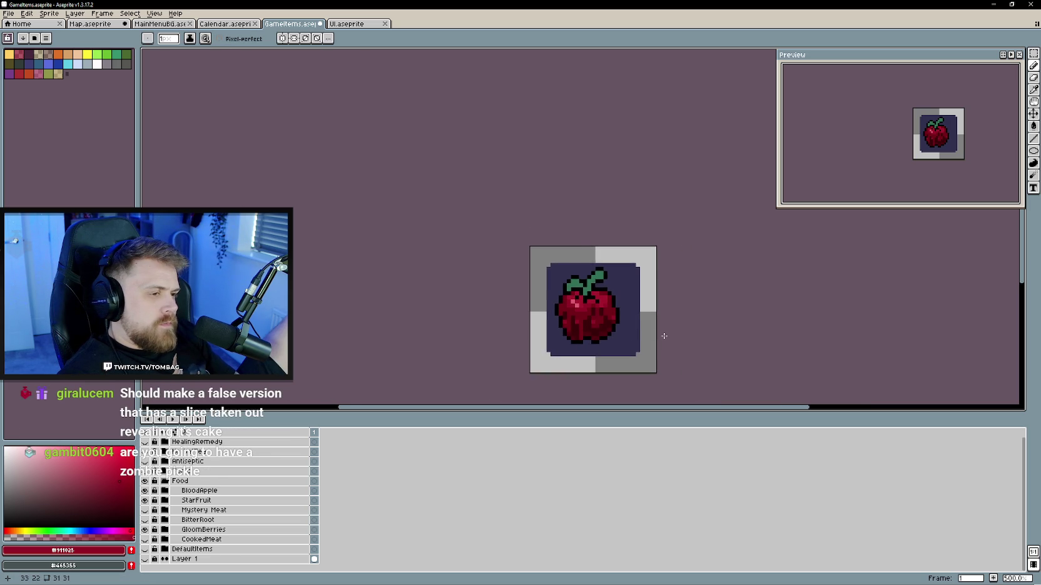
scroll(657, 332, "down", 1)
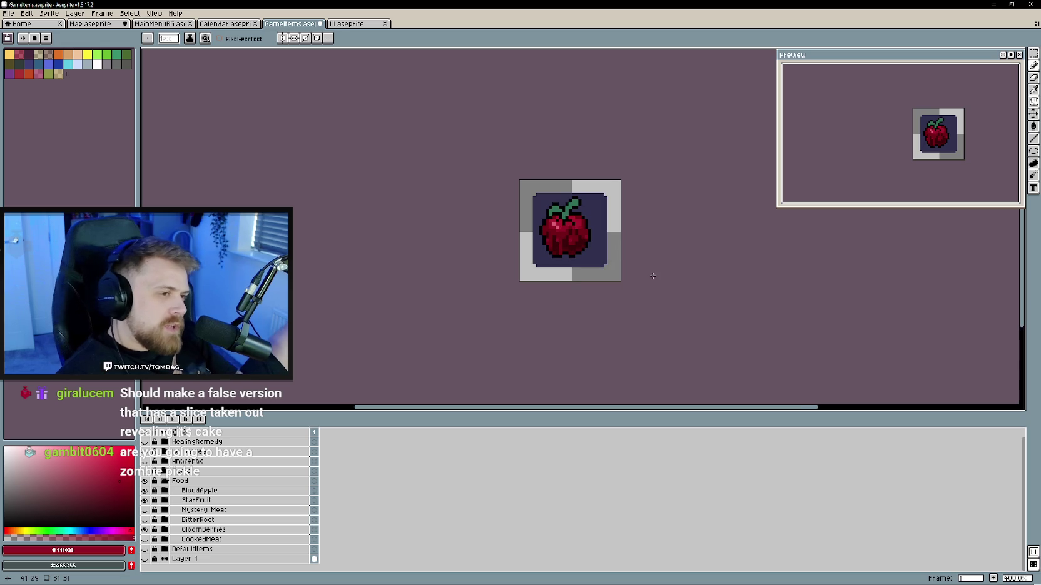
scroll(651, 273, "up", 1)
scroll(622, 261, "up", 1)
scroll(710, 293, "down", 1)
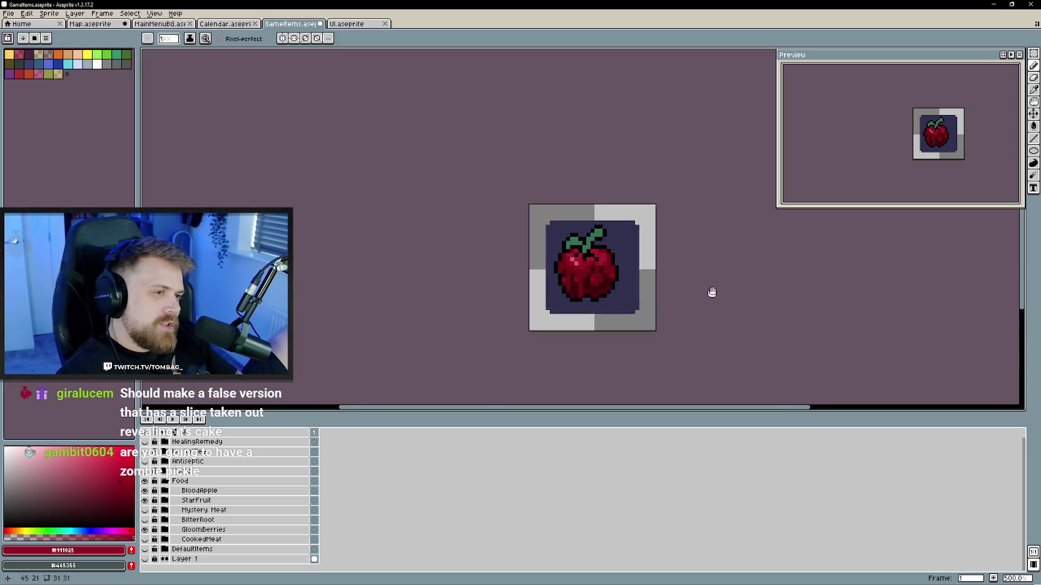
- Sample StarFruit's dark leaf green and darken a pixel on the apple's leaf
left_click(144, 490)
left_click(597, 268, "alt")
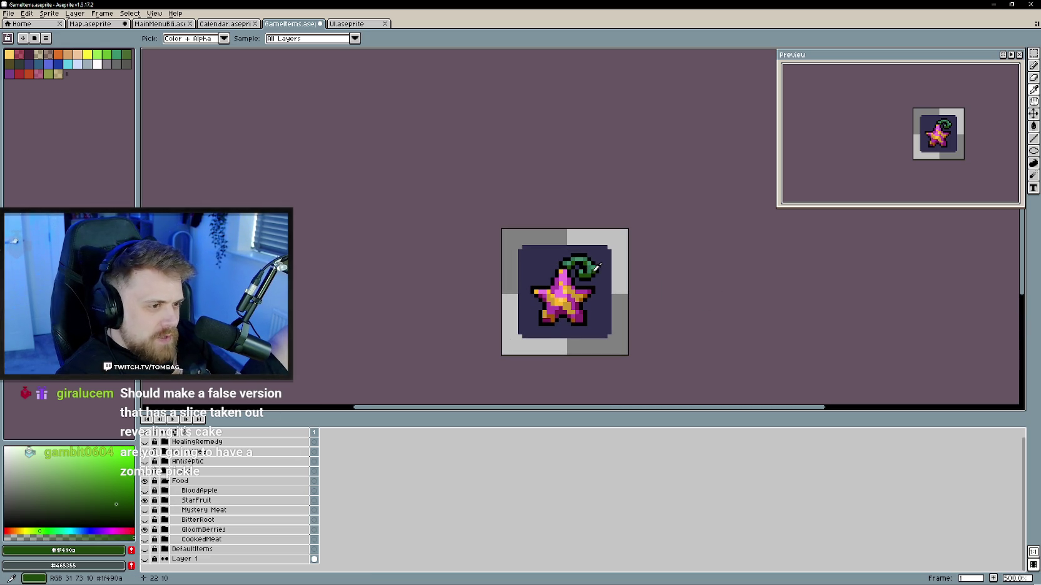
left_click(144, 490)
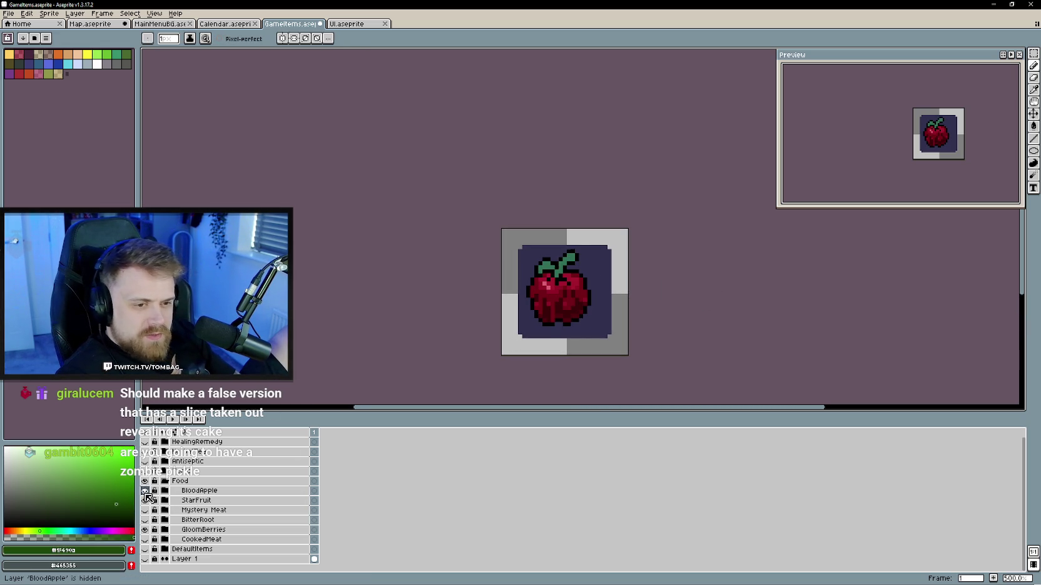
scroll(552, 270, "up", 2)
left_click(551, 265)
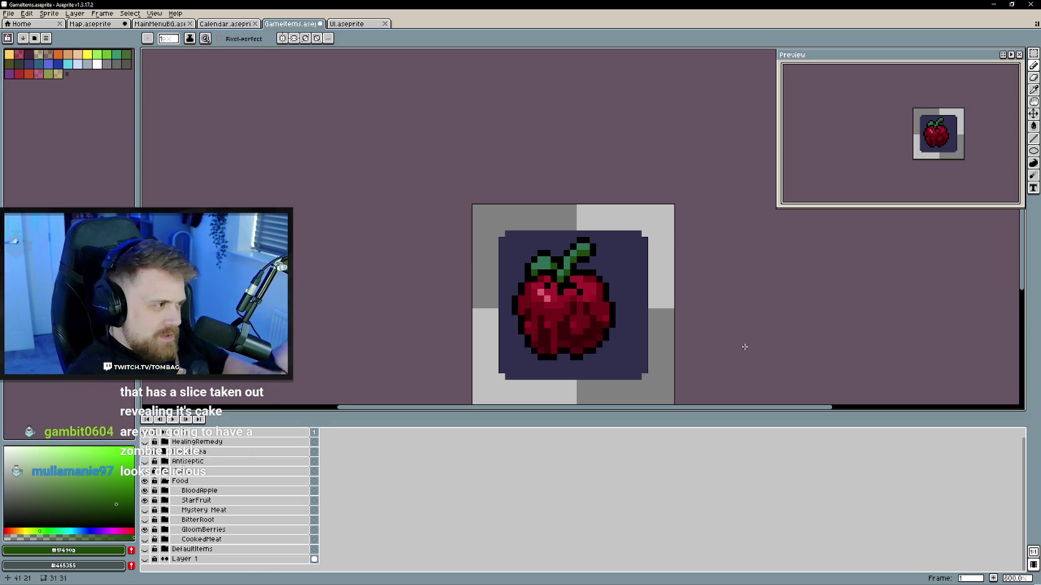
- Sample leaf green #317056 for the leaf and shift the apple one pixel right
scroll(725, 357, "down", 1)
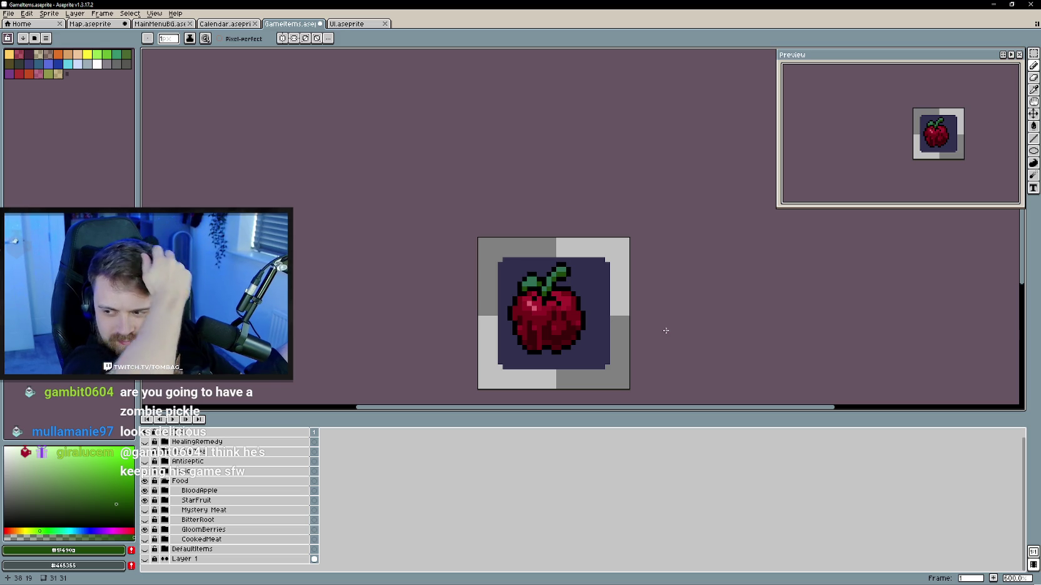
left_click_drag(652, 346, 637, 362)
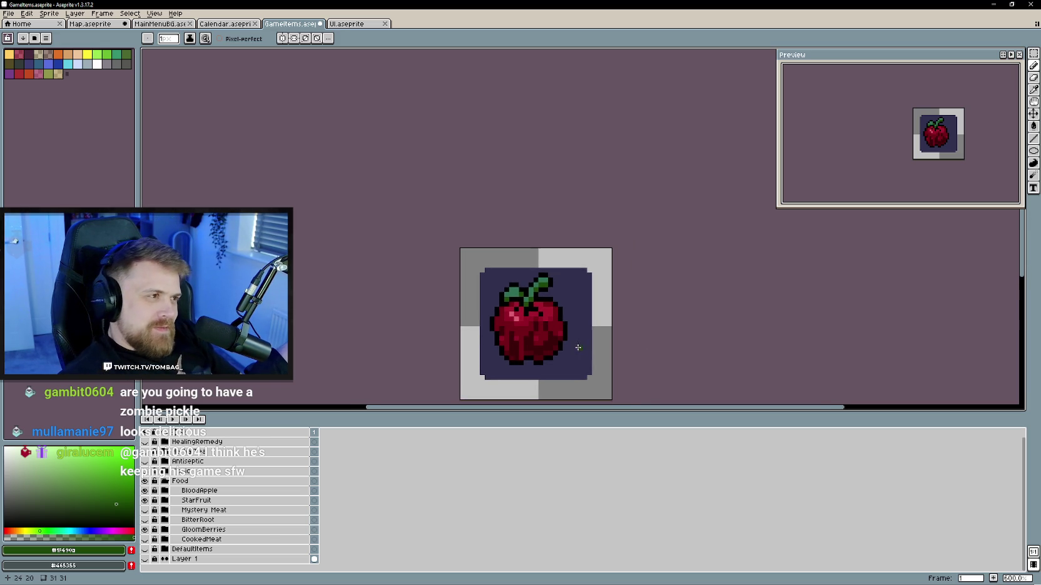
scroll(572, 357, "up", 1)
left_click_drag(518, 351, 526, 356)
key("i")
left_click(498, 262)
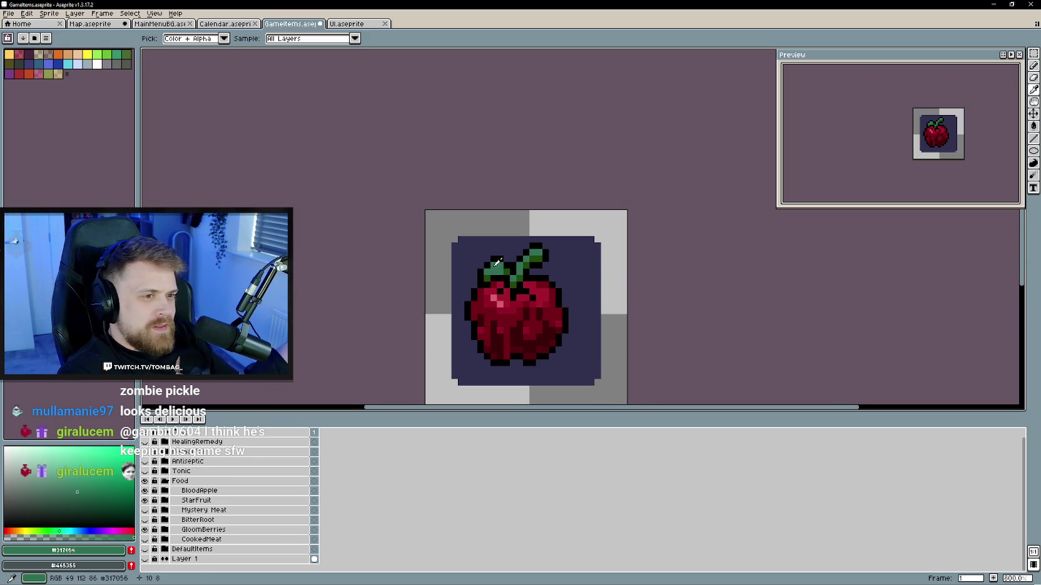
key("b")
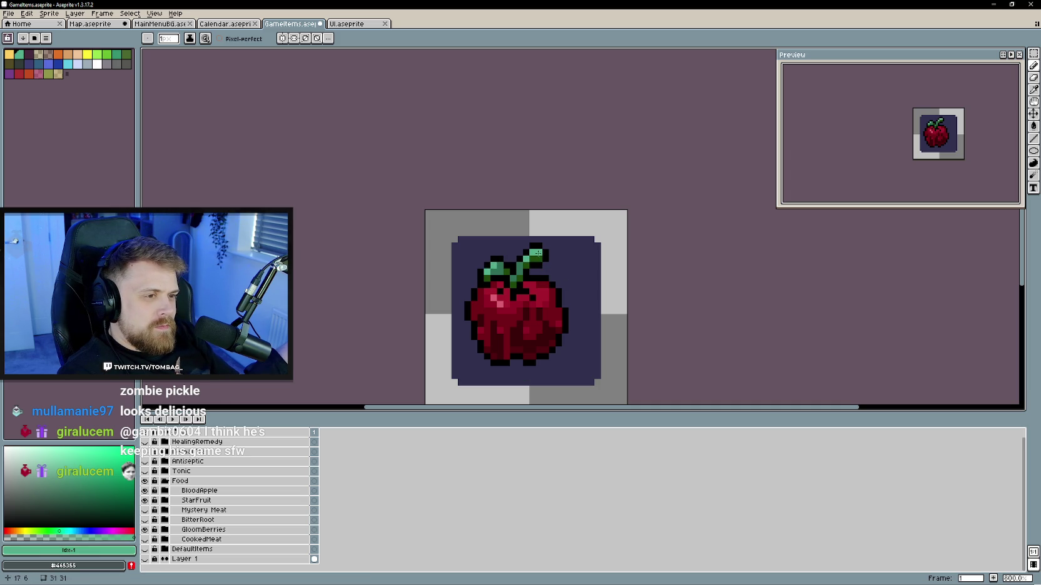
scroll(689, 327, "down", 1)
left_click_drag(483, 367, 487, 366)
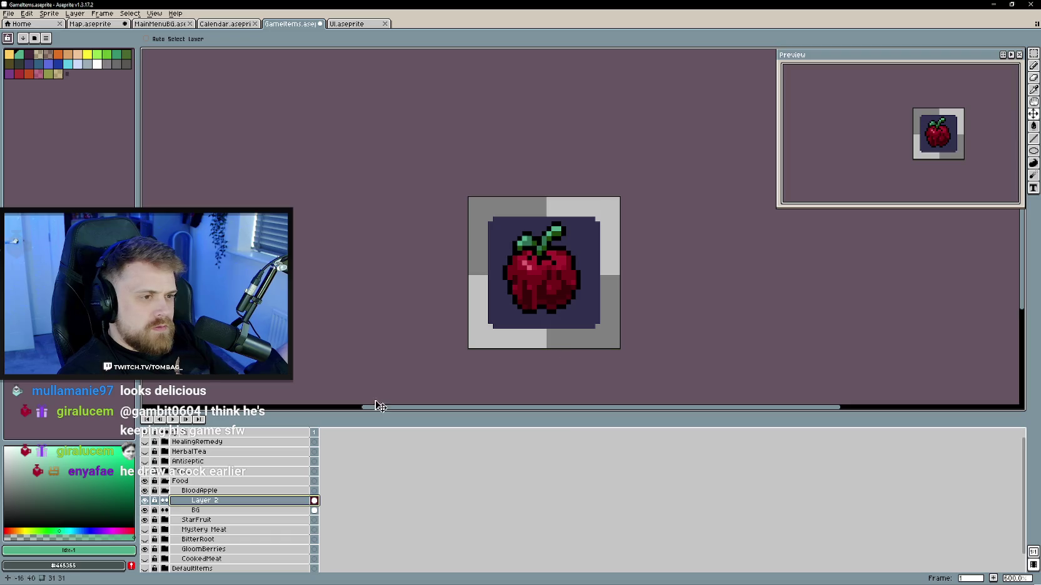
- Rename Layer 2 to BloodApple
double_click(212, 502)
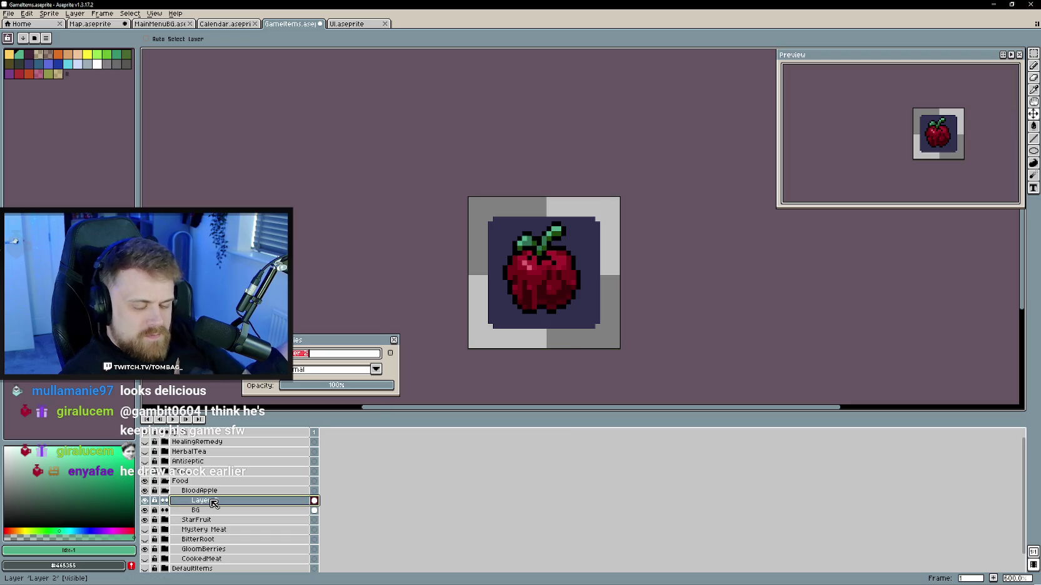
type("dApple")
key("Return")
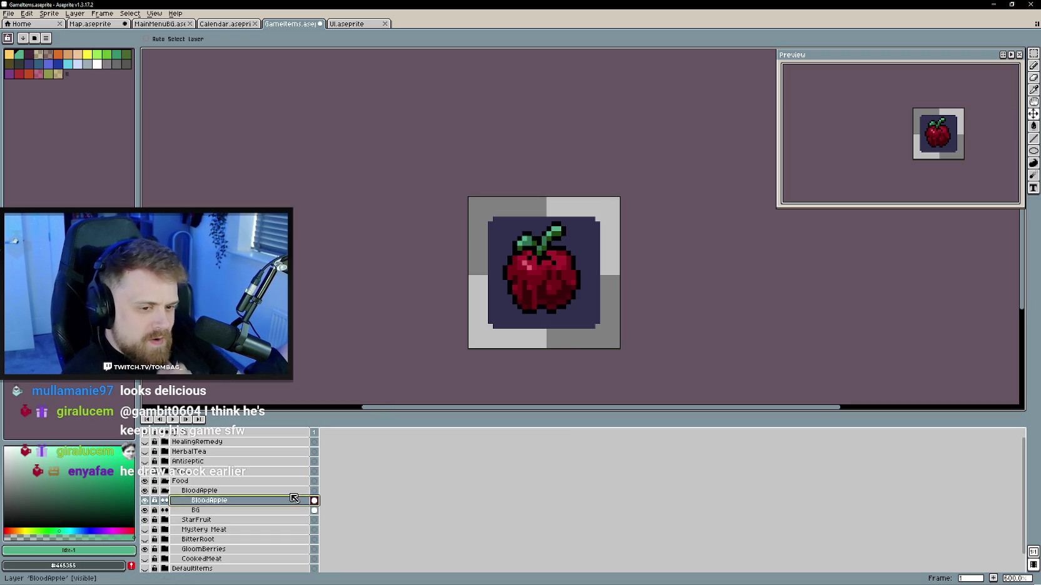
left_click(175, 491)
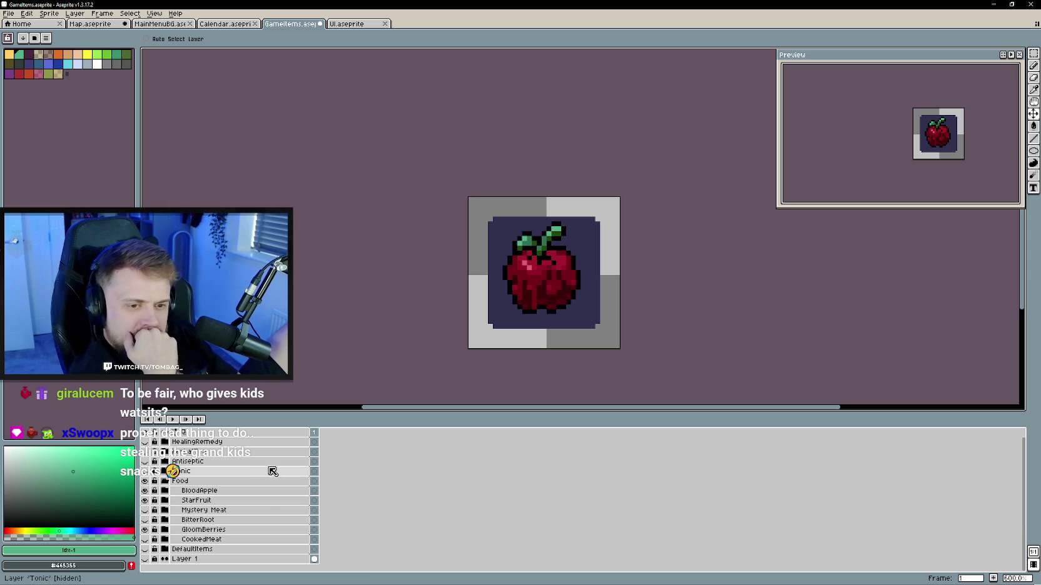
scroll(230, 522, "down", 1)
- Create a new layer group named CursedCandy, undoing an accidental extra group
left_click(241, 490)
right_click(242, 491)
left_click(350, 519)
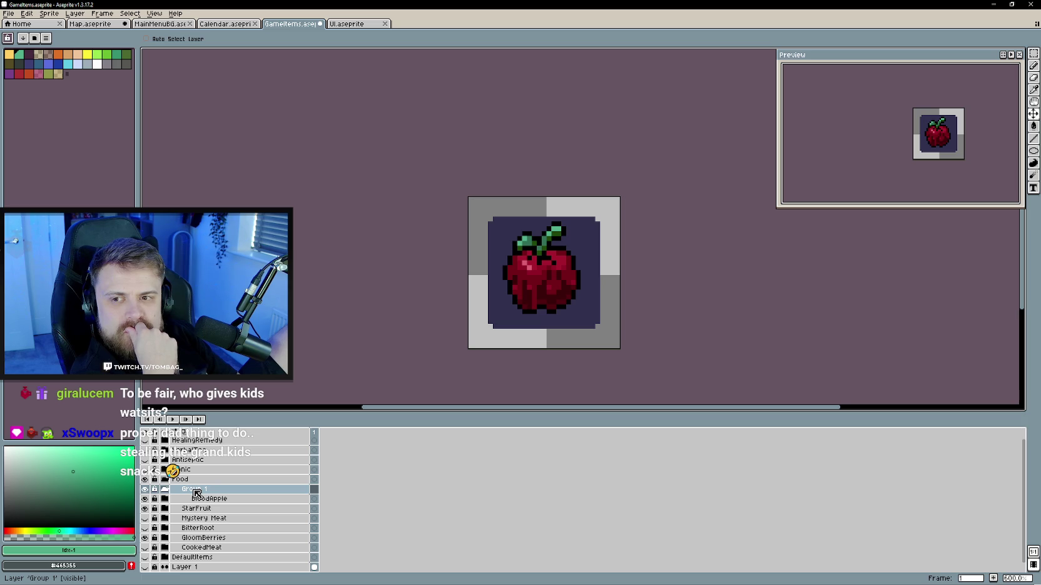
left_click(199, 493)
double_click(198, 492)
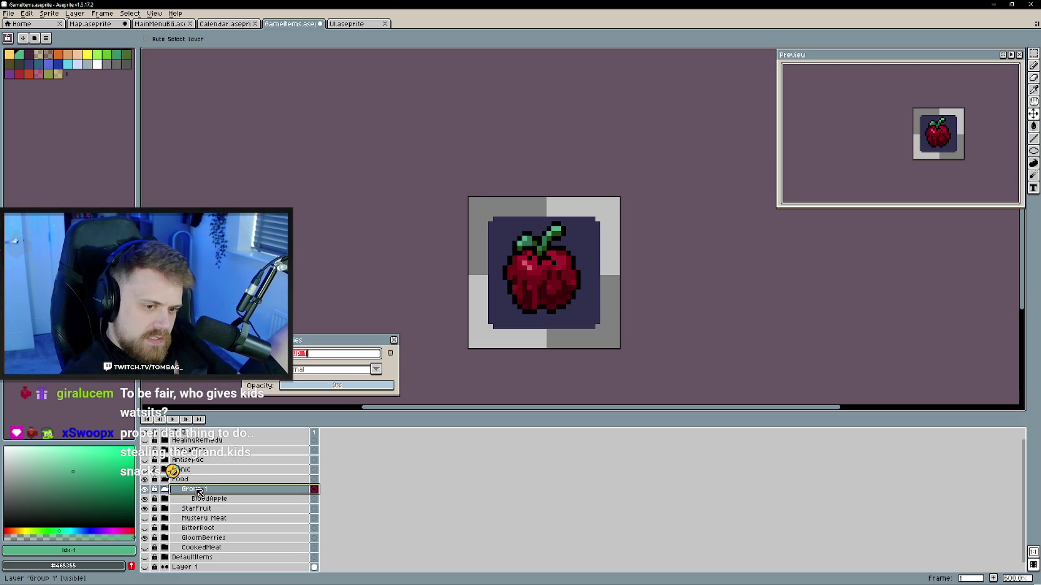
type("CursedCandy")
key("Return")
left_click(199, 499)
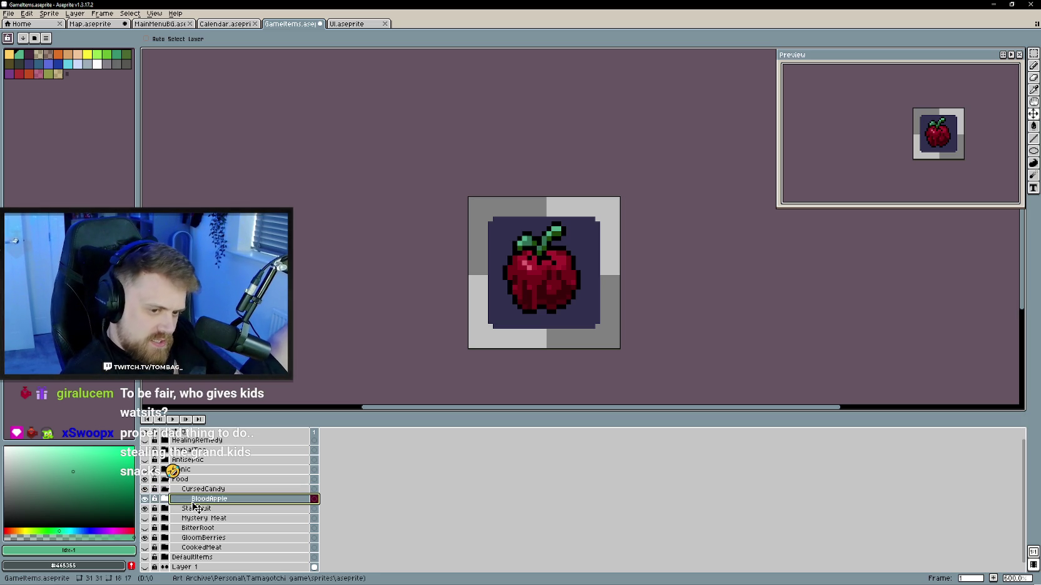
right_click(198, 491)
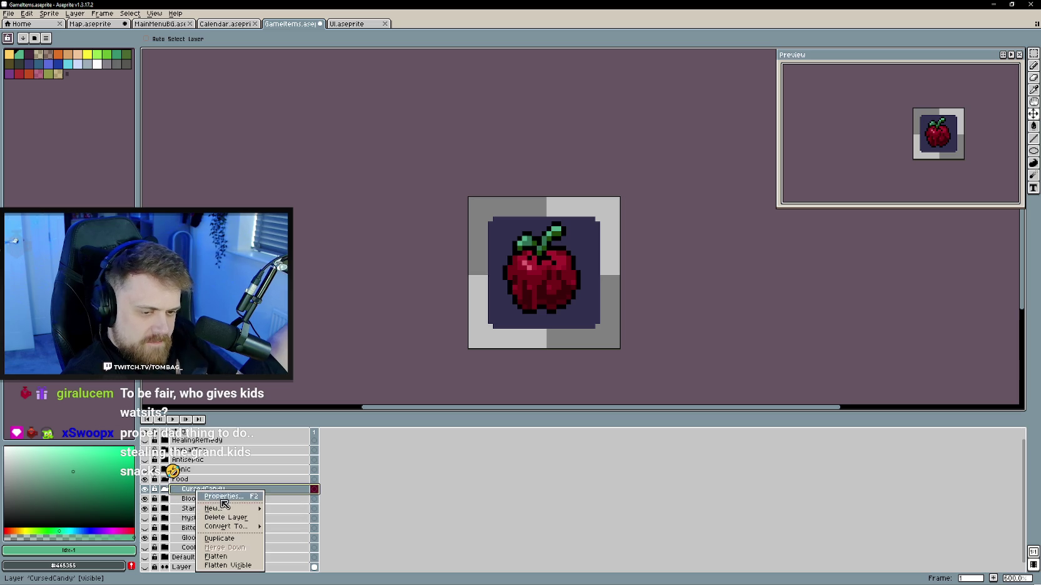
left_click(303, 519)
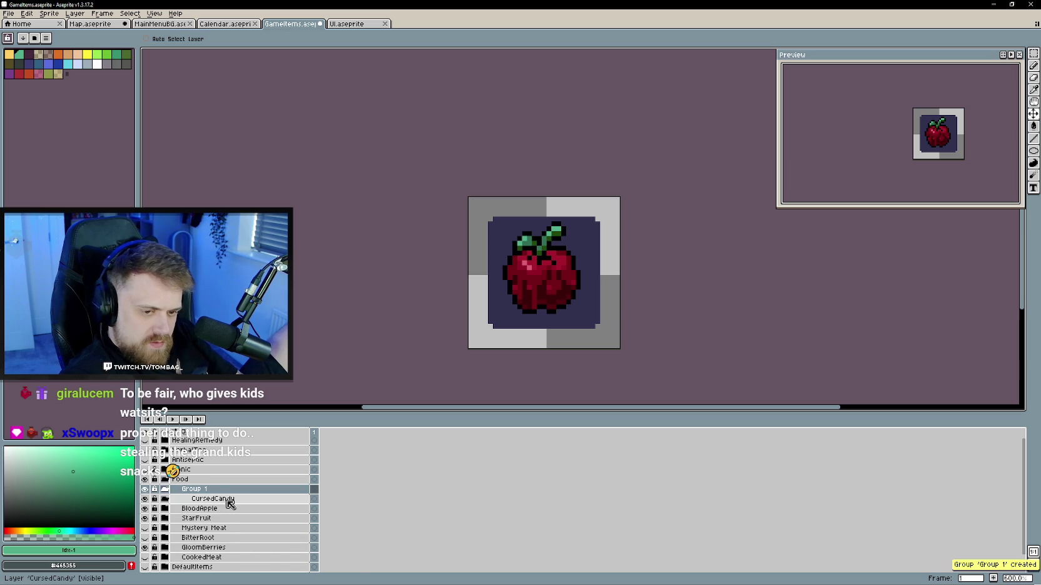
key("ctrl+z")
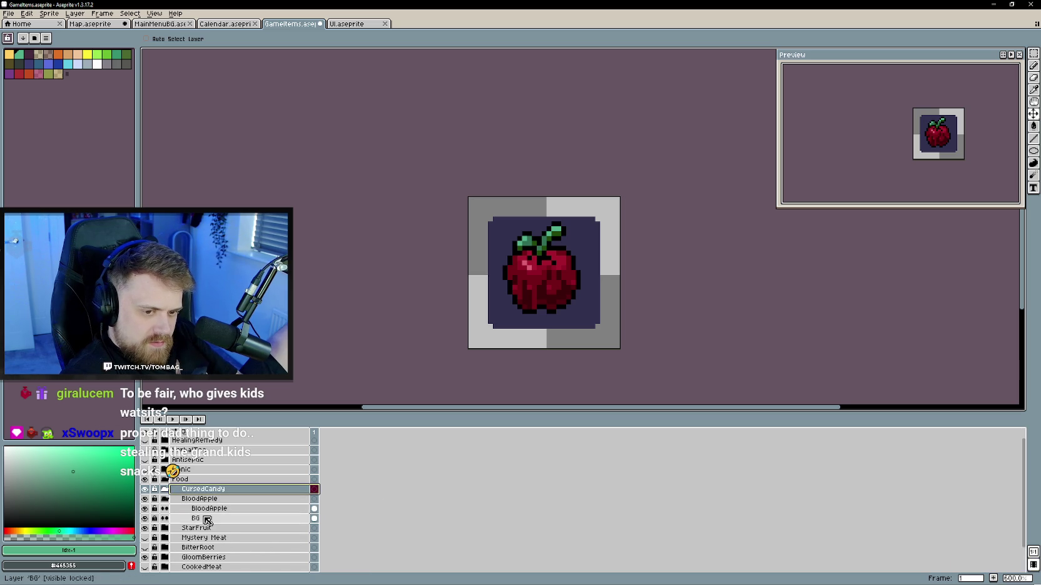
- Duplicate the BG layer into the CursedCandy group and name the copy BG
right_click(207, 519)
left_click(222, 551)
left_click_drag(216, 520, 213, 494)
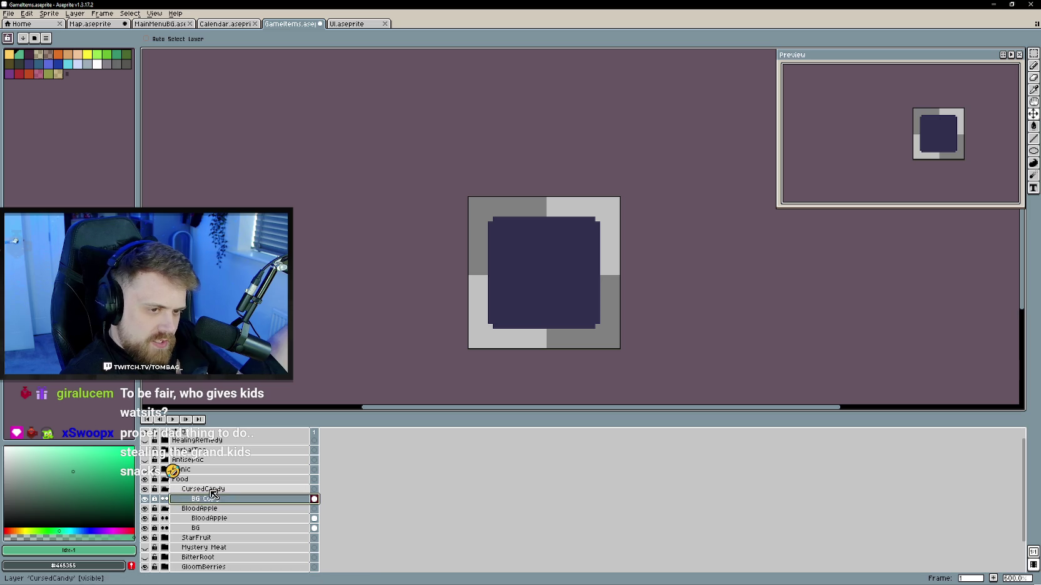
double_click(213, 498)
type("BG")
key("Return")
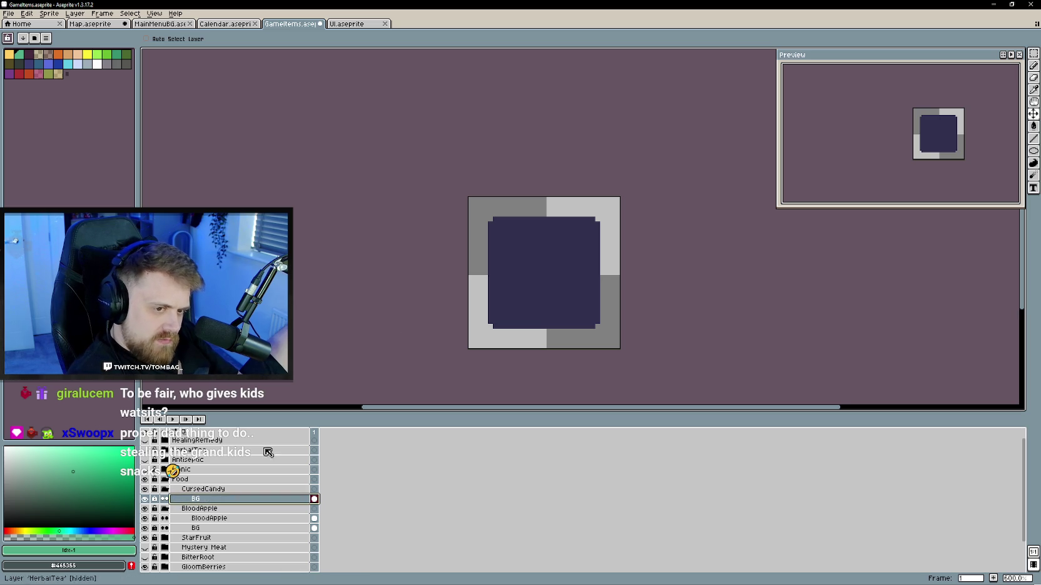
- Add a new empty layer above the copied BG tile
right_click(212, 499)
key("Escape")
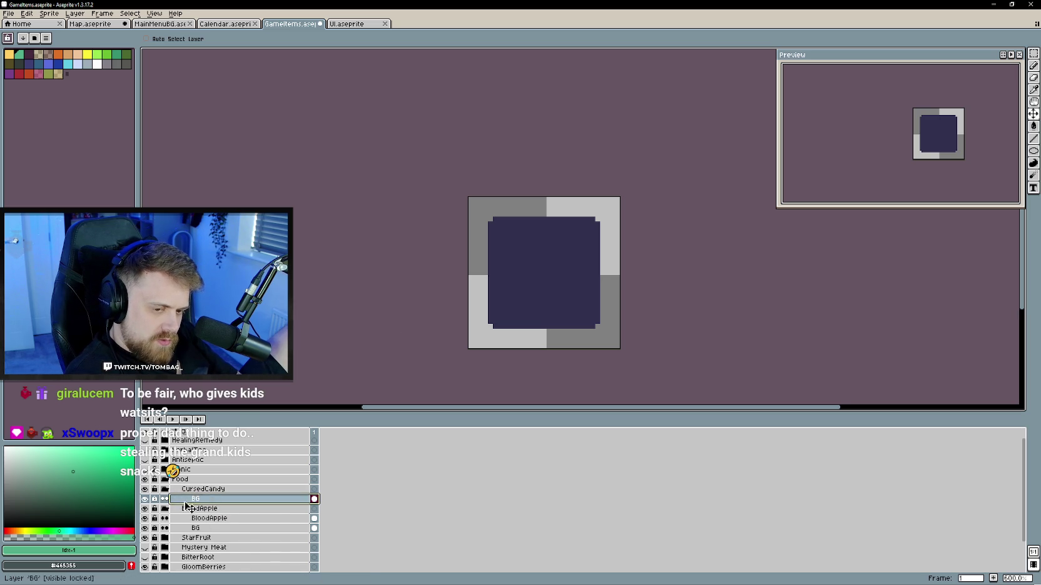
right_click(211, 501)
mouse_move(222, 515)
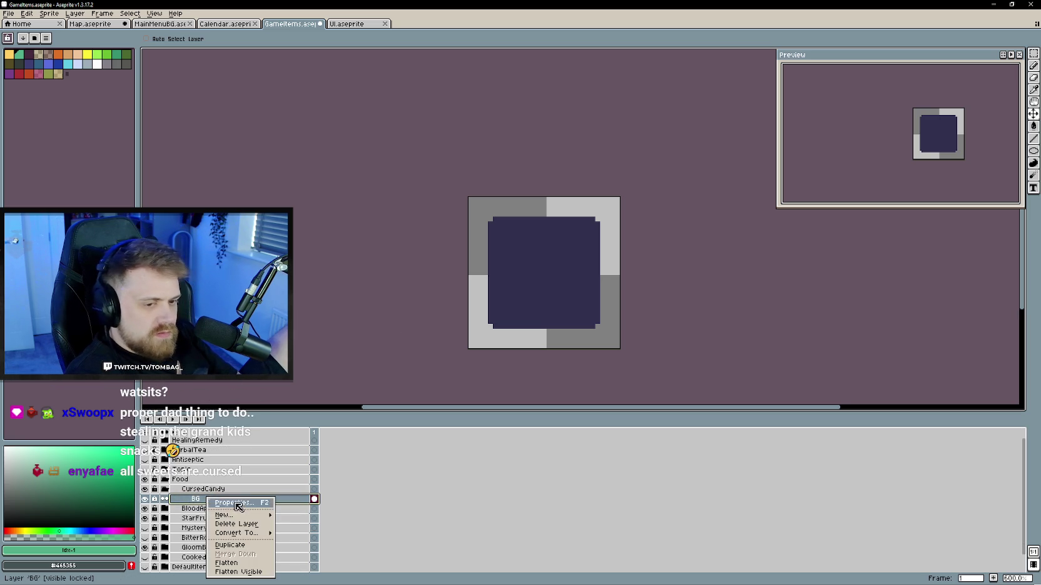
left_click(300, 516)
left_click_drag(548, 246, 488, 326)
key("b")
scroll(488, 325, "up", 1)
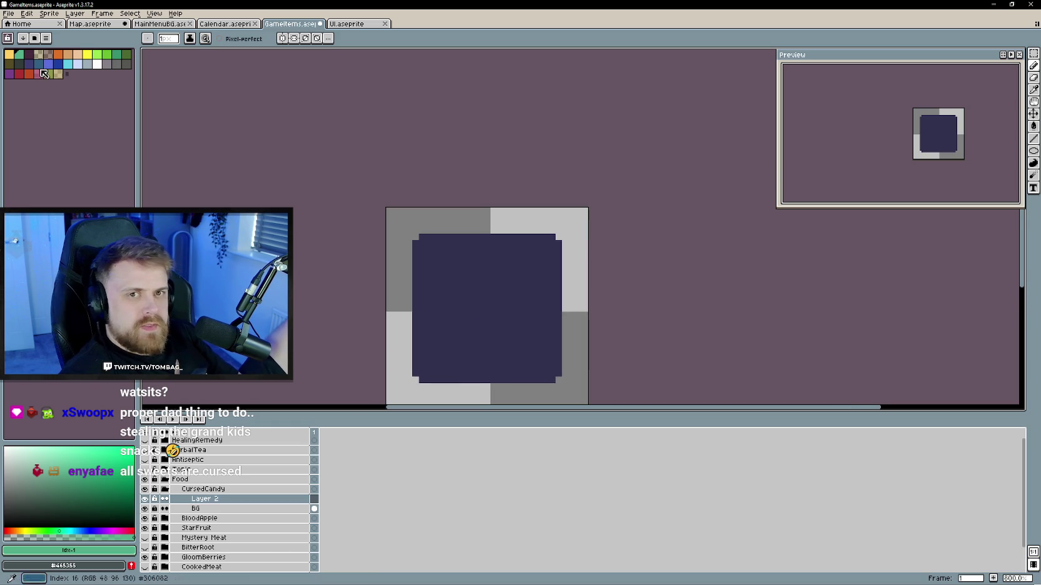
- Try a near-black circle with wrapper ends, then undo the attempt
left_click(38, 489)
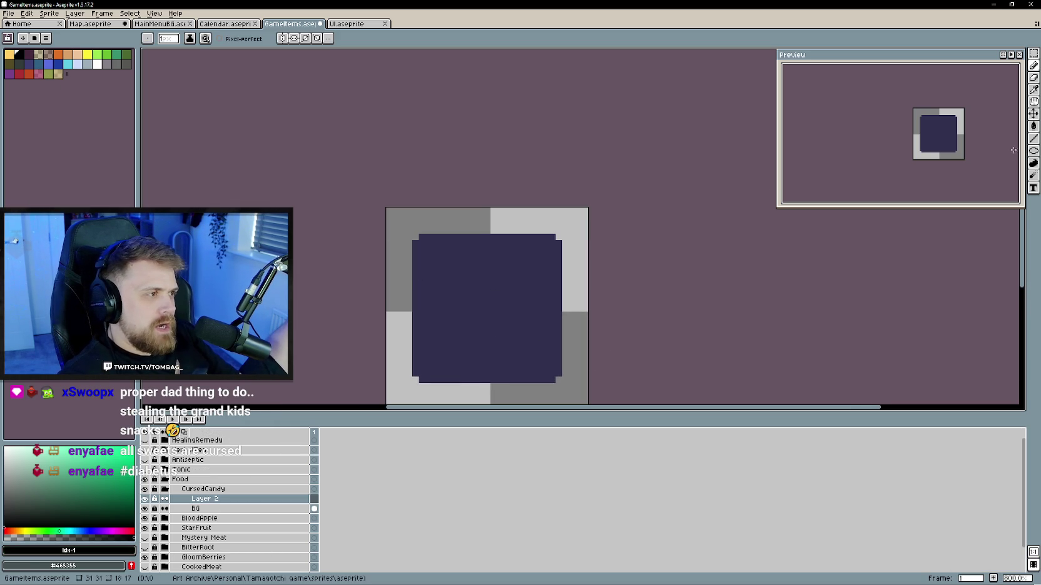
left_click(1032, 151)
left_click_drag(444, 280, 528, 352)
left_click(1033, 116)
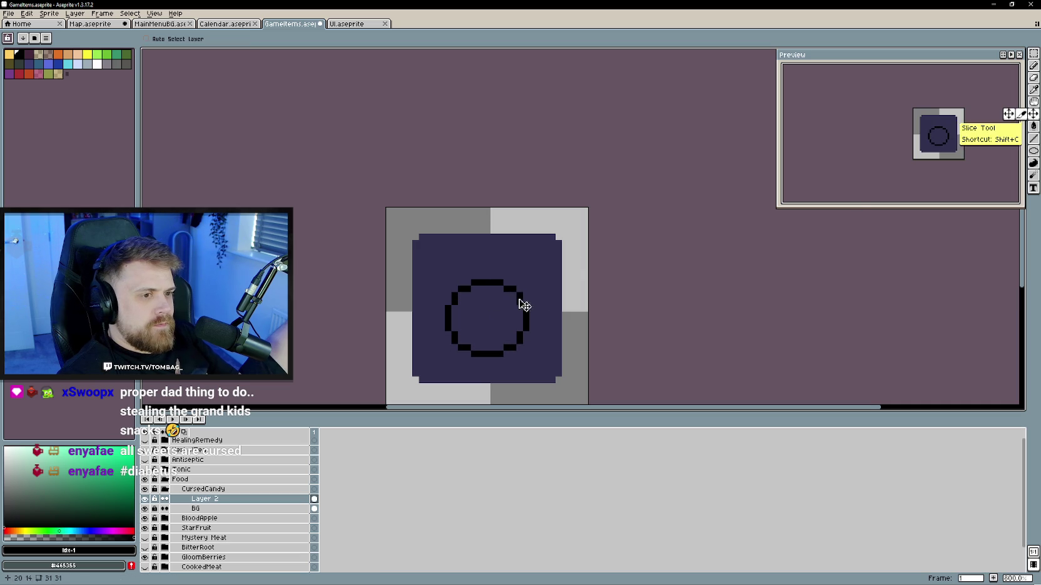
left_click_drag(530, 302, 530, 295)
key("b")
mouse_move(463, 275)
left_mouse_down()
mouse_move(438, 253)
mouse_move(426, 282)
mouse_move(447, 305)
left_mouse_up()
mouse_move(517, 338)
left_mouse_down()
mouse_move(547, 356)
mouse_move(493, 366)
mouse_move(494, 351)
left_mouse_up()
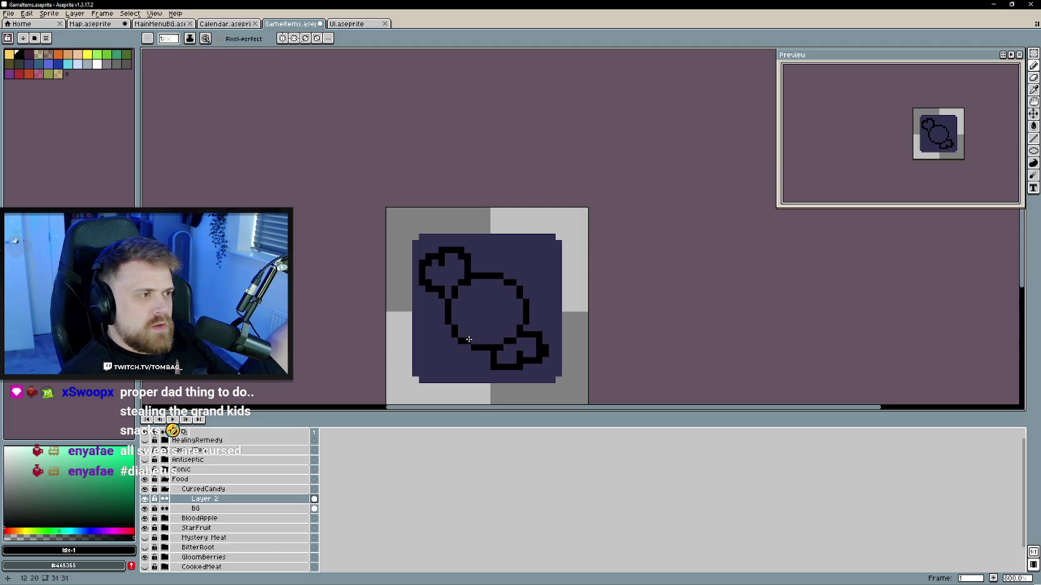
key("ctrl+z")
key("ctrl+z")
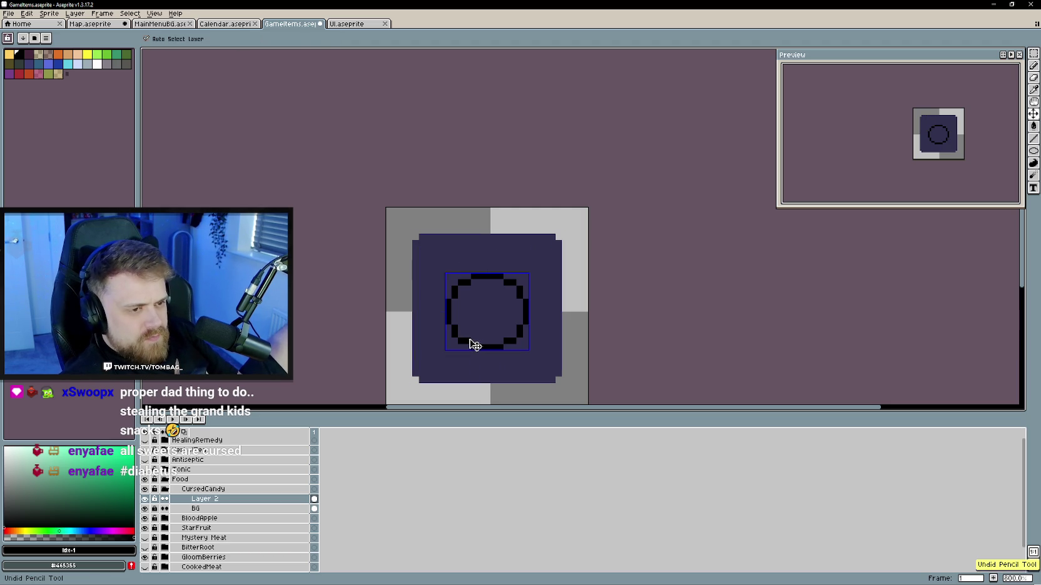
key("ctrl+z")
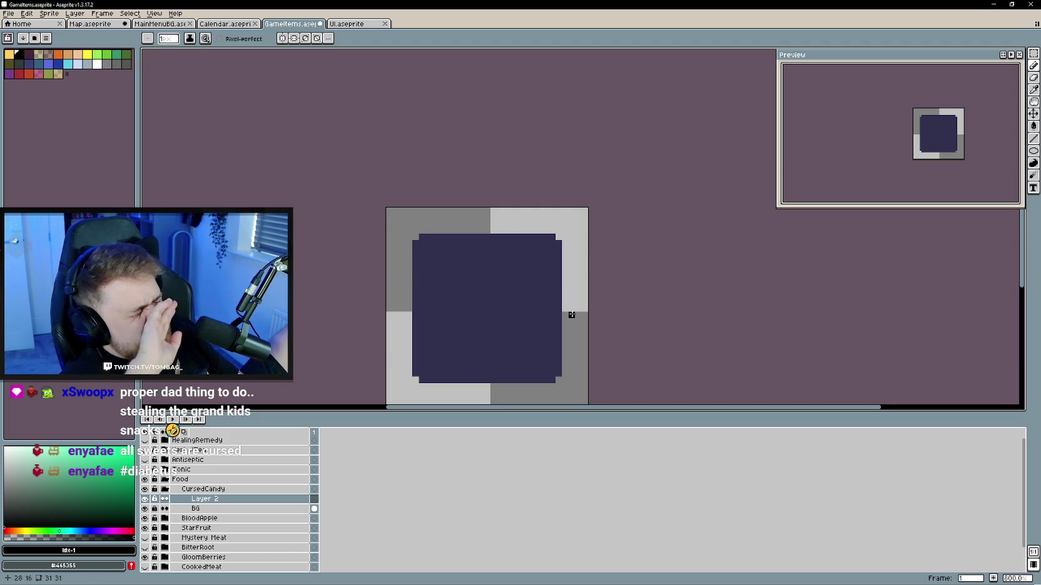
- Redraw the black circle body and the top-left wrapper outline, erasing a stray pixel
left_click(1034, 151)
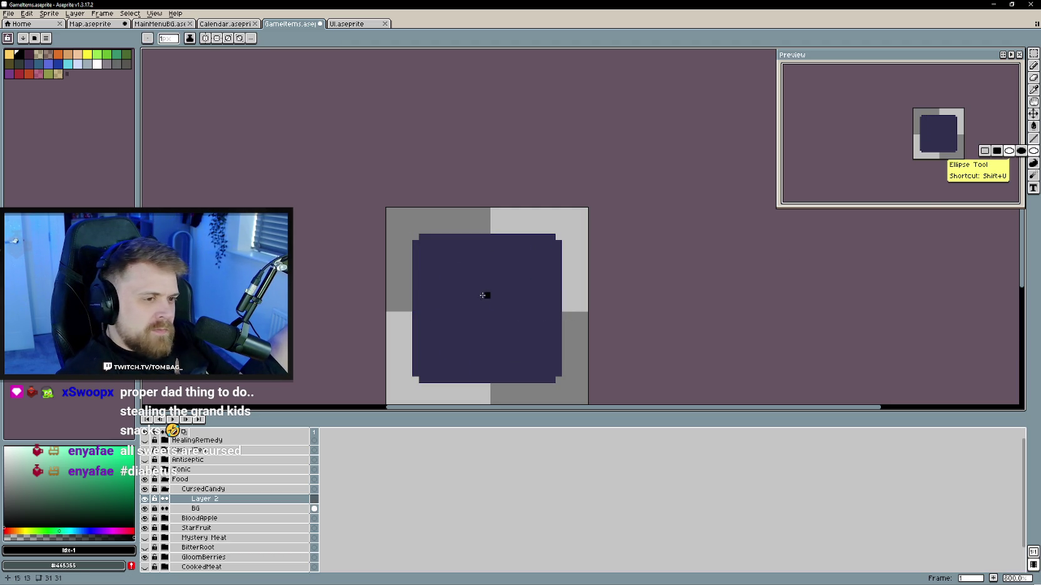
left_click_drag(446, 281, 523, 357)
key("b")
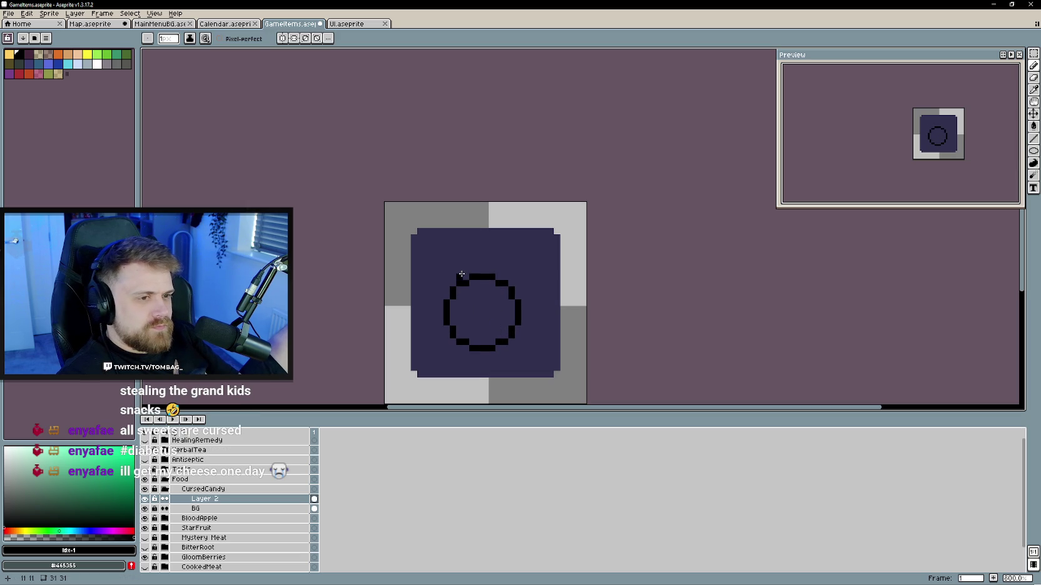
mouse_move(461, 277)
left_mouse_down()
mouse_move(414, 282)
mouse_move(439, 301)
mouse_move(420, 283)
left_mouse_up()
key("ctrl+z")
key("e")
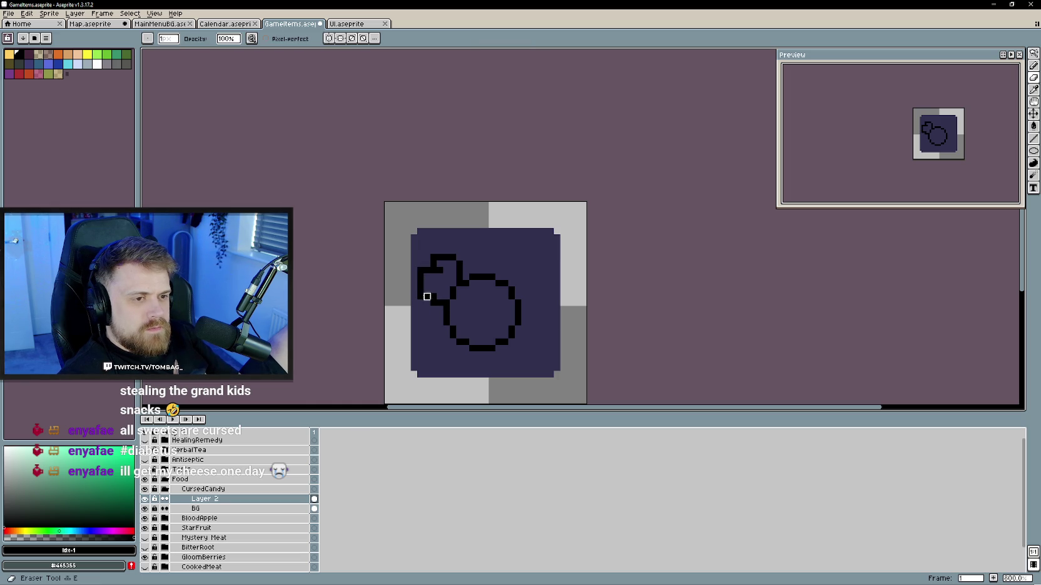
left_click(432, 257)
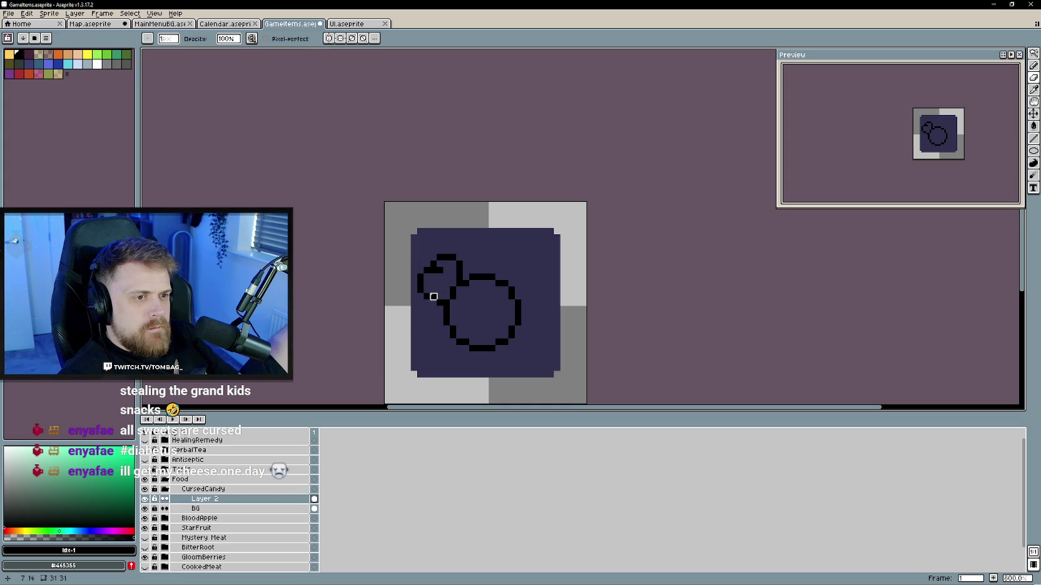
key("b")
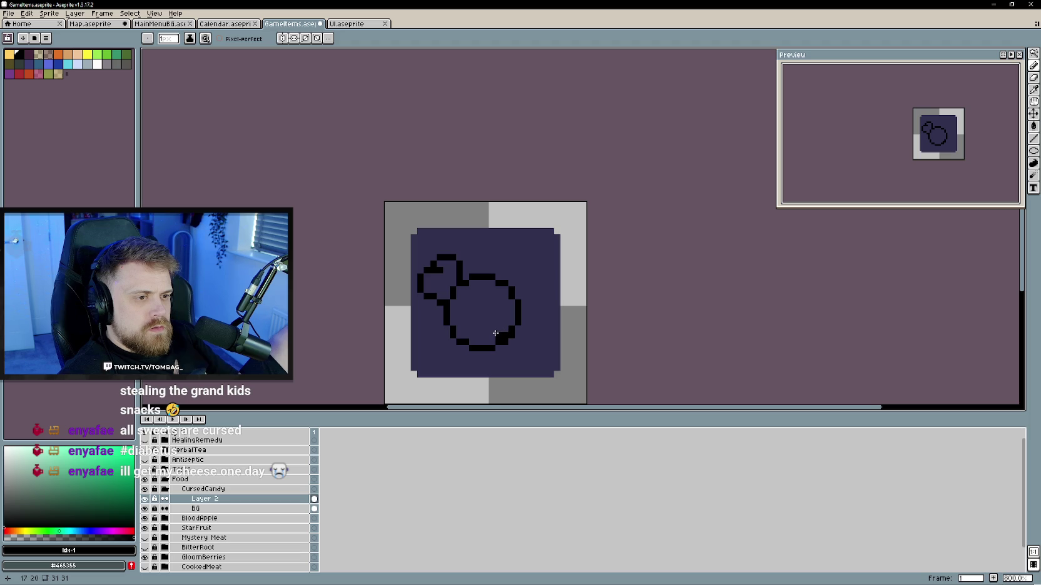
- Draw the lower-right wrapper outline out from the candy body
left_click_drag(485, 328, 499, 324)
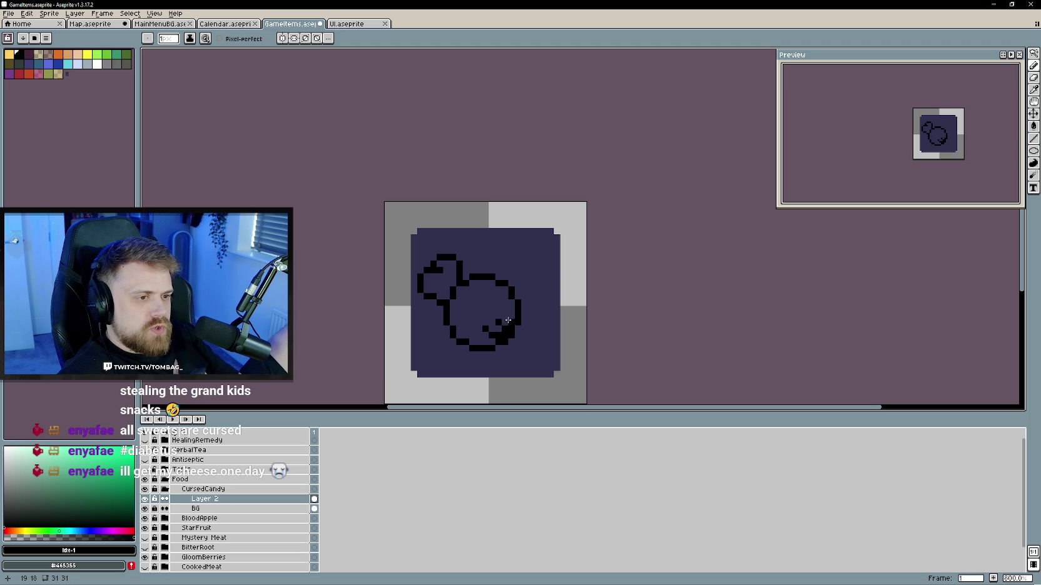
key("e")
key("b")
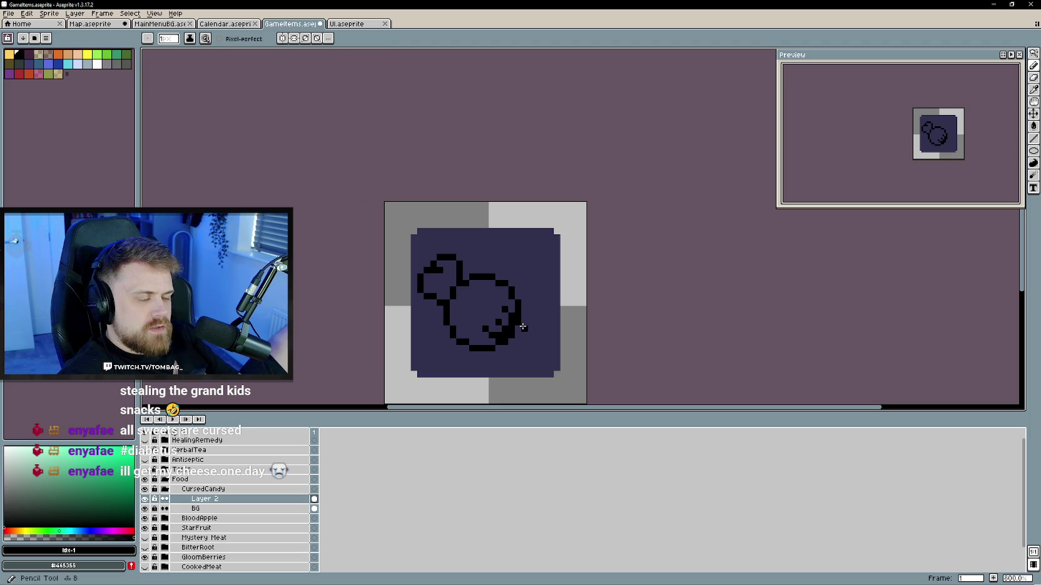
mouse_move(515, 322)
left_mouse_down()
mouse_move(541, 335)
mouse_move(522, 362)
mouse_move(508, 344)
left_mouse_up()
key("e")
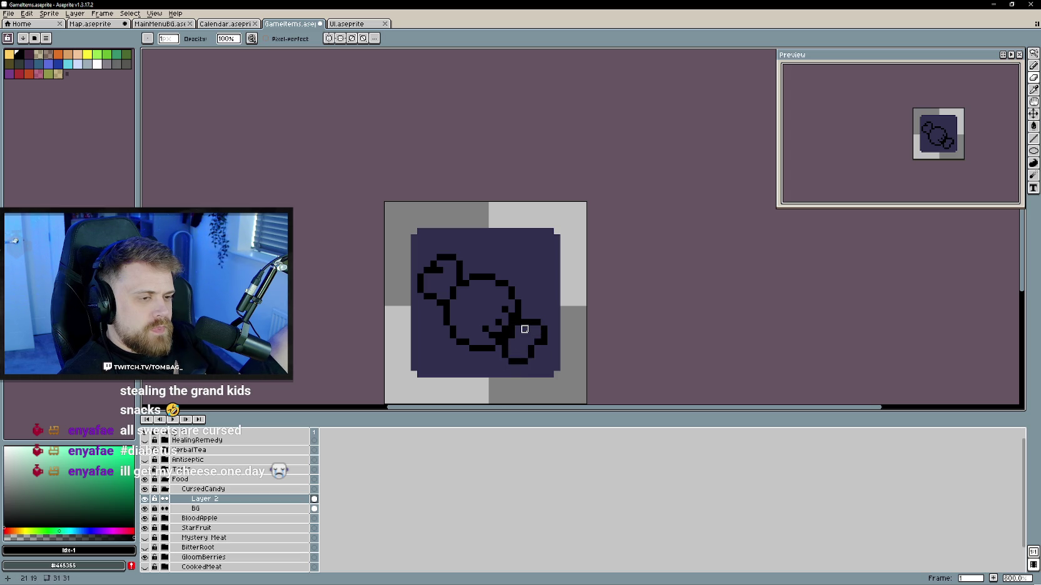
key("b")
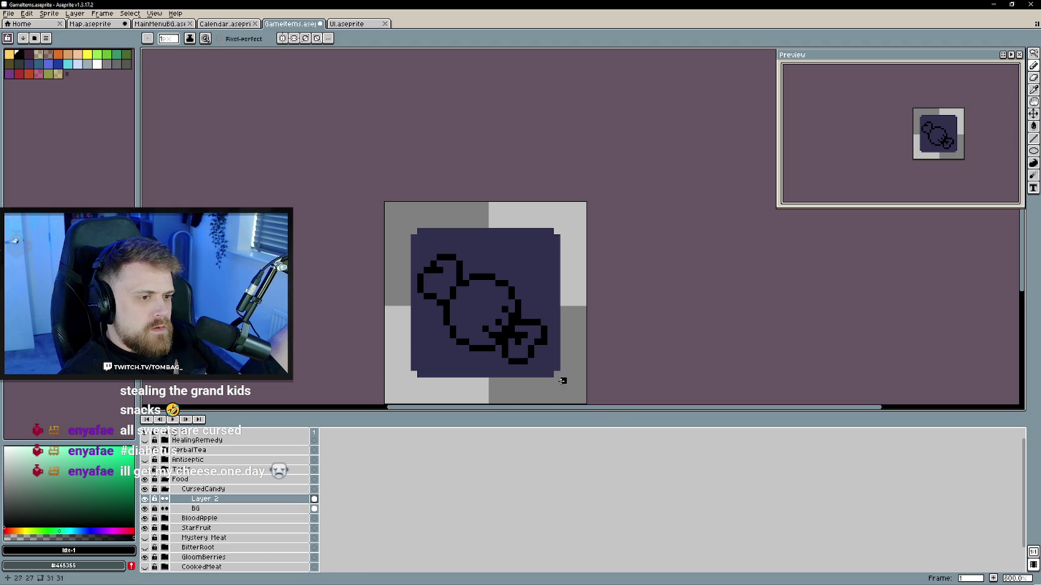
- Tidy the pixels where the lower-right wrapper joins the body
key("e")
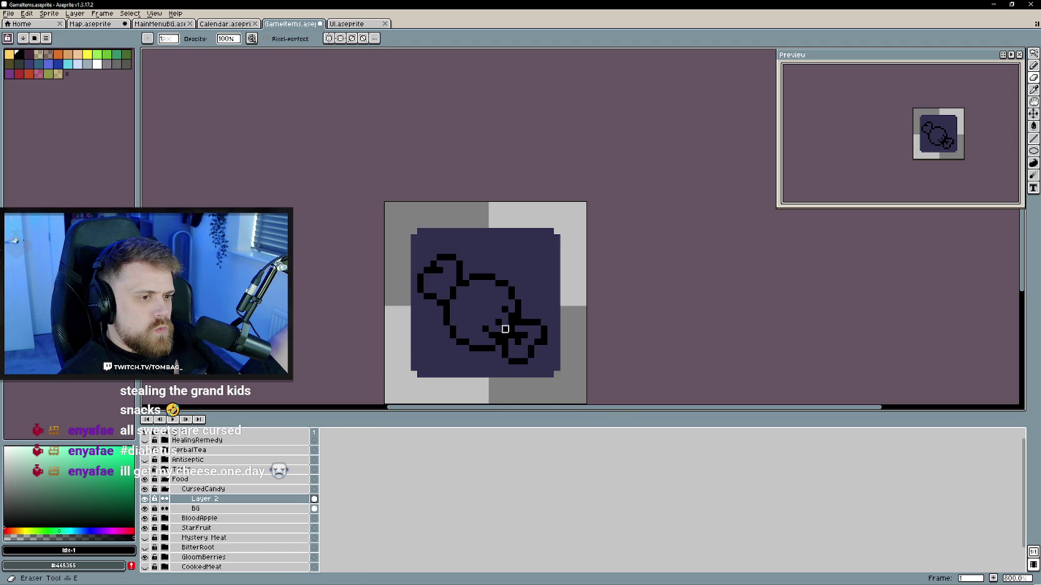
left_click_drag(492, 323, 492, 335)
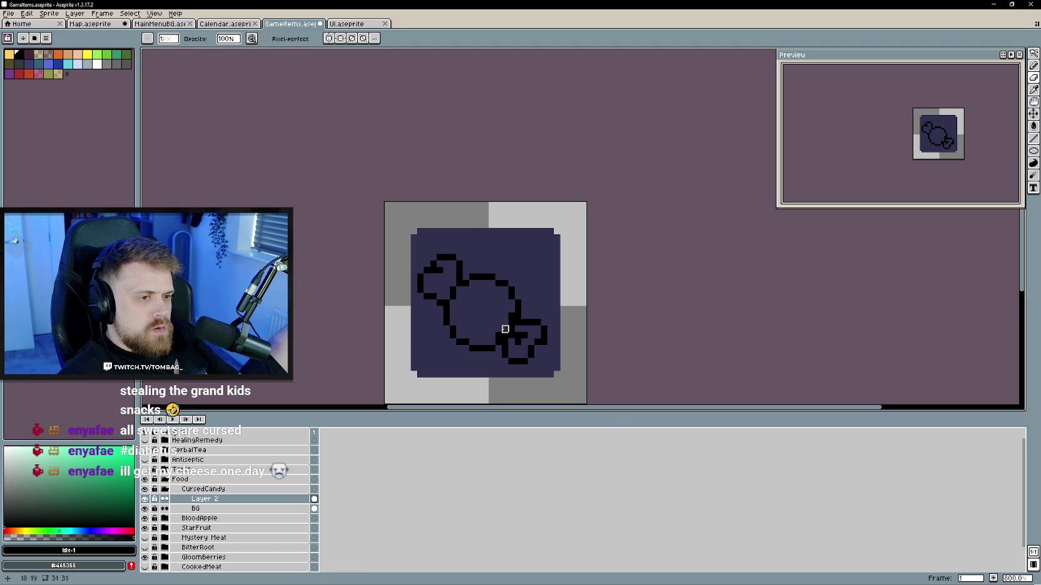
key("b")
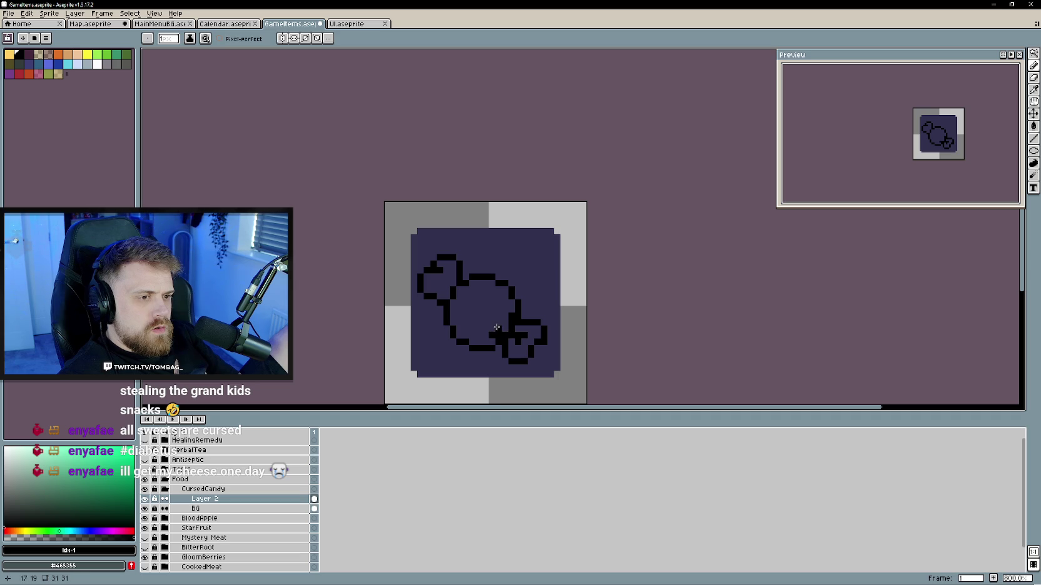
left_click(487, 330)
key("e")
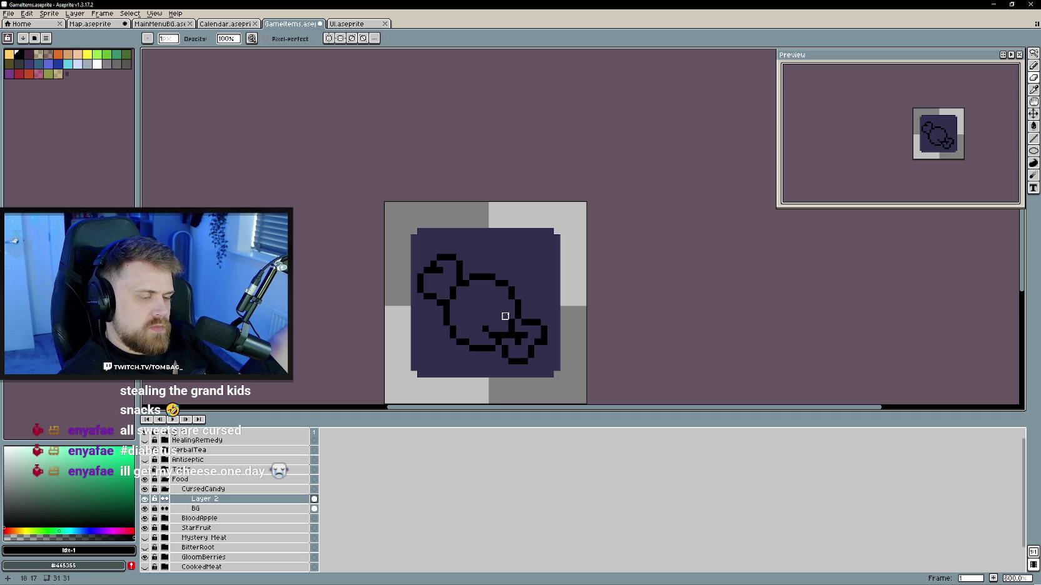
key("b")
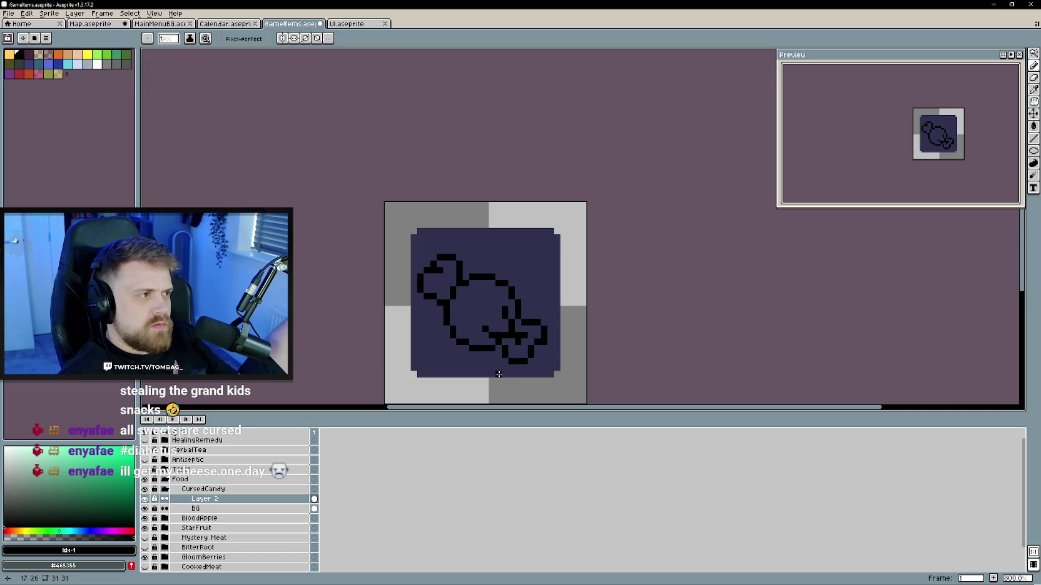
key("e")
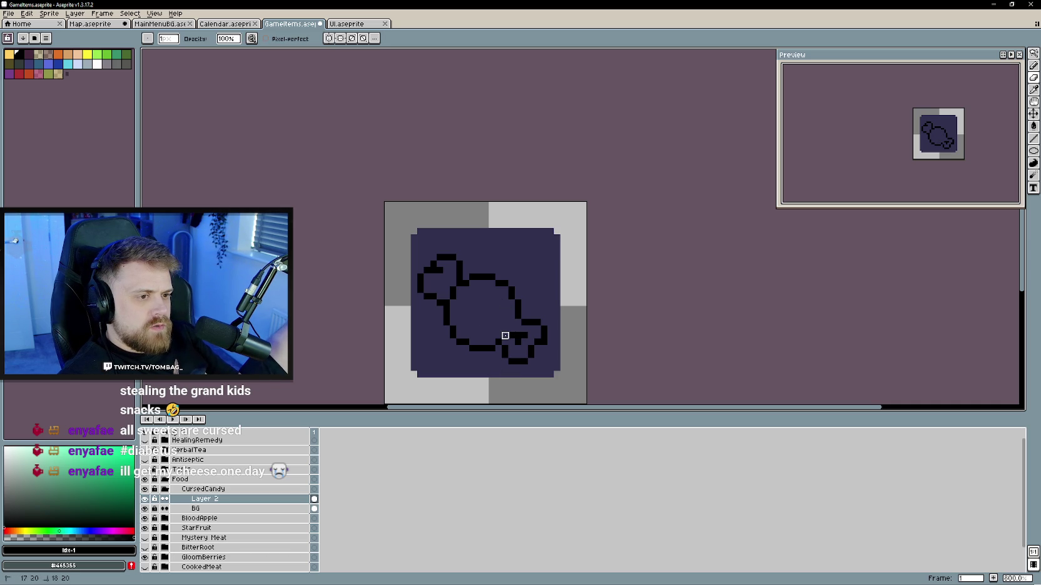
key("b")
left_click_drag(511, 332, 511, 321)
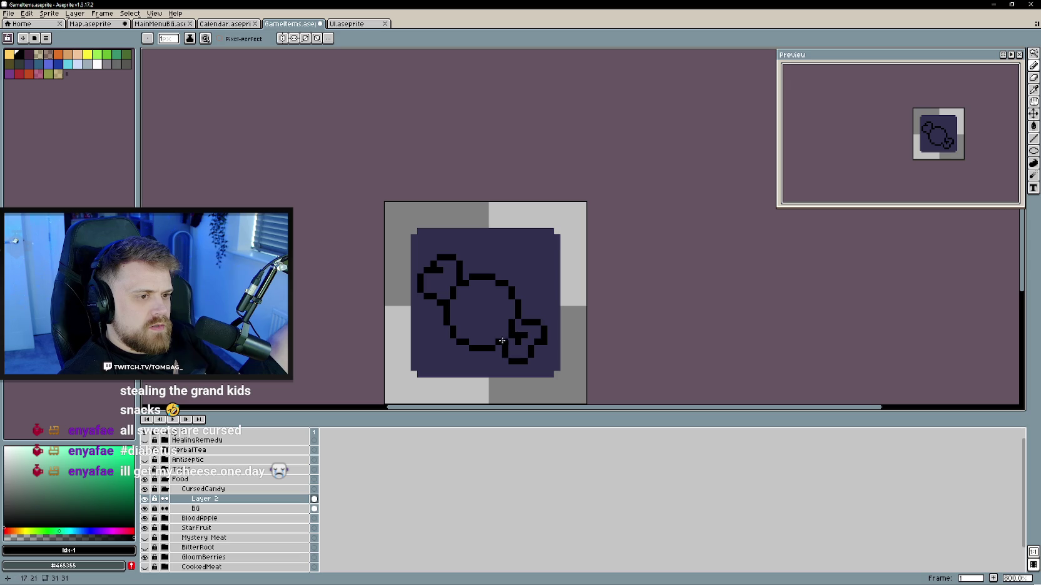
- Touch up the lower-right wrapper and fill the right wrapper end light grey
right_click(512, 368)
scroll(574, 425, "down", 2)
left_click(511, 356)
scroll(494, 348, "down", 1)
scroll(493, 348, "up", 1)
scroll(493, 348, "up", 2)
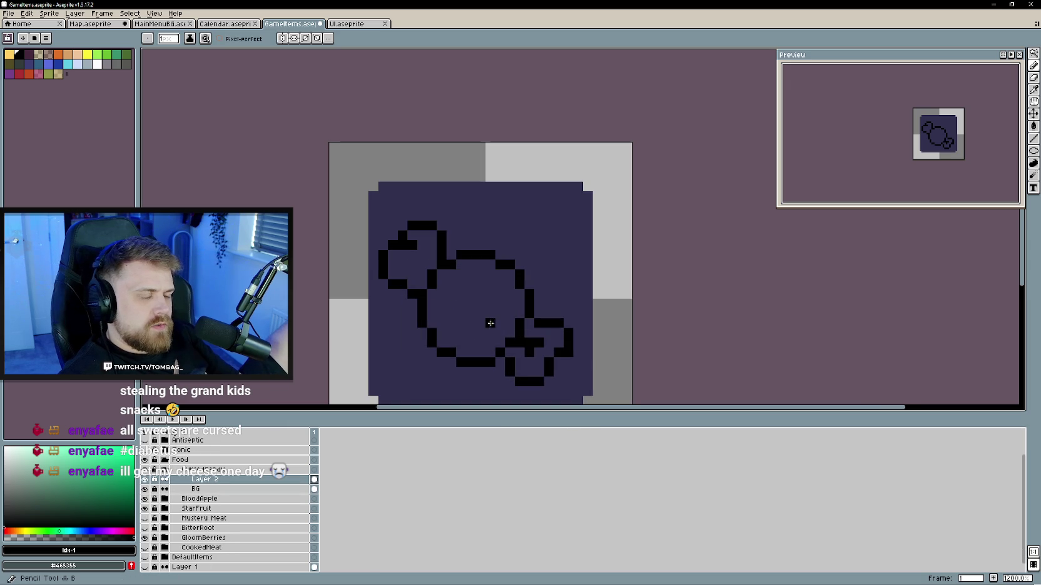
scroll(488, 325, "down", 3)
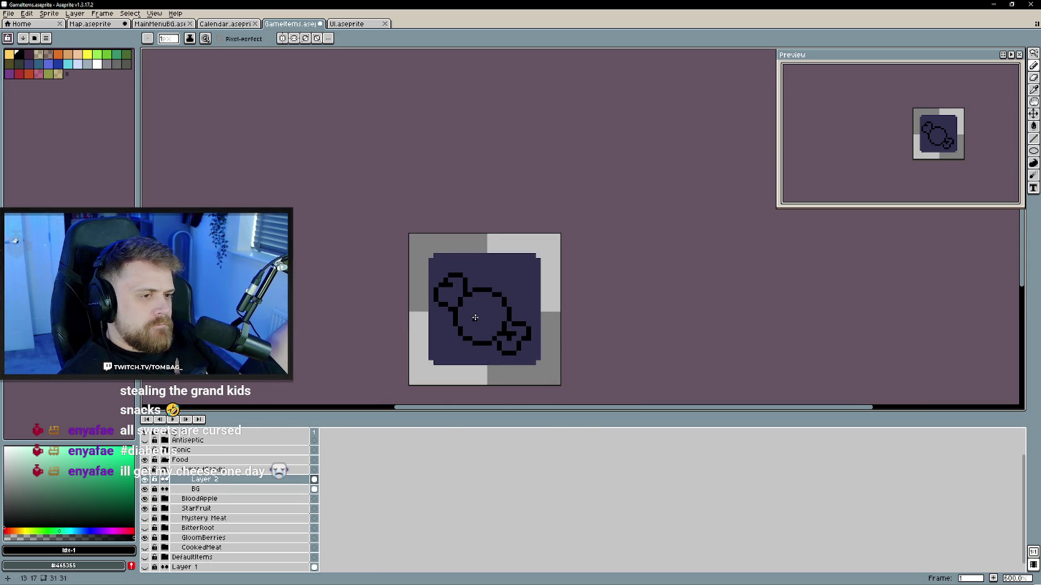
scroll(475, 318, "up", 1)
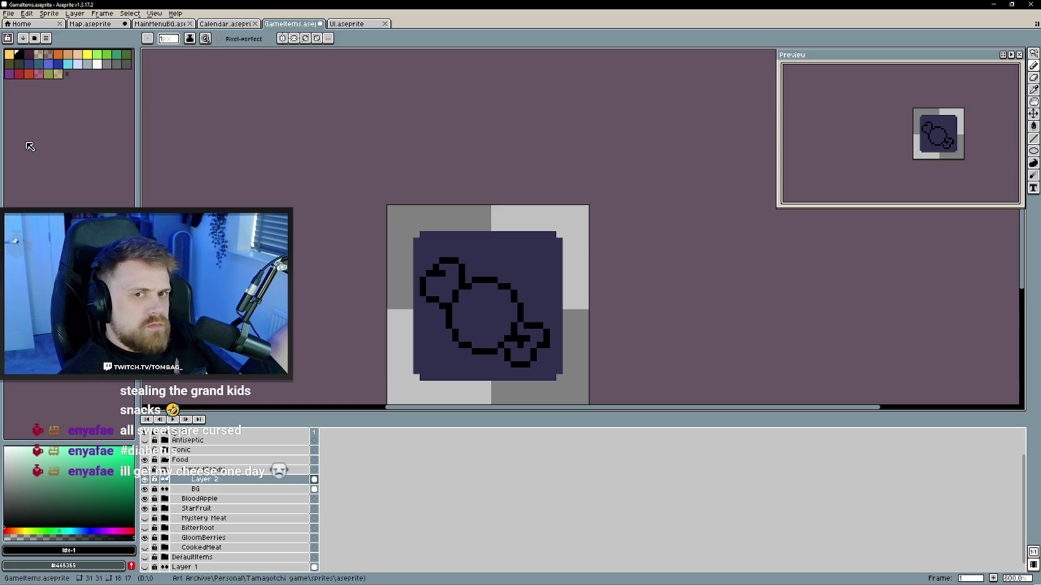
left_click(100, 64)
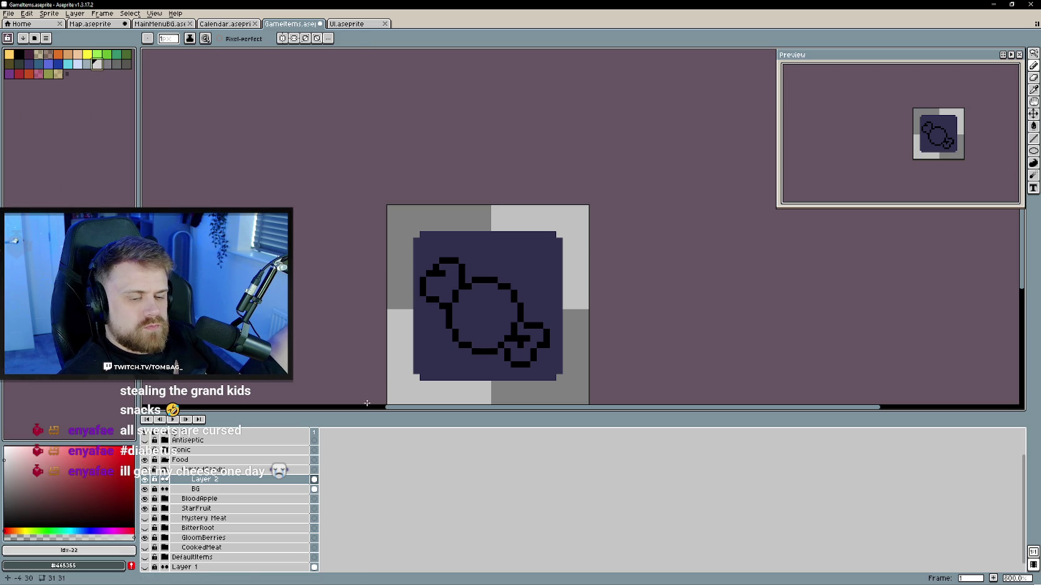
key("g")
left_click(537, 349)
- Fill the left wrapper end and the round candy body light grey
left_click(436, 279)
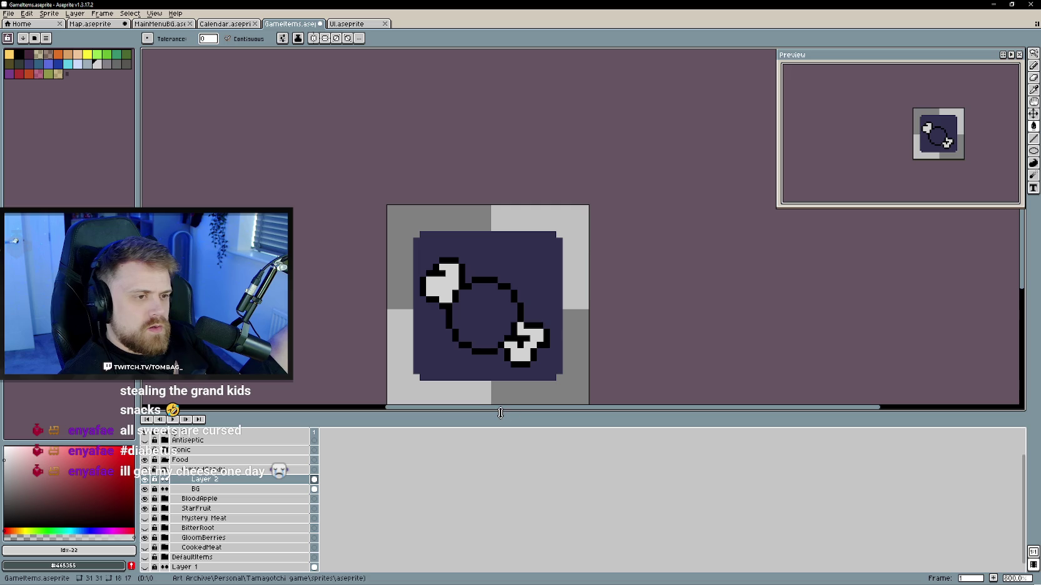
left_click(480, 320)
scroll(466, 311, "up", 2)
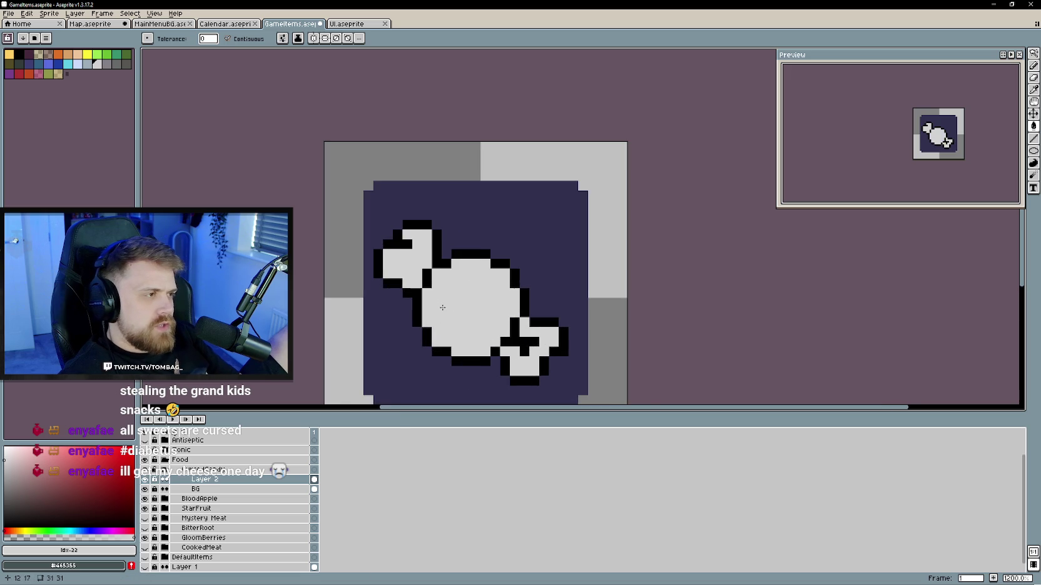
key("b")
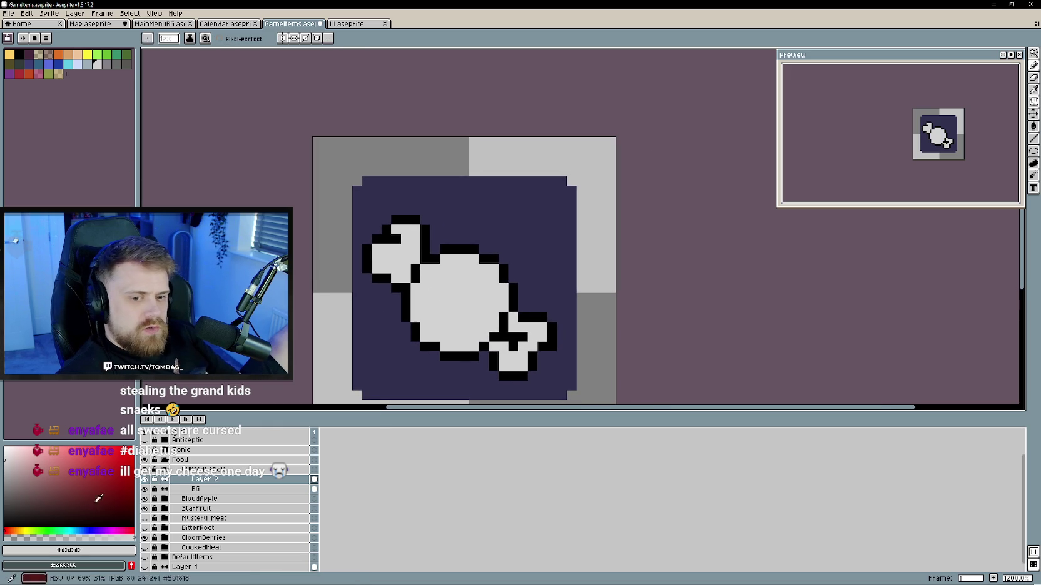
- Draw a purple spiral on the candy and fill its lower part purple
left_click(66, 459)
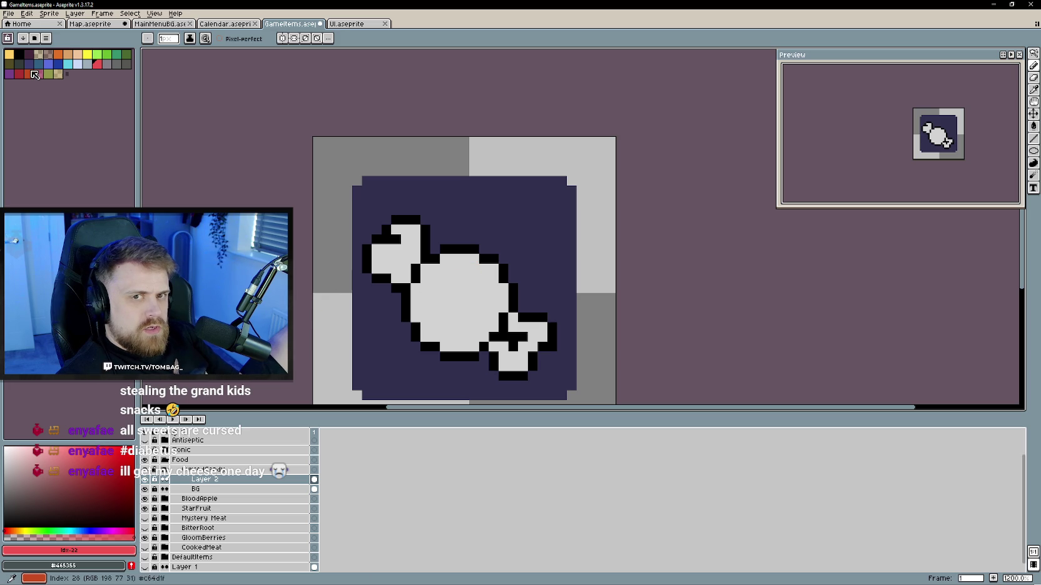
left_click(10, 75)
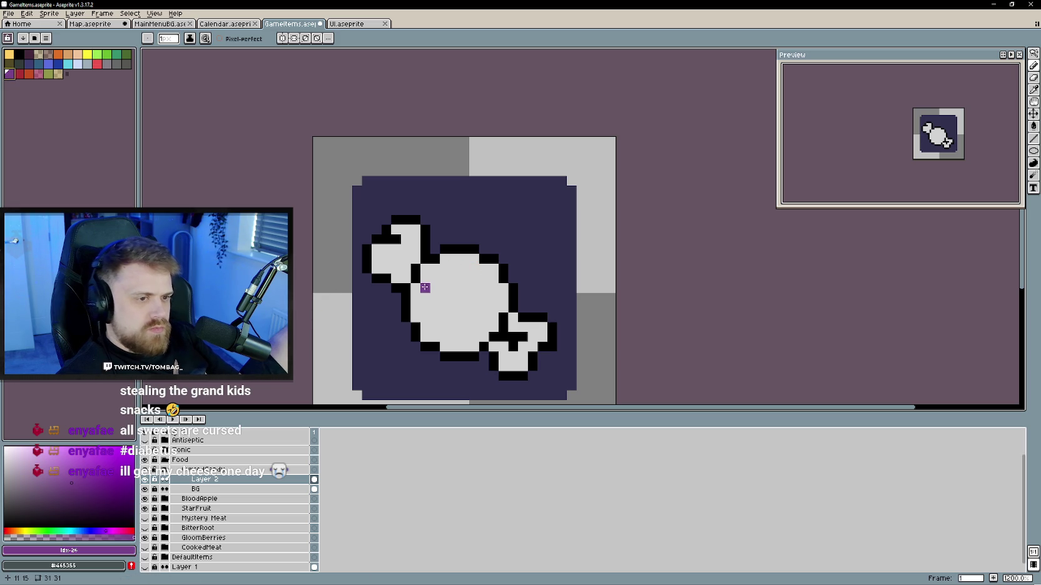
left_click_drag(426, 289, 466, 301)
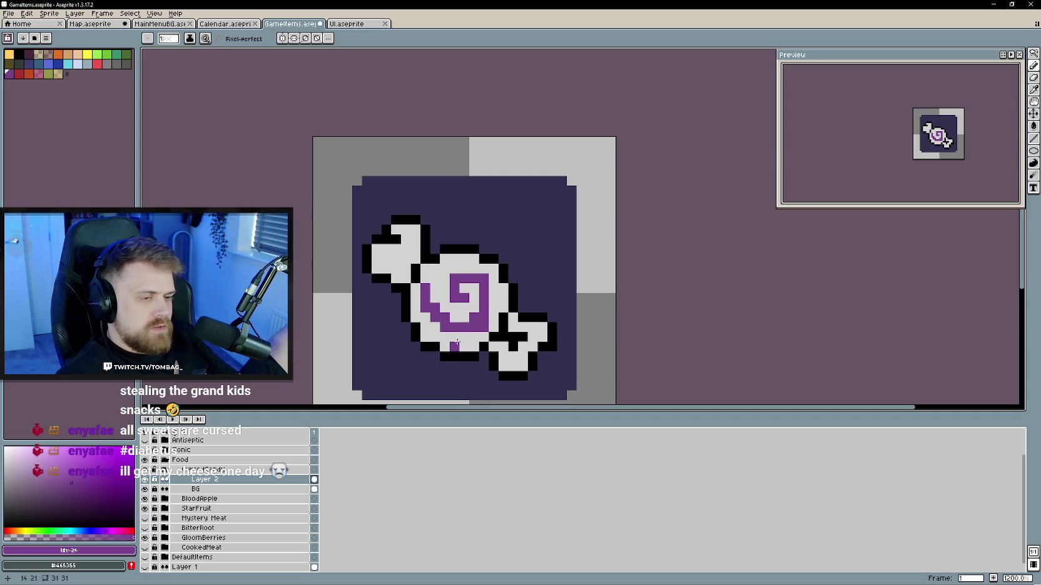
key("g")
left_click(461, 339)
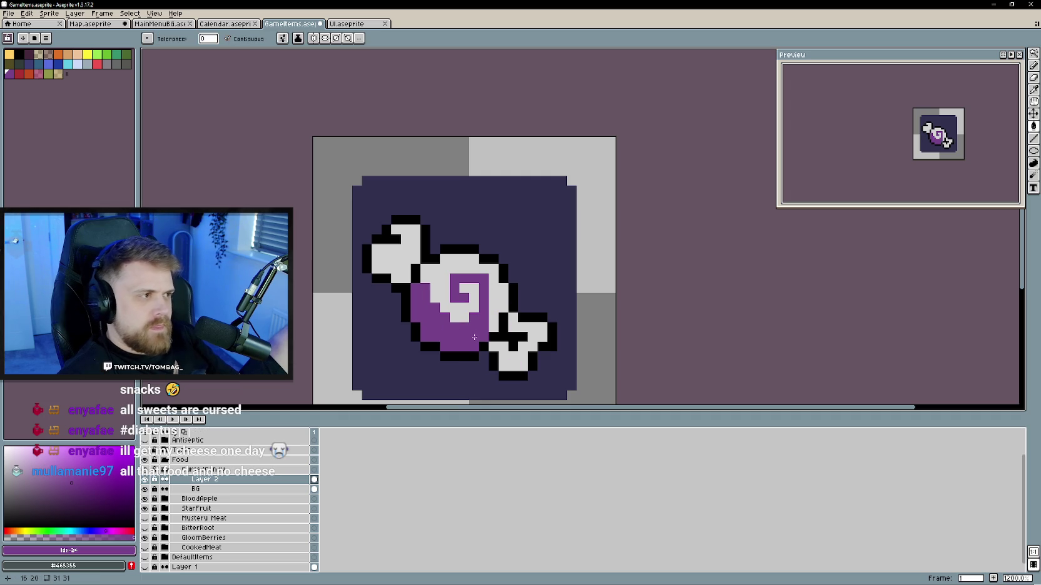
key("b")
left_click_drag(494, 292, 493, 315)
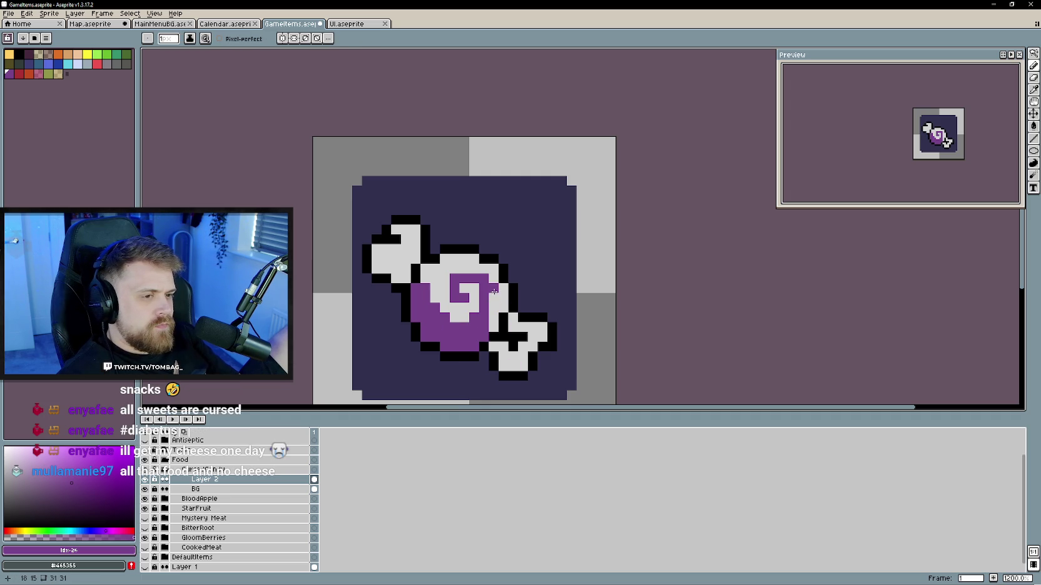
- Fill the candy's upper region dark violet and sample the light purple
scroll(445, 345, "down", 3)
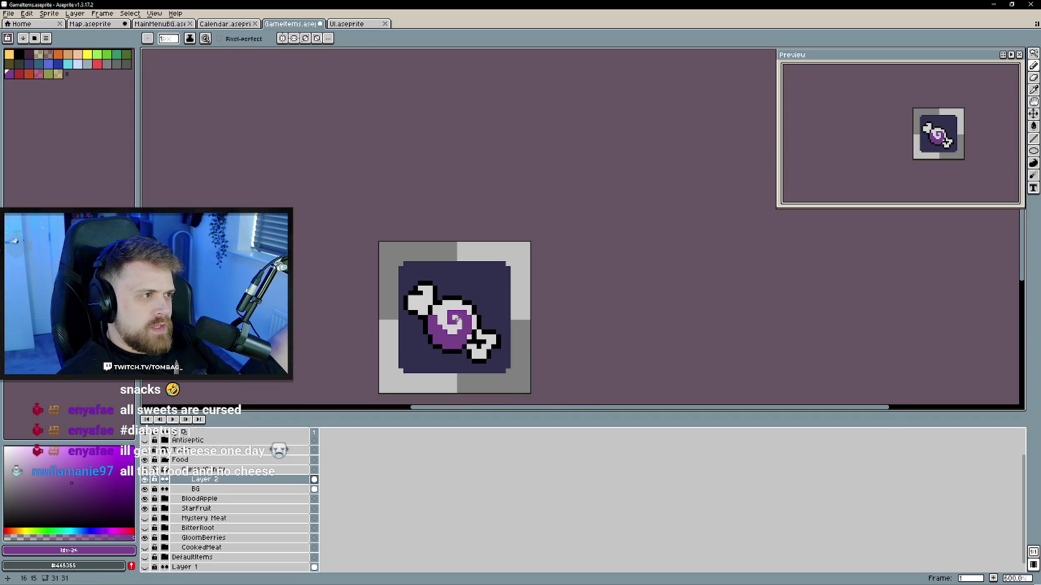
scroll(457, 320, "up", 1)
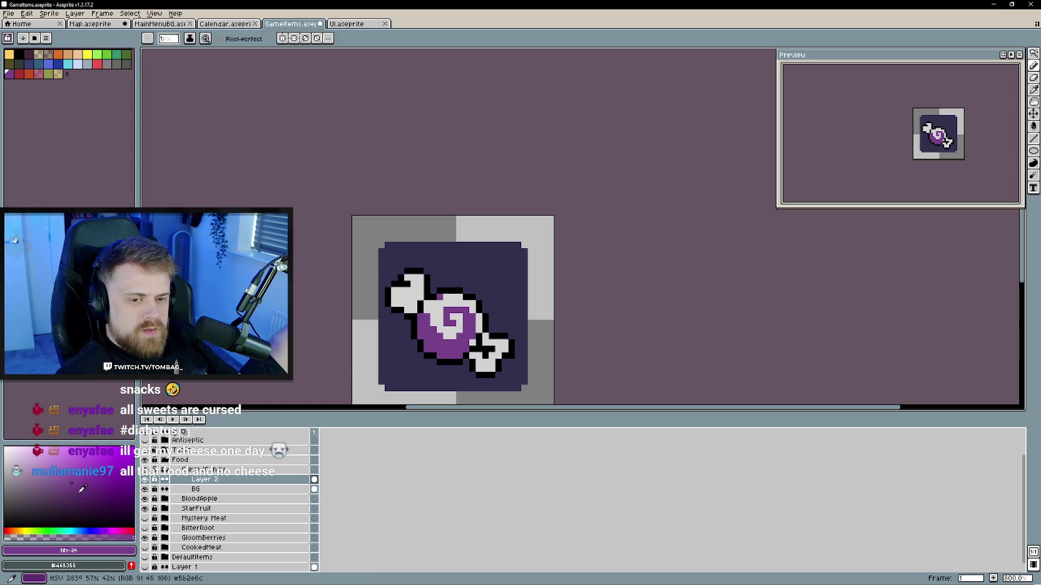
left_click(101, 501)
left_click(103, 529)
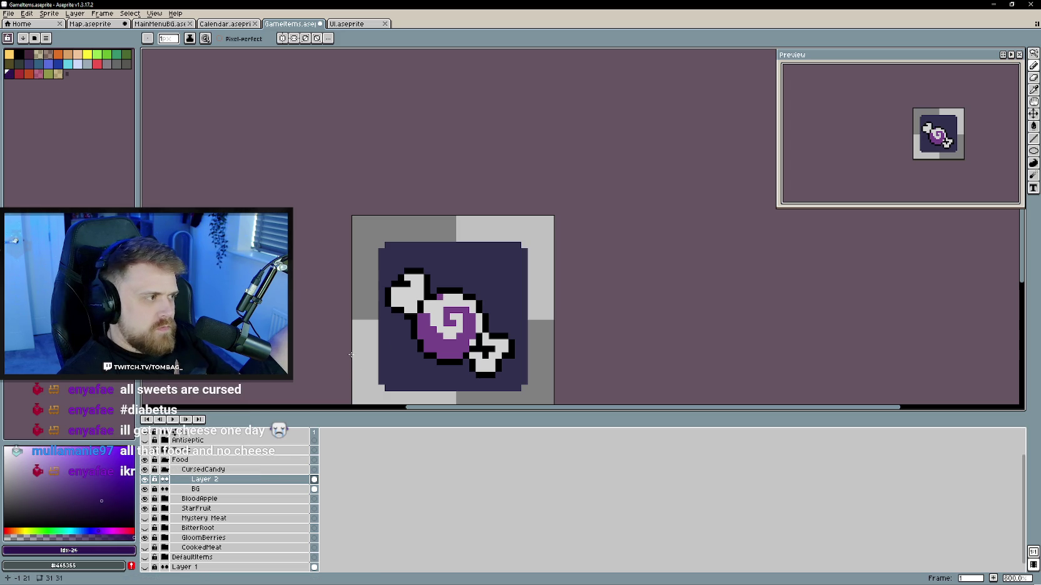
scroll(360, 349, "up", 2)
key("g")
left_click(489, 282)
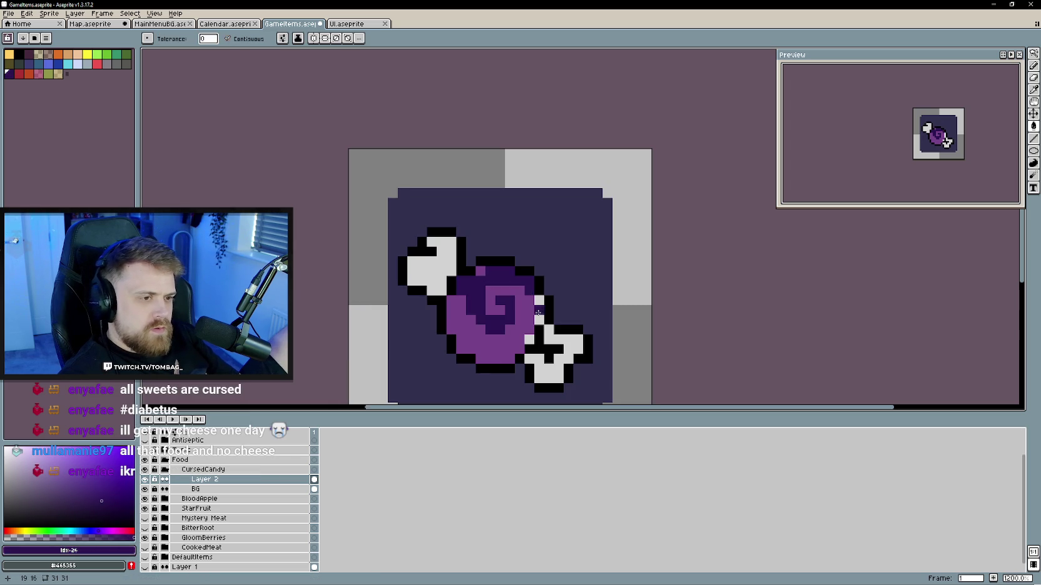
scroll(520, 379, "down", 3)
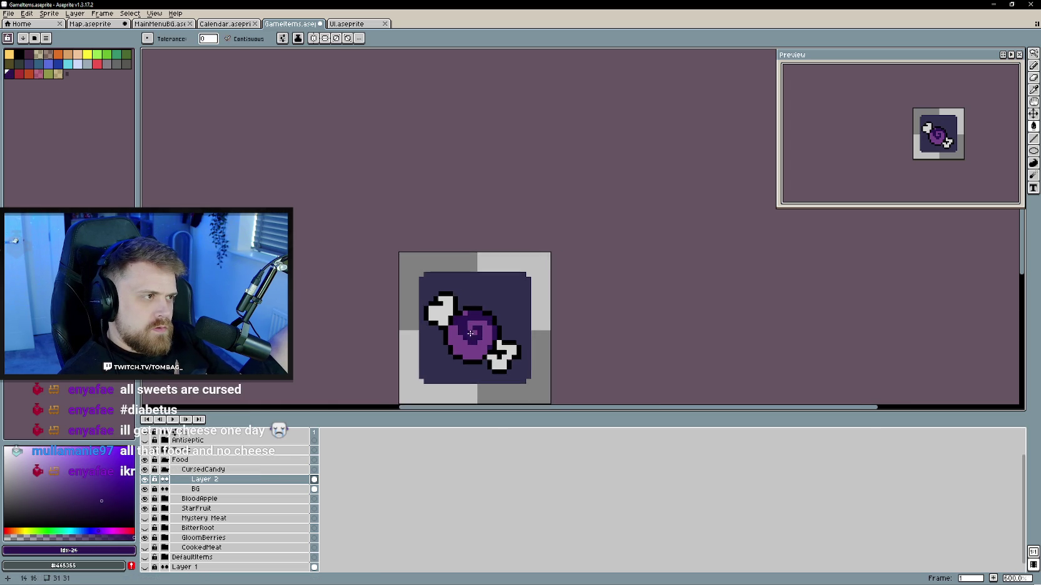
scroll(487, 344, "up", 1)
scroll(461, 319, "up", 2)
left_click_drag(462, 319, 443, 310)
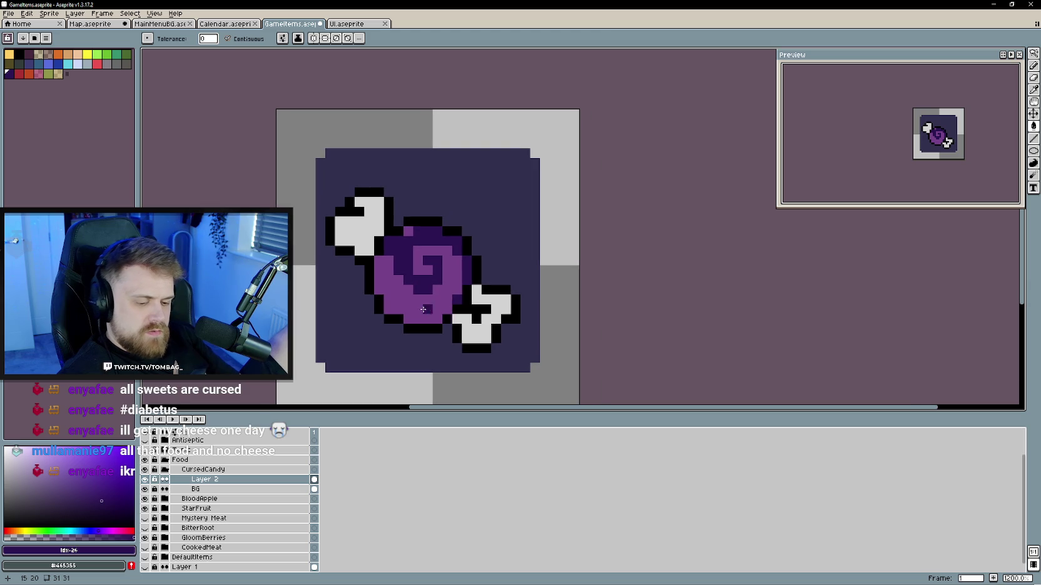
key("b")
left_click(428, 302, "alt")
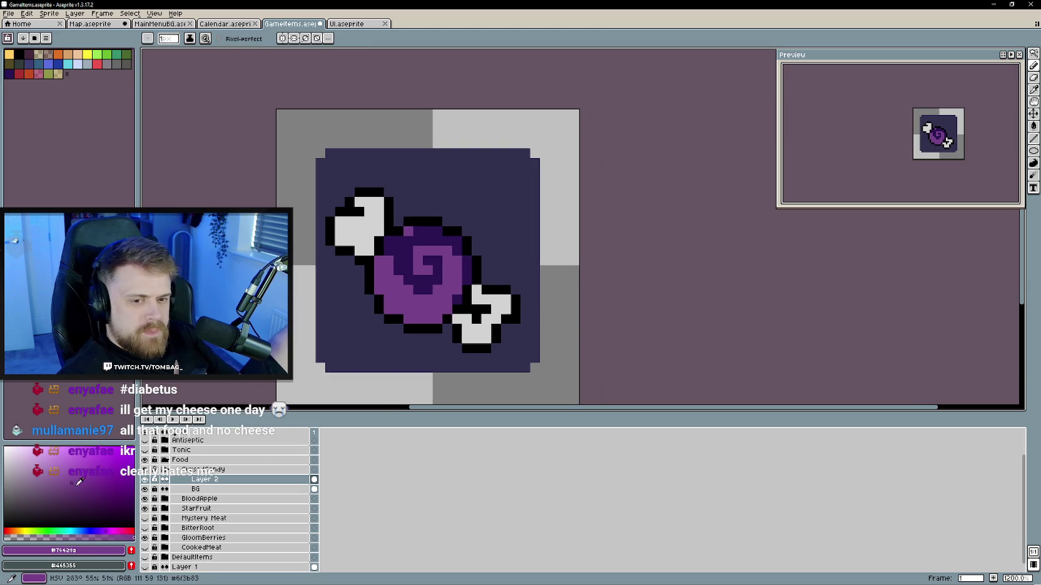
- Shade the bottom edge of the candy body dark purple, removing a stray wrapper pixel
key("0")
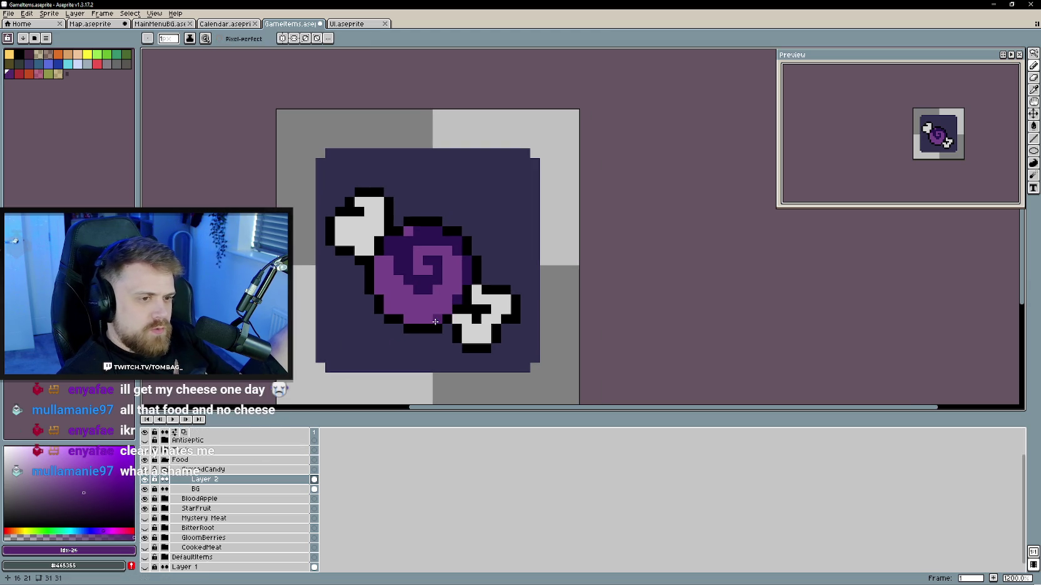
mouse_move(435, 321)
left_mouse_down()
mouse_move(407, 319)
mouse_move(377, 270)
left_mouse_up()
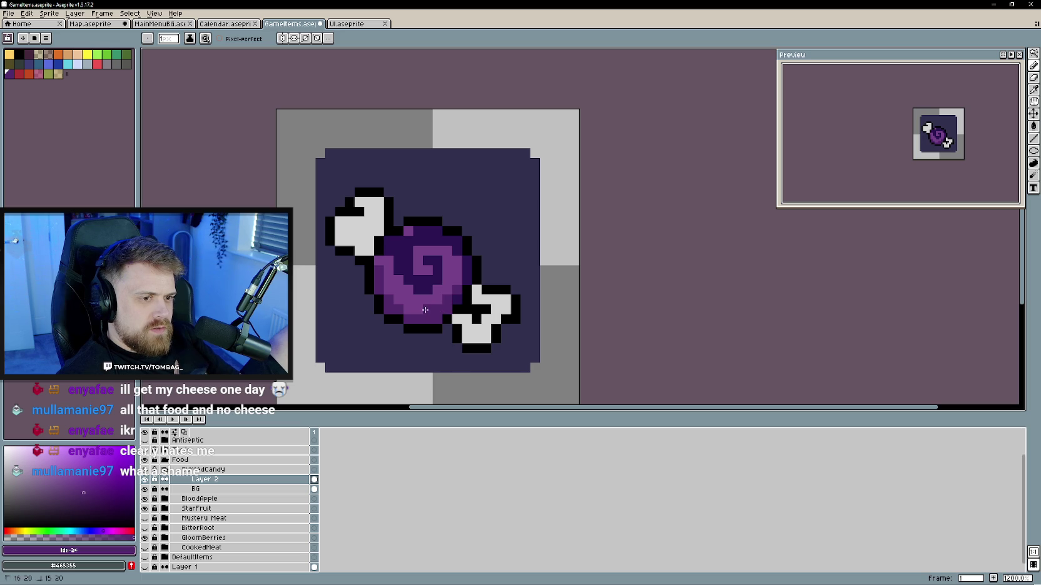
left_click_drag(420, 327, 404, 308)
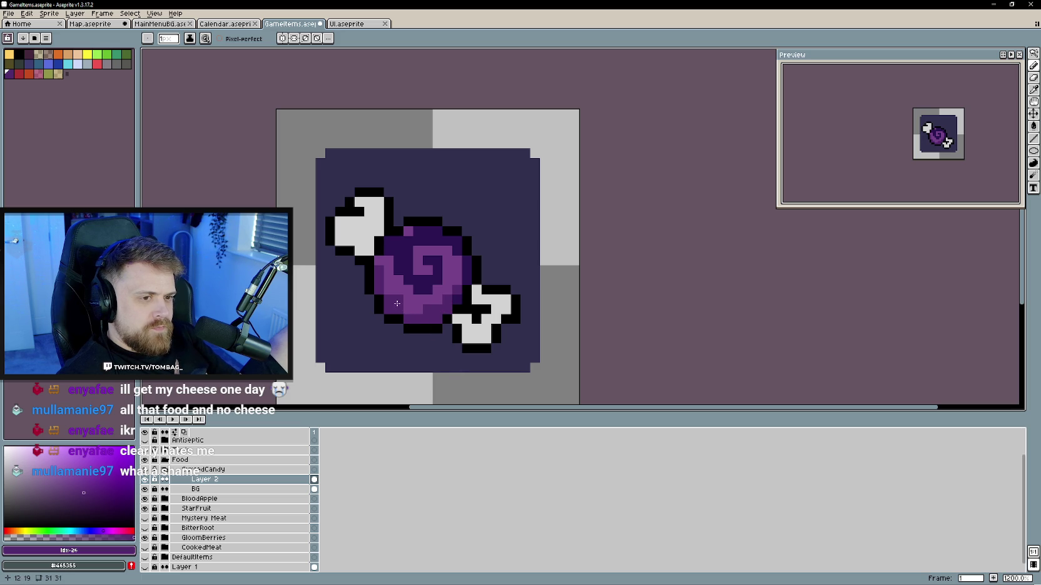
key("ctrl+z")
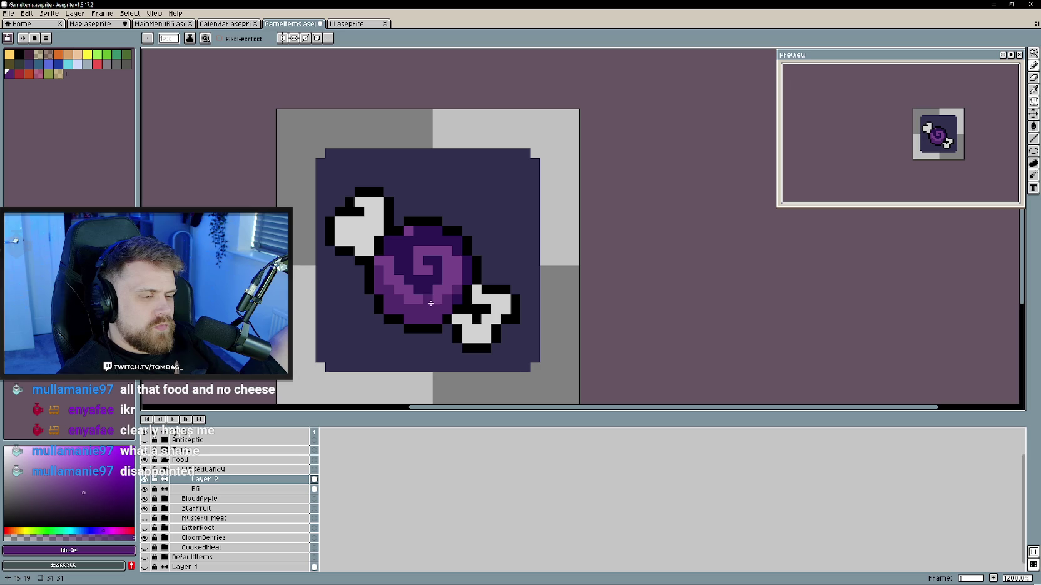
scroll(450, 288, "down", 1)
scroll(457, 302, "up", 1)
- Sample the candy's purples and darken a few spiral pixels
left_click(418, 244, "alt")
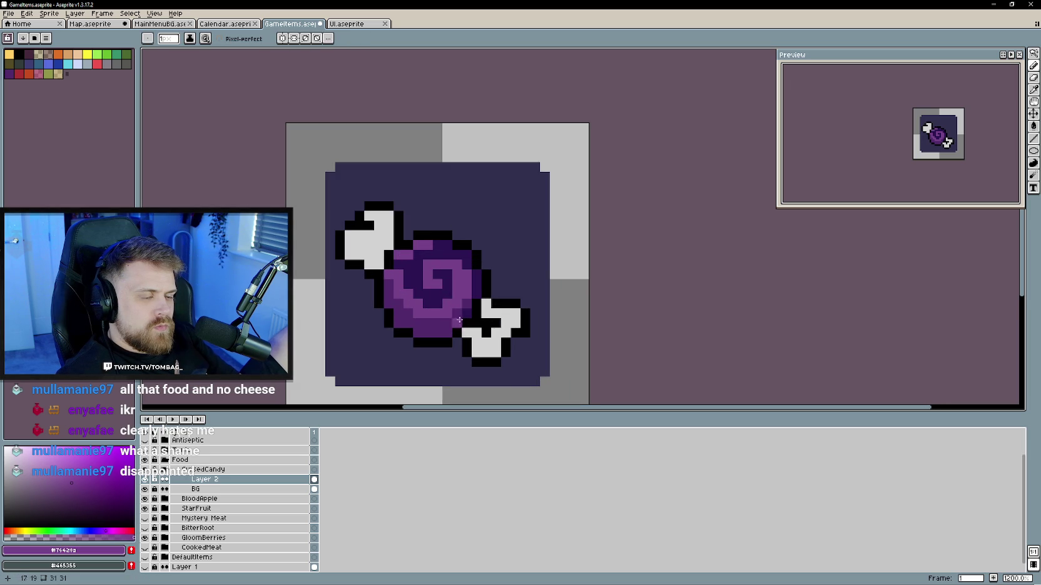
left_click(413, 261, "alt")
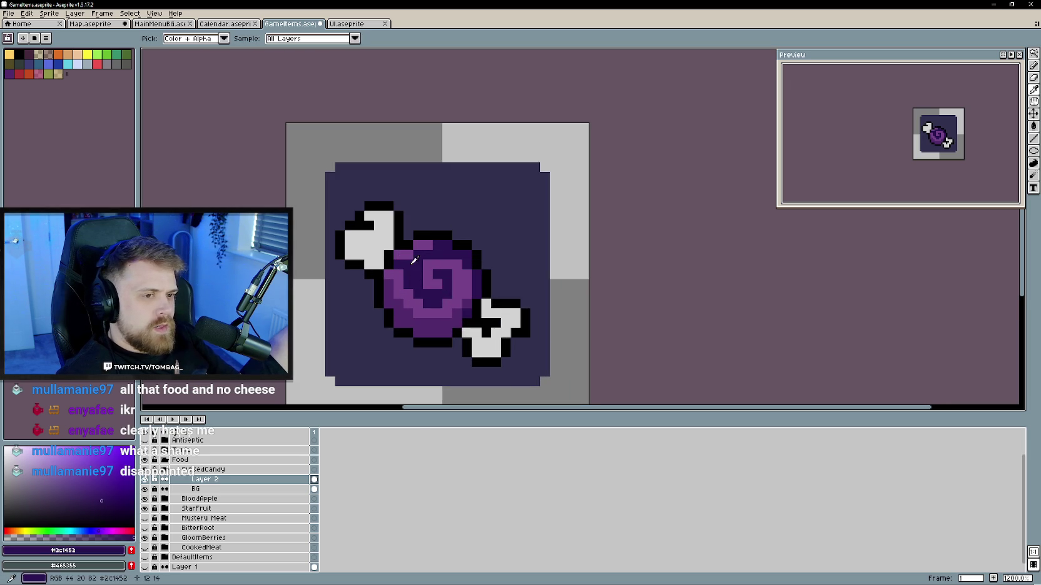
left_click(429, 268)
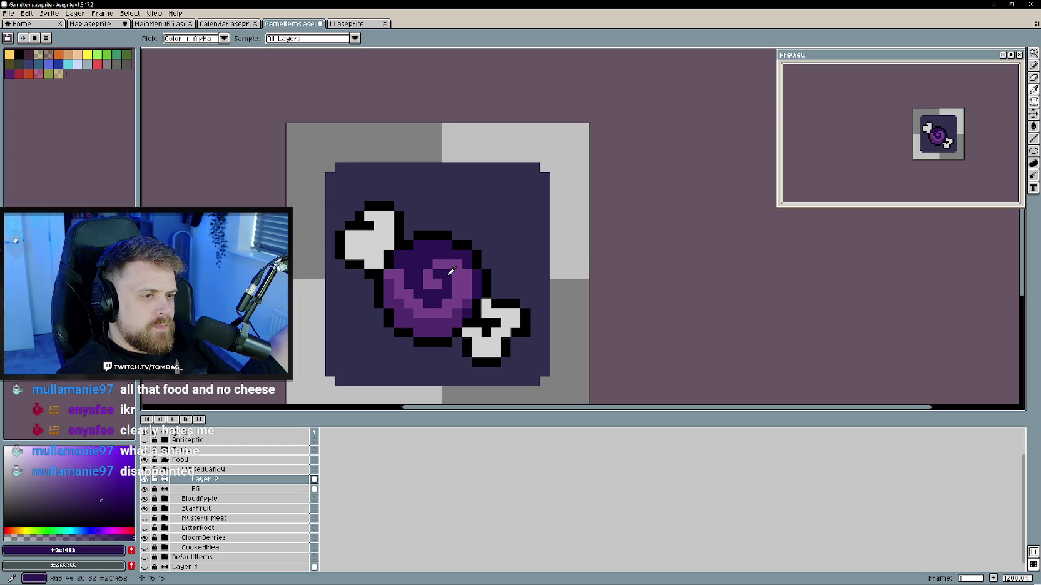
left_click(455, 284)
scroll(450, 359, "down", 4)
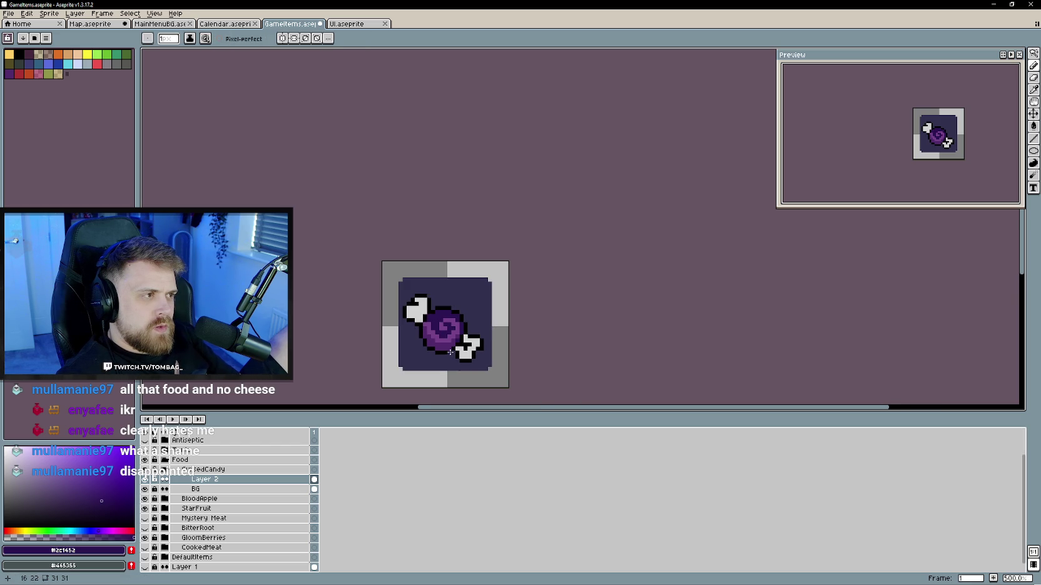
scroll(448, 350, "up", 1)
scroll(444, 350, "up", 3)
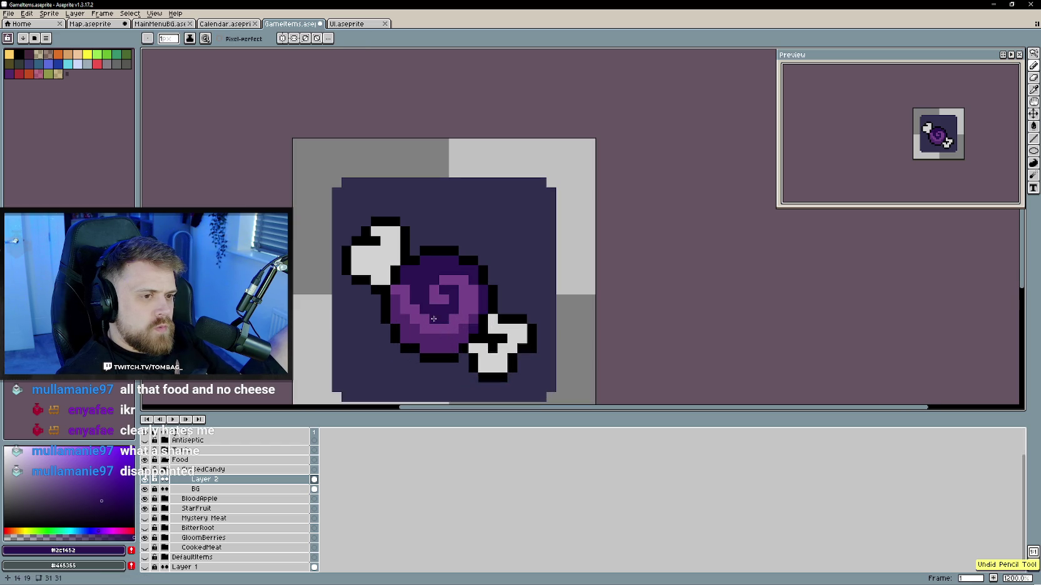
left_click(431, 279, "alt")
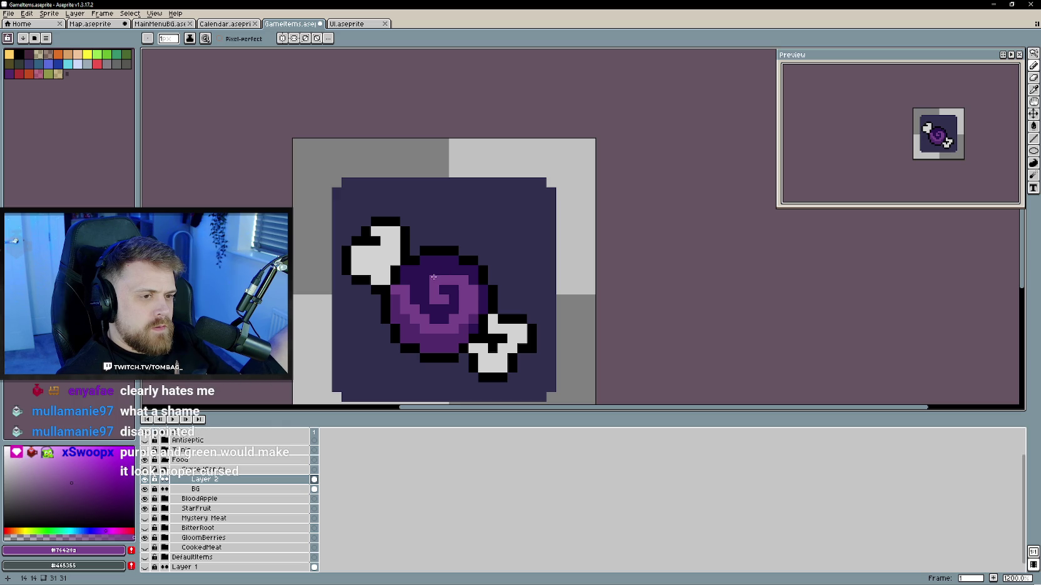
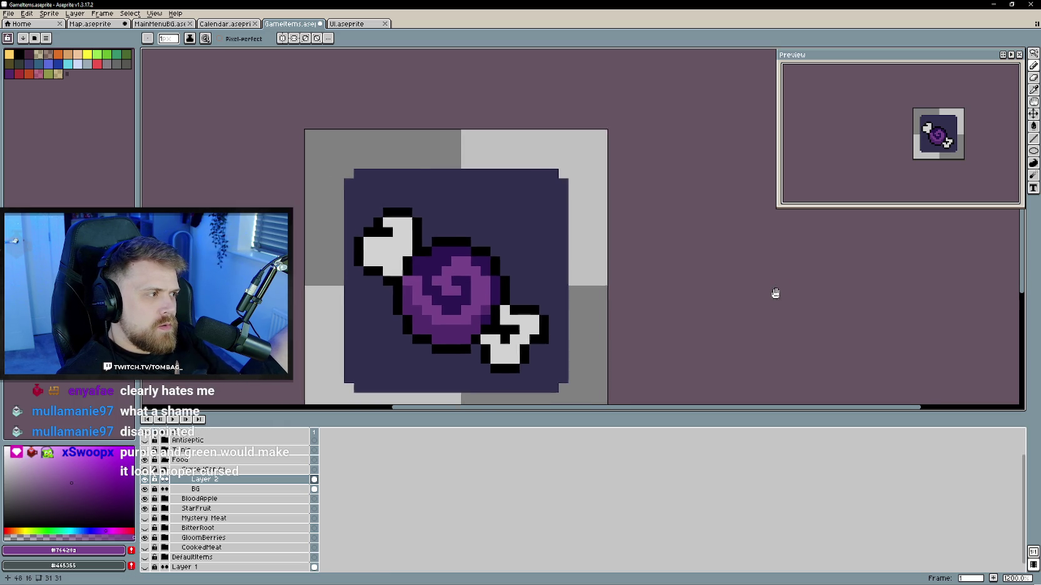
- Try teal-green on the candy's outline and spiral, then undo the green fill
scroll(719, 279, "down", 1)
scroll(690, 306, "up", 1)
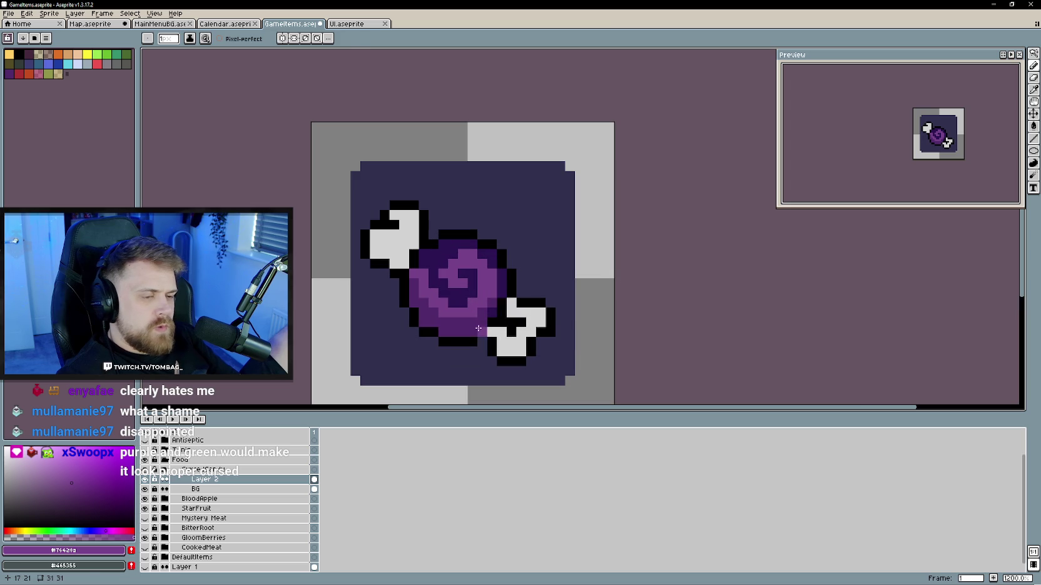
left_click(68, 530)
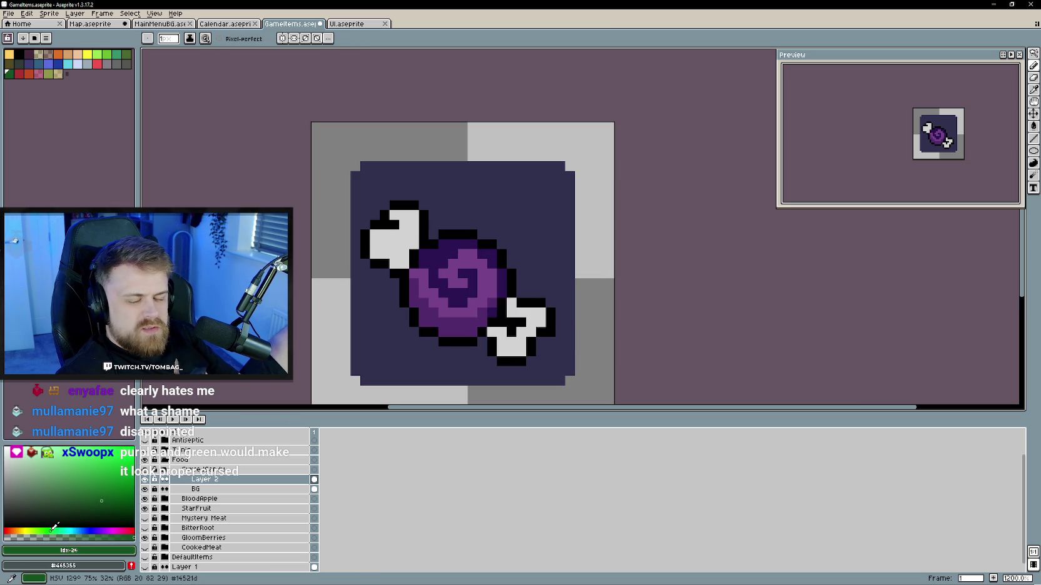
left_click(450, 236)
left_click_drag(443, 244, 423, 253)
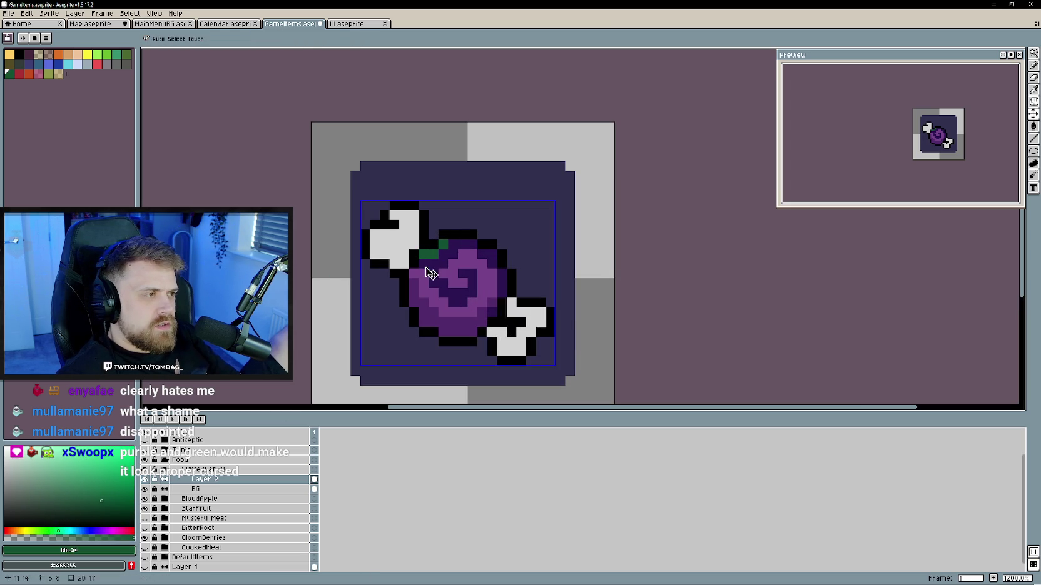
key("g")
left_click(443, 253)
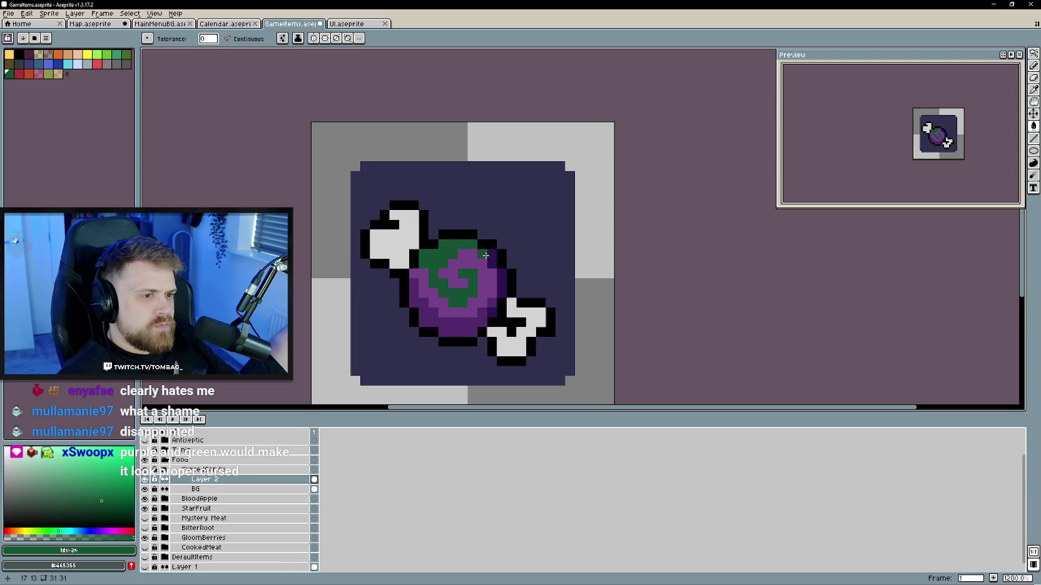
scroll(483, 343, "down", 2)
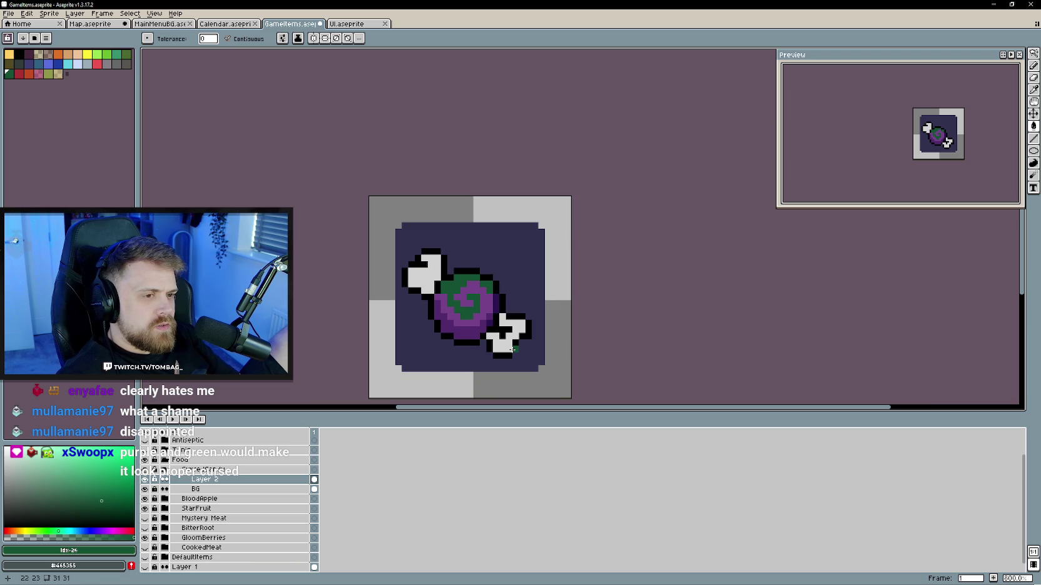
key("ctrl+z")
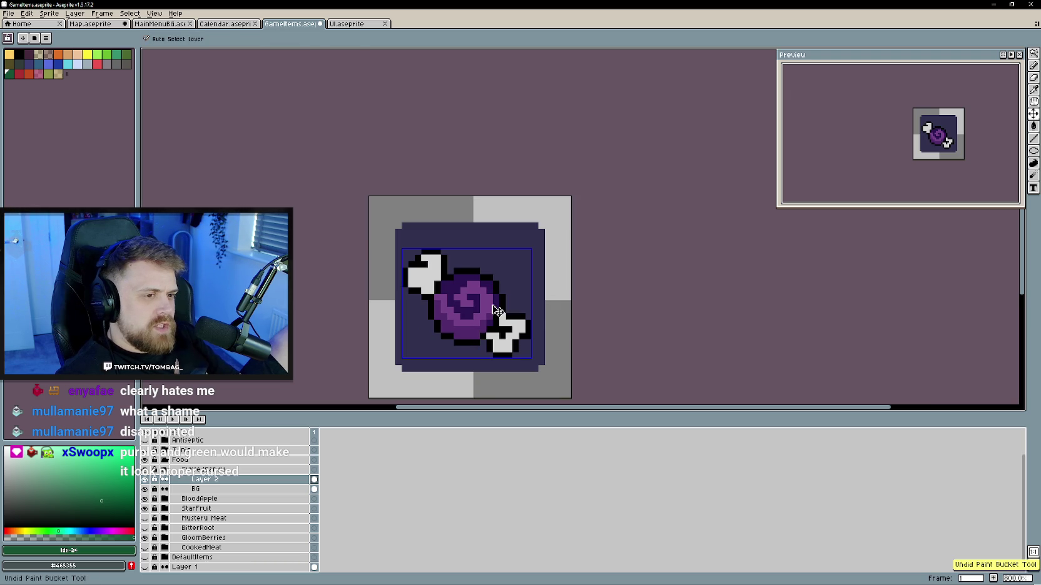
scroll(468, 291, "up", 2)
key("b")
- Sample several dark purples from the candy's swirl as drawing colours
left_click(463, 294, "alt")
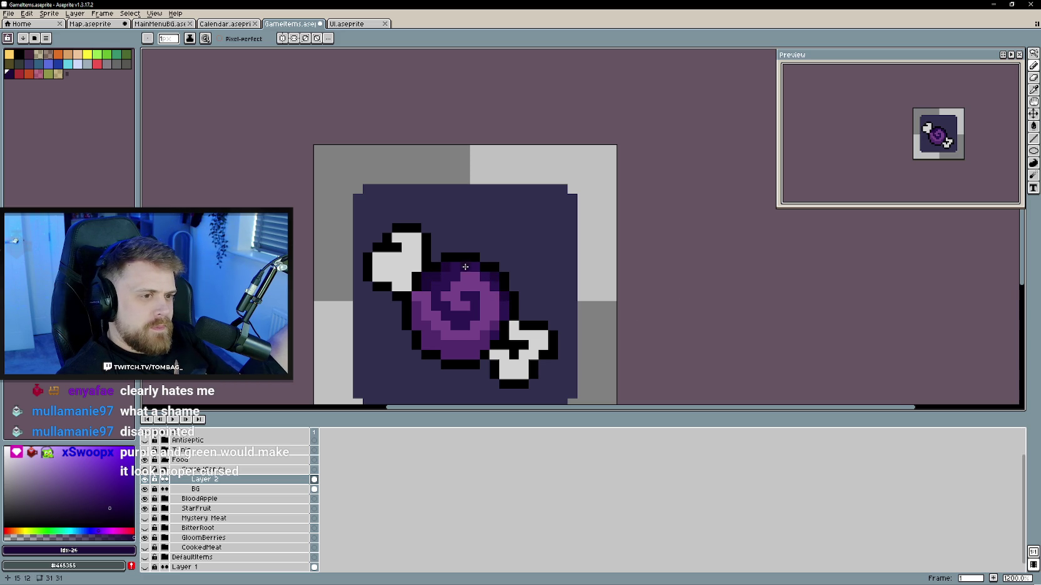
scroll(611, 335, "down", 3)
scroll(619, 338, "up", 1)
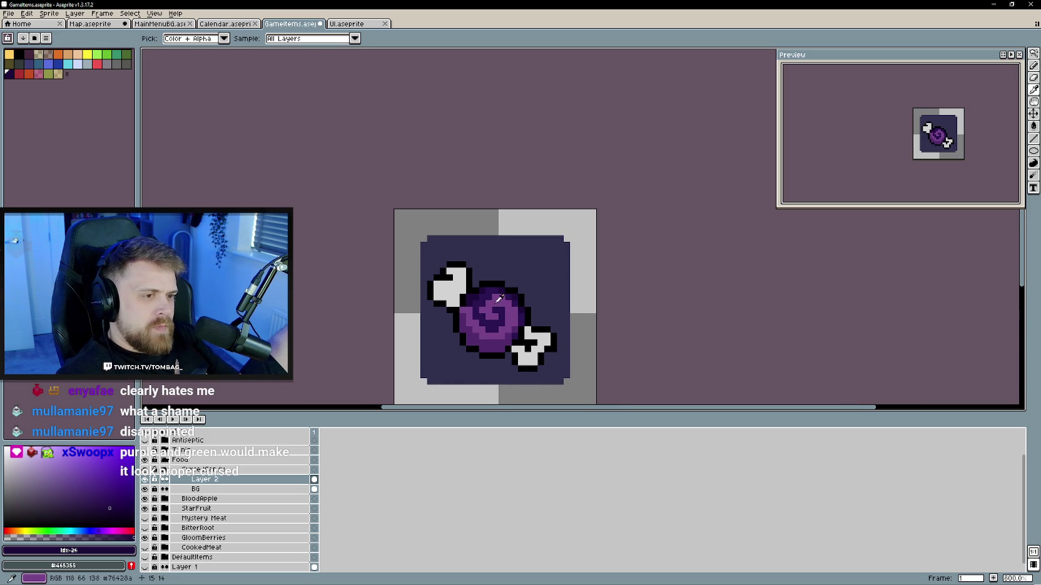
left_click(480, 348, "alt")
left_click(494, 303, "alt")
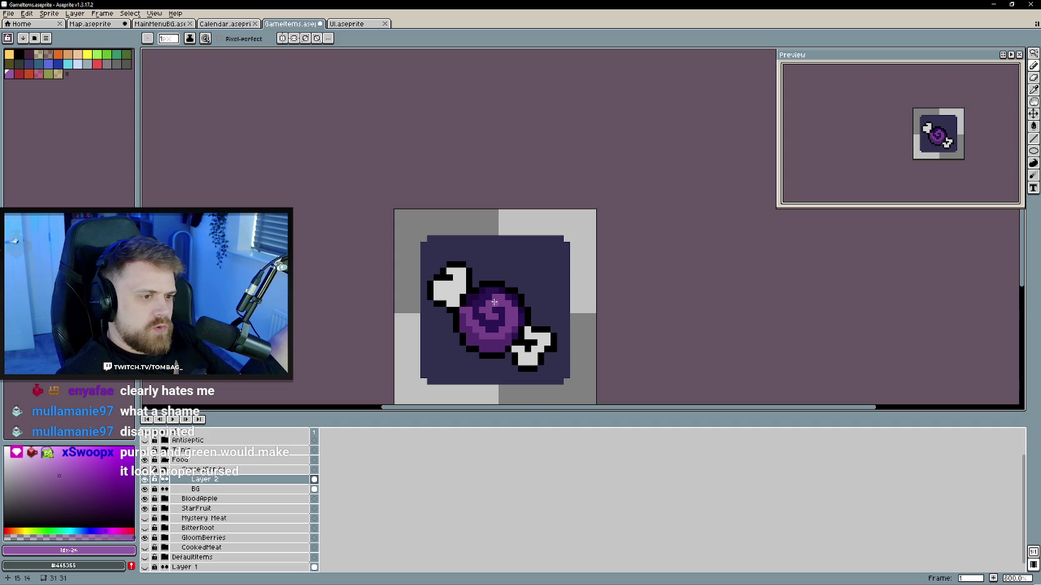
scroll(489, 311, "up", 2)
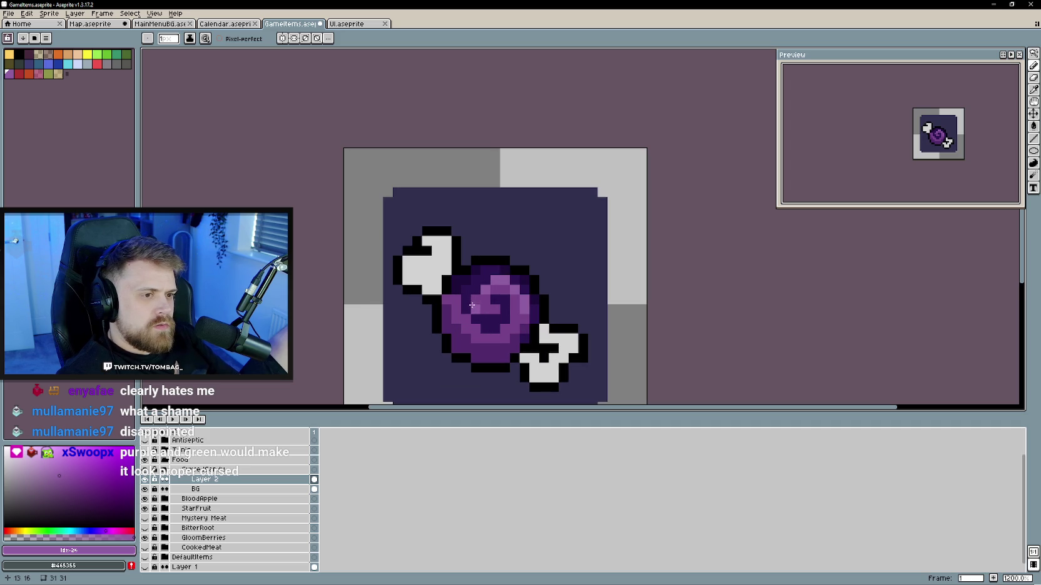
scroll(517, 346, "down", 3)
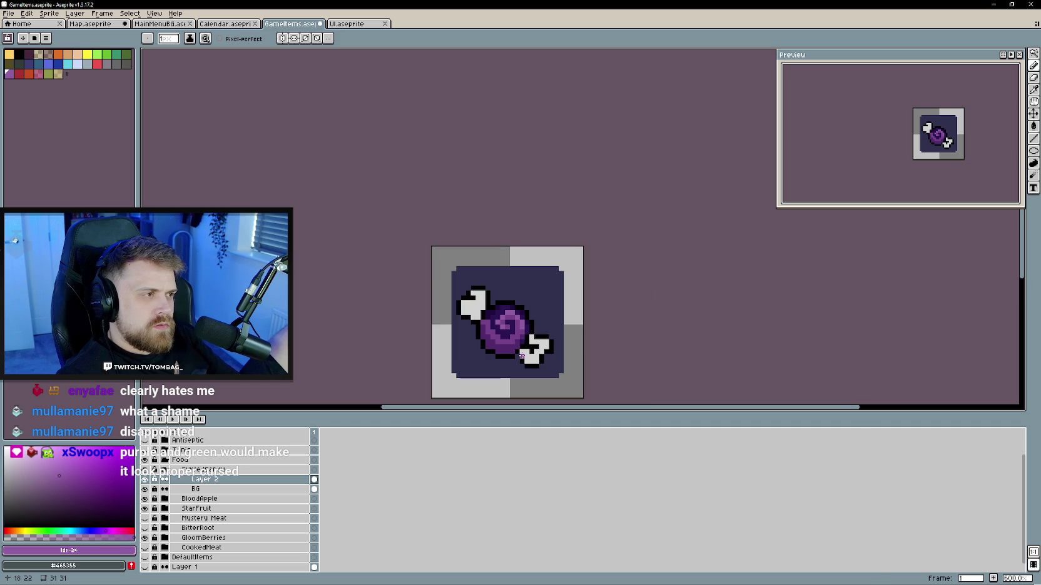
scroll(522, 356, "up", 1)
scroll(521, 355, "up", 1)
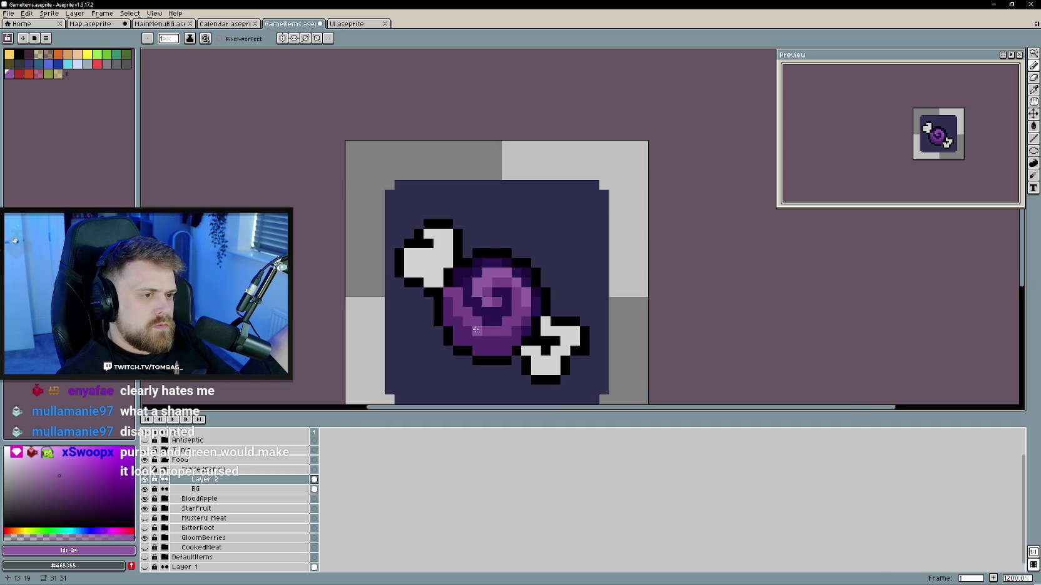
scroll(477, 331, "down", 1)
scroll(477, 331, "up", 1)
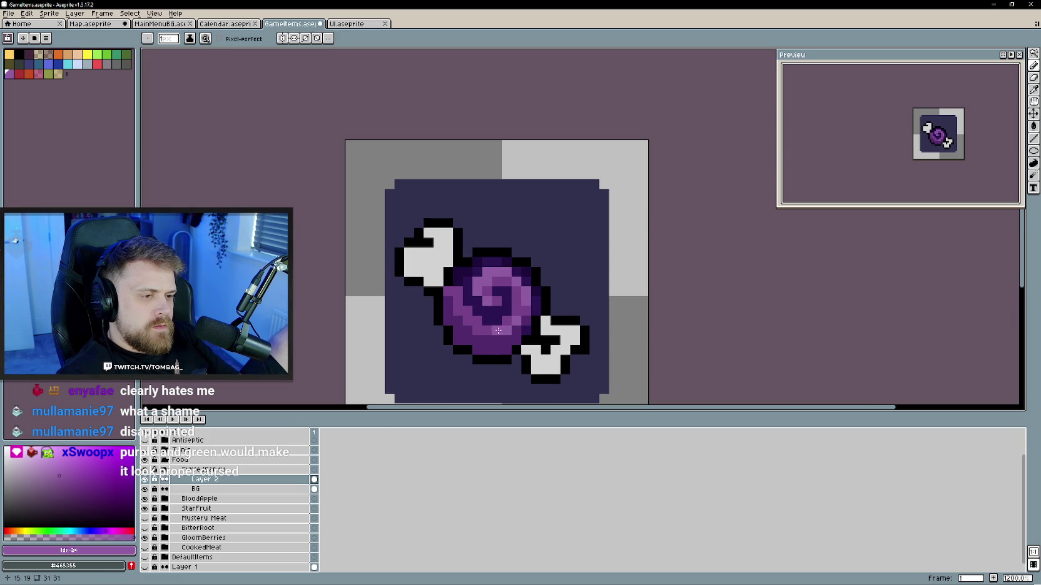
- Paint dark purple #2c1452 shading along the candy's bottom edge, then sample #3f1f5f
left_click(475, 347, "alt")
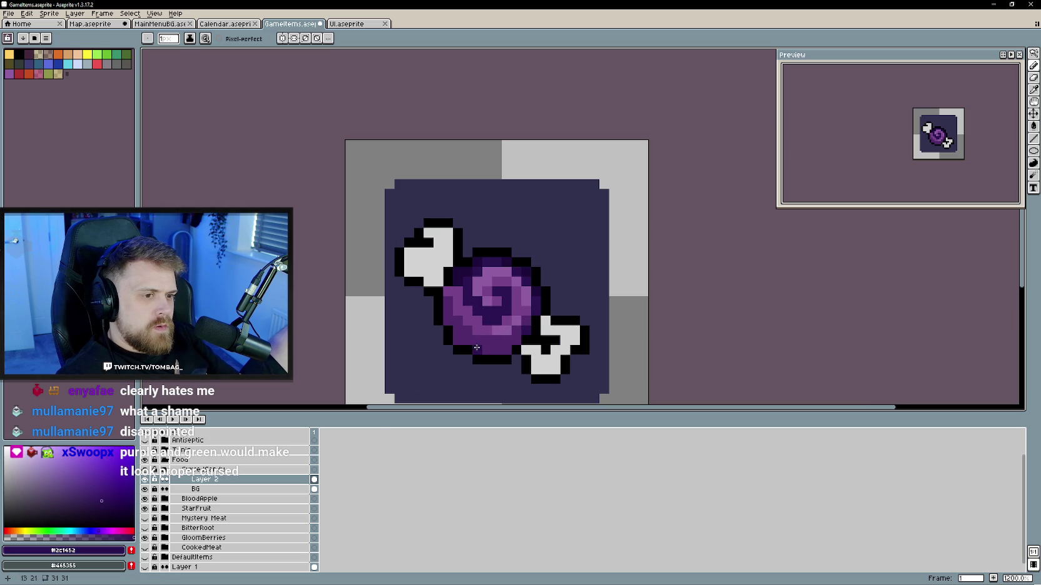
left_click_drag(475, 349, 506, 352)
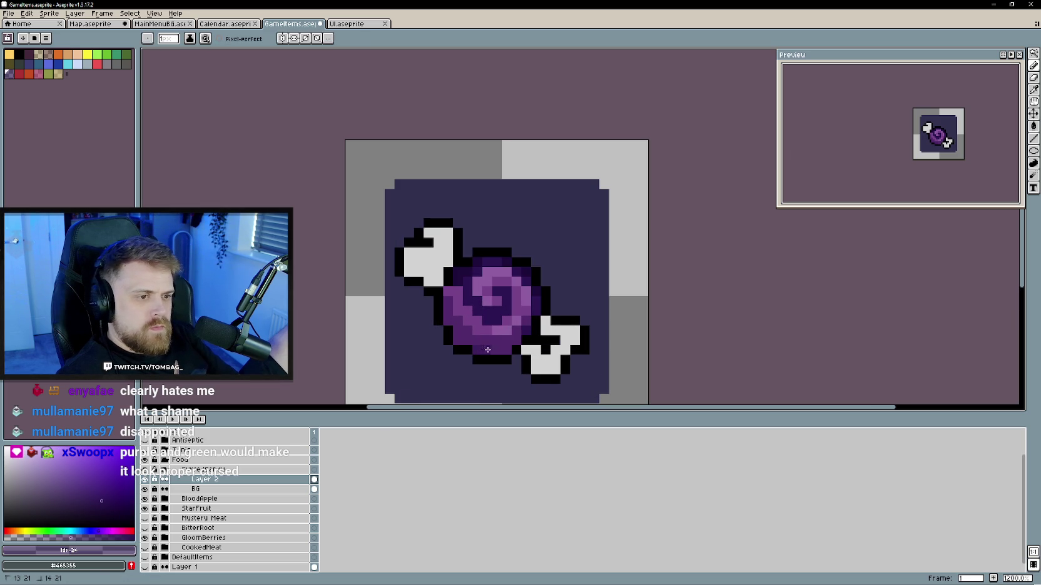
left_click(470, 343, "alt")
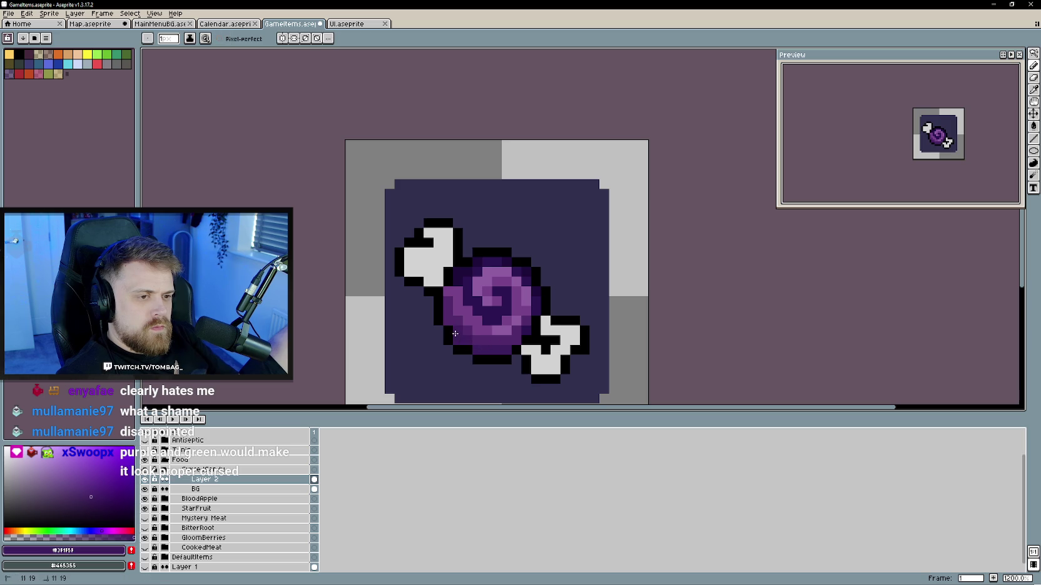
scroll(506, 377, "down", 2)
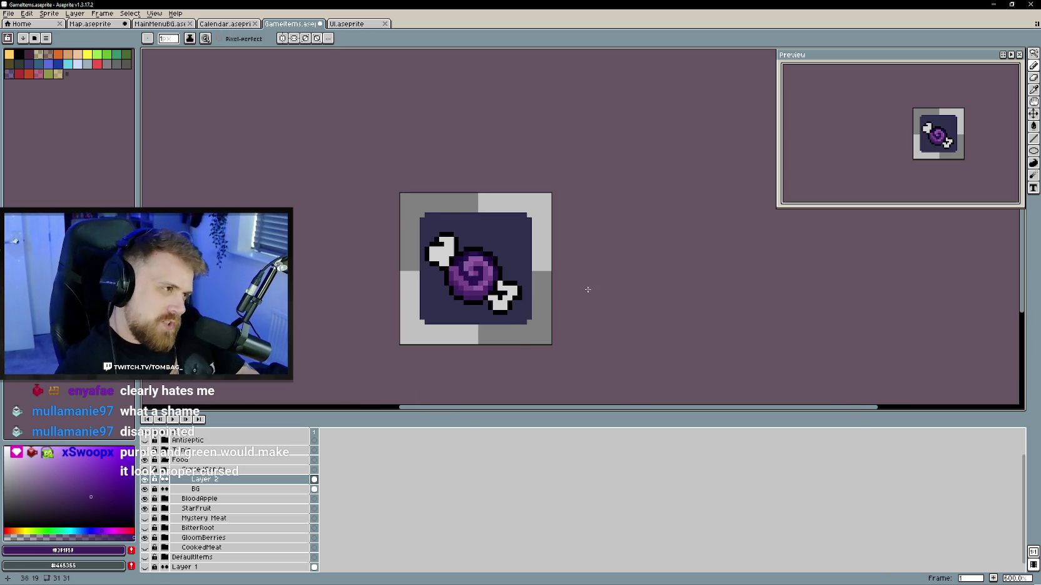
scroll(406, 263, "up", 1)
scroll(450, 284, "up", 2)
scroll(451, 285, "down", 2)
- Flood-fill both white candy wrappers with the mid purple
left_click(460, 278, "alt")
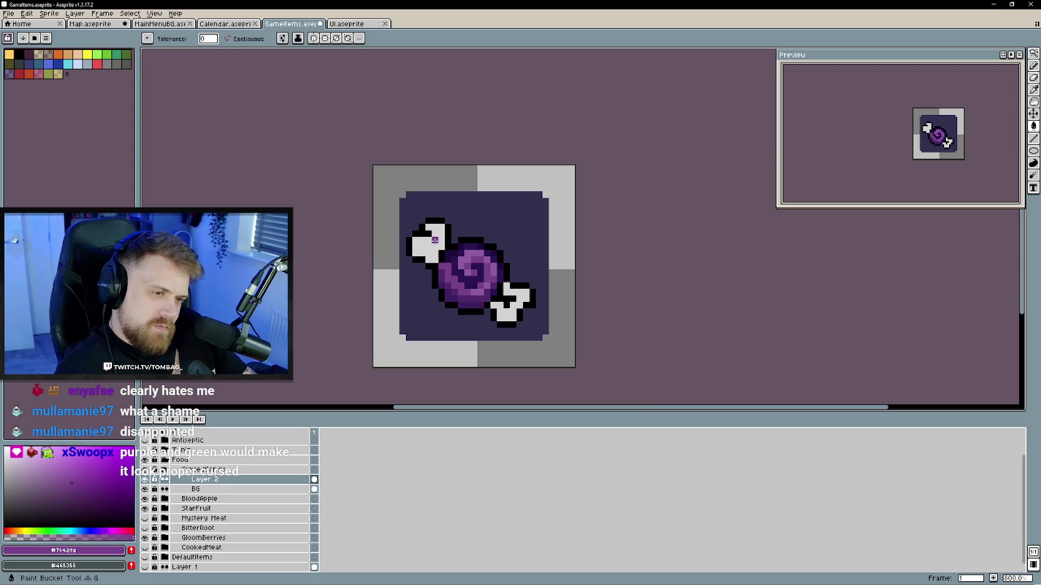
key("g")
left_click(425, 243)
left_click(511, 313)
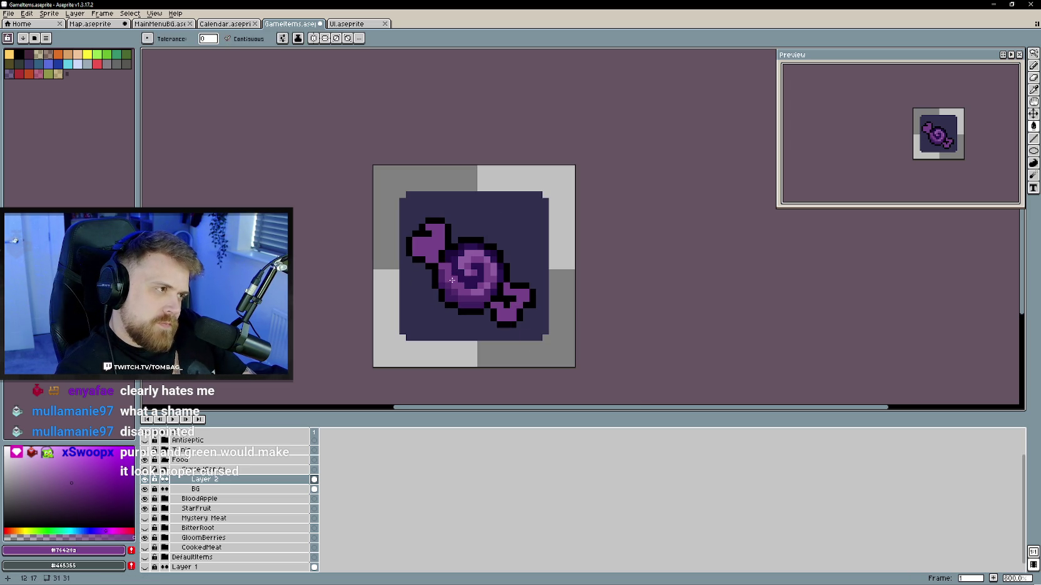
scroll(456, 275, "up", 2)
- Shade the left and right wrapper edges with a darker purple
key("b")
left_click(420, 252, "alt")
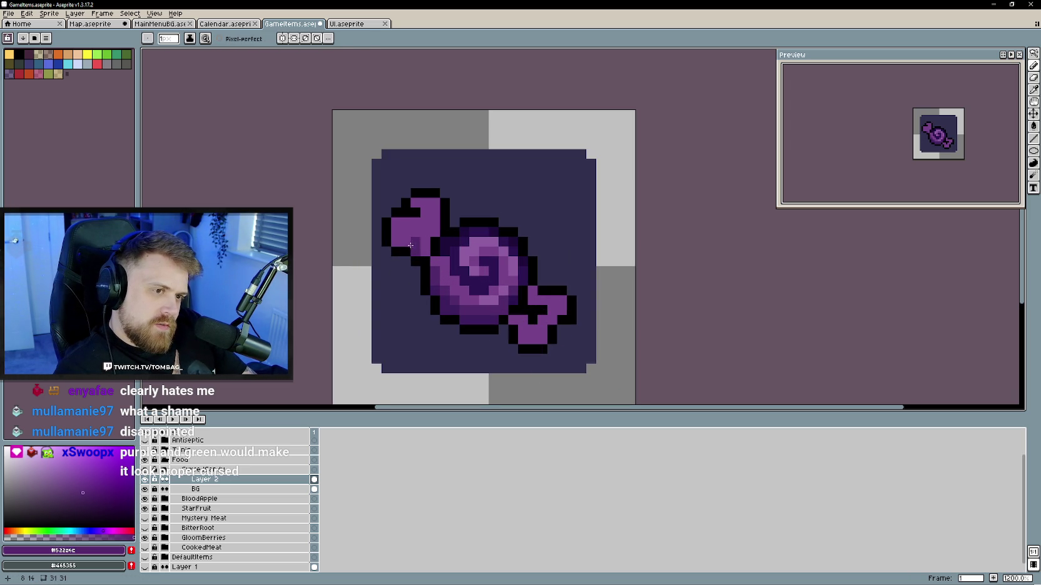
mouse_move(407, 243)
left_mouse_down()
mouse_move(396, 230)
mouse_move(429, 222)
mouse_move(435, 204)
left_mouse_up()
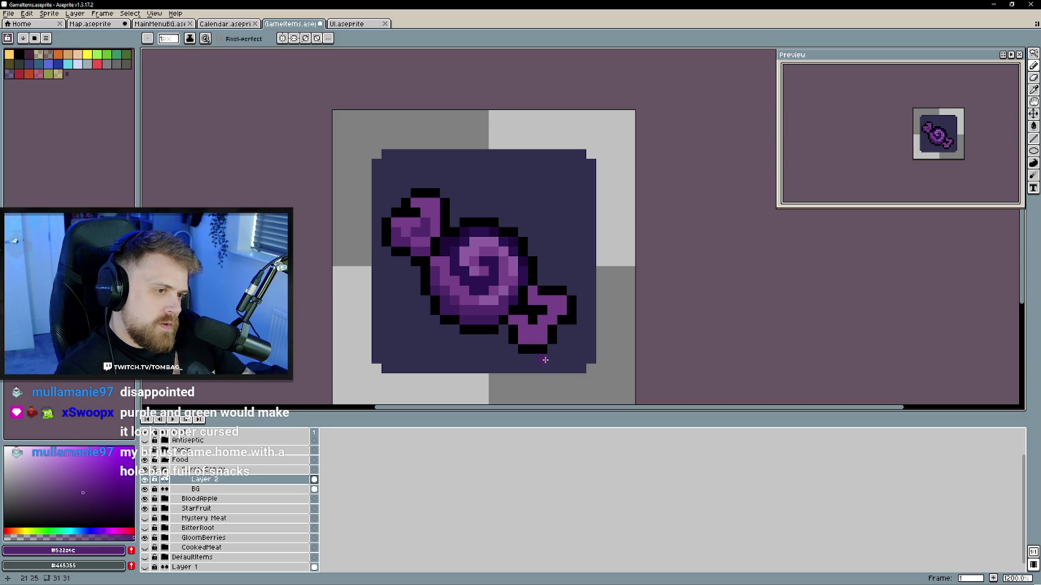
left_click_drag(522, 319, 523, 338)
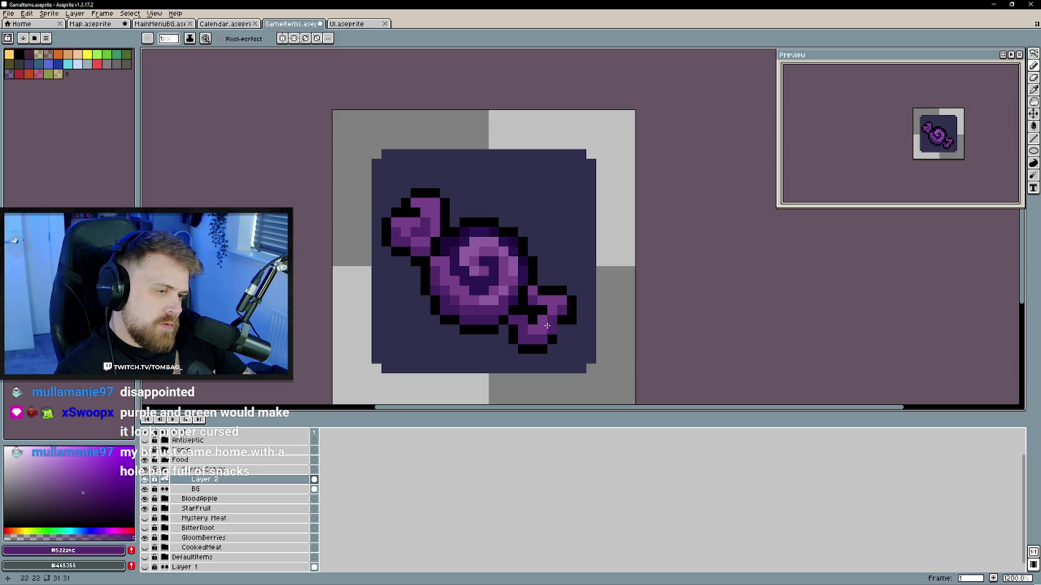
- Add light purple #8f5da2 highlight pixels on both wrappers
key("i")
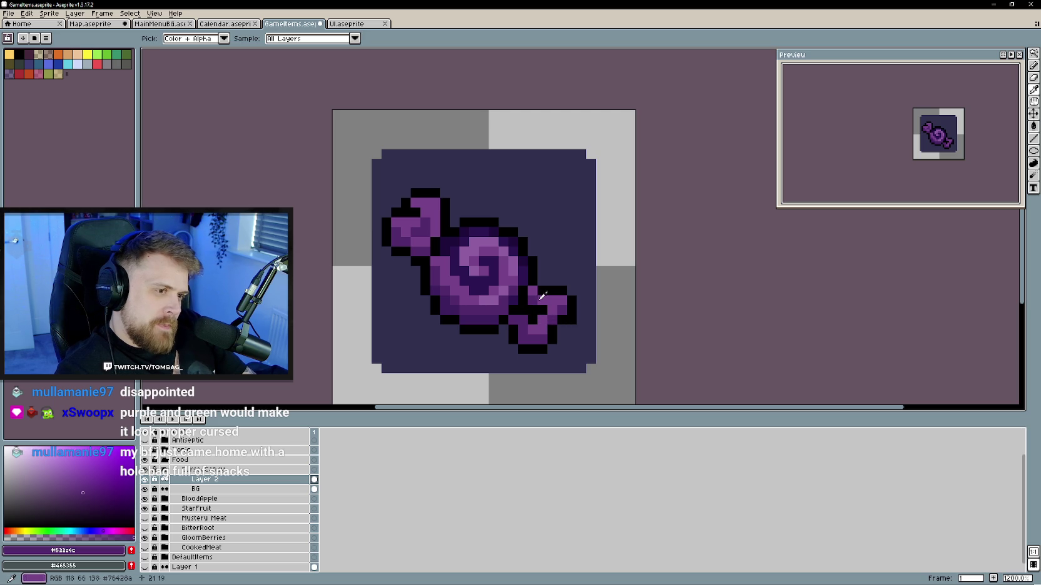
left_click(489, 294)
key("b")
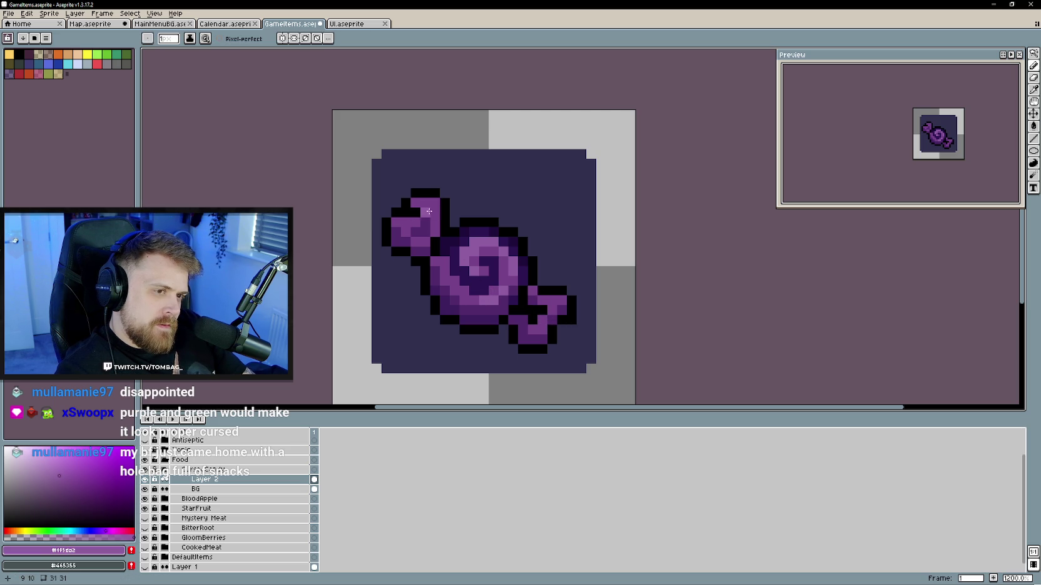
left_click(532, 291)
left_click(546, 300)
left_click(397, 226)
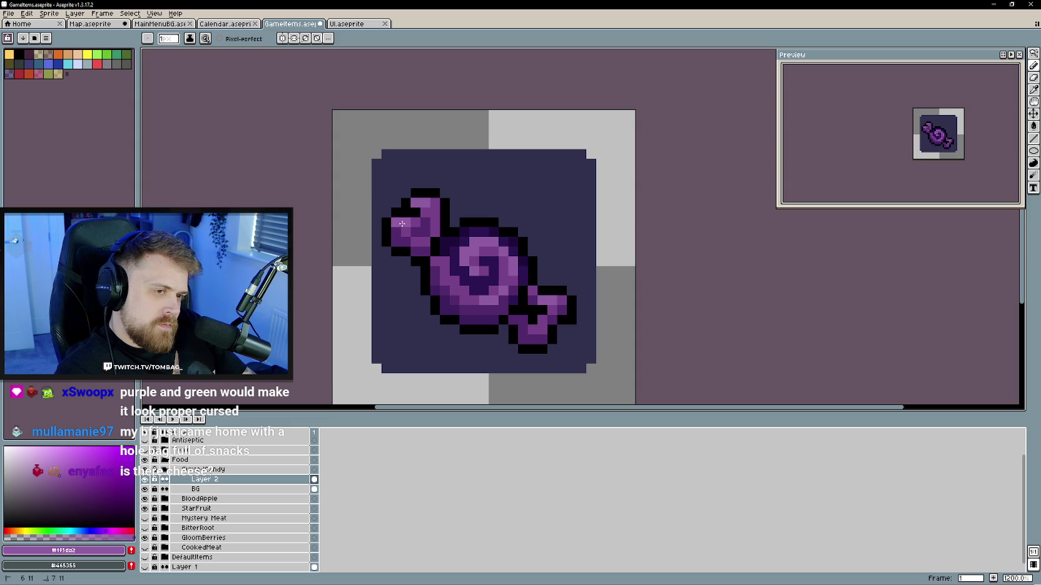
scroll(507, 341, "down", 3)
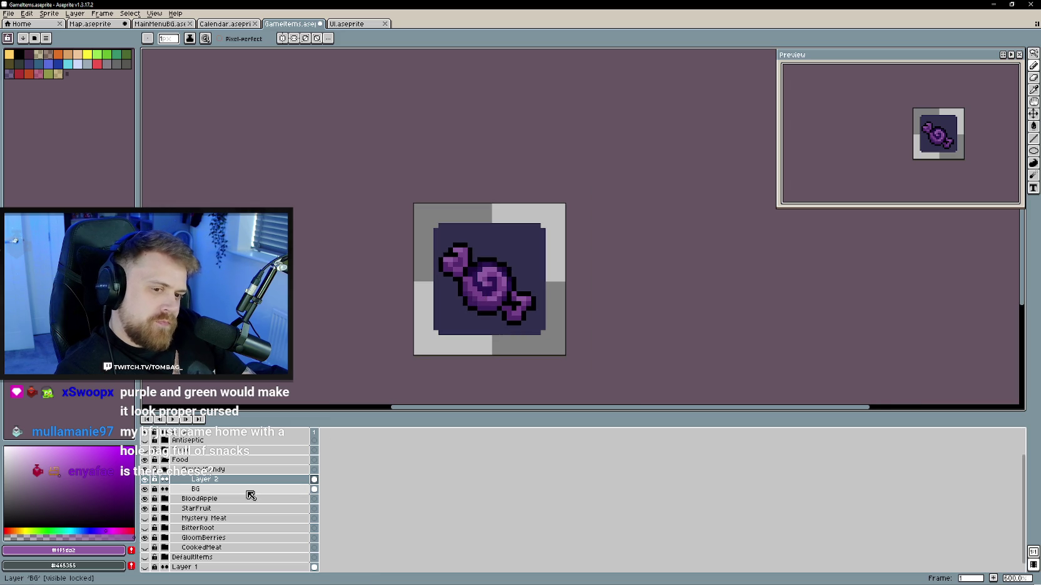
- Rename the layer to 'Cursed' and collapse the CursedCandy group
double_click(183, 485)
type("Cursed")
key("Return")
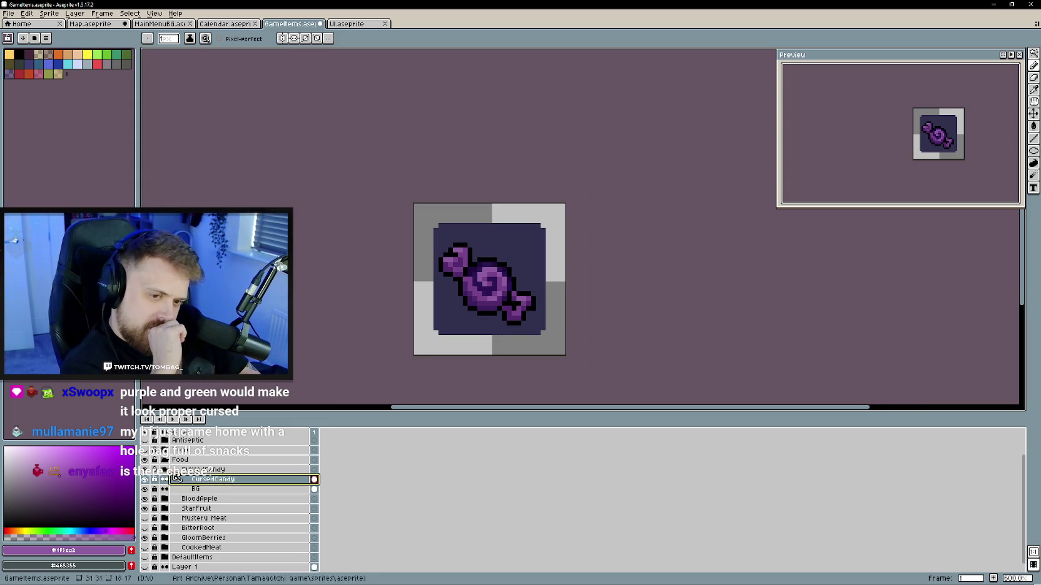
left_click(165, 470)
- Put CursedCandy into a new group and name the group 'Cheese'
right_click(237, 481)
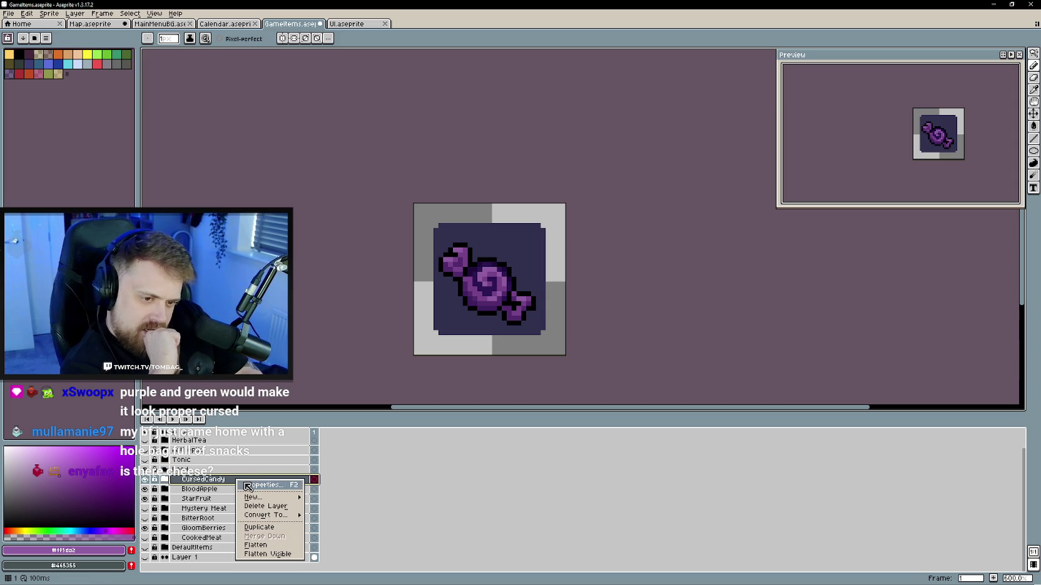
mouse_move(253, 496)
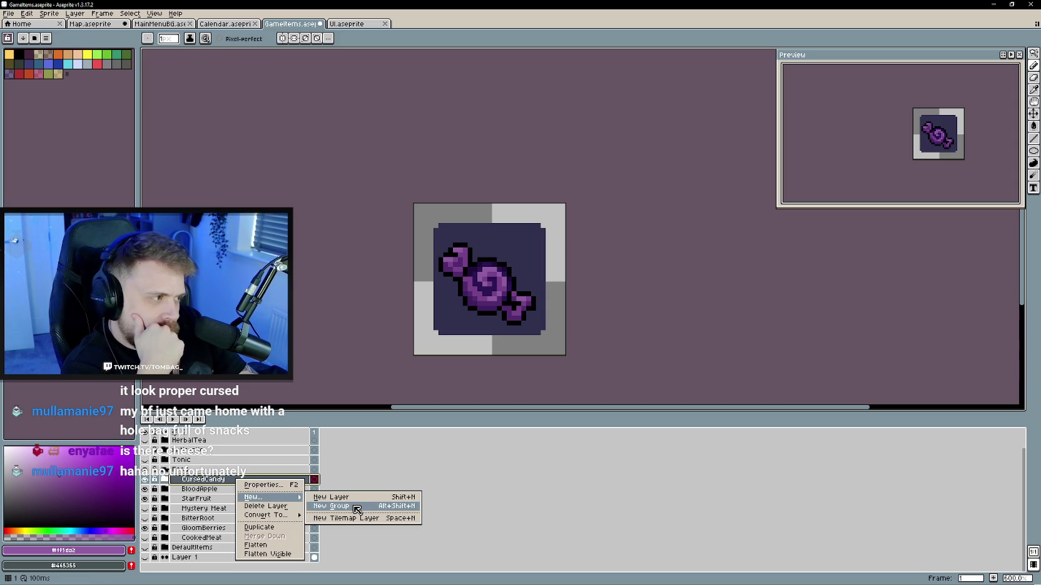
left_click(356, 508)
double_click(199, 481)
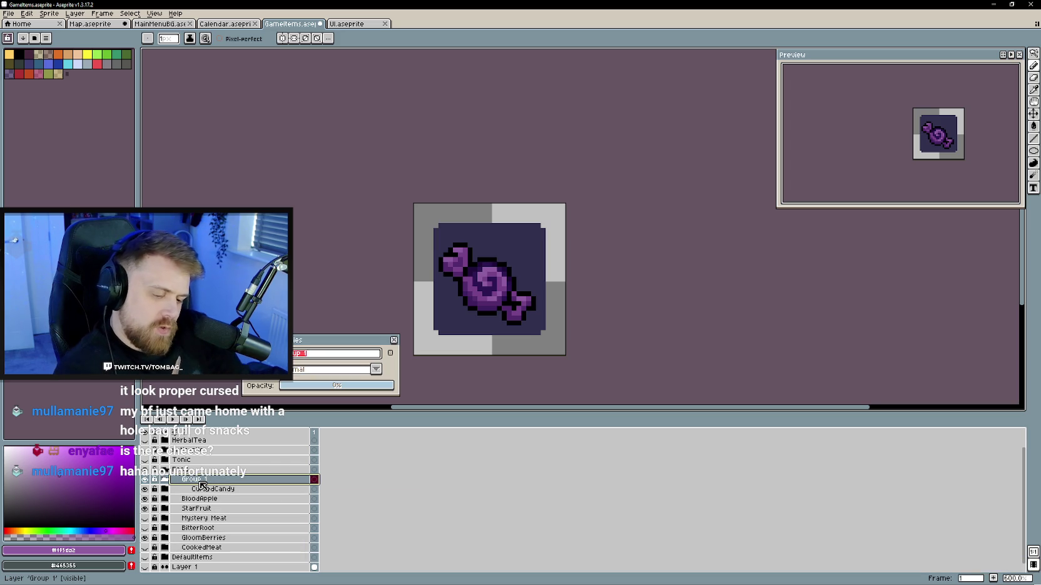
type("Cheesue")
key("Return")
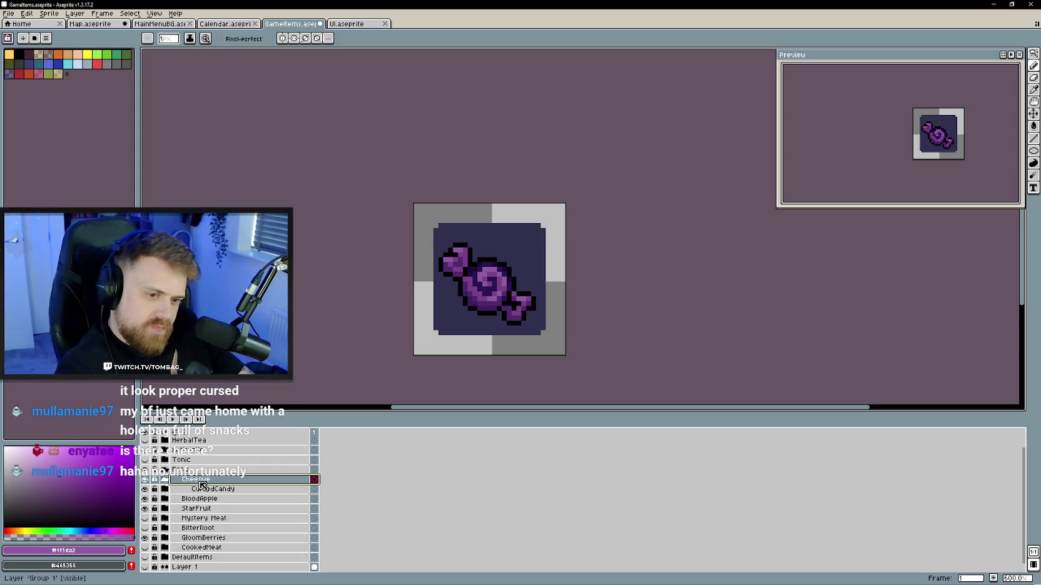
double_click(215, 482)
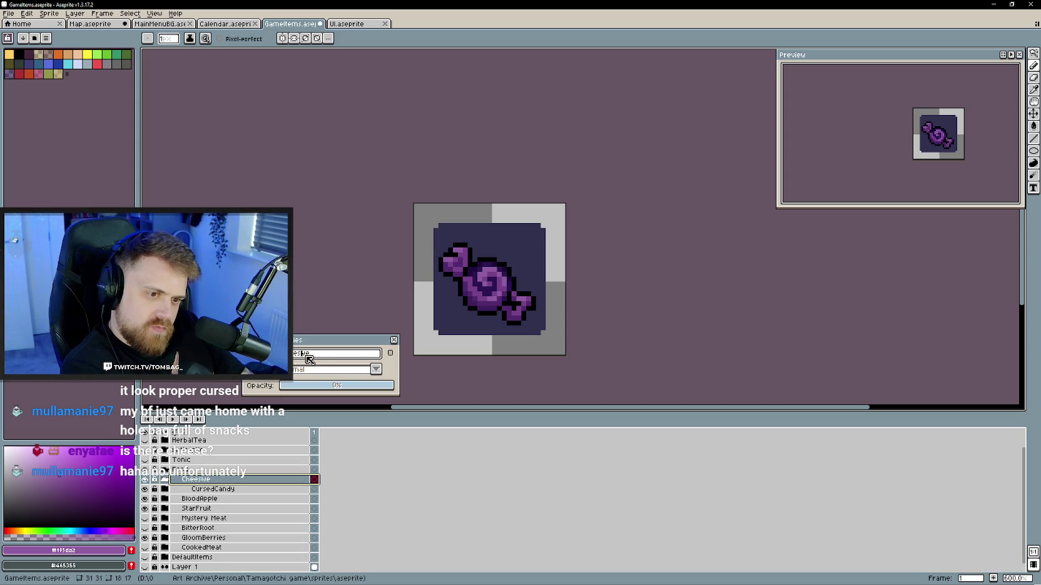
type("Cheese")
key("Return")
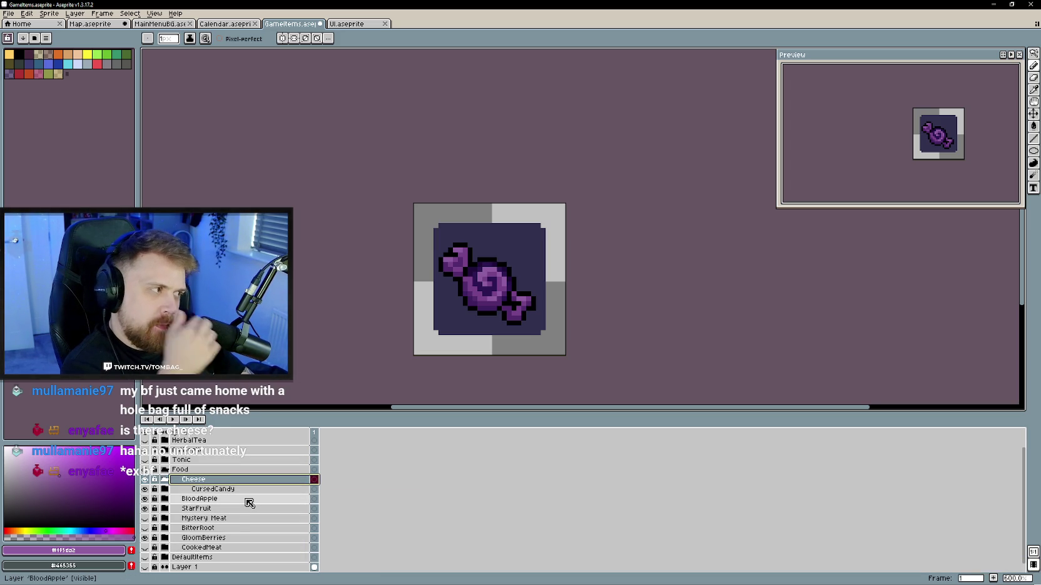
- Duplicate the BG layer and place the copy above the CursedCandy group
right_click(227, 481)
key("Escape")
left_click(185, 489)
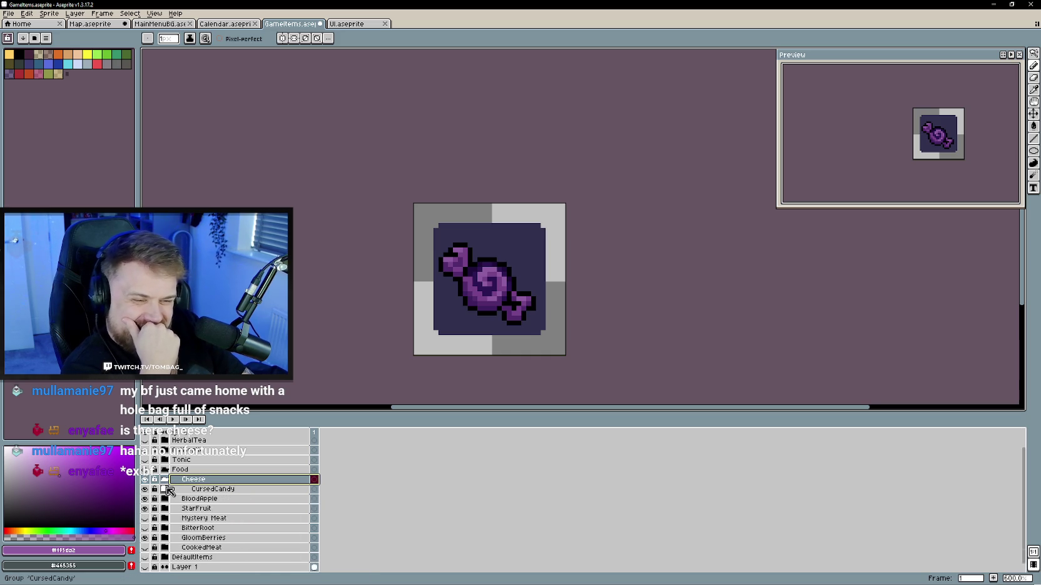
right_click(219, 509)
left_click(247, 556)
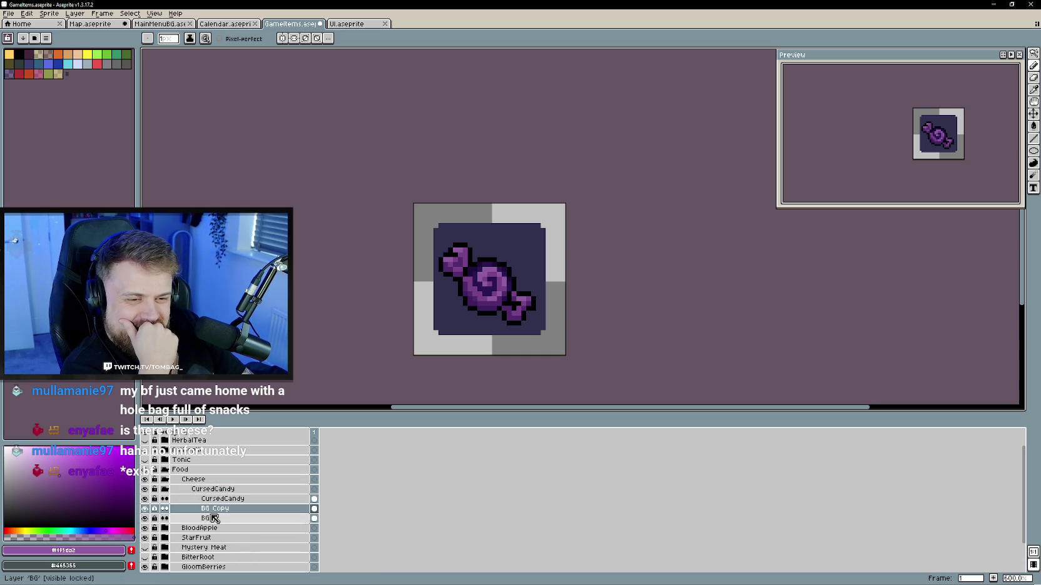
mouse_move(219, 510)
left_mouse_down()
mouse_move(221, 483)
mouse_move(184, 509)
left_mouse_up()
left_click(206, 498)
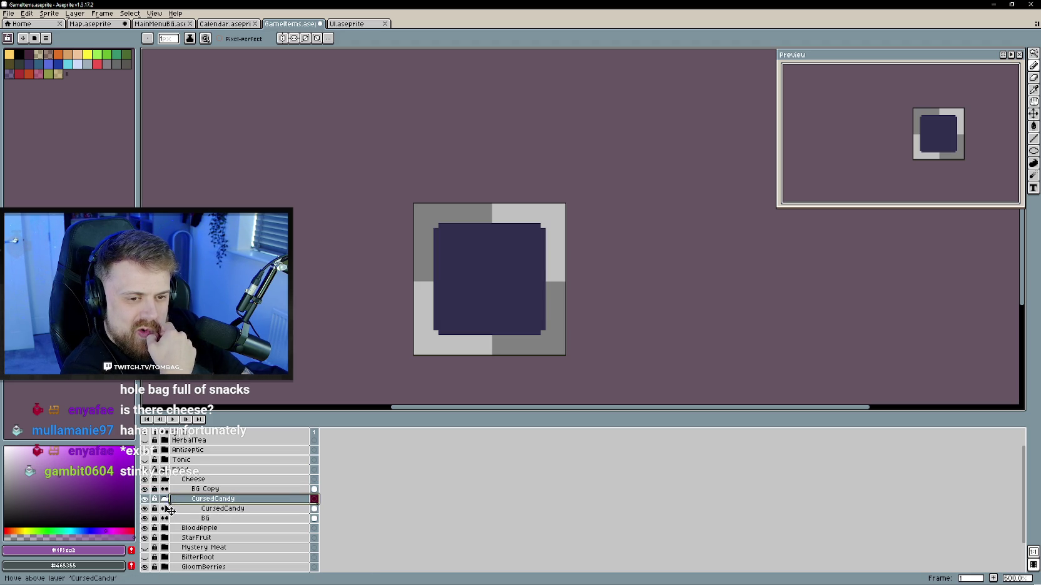
- Move CursedCandy below the Cheese group and rename 'BG Copy' to 'BG'
mouse_move(199, 504)
left_mouse_down()
mouse_move(162, 511)
mouse_move(186, 512)
mouse_move(185, 477)
left_mouse_up()
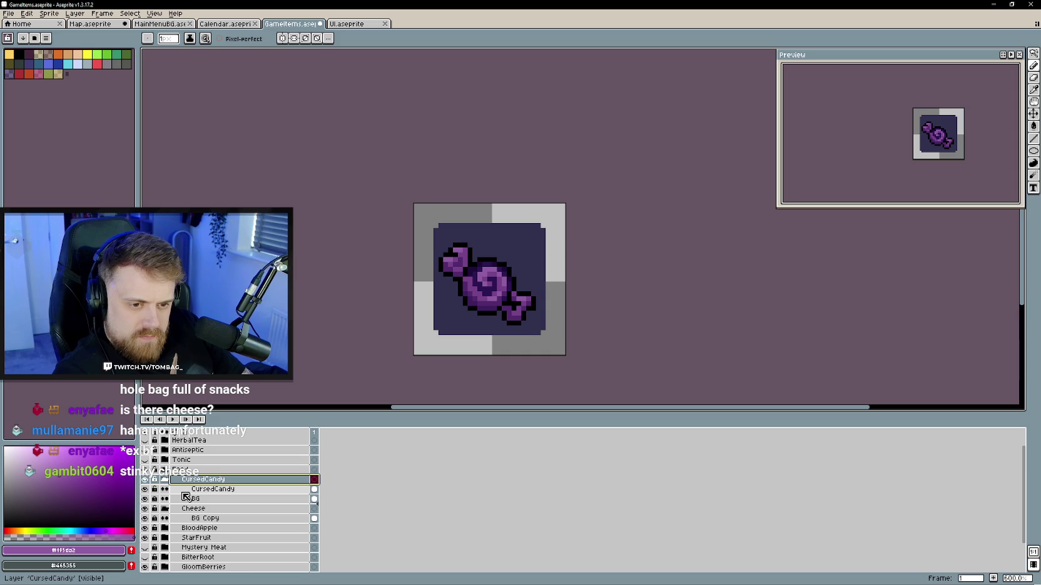
left_click_drag(185, 510, 181, 478)
left_click(166, 499)
double_click(204, 489)
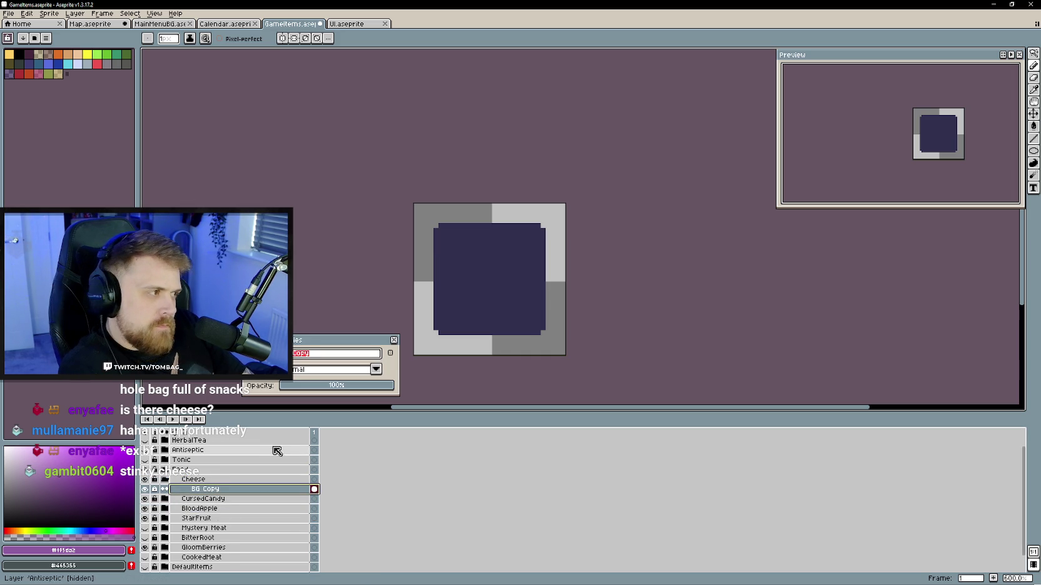
type("BG")
key("Return")
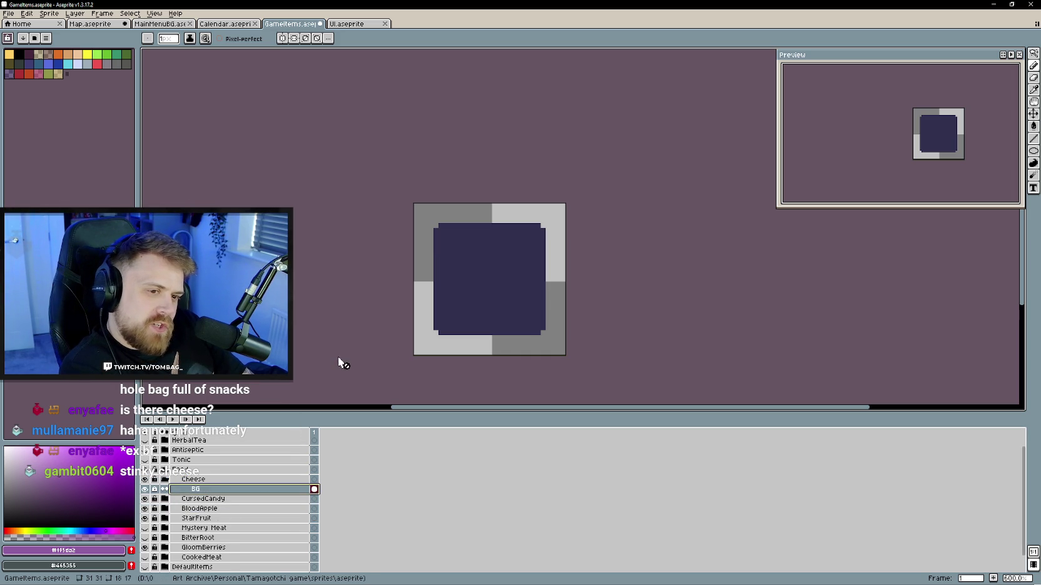
- Add a new layer above BG in Cheese and draw a black cheese-wedge outline
right_click(214, 488)
mouse_move(244, 507)
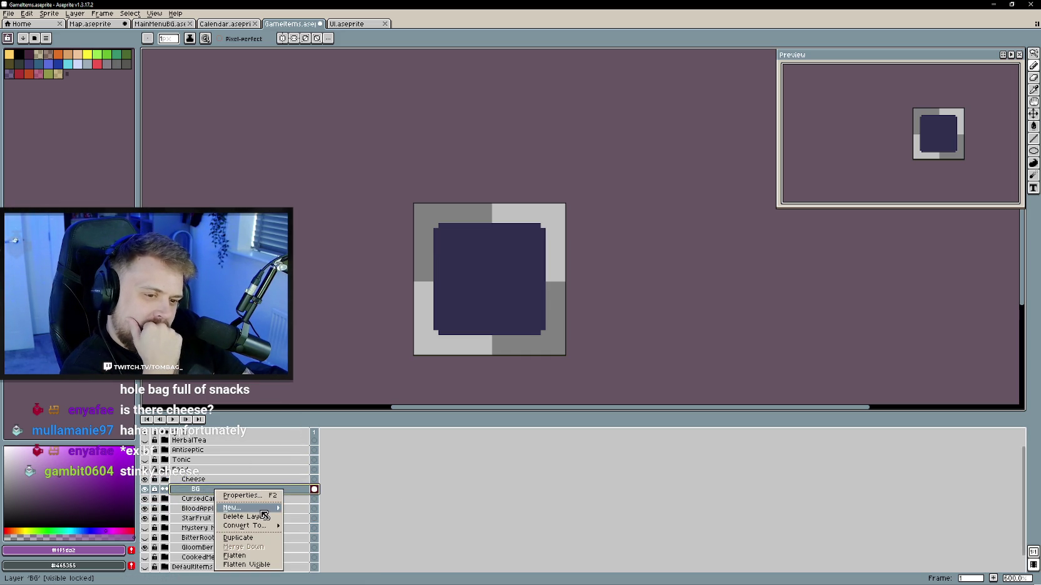
left_click(320, 509)
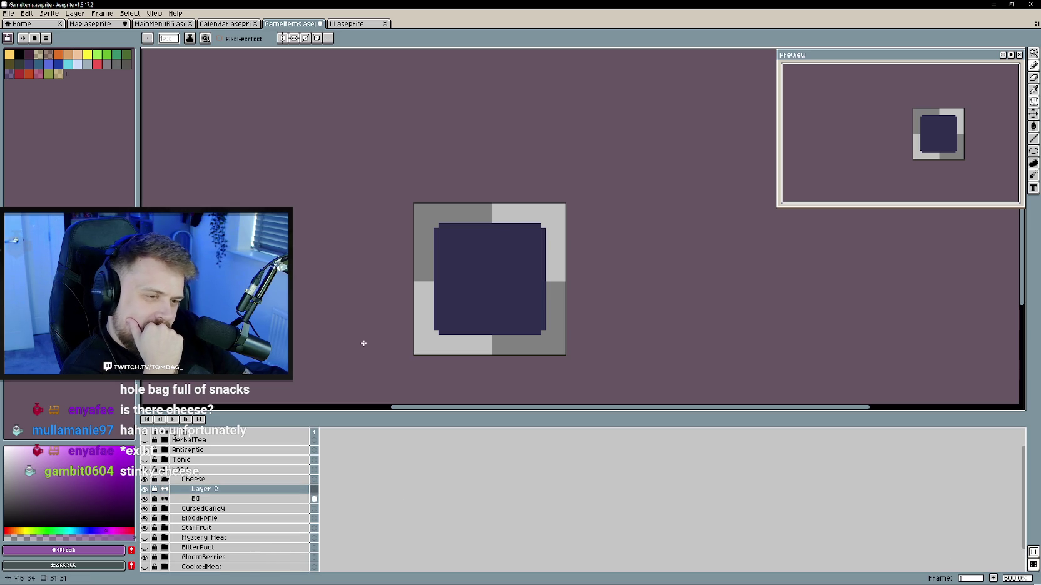
left_click(364, 143, "alt")
left_click_drag(533, 205, 486, 225)
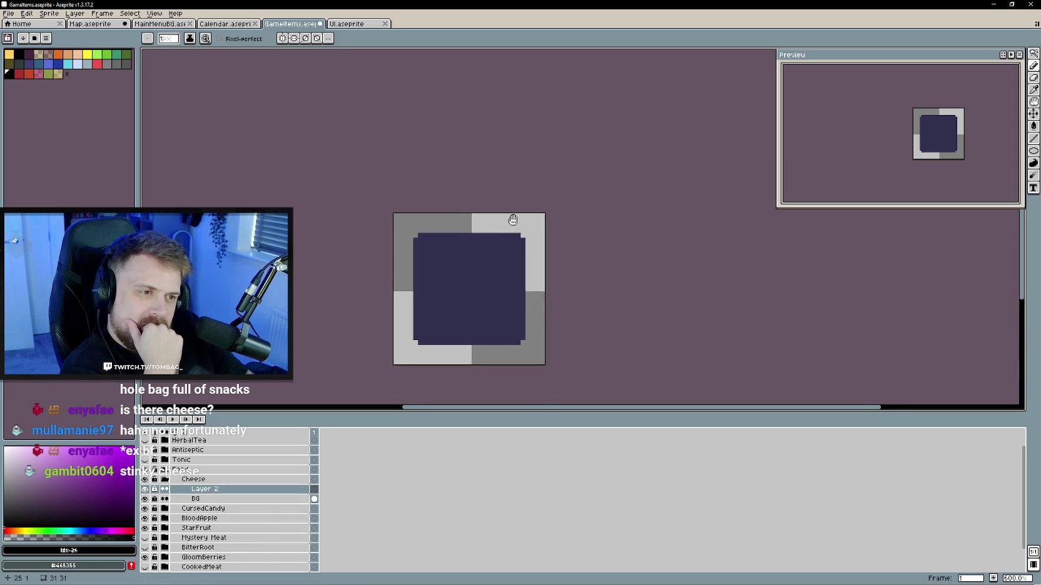
scroll(434, 331, "up", 3)
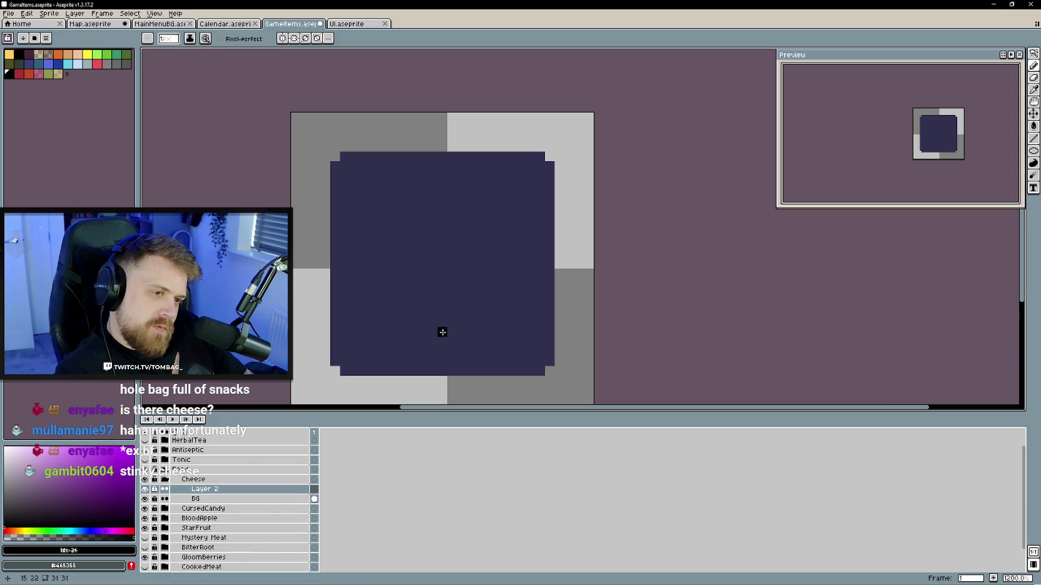
mouse_move(420, 318)
left_mouse_down()
mouse_move(495, 227)
mouse_move(499, 306)
mouse_move(424, 322)
mouse_move(348, 301)
mouse_move(425, 205)
mouse_move(496, 225)
left_mouse_up()
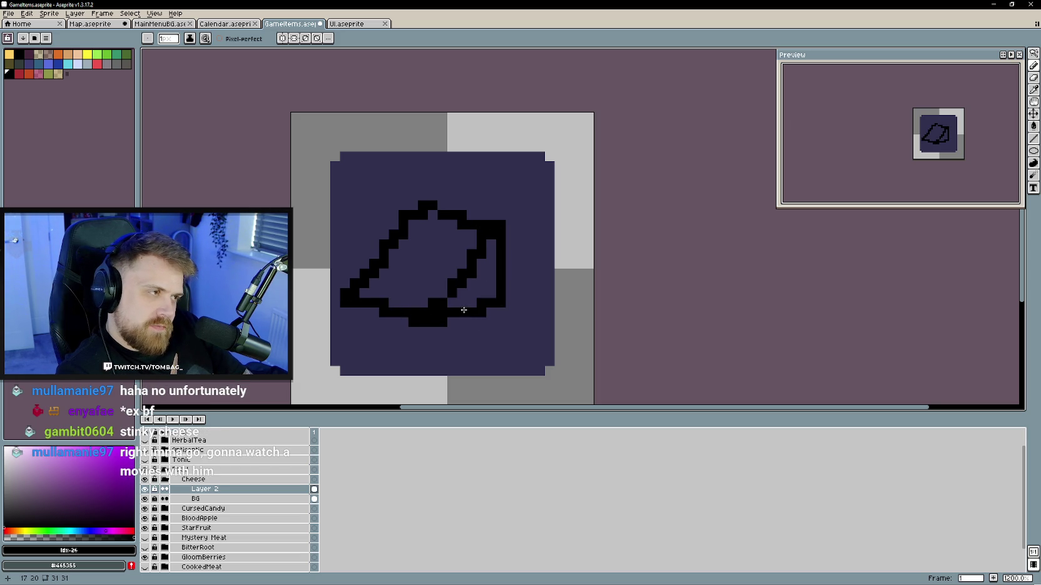
key("v")
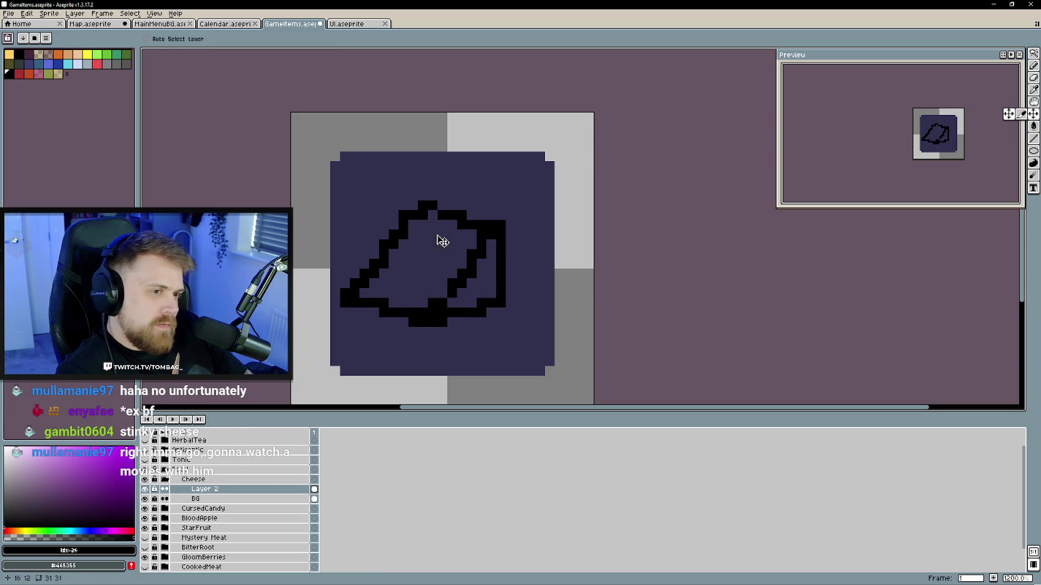
- Nudge the cheese outline up-right, select it, scale it larger, and apply
left_click_drag(444, 278, 461, 262)
key("m")
left_click_drag(527, 189, 318, 349)
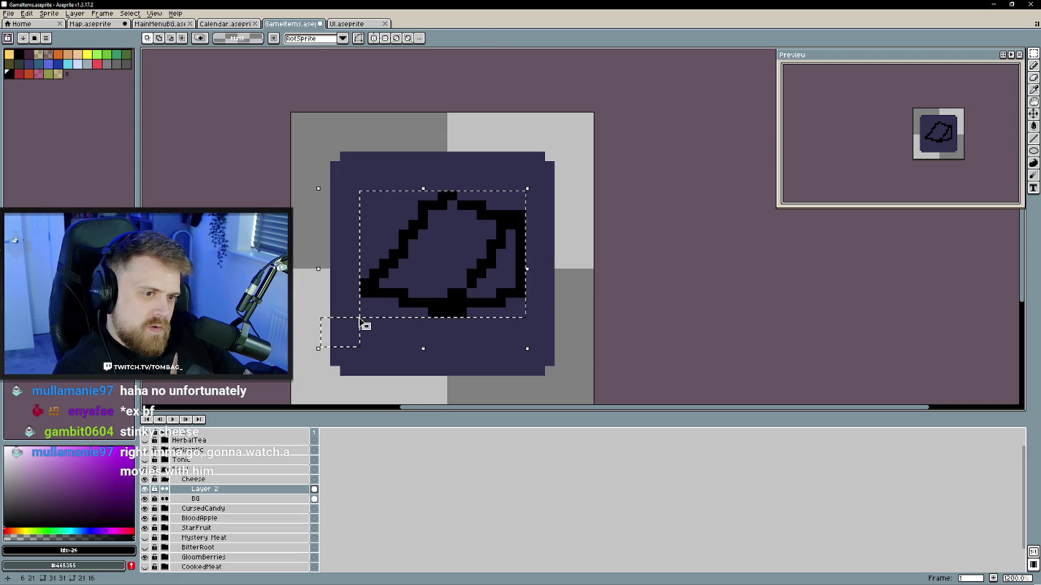
key("ctrl+d")
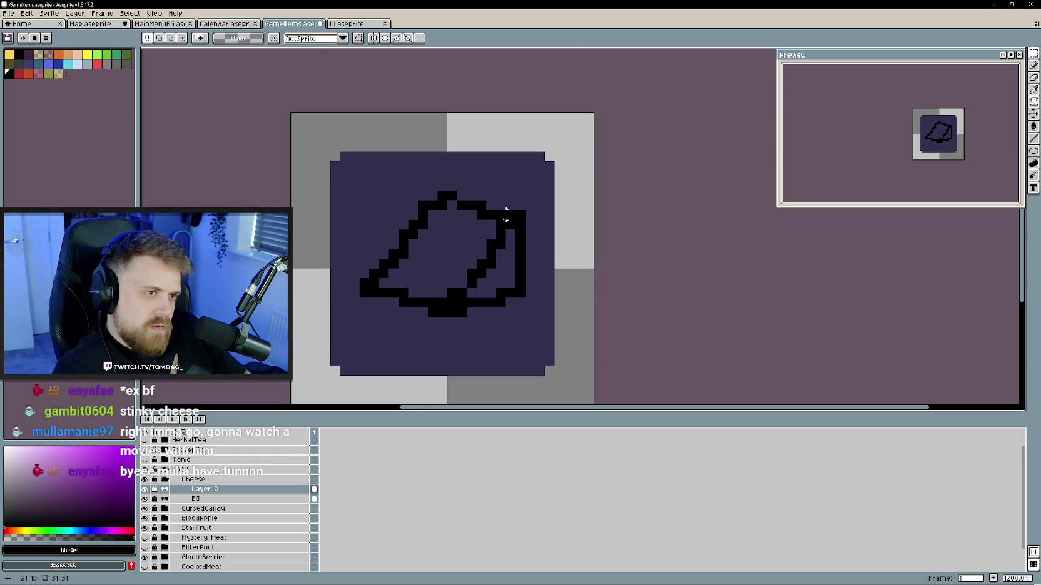
key("ctrl+shift+d")
left_click_drag(360, 318, 332, 354)
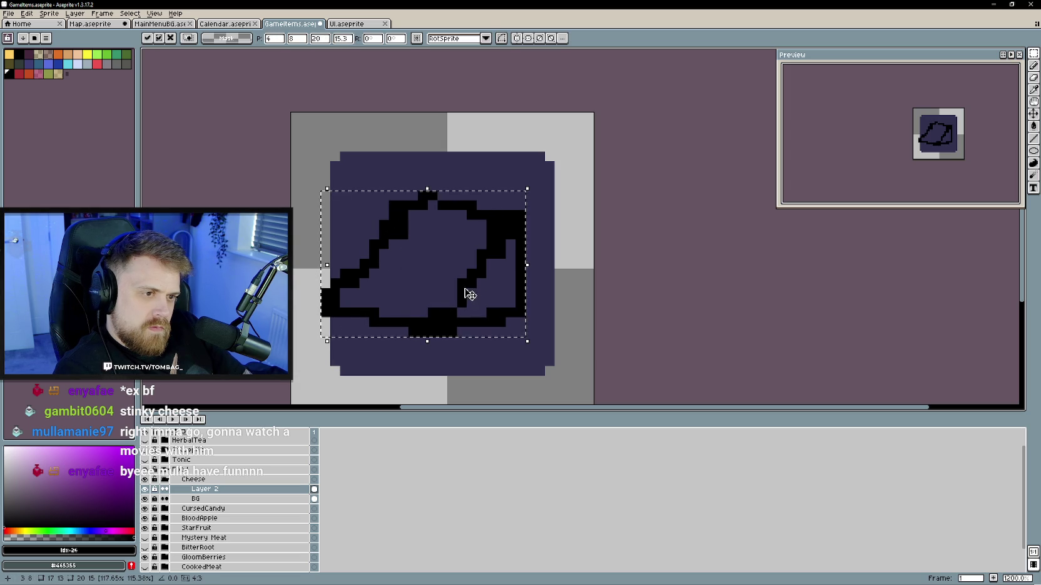
left_click_drag(465, 295, 478, 289)
left_click_drag(338, 257, 347, 256)
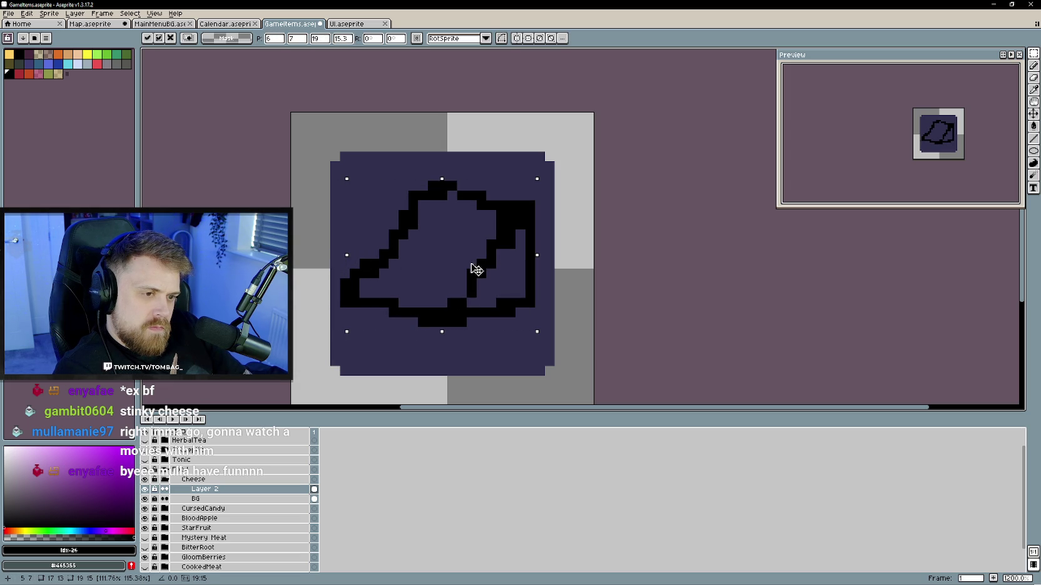
key("Return")
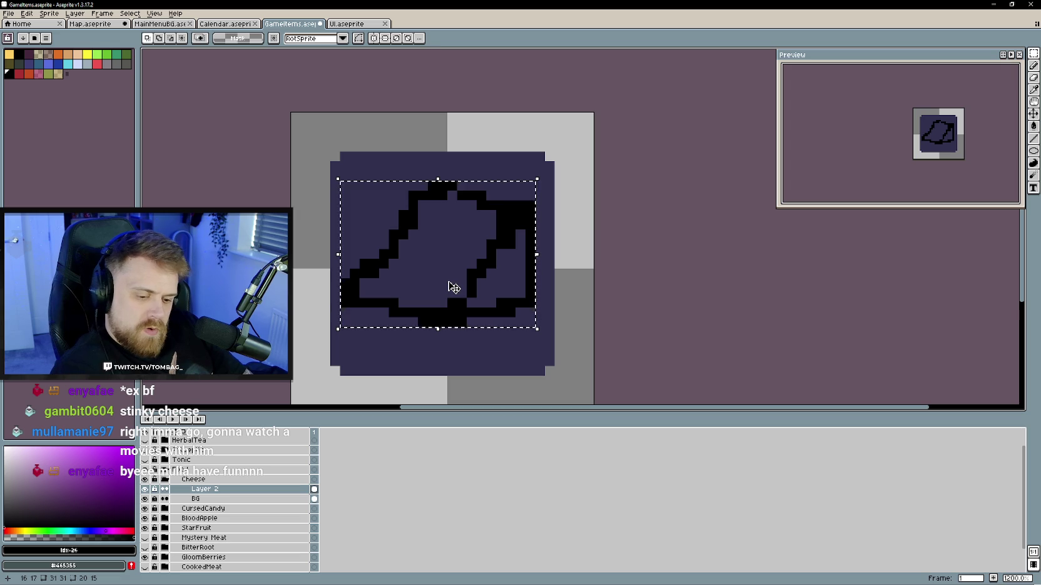
key("ctrl+d")
key("b")
scroll(460, 285, "down", 2)
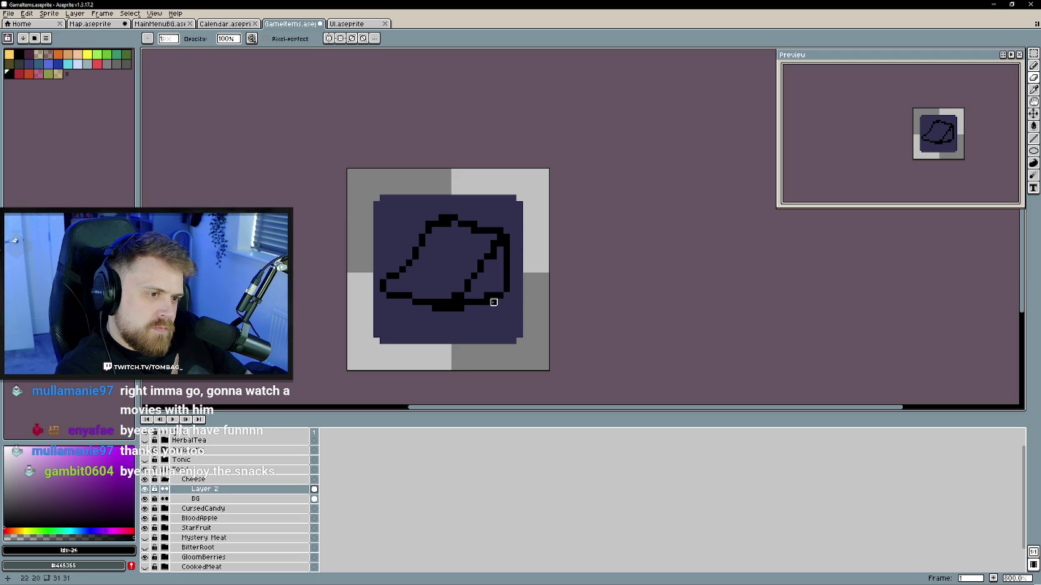
- Fill in the black pixel at the outline's top-right corner and recentre the tile
scroll(457, 269, "up", 1)
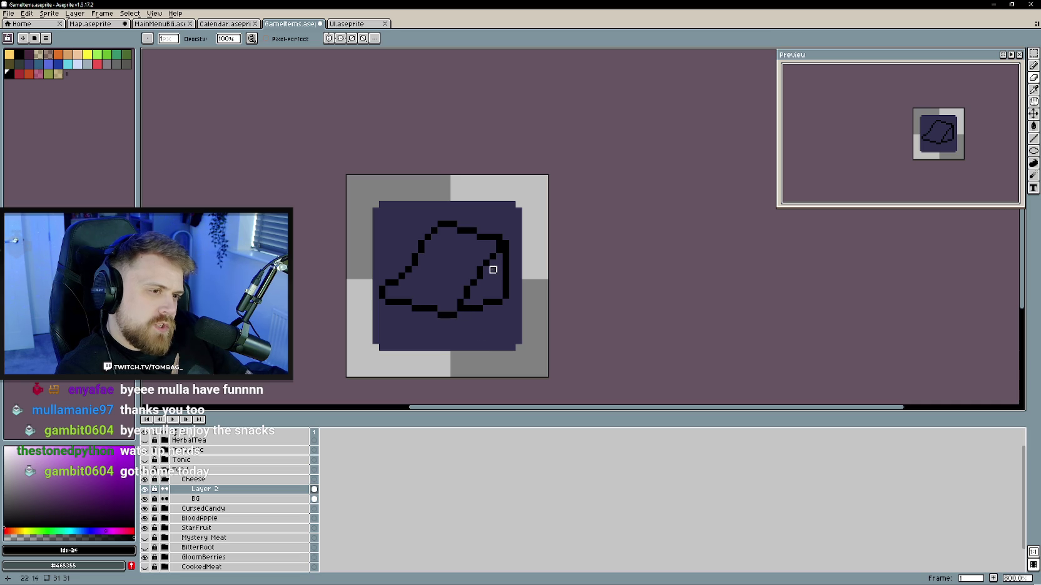
left_click(499, 237)
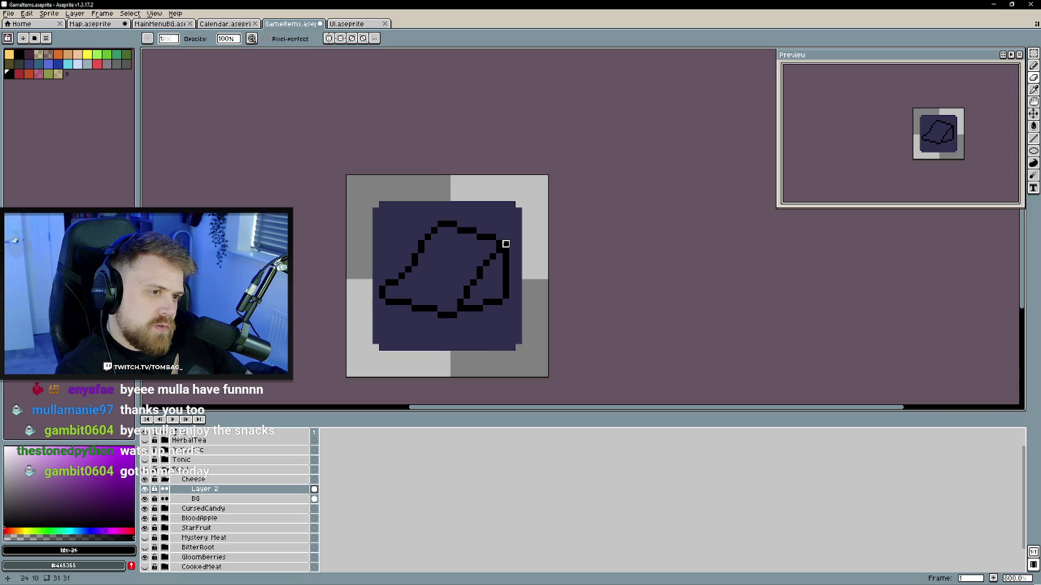
scroll(441, 290, "down", 2)
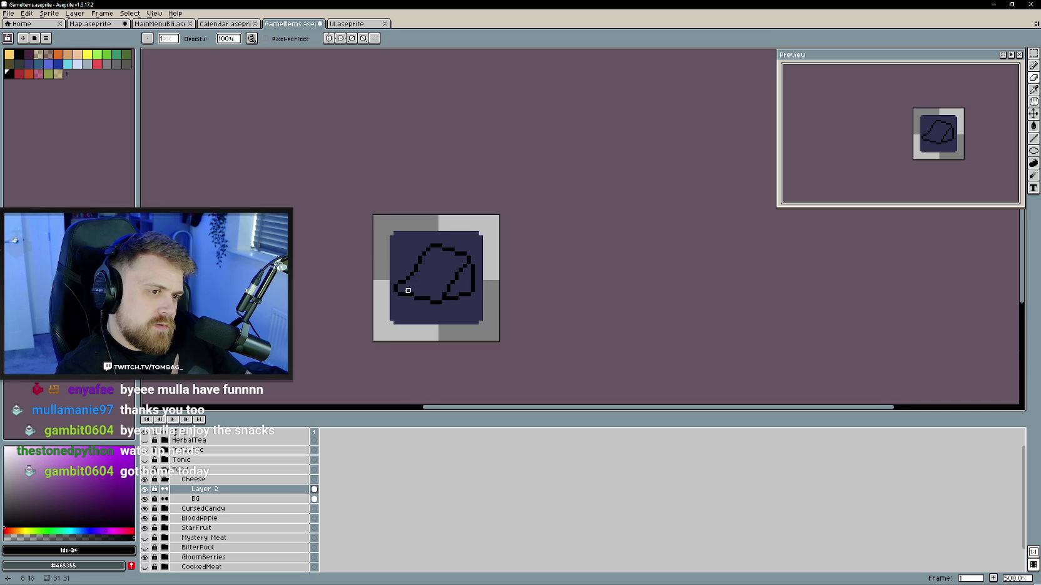
scroll(446, 282, "up", 2)
left_click_drag(447, 283, 441, 274)
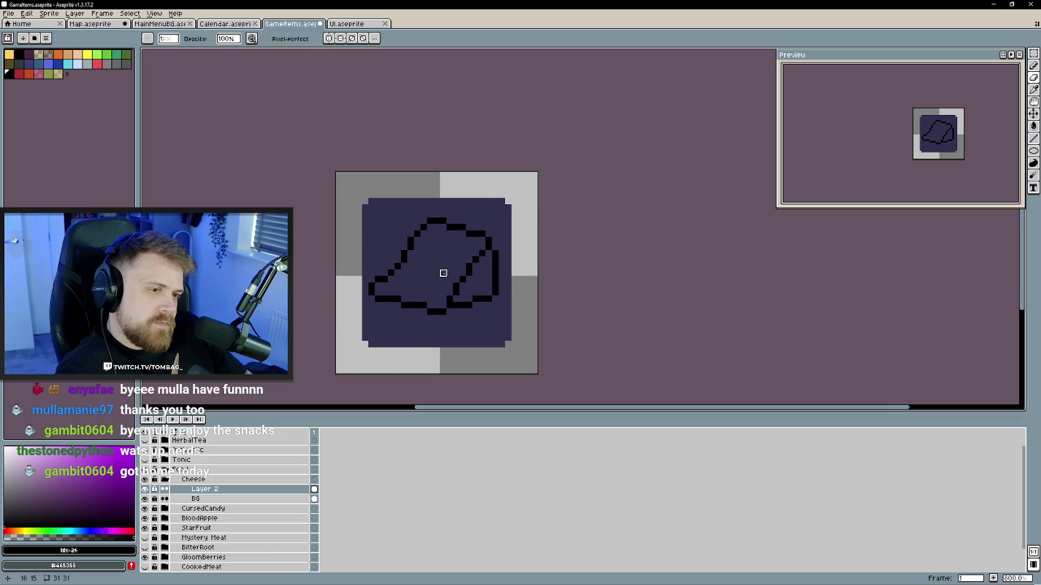
left_click(19, 531)
- Flood-fill the cheese wedge with orange
left_click(91, 464)
key("g")
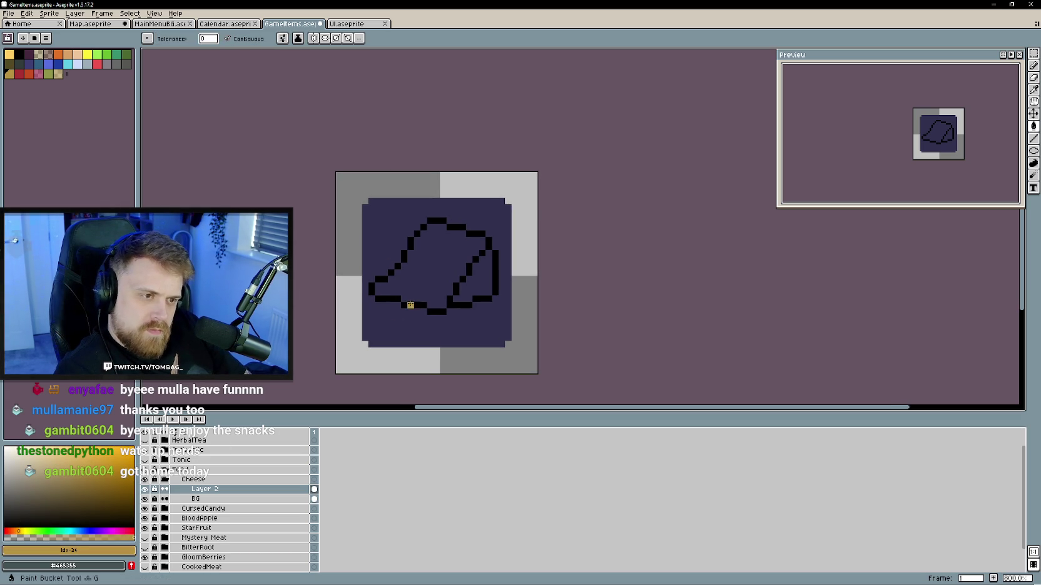
left_click(410, 299)
scroll(444, 279, "down", 1)
scroll(444, 279, "up", 1)
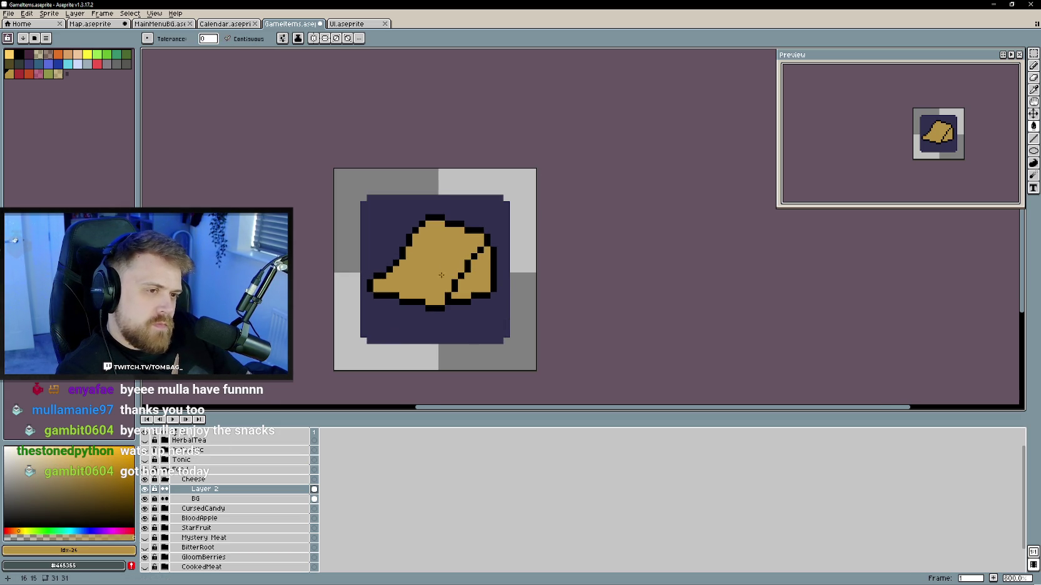
- Shade the cheese's right facet, bottom row and side in darker brown
key("b")
left_click(97, 477)
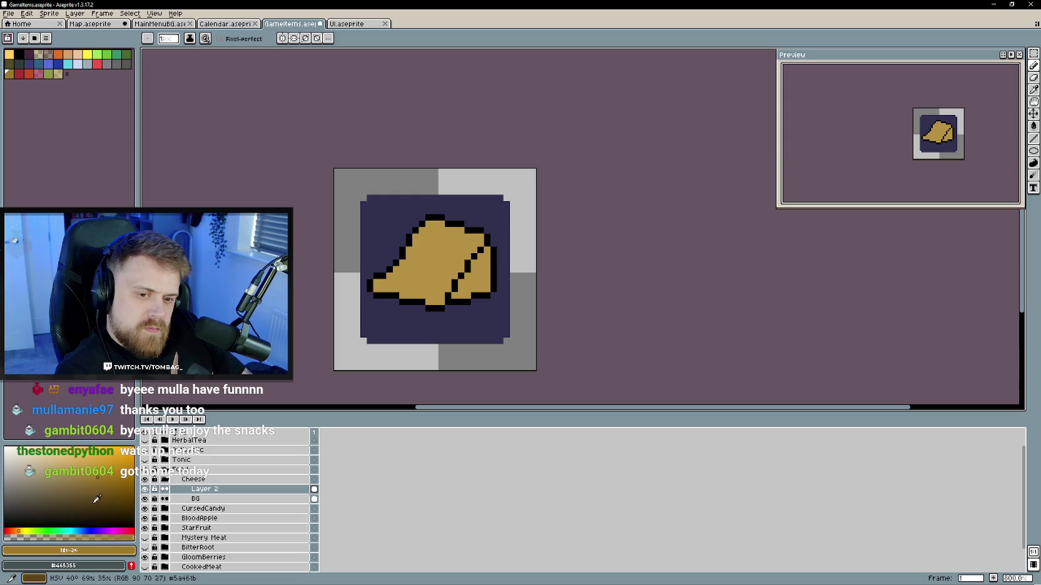
left_click(15, 531)
left_click_drag(484, 257, 466, 289)
left_click_drag(422, 257, 437, 272)
scroll(437, 273, "up", 2)
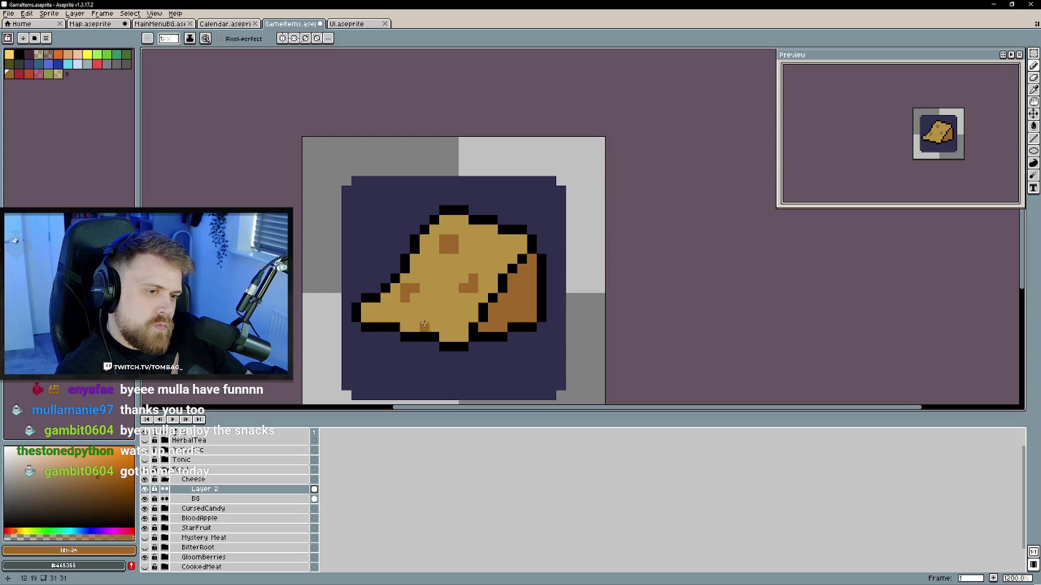
left_click_drag(464, 337, 444, 337)
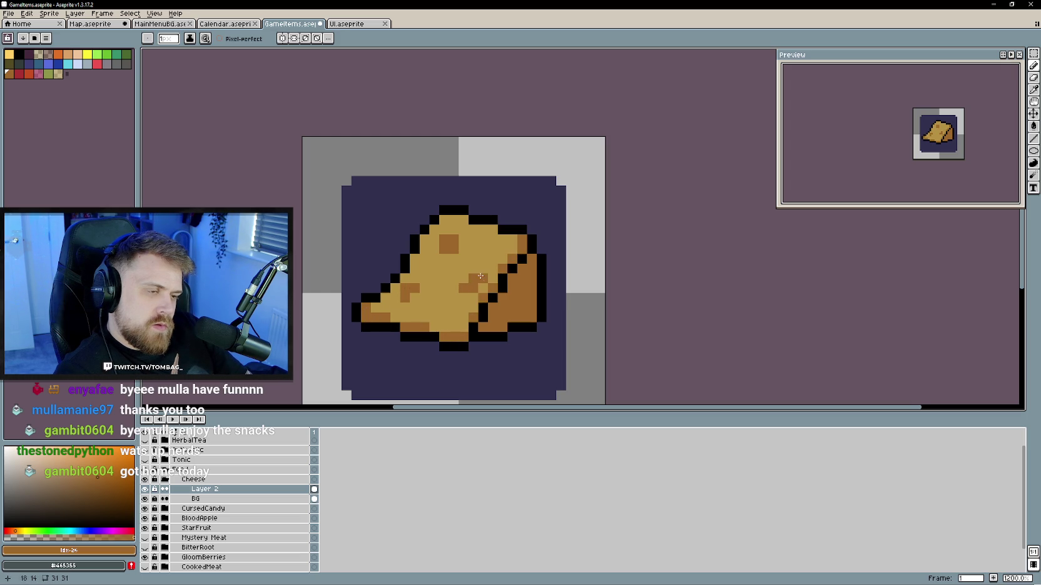
left_click_drag(481, 276, 473, 267)
scroll(473, 270, "down", 3)
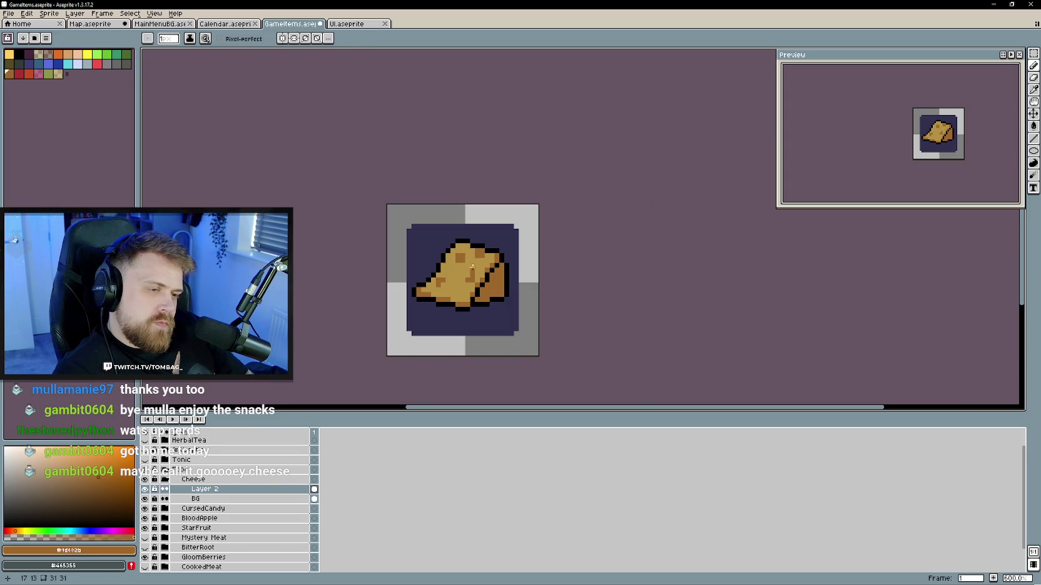
left_click(474, 261, "alt")
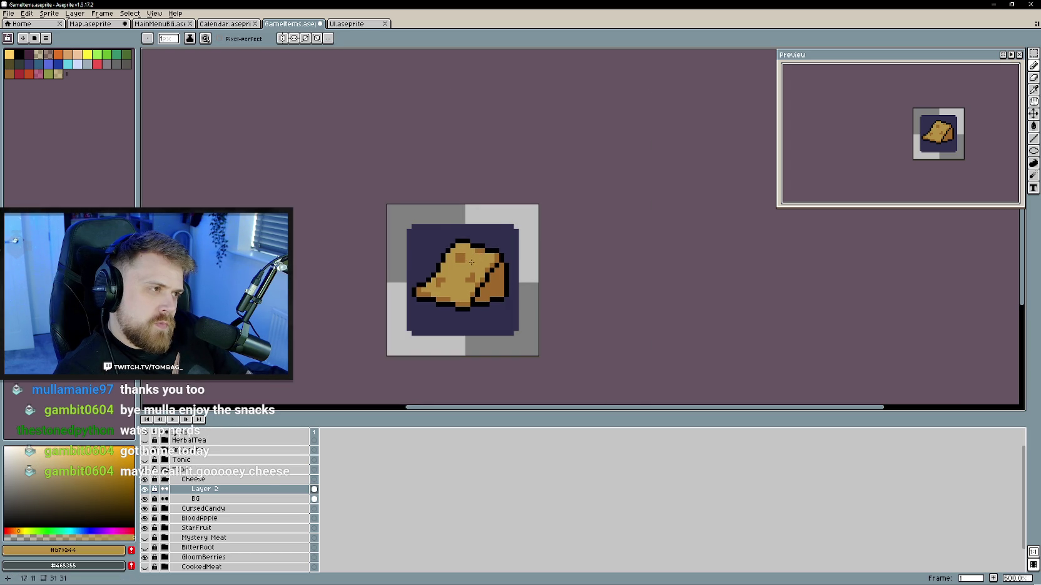
- Sample the cheese's tan and dark brown speckle colours from the canvas
scroll(473, 261, "up", 1)
left_click(432, 281, "alt")
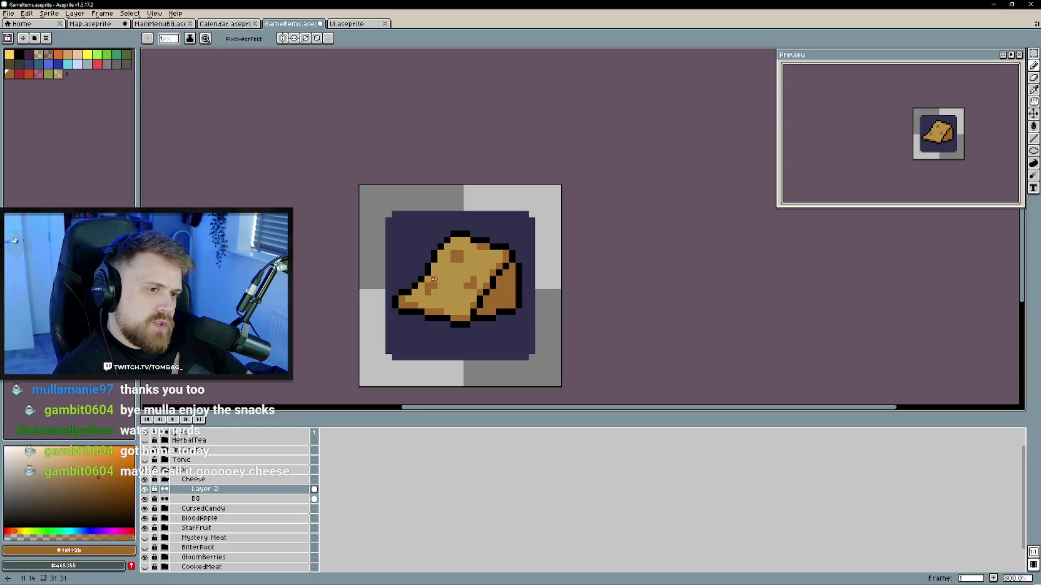
scroll(428, 281, "down", 2)
scroll(431, 287, "up", 2)
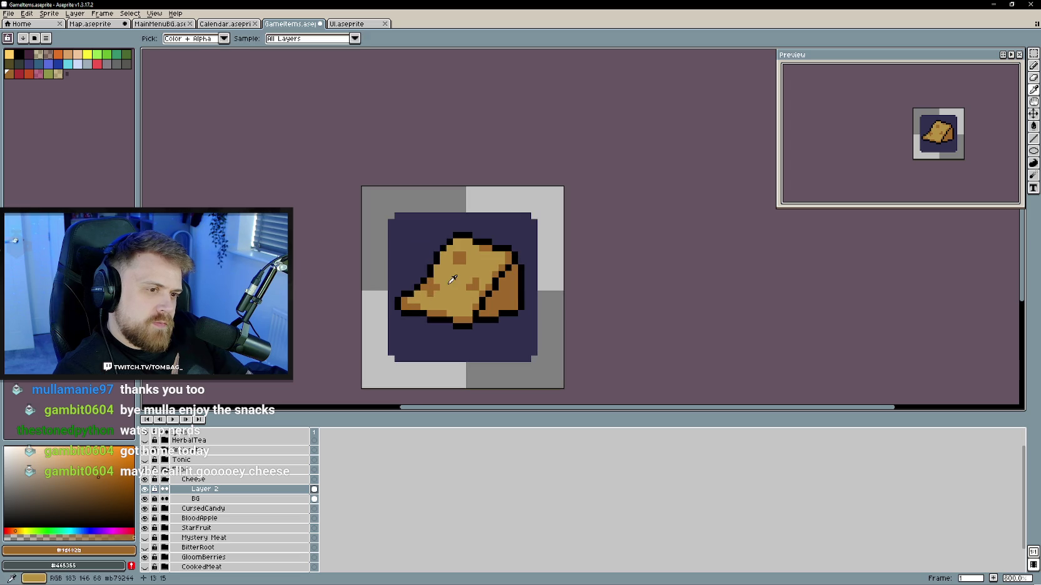
left_click(433, 290, "alt")
left_click(474, 291, "alt")
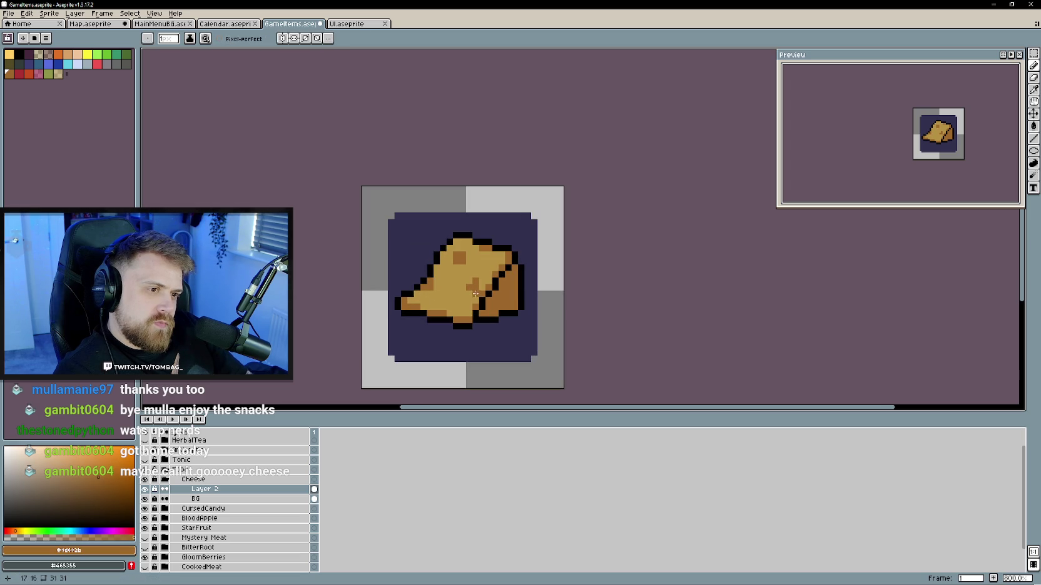
left_click(476, 280, "alt")
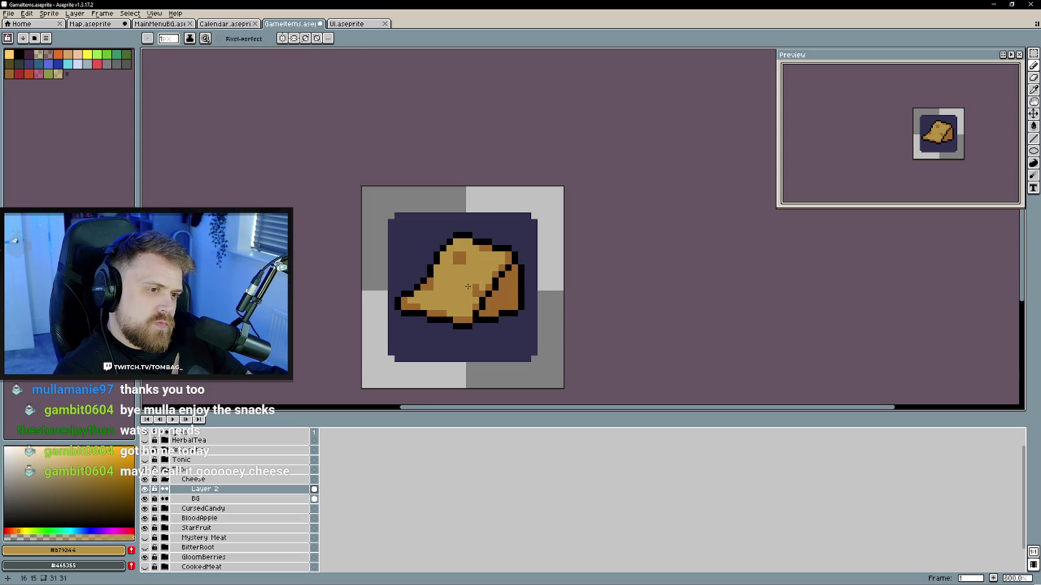
key("alt")
left_click(480, 285, "alt")
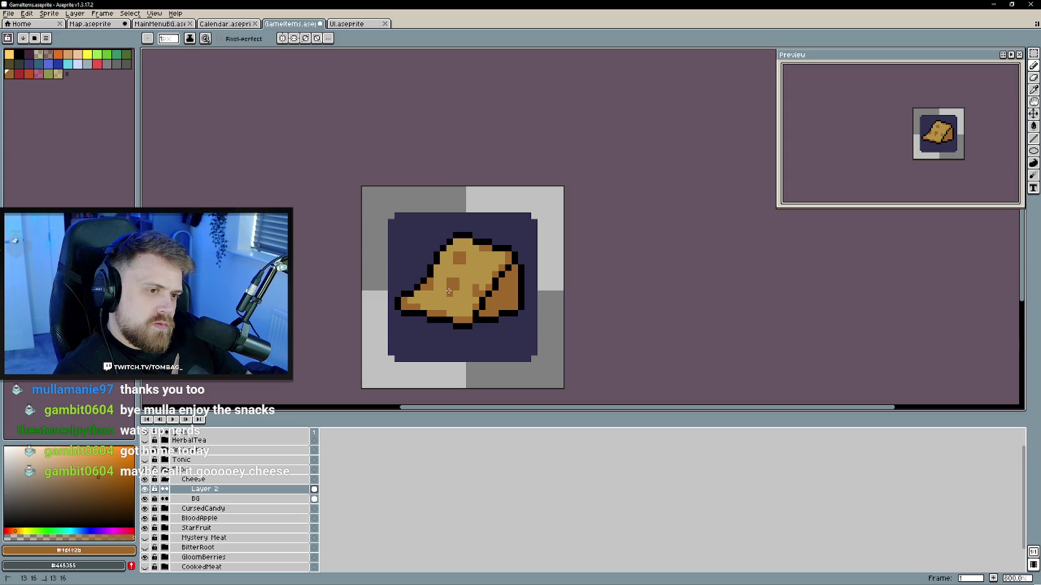
- Re-sample black and brown from the cheese, then shift to a darker reddish-brown
left_click_drag(463, 305, 468, 307)
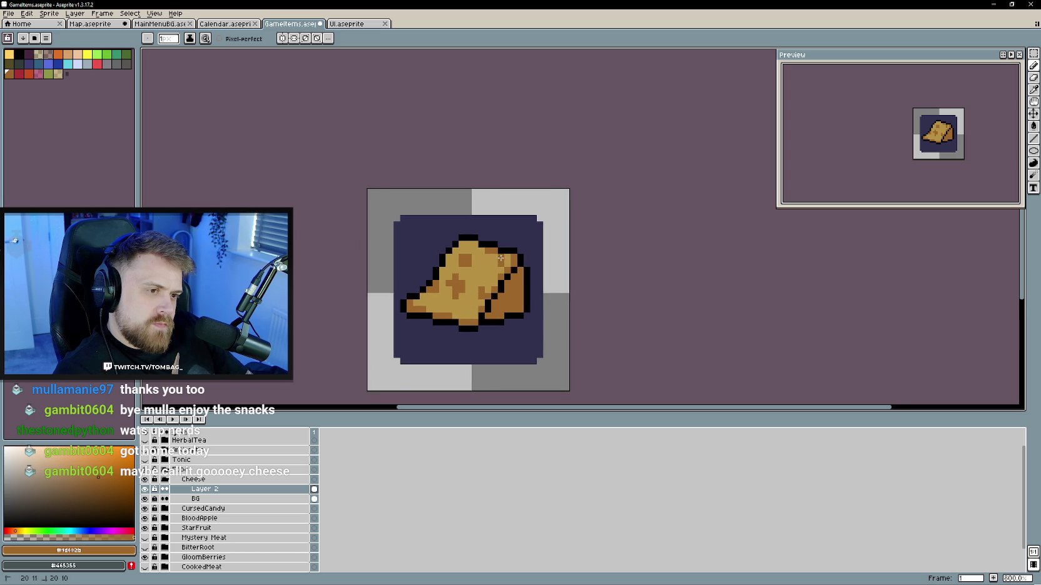
scroll(465, 311, "down", 3)
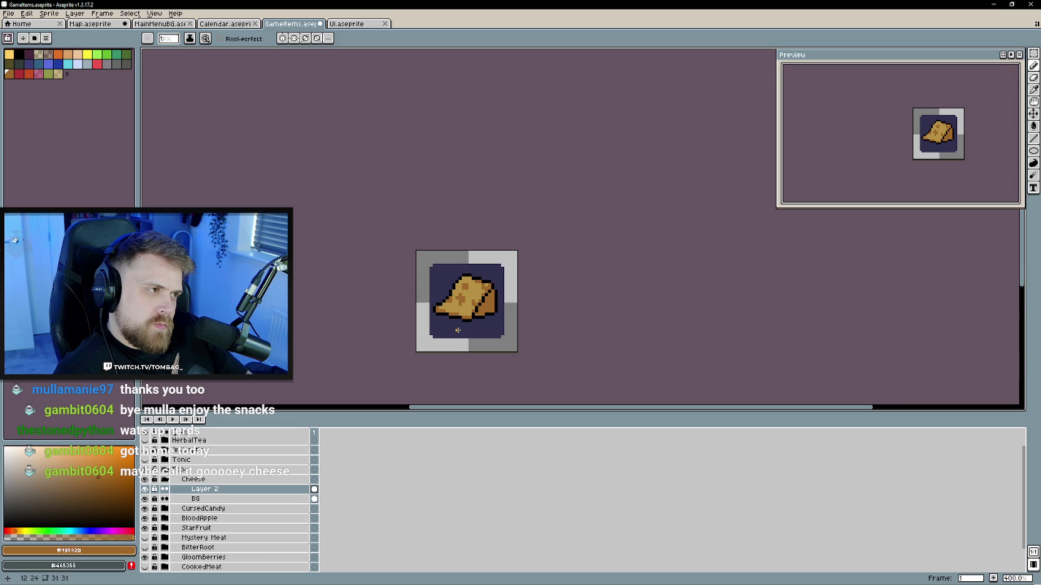
scroll(458, 331, "up", 1)
scroll(461, 312, "up", 2)
key("i")
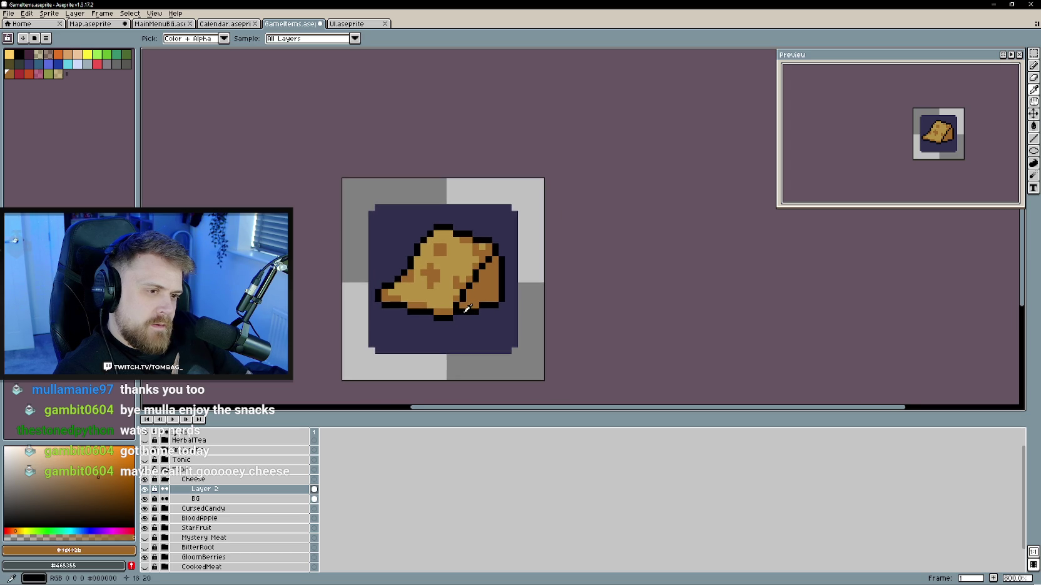
left_click(465, 310)
key("i")
left_click(467, 309)
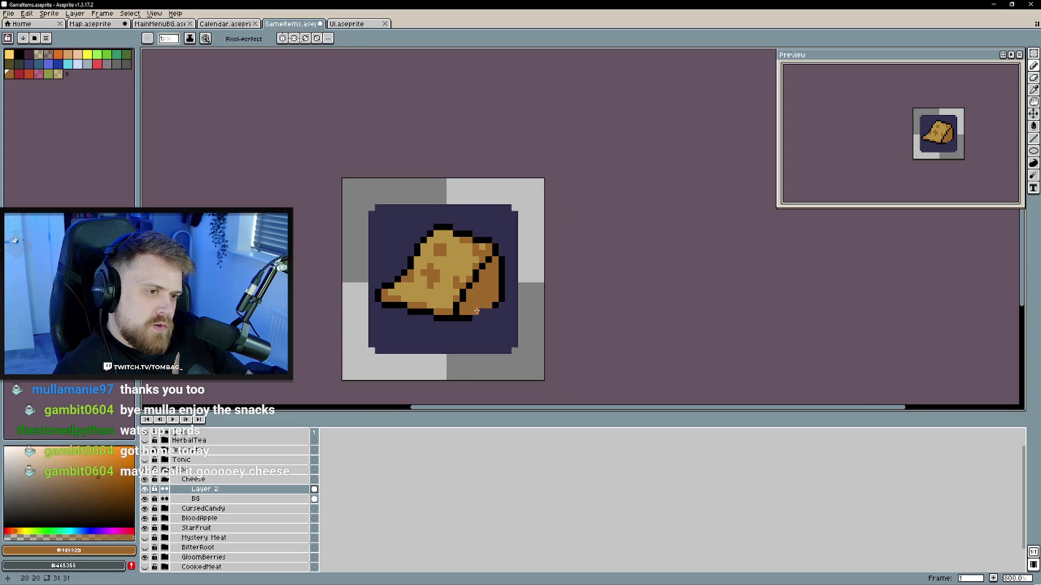
left_click(475, 312, "alt")
scroll(521, 349, "down", 1)
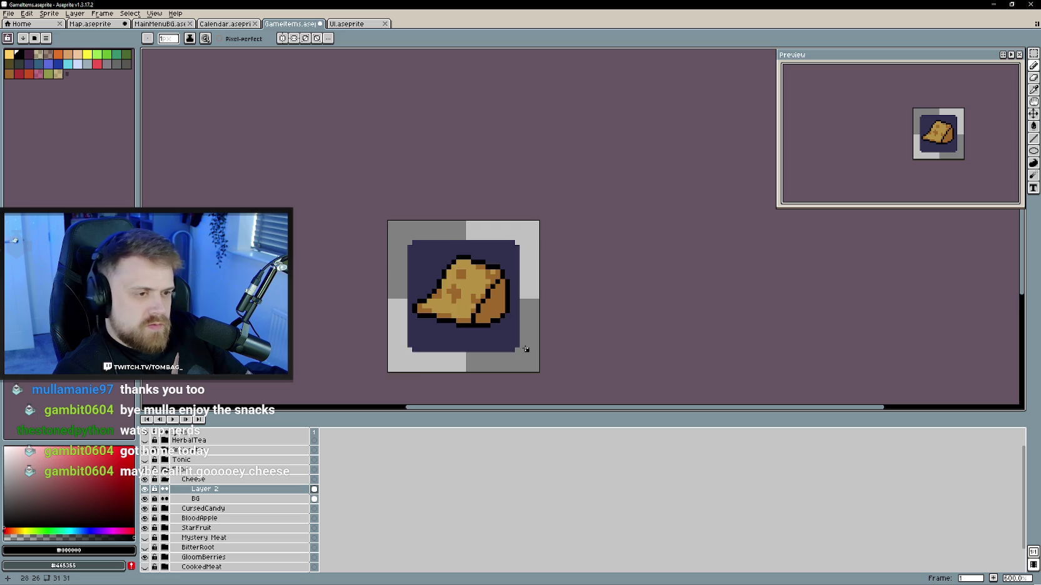
scroll(520, 349, "down", 2)
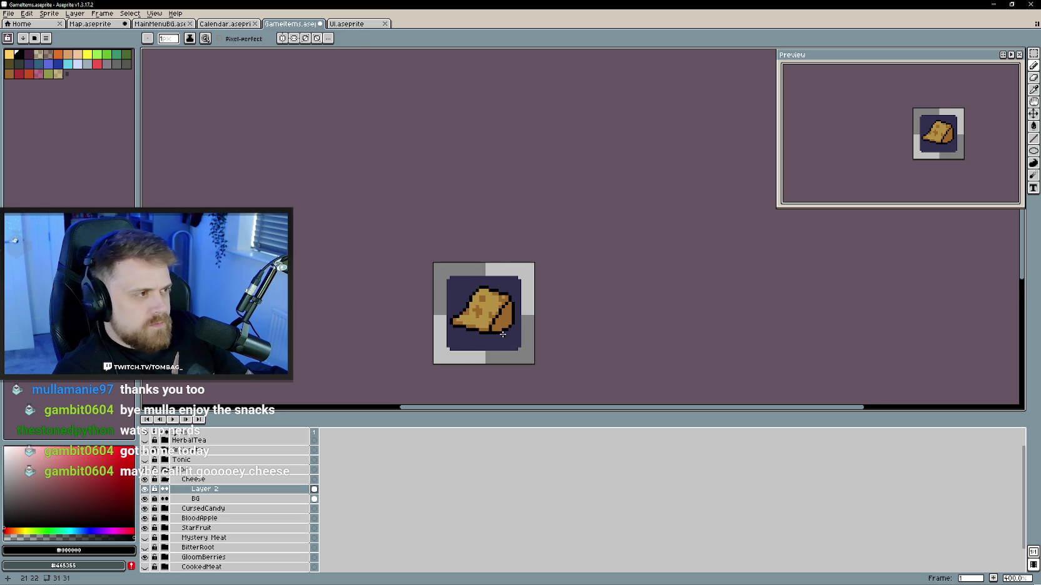
scroll(505, 332, "up", 2)
left_click(457, 322, "alt")
key("bracketleft")
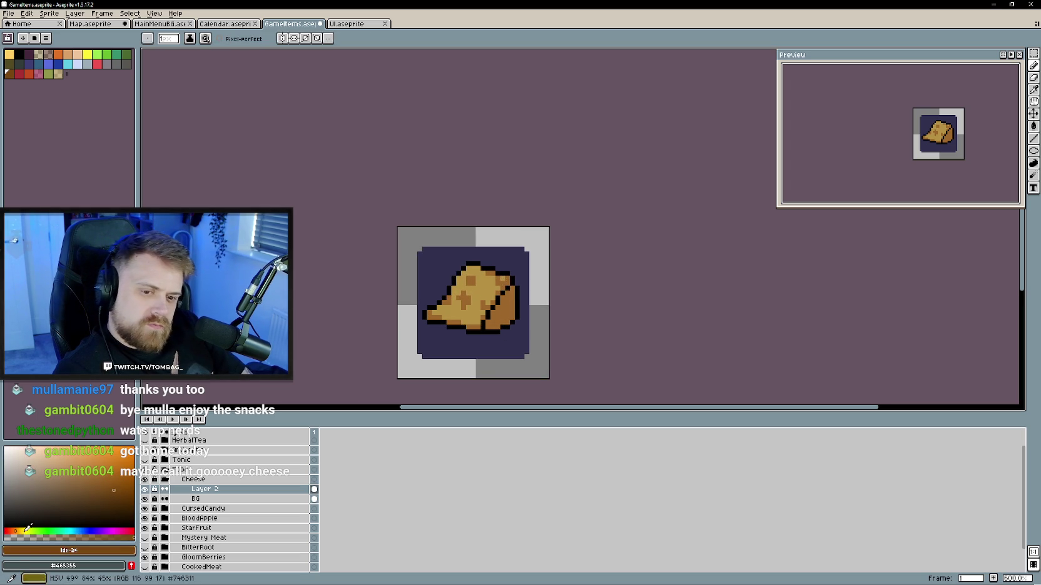
key("bracketleft")
key("g")
left_click(510, 316)
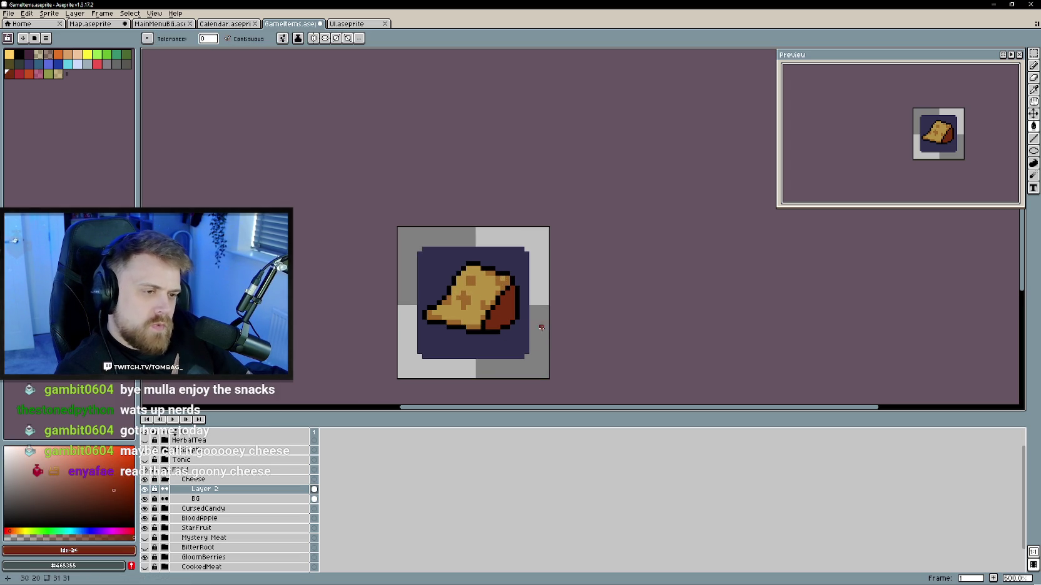
key("ctrl+z")
scroll(518, 323, "up", 1)
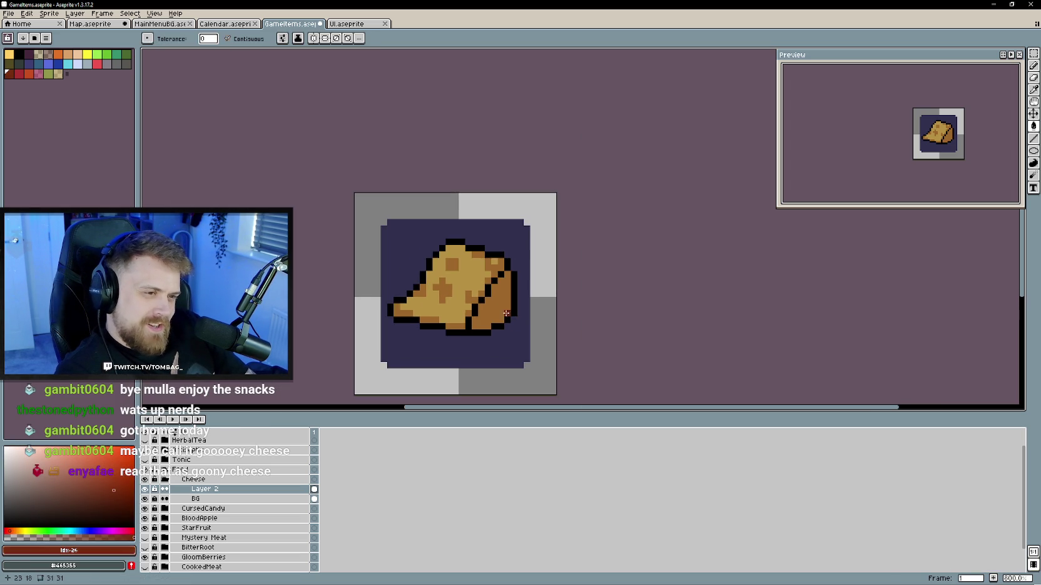
key("b")
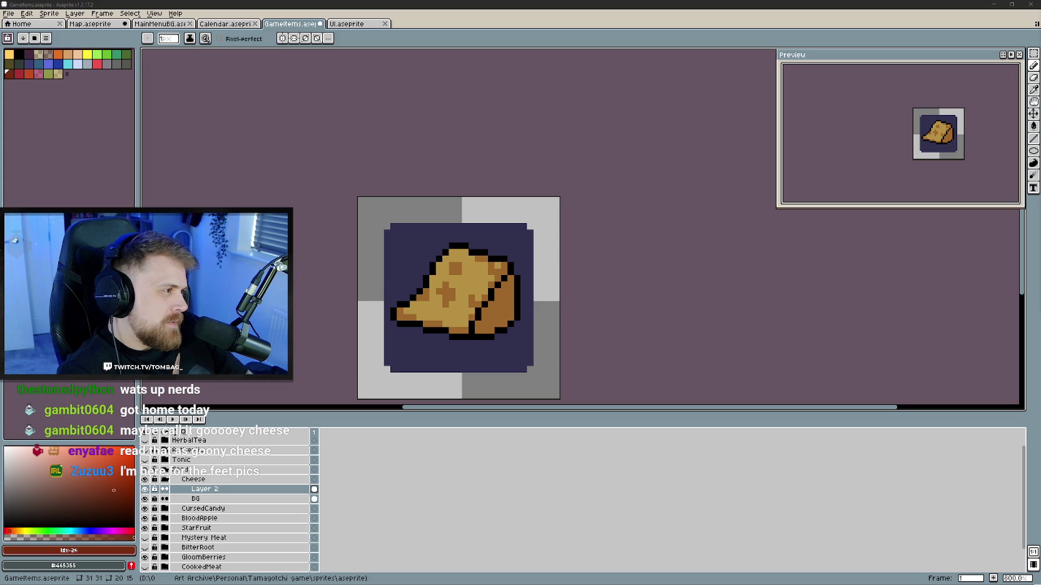
left_click(473, 351)
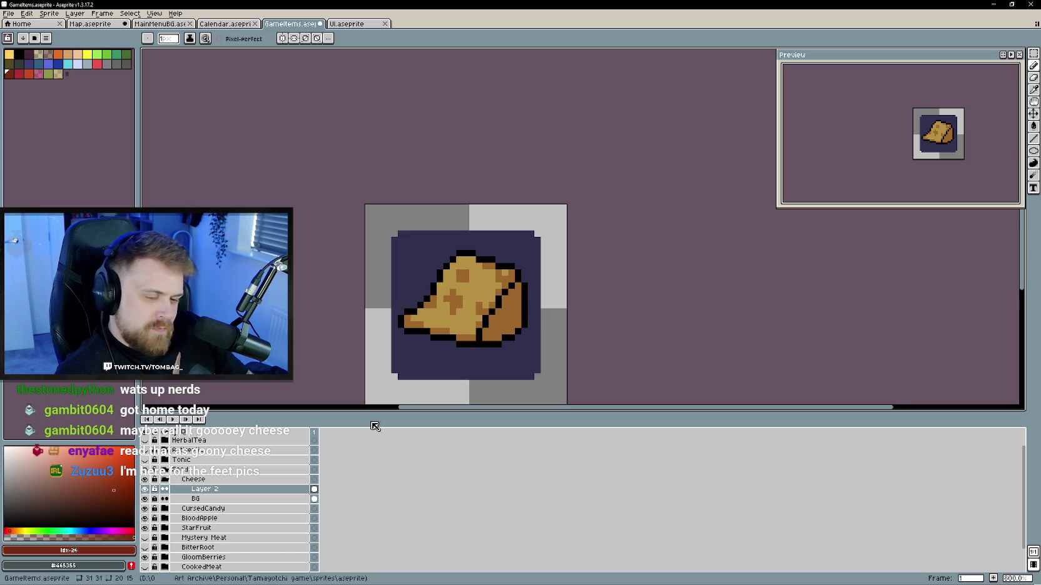
- Remove the stray red pixel and shade the cheese's right and diagonal edges dark brown
key("ctrl+z")
left_click_drag(485, 338, 512, 322)
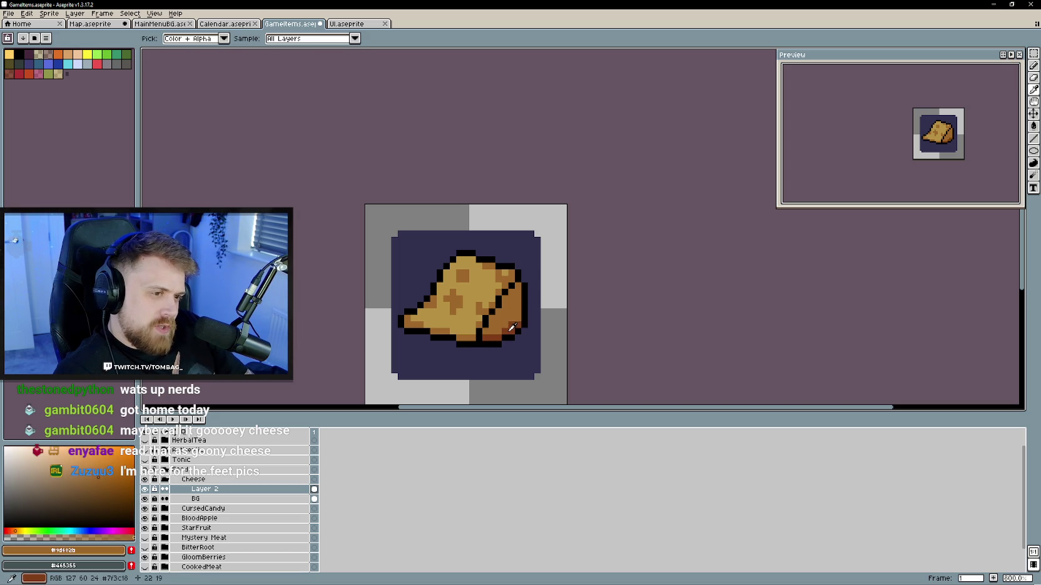
mouse_move(517, 319)
left_mouse_down()
mouse_move(518, 287)
mouse_move(502, 328)
left_mouse_up()
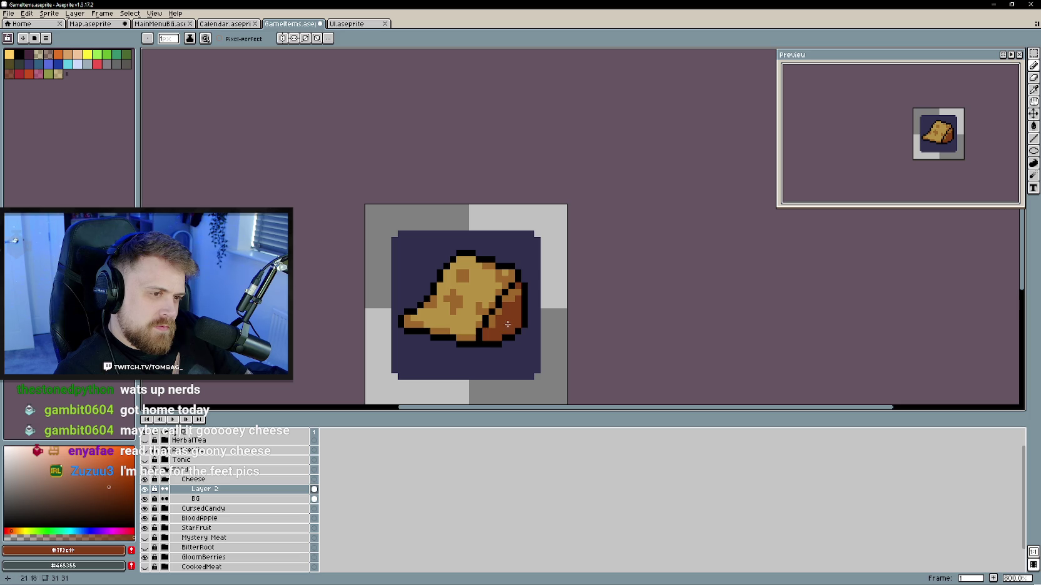
left_click(497, 315, "alt")
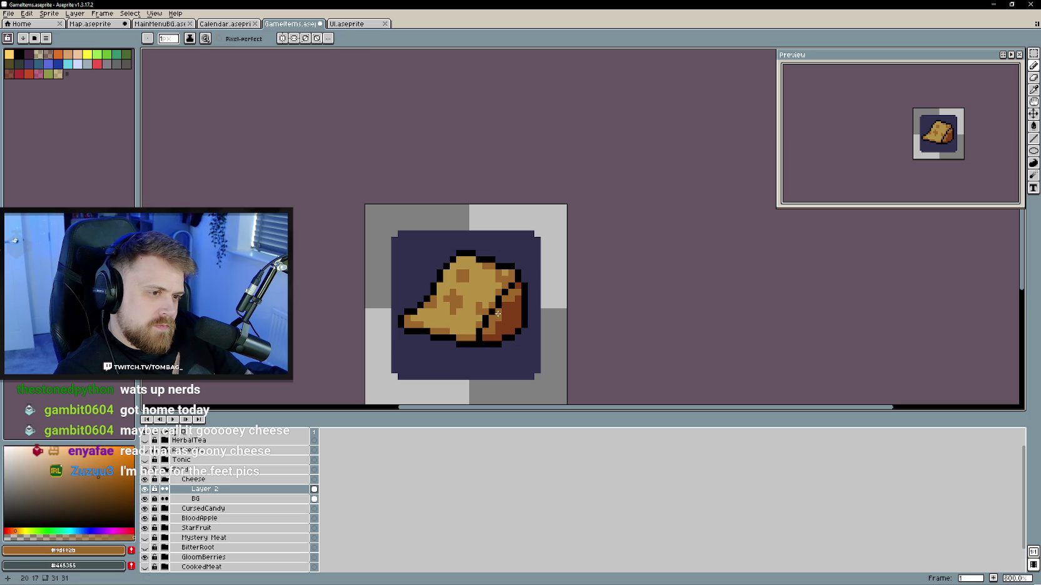
scroll(497, 366, "down", 2)
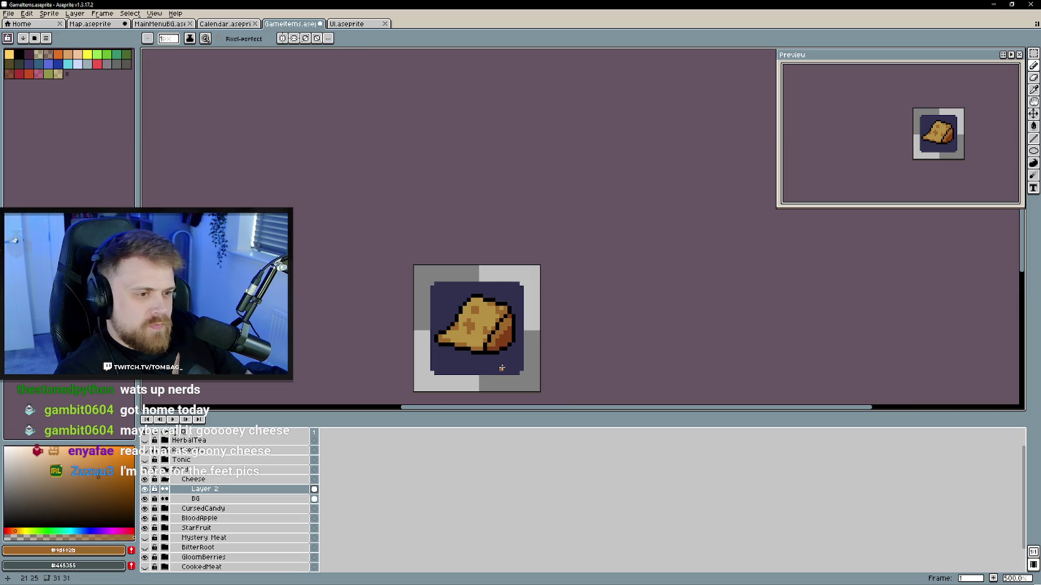
scroll(501, 368, "up", 2)
left_click(508, 310, "alt")
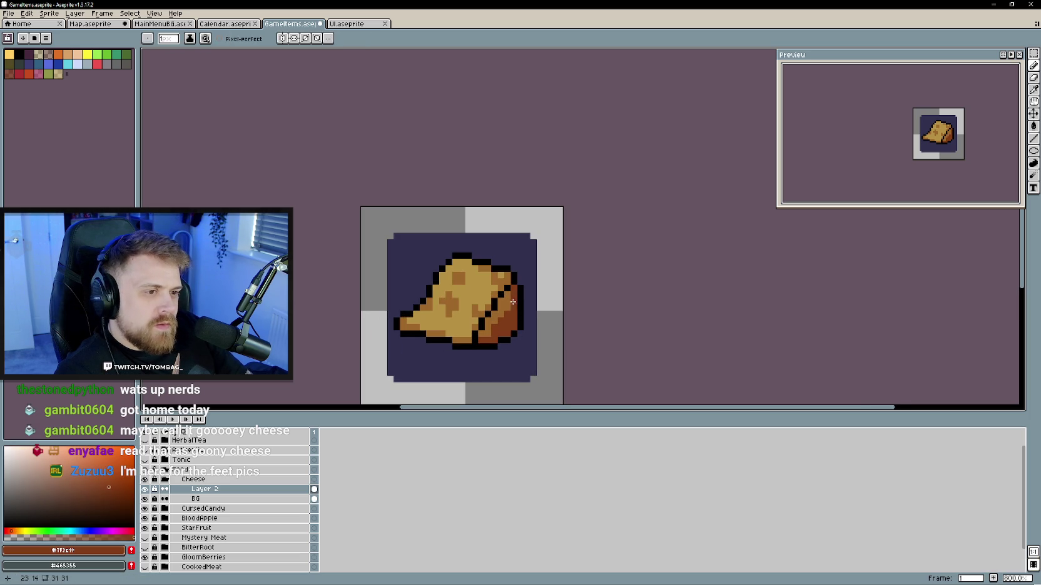
left_click_drag(505, 312, 484, 334)
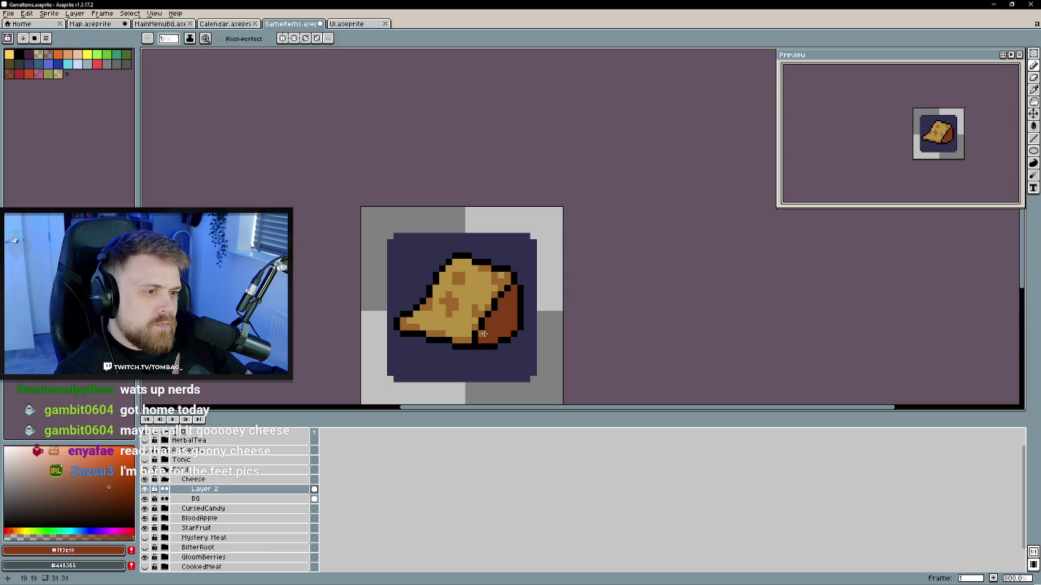
- Dab brown speckle spots onto the cheese face, including the lower-left area
scroll(484, 334, "down", 3)
scroll(485, 332, "up", 2)
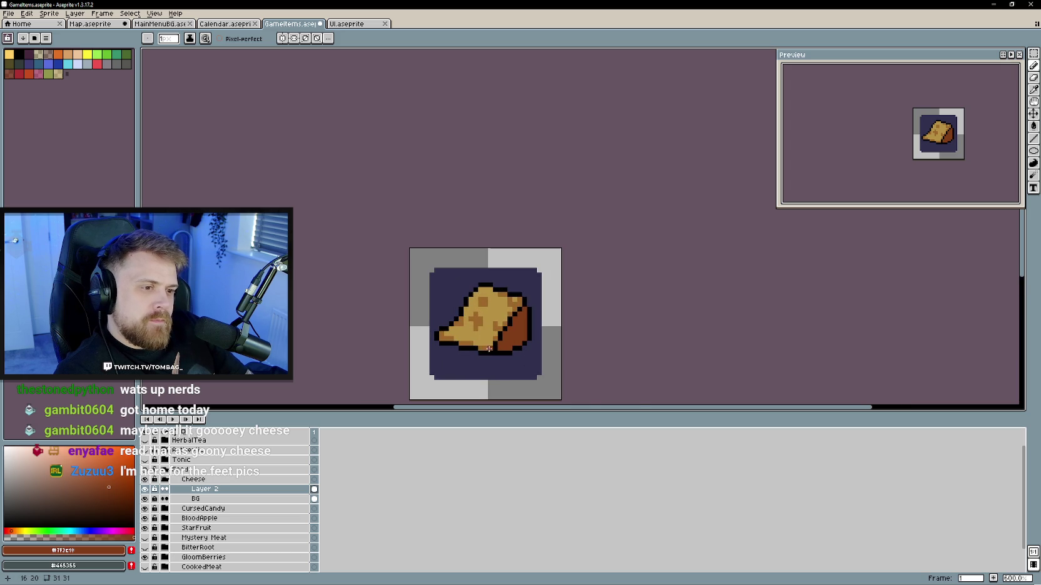
scroll(485, 349, "up", 3)
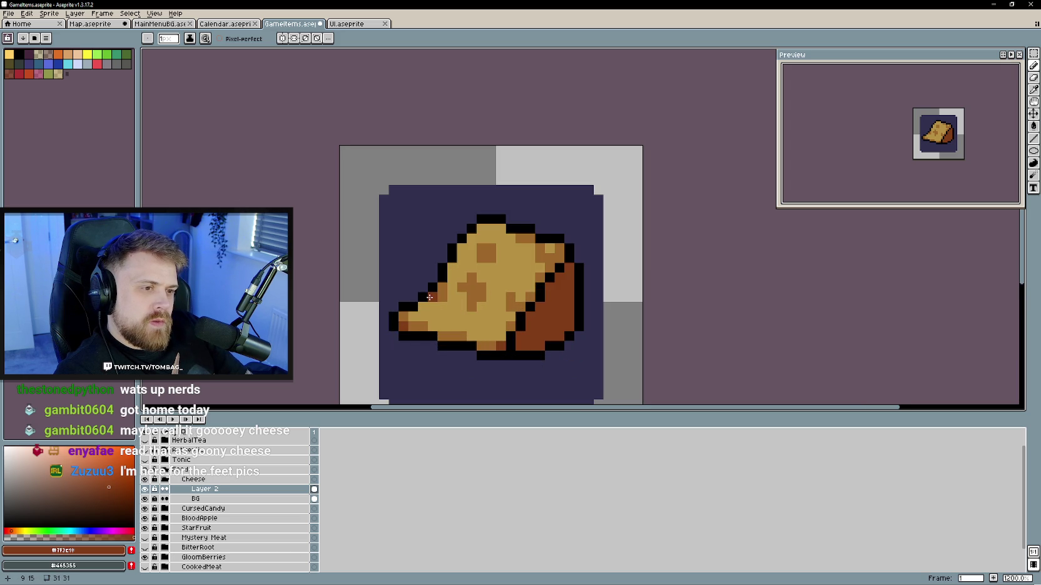
scroll(534, 343, "down", 1)
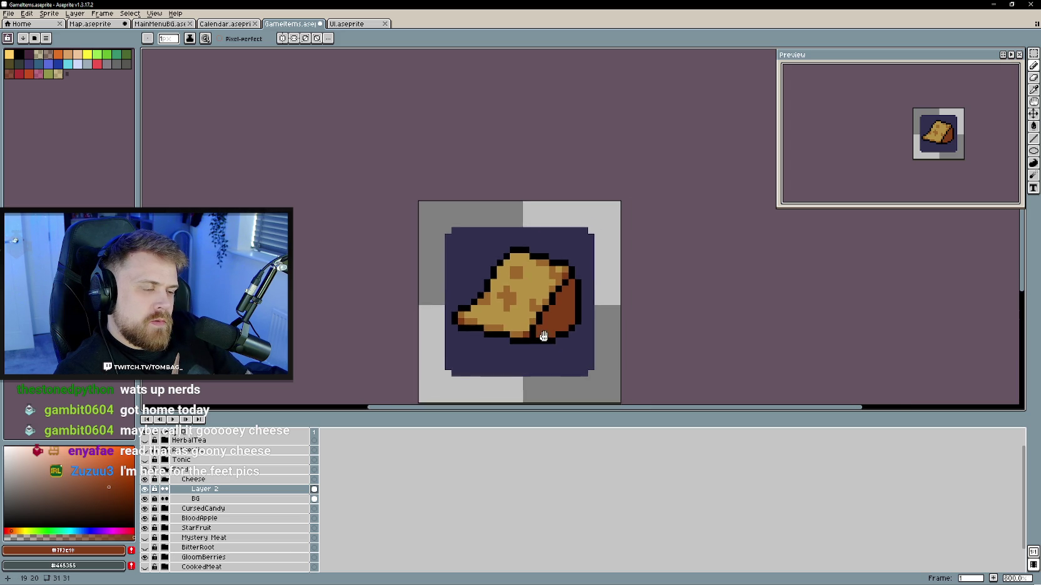
scroll(527, 313, "up", 1)
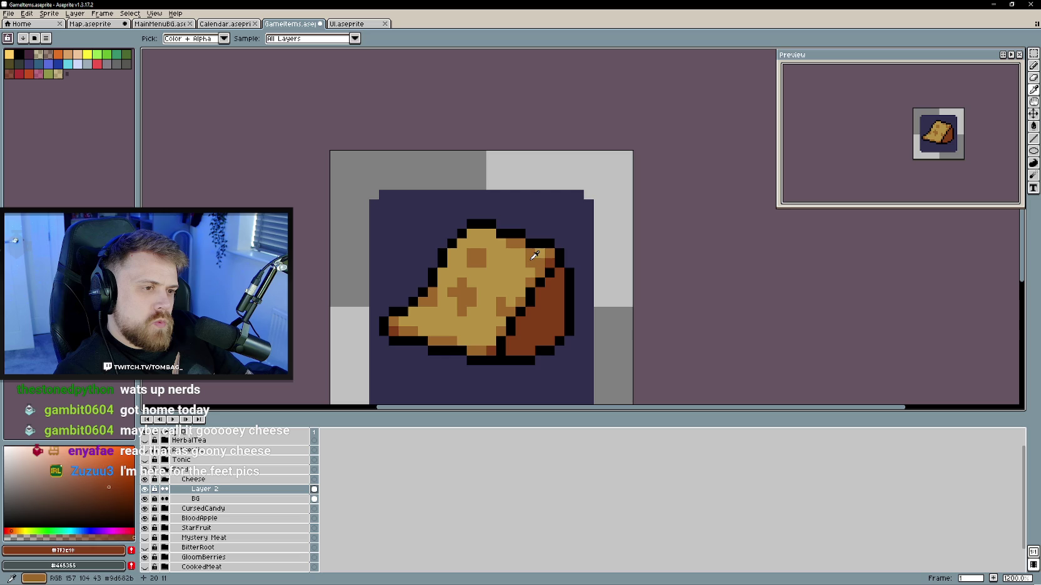
left_click(531, 276, "alt")
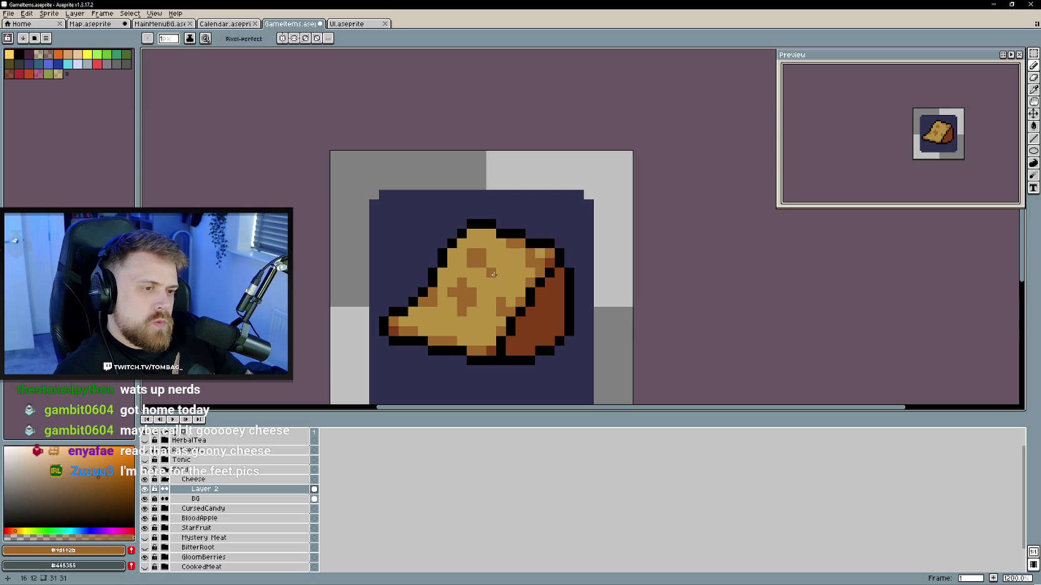
left_click(481, 330)
scroll(471, 354, "down", 4)
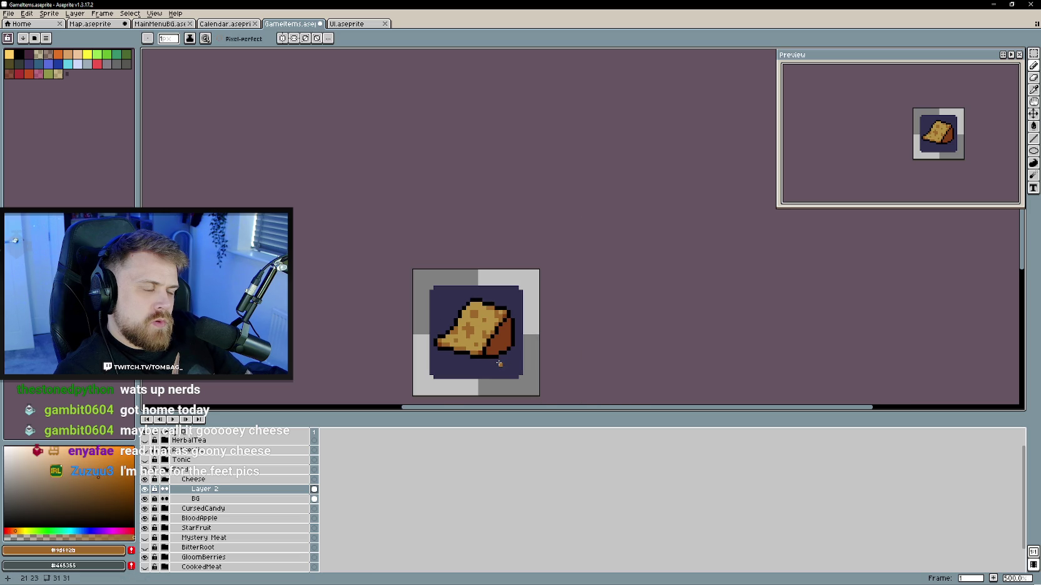
scroll(460, 344, "up", 1)
scroll(460, 344, "up", 1)
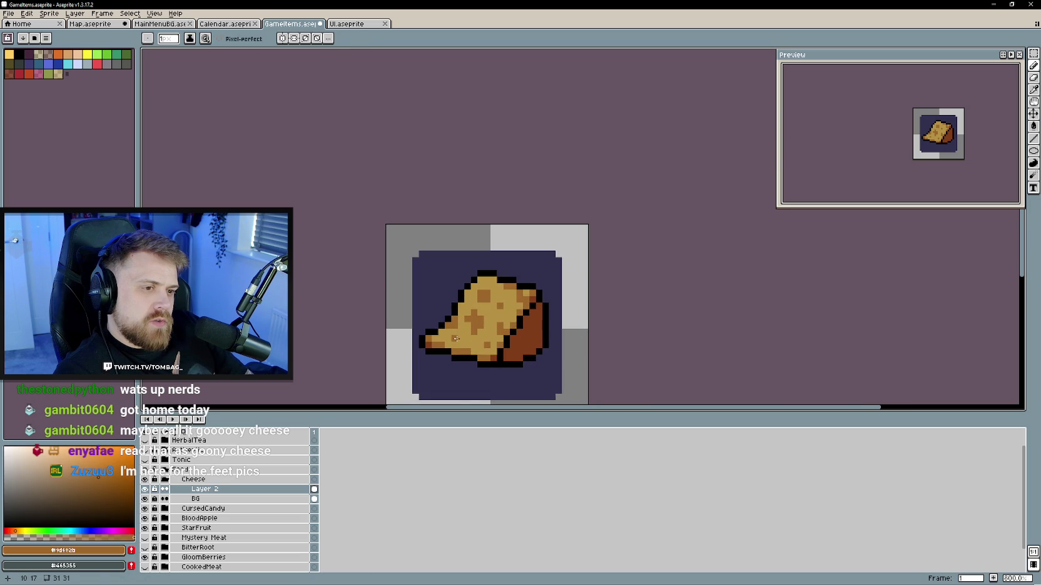
- Sample the tan base and the #9d682b spot brown, returning to the Pencil
left_click(461, 325, "alt")
scroll(462, 325, "down", 1)
scroll(456, 319, "up", 1)
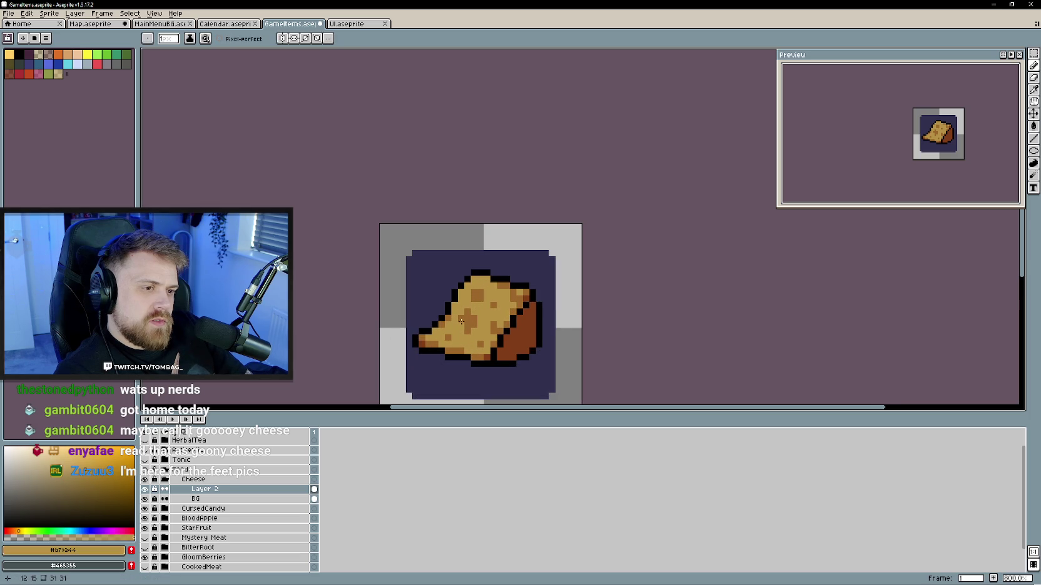
left_click(454, 314)
key("b")
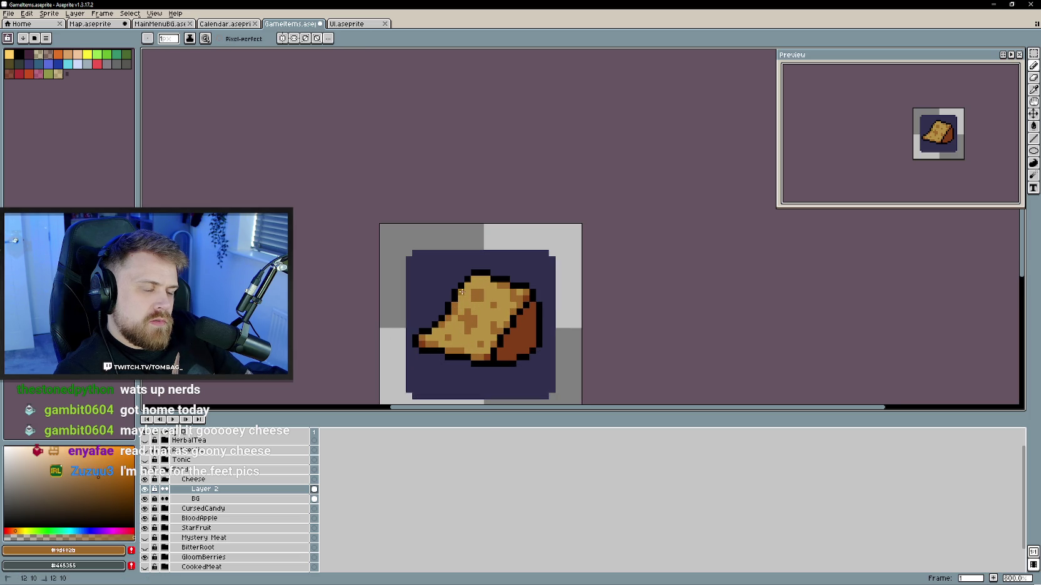
scroll(476, 279, "down", 3)
scroll(482, 338, "down", 3)
scroll(482, 341, "up", 1)
scroll(474, 342, "up", 1)
scroll(474, 334, "up", 2)
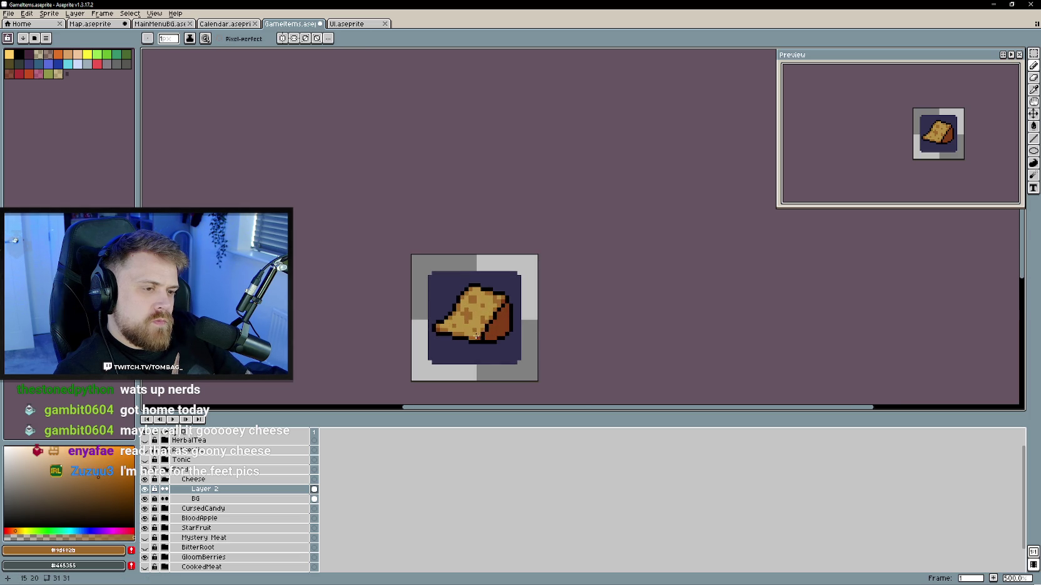
scroll(493, 326, "up", 1)
- Eyedrop the dark rind brown #5d270b and outline black from the cheese
left_click(493, 326, "alt")
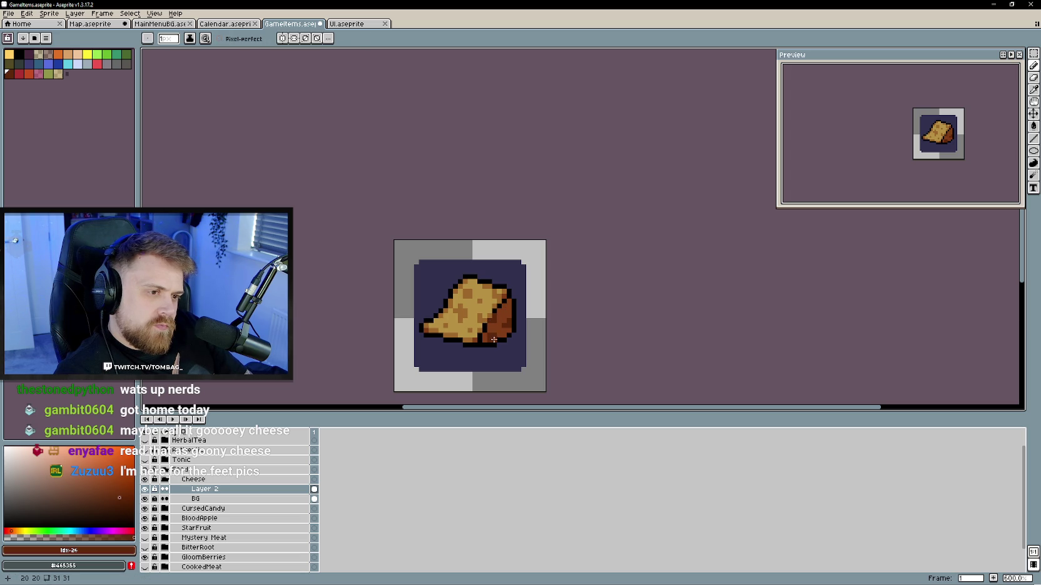
left_click(494, 318, "alt")
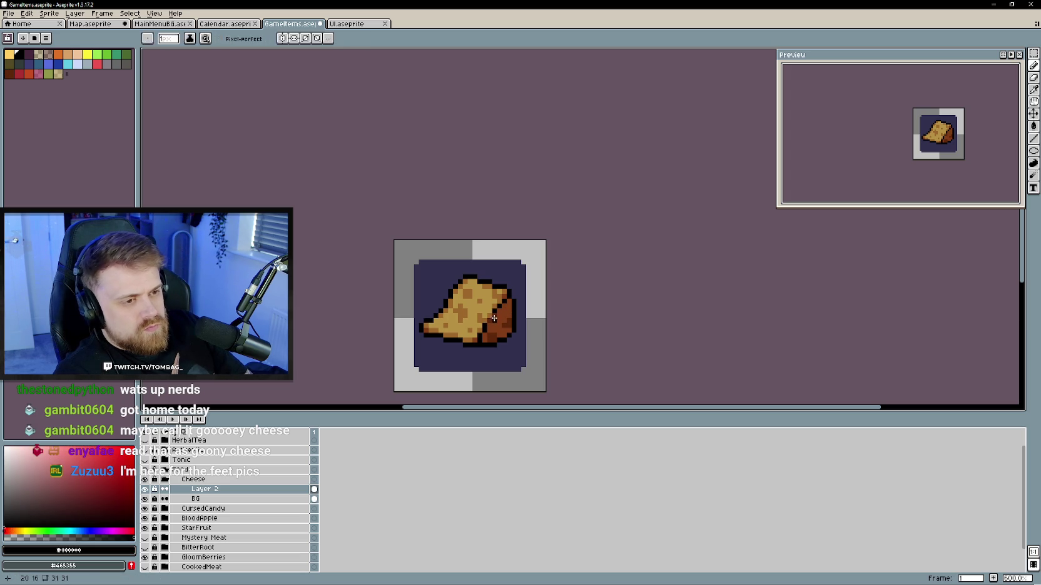
left_click(494, 319, "alt")
scroll(500, 360, "down", 2)
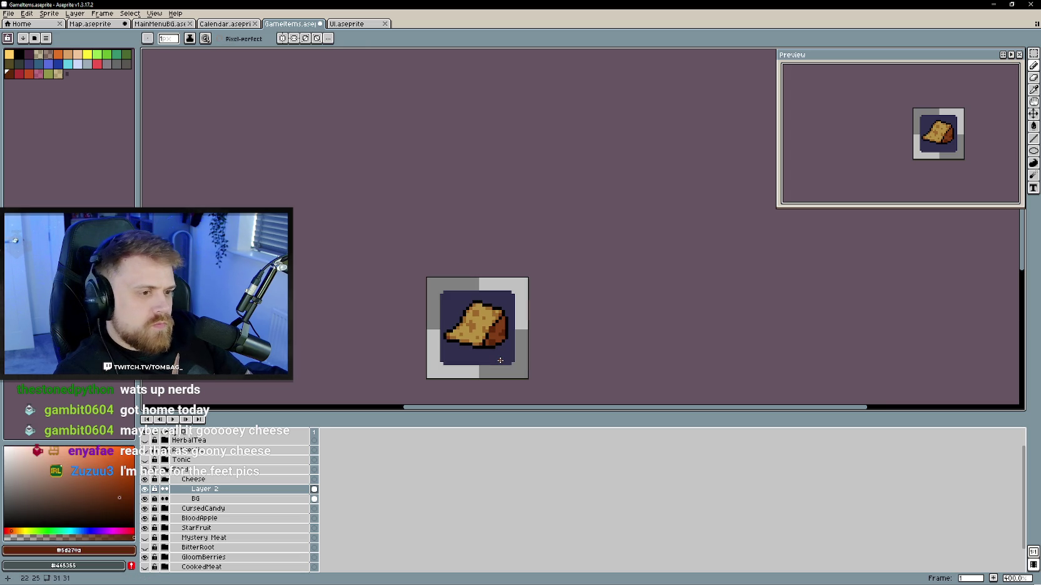
scroll(498, 355, "up", 1)
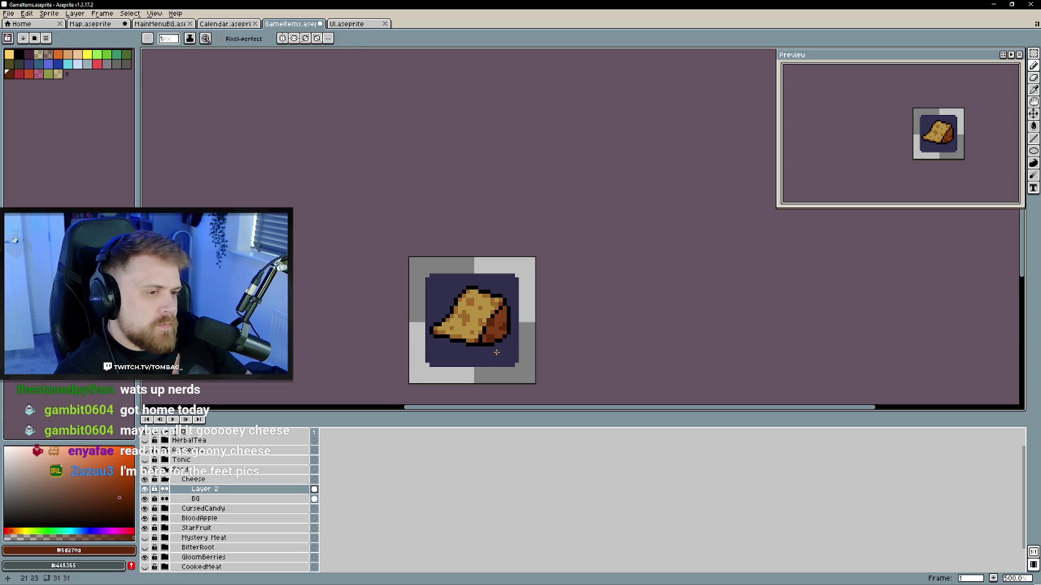
scroll(497, 352, "up", 1)
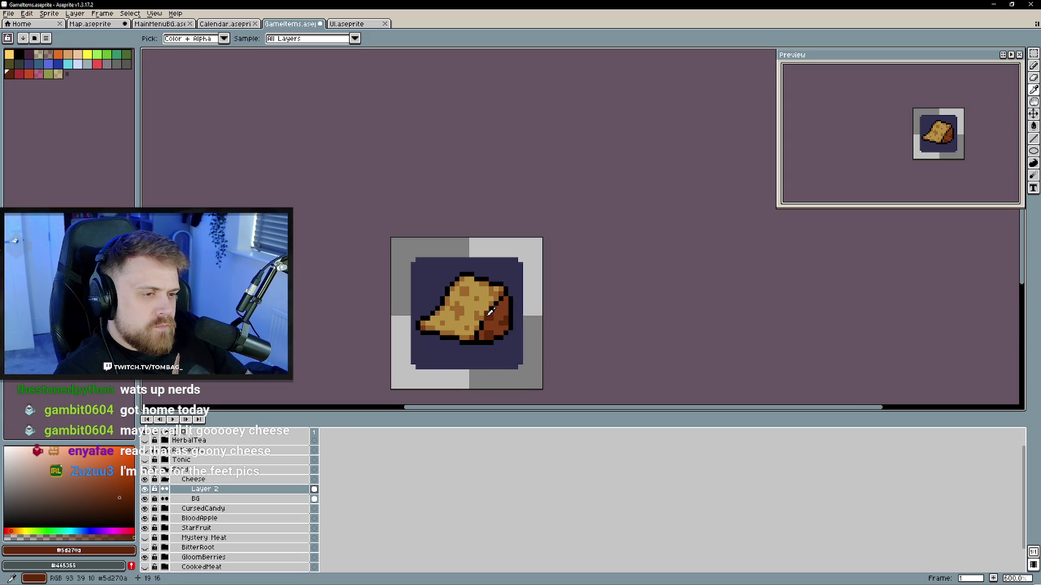
- Compare tan #b79244 with rind browns #5d270a and #7f3c18, then pick outline black
left_click(482, 317, "alt")
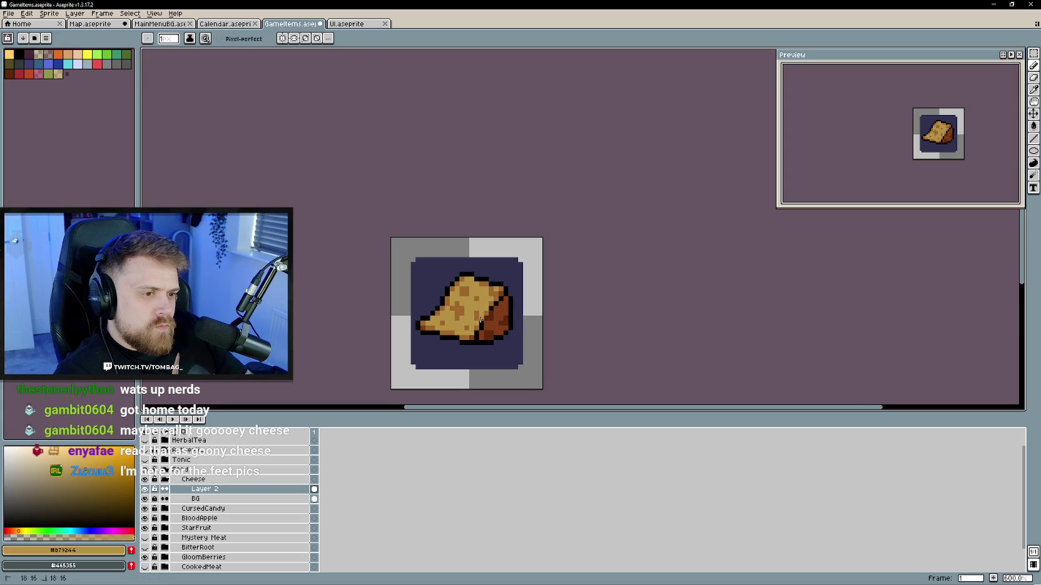
left_click(487, 318, "alt")
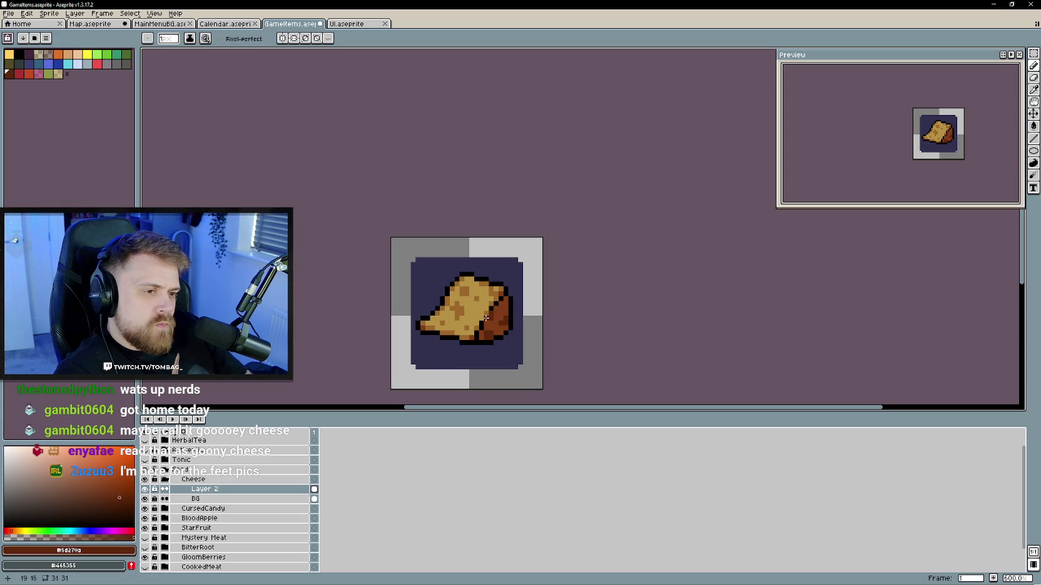
left_click(493, 320, "alt")
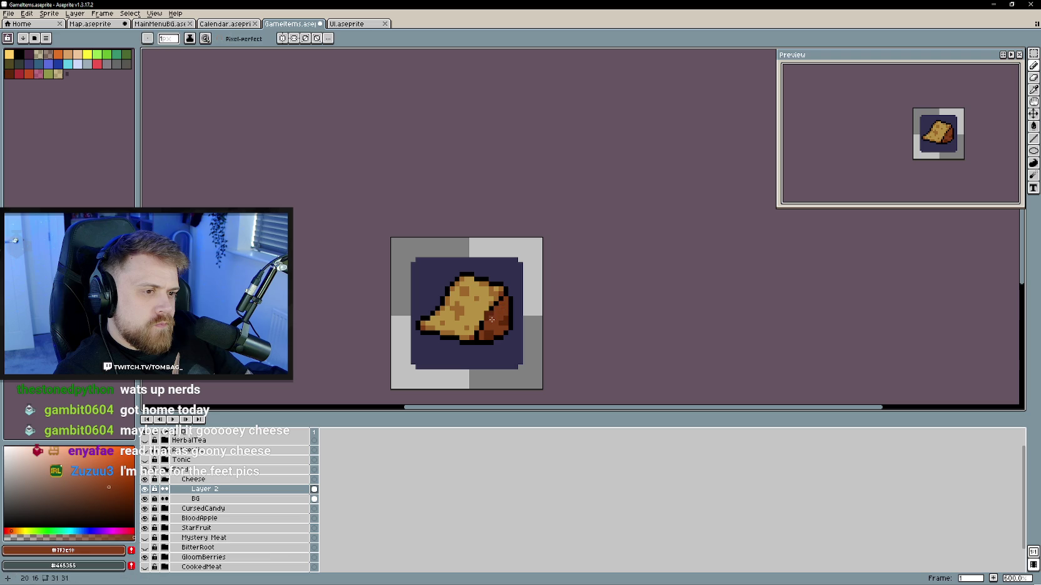
left_click(486, 314, "alt")
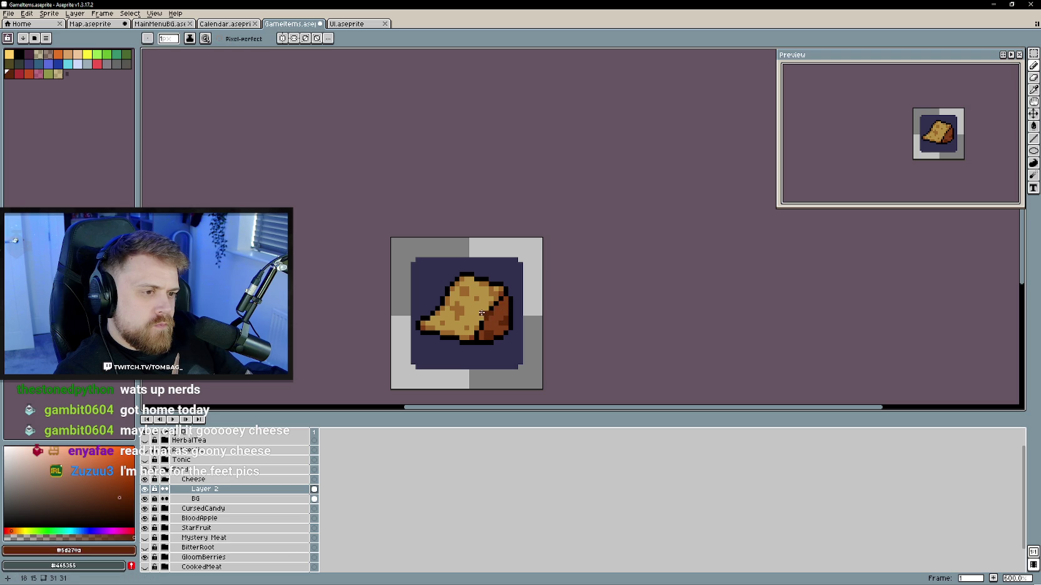
scroll(502, 340, "down", 3)
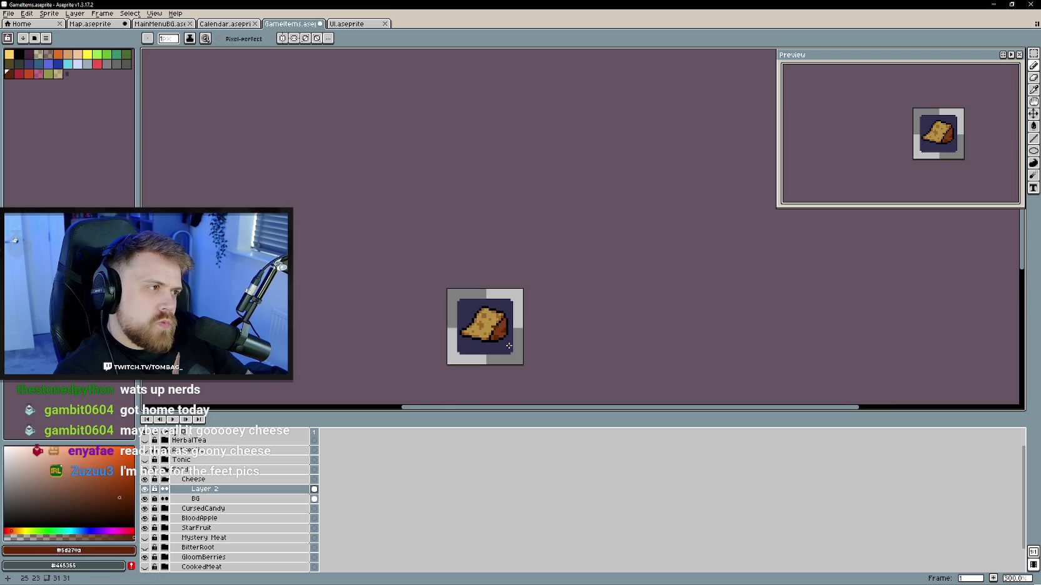
scroll(508, 345, "up", 6)
left_click(444, 270, "alt")
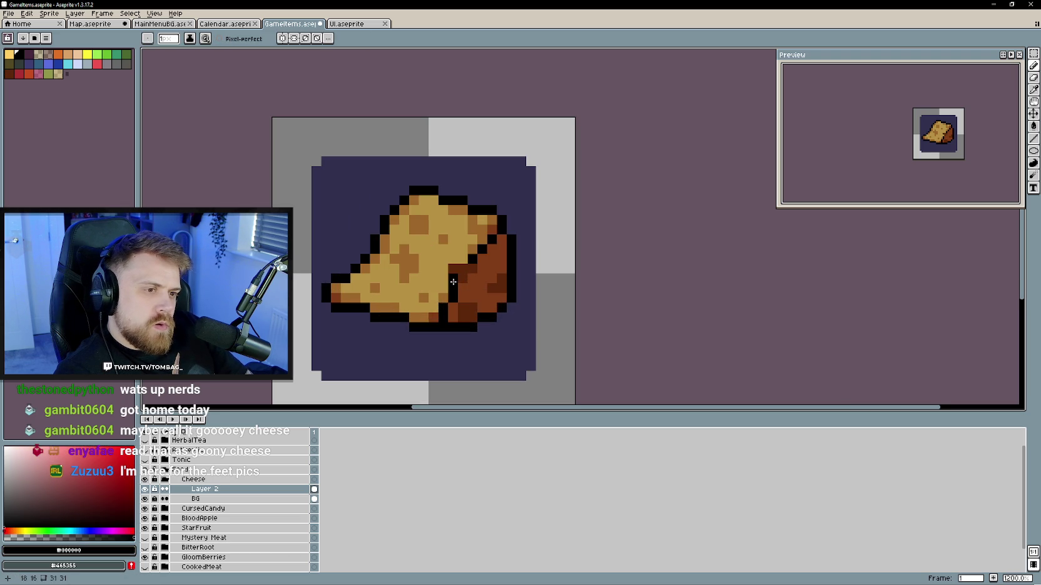
- Draw a black line along the rind's top edge, then undo it
left_click_drag(466, 258, 451, 258)
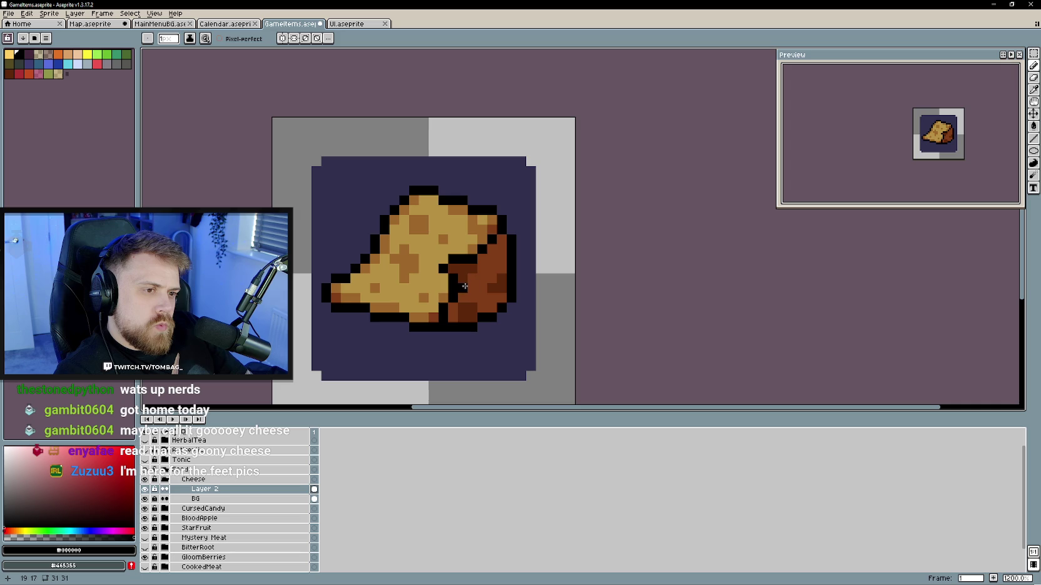
scroll(486, 330, "down", 6)
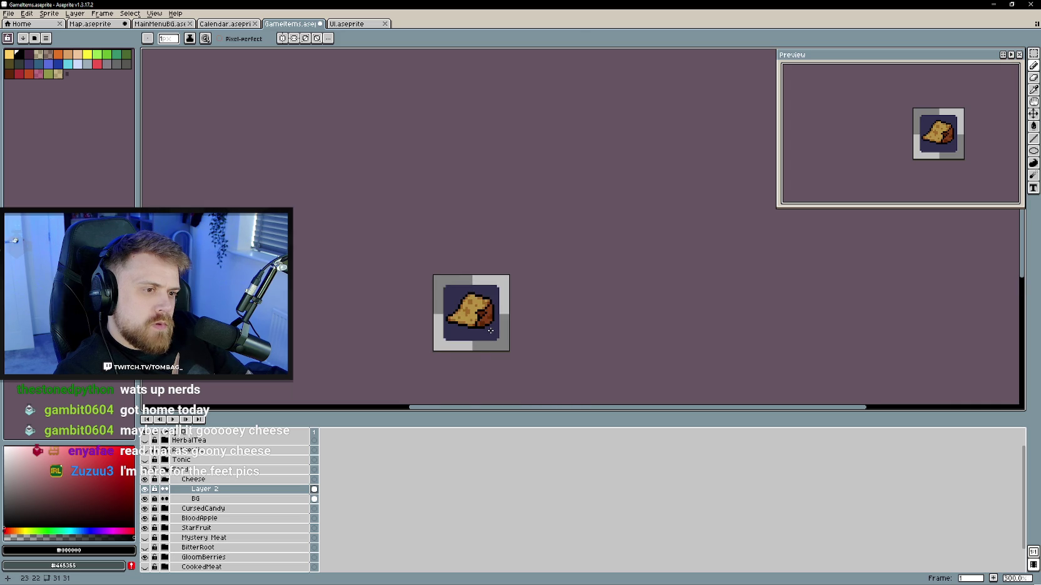
left_click_drag(490, 330, 499, 332)
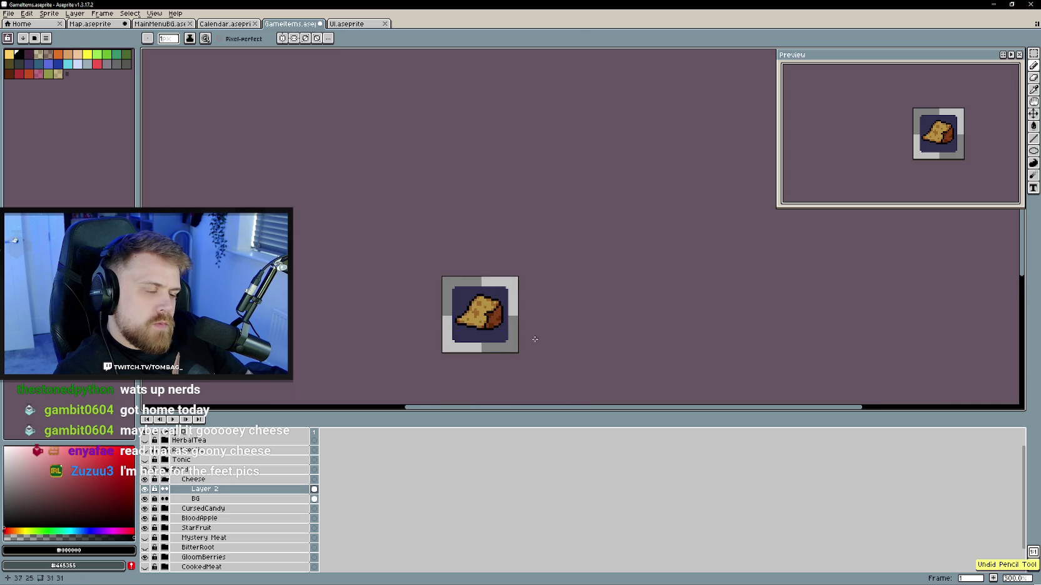
key("ctrl+z")
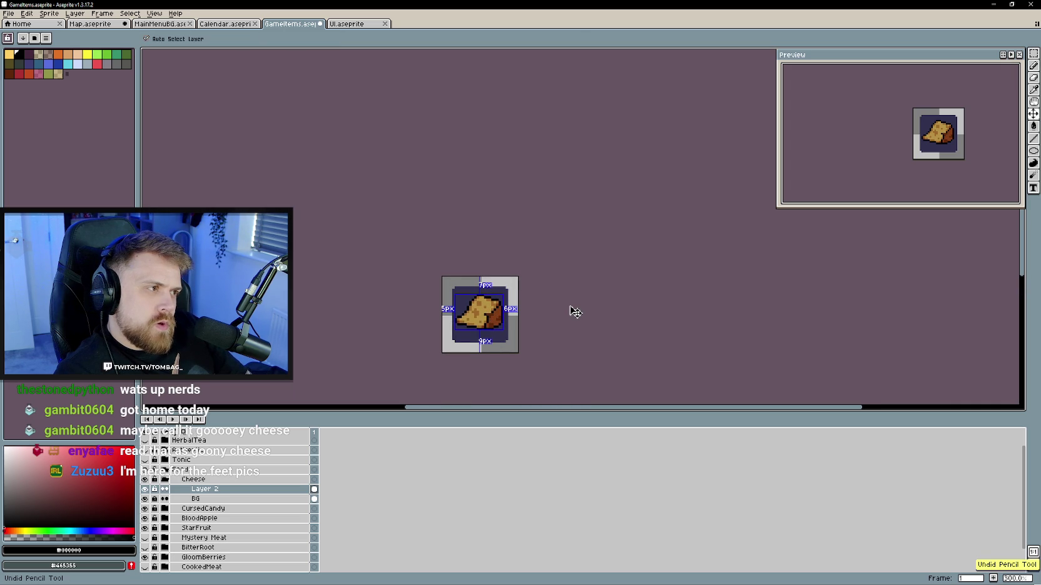
scroll(539, 303, "up", 2)
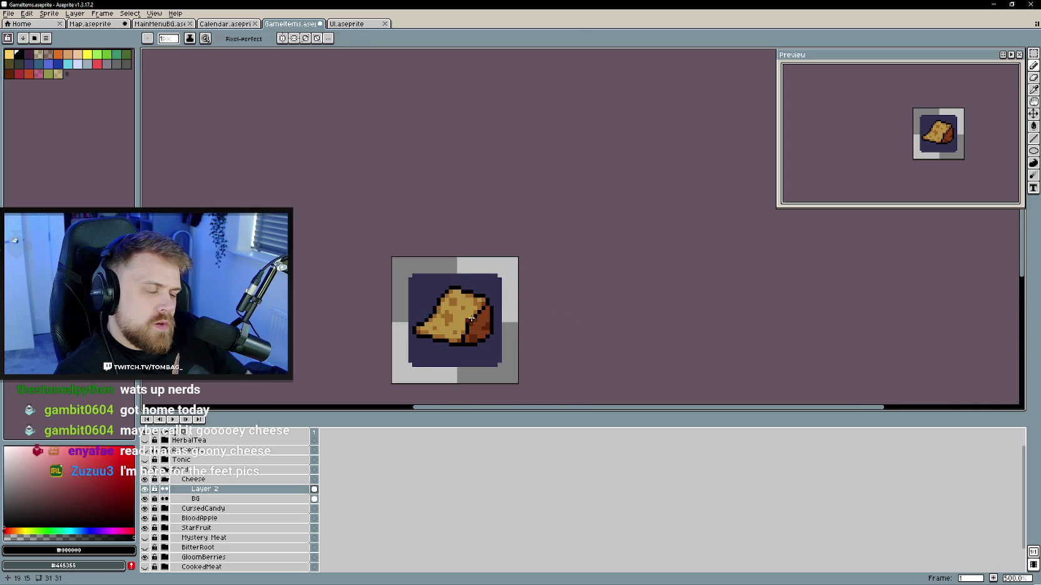
scroll(472, 317, "up", 1)
- Sample the rind brown #5d270d and the tan cheese colour for fine speckles
left_click(487, 309, "alt")
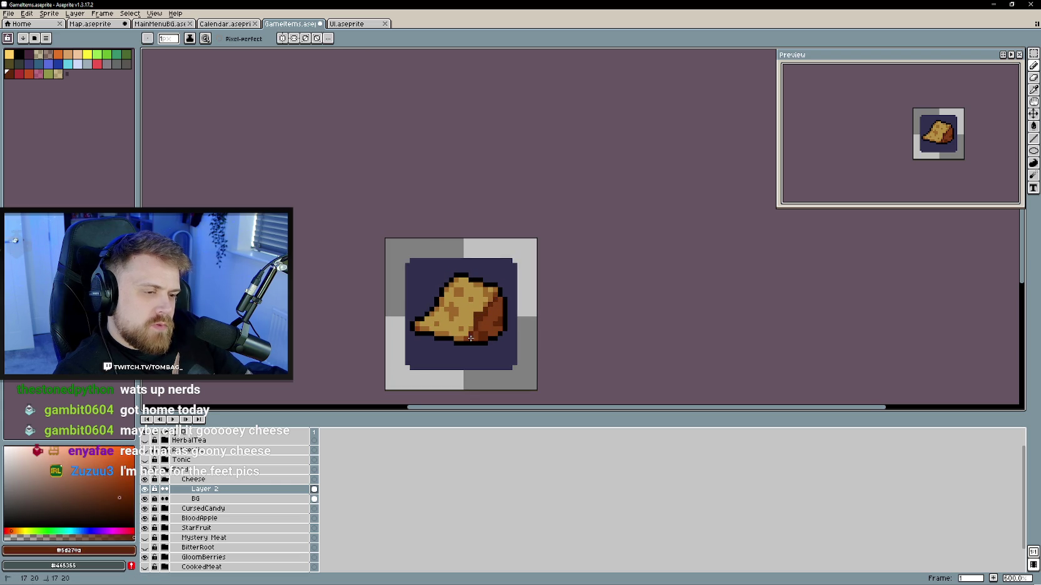
scroll(546, 344, "down", 3)
scroll(550, 348, "down", 1)
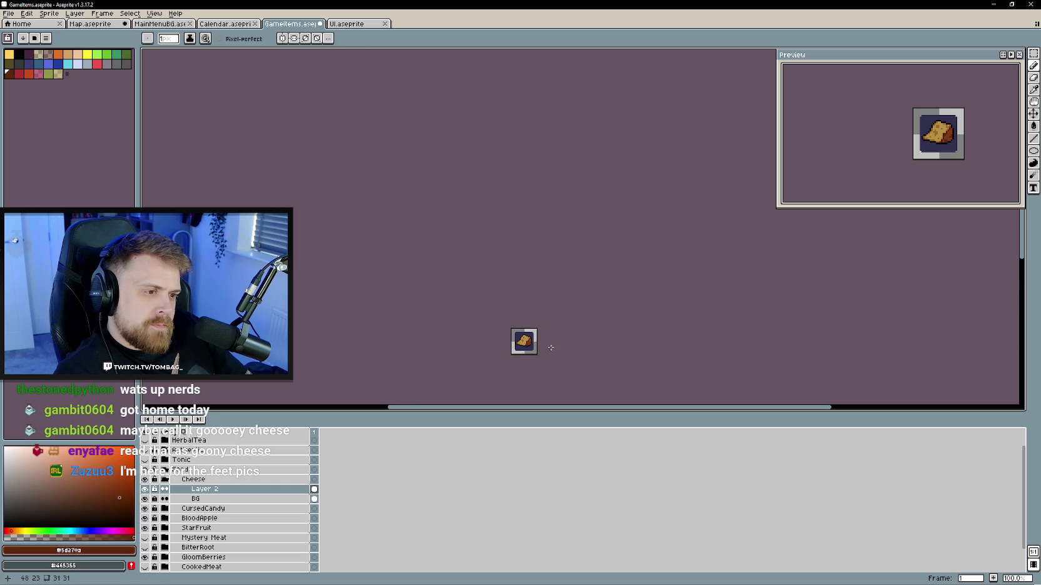
scroll(509, 342, "up", 2)
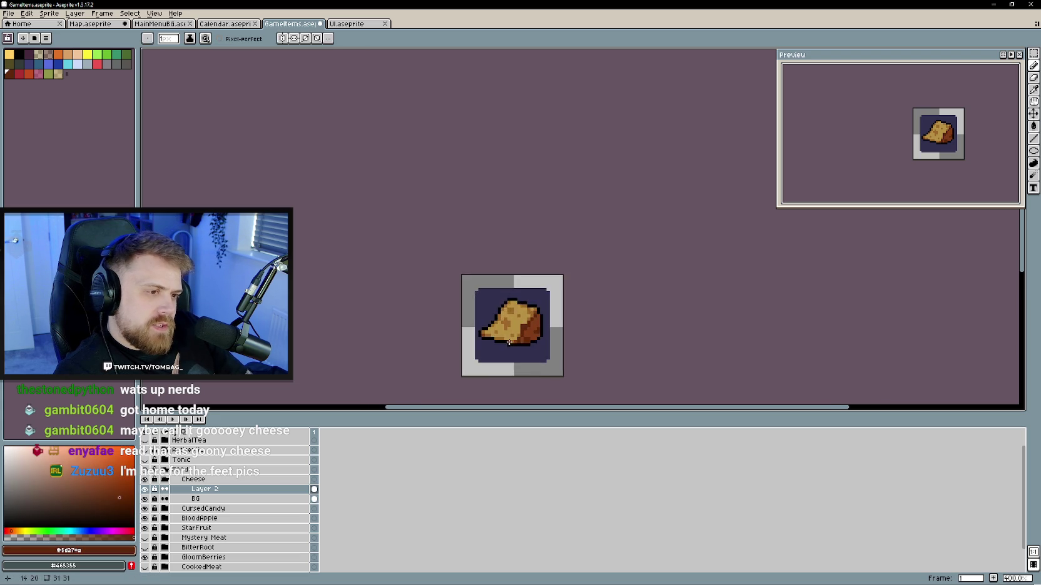
scroll(500, 331, "up", 2)
key("alt")
left_click(483, 311, "alt")
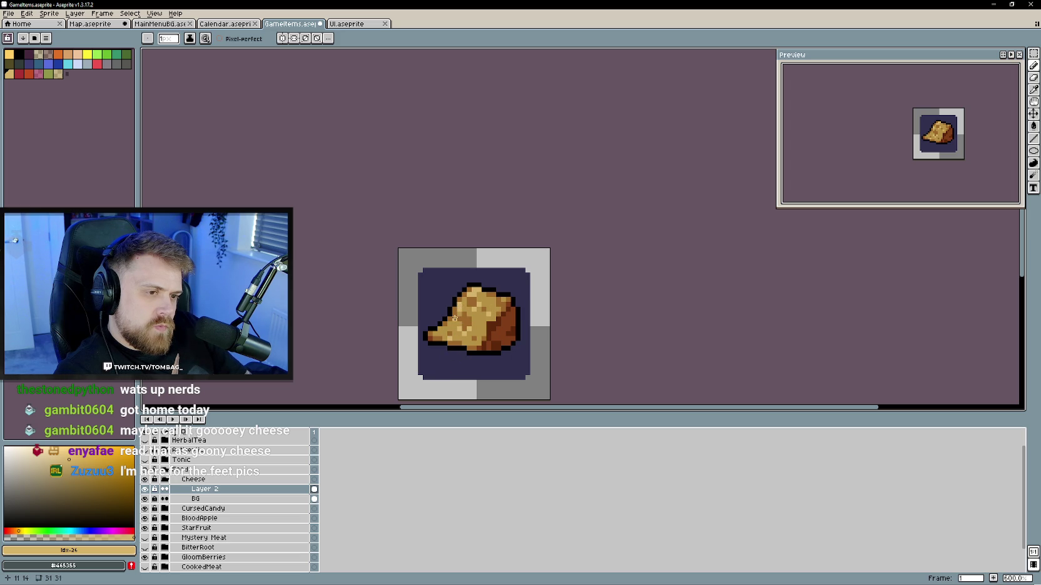
scroll(437, 332, "down", 1)
scroll(502, 352, "down", 3)
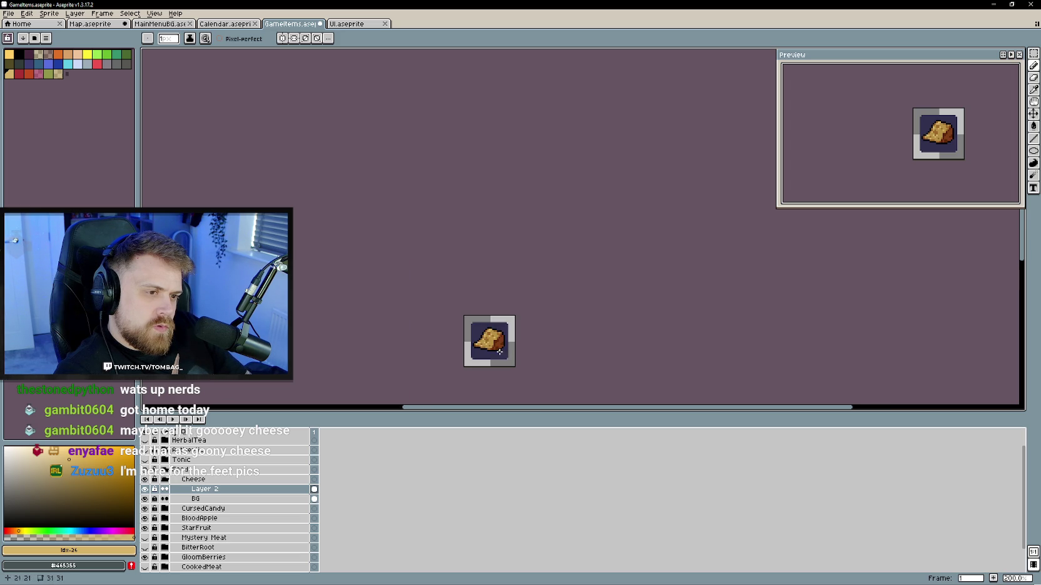
scroll(504, 352, "up", 1)
scroll(503, 352, "up", 2)
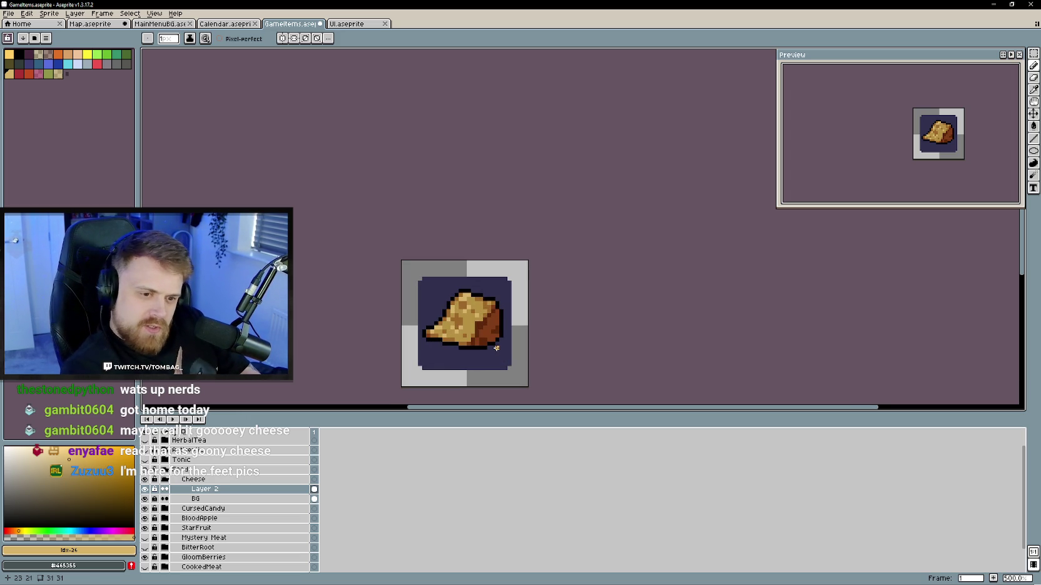
- Rename the cheese drawing layer to GooeyCheese
double_click(207, 490)
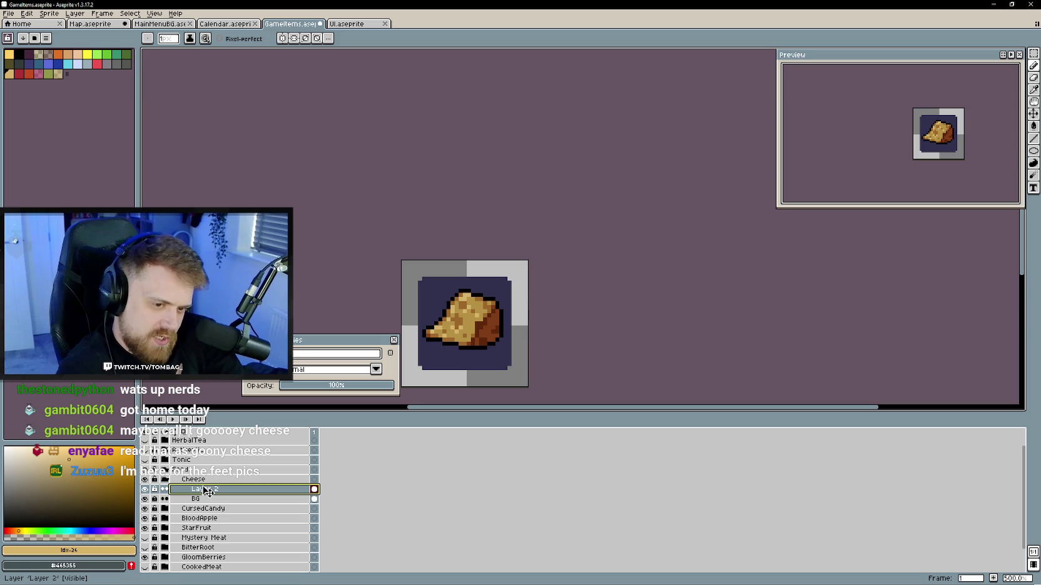
type("Cheese")
key("Return")
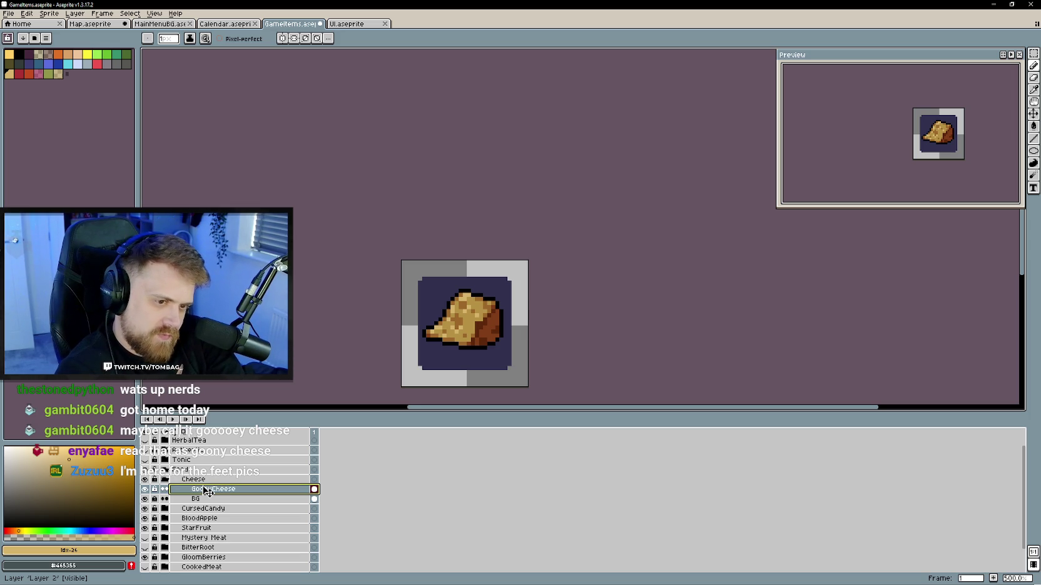
- Rename the Cheese group to GooeyCheese and collapse it
double_click(207, 480)
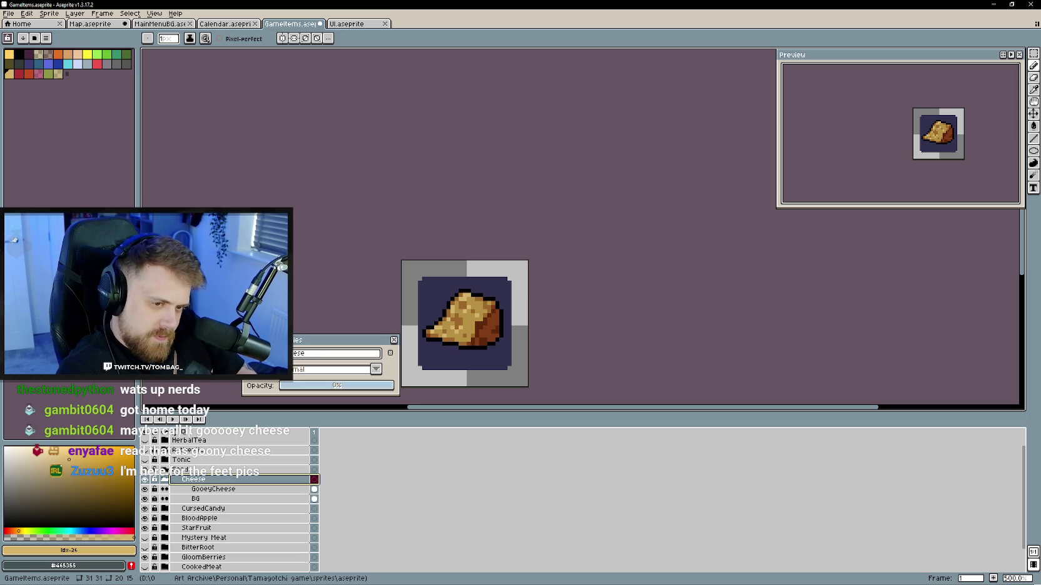
type("Gooey")
key("Return")
scroll(648, 289, "down", 1)
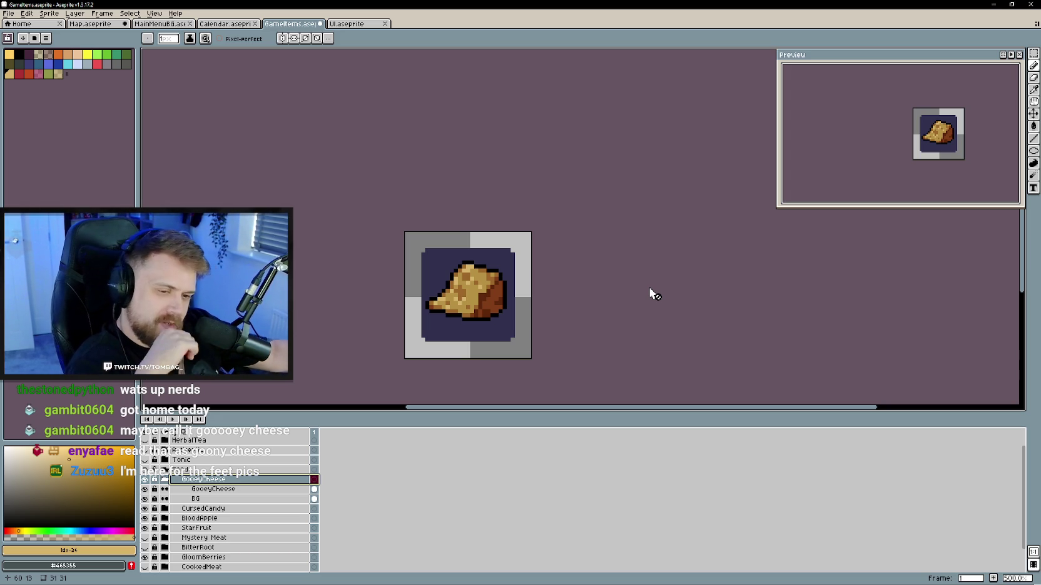
left_click(164, 479)
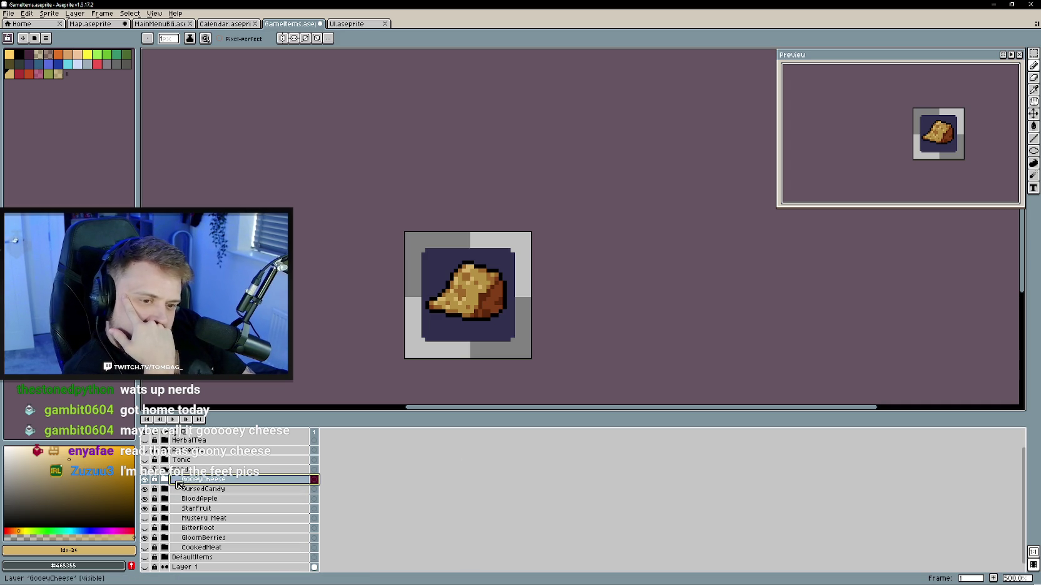
scroll(182, 503, "down", 1)
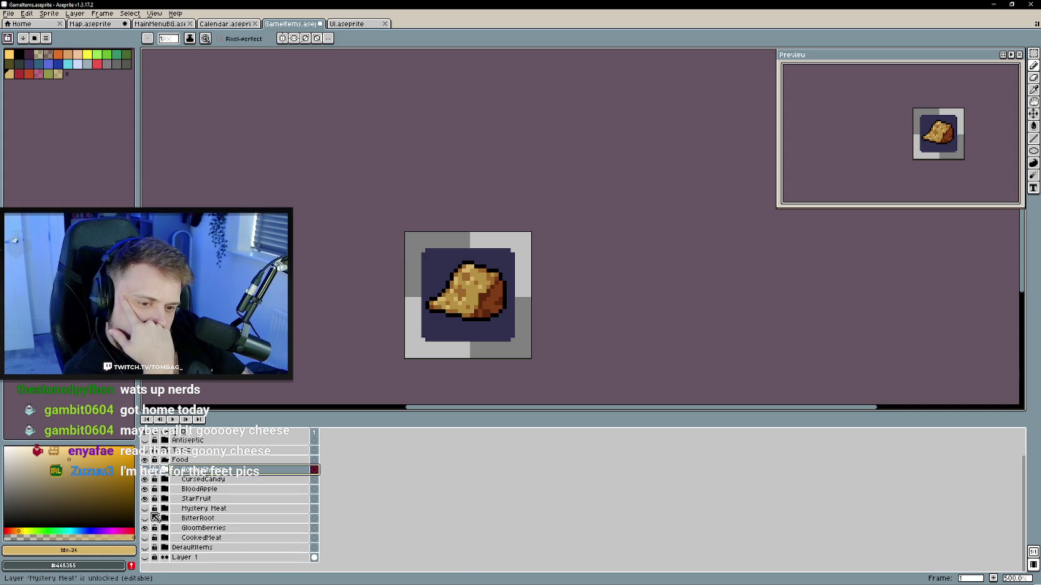
- Hide CursedCandy, BloodApple and StarFruit, and add a new Group 1 above GooeyCheese
left_click_drag(145, 479, 146, 499)
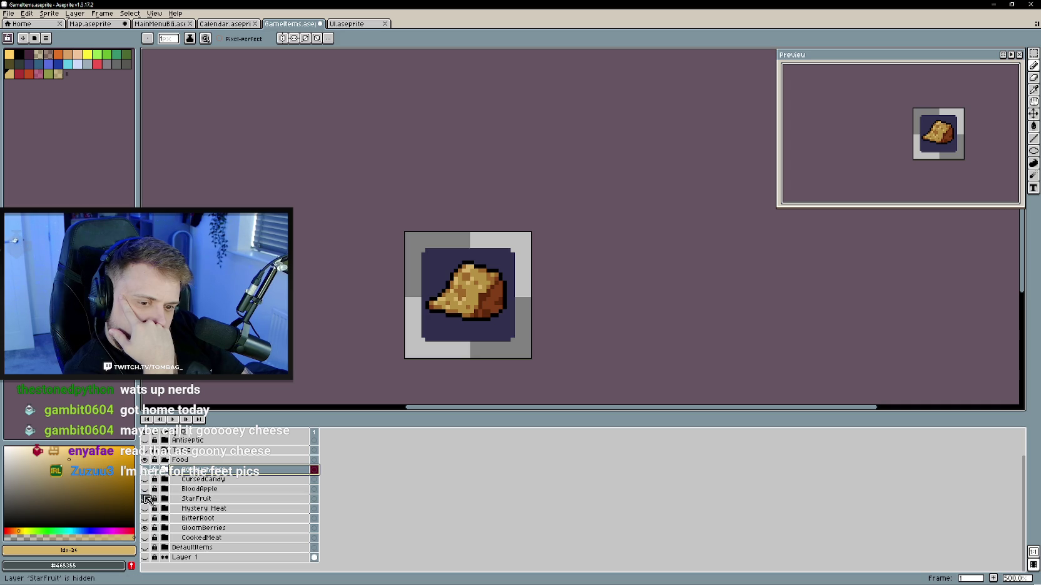
right_click(245, 474)
mouse_move(277, 491)
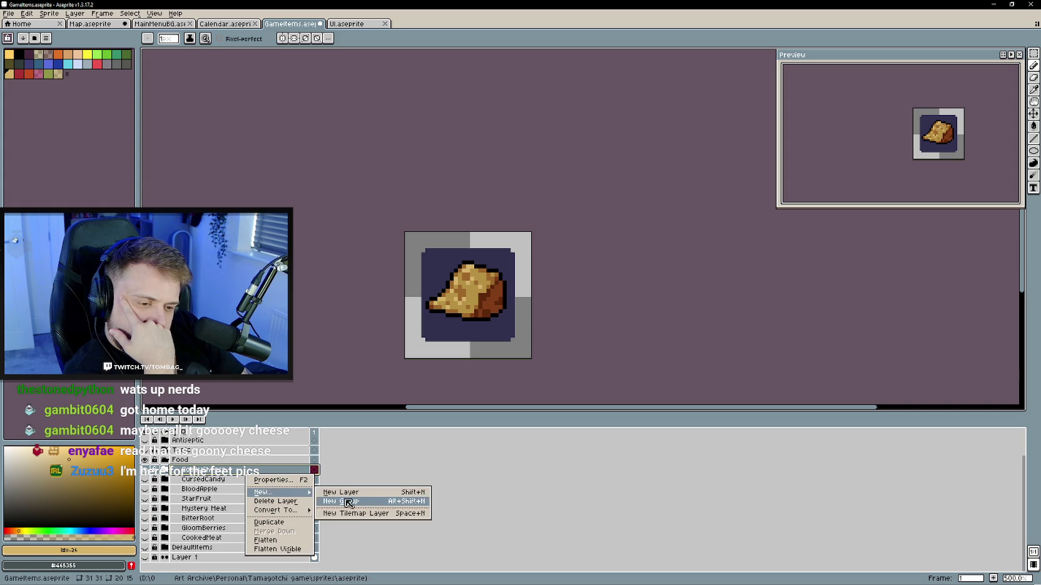
left_click(369, 502)
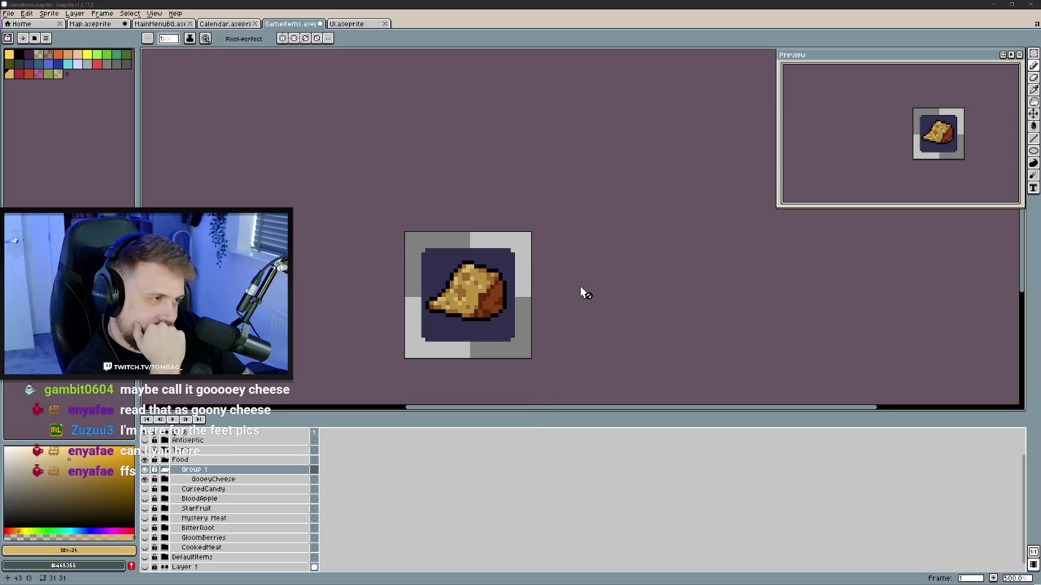
left_click_drag(581, 288, 588, 279)
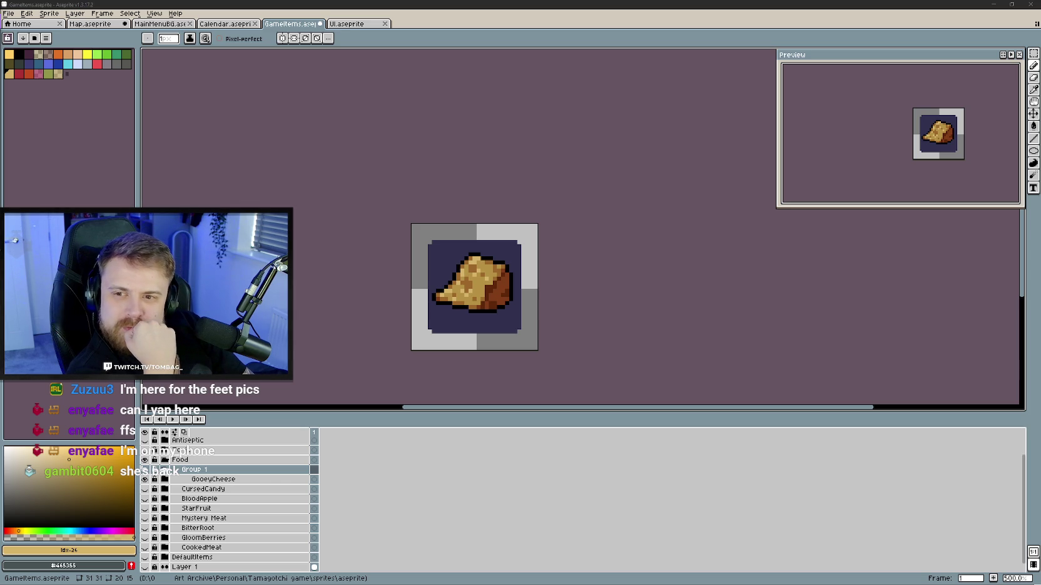
double_click(195, 470)
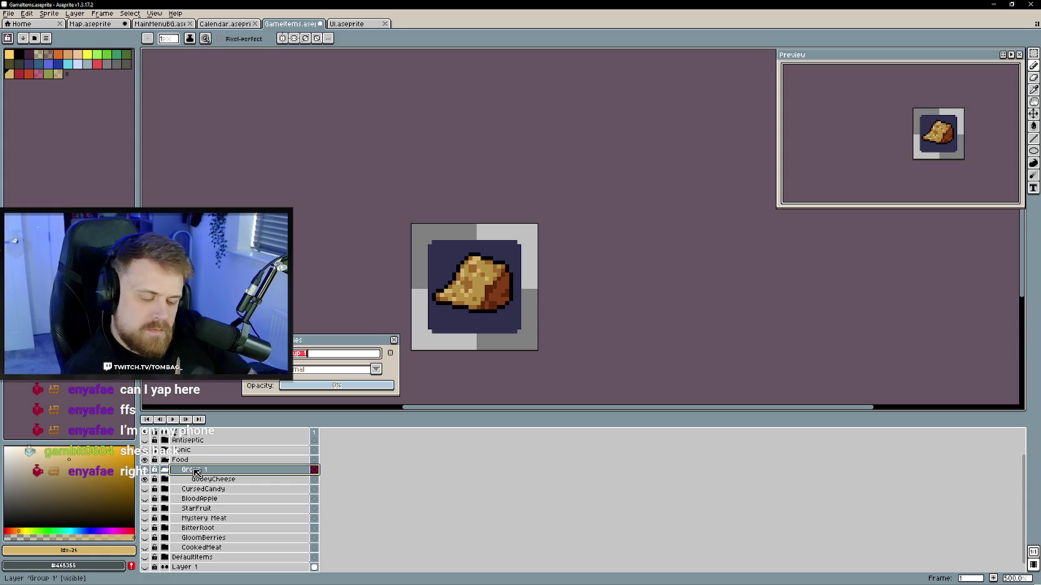
- Name the new group GhostPepper
type("Ghost Pe")
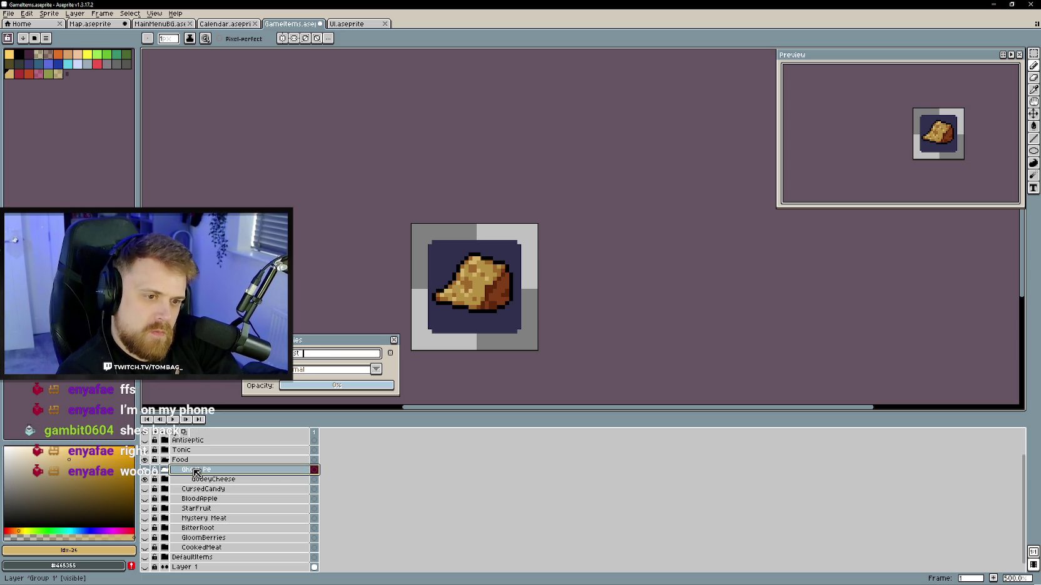
type("pper")
key("Return")
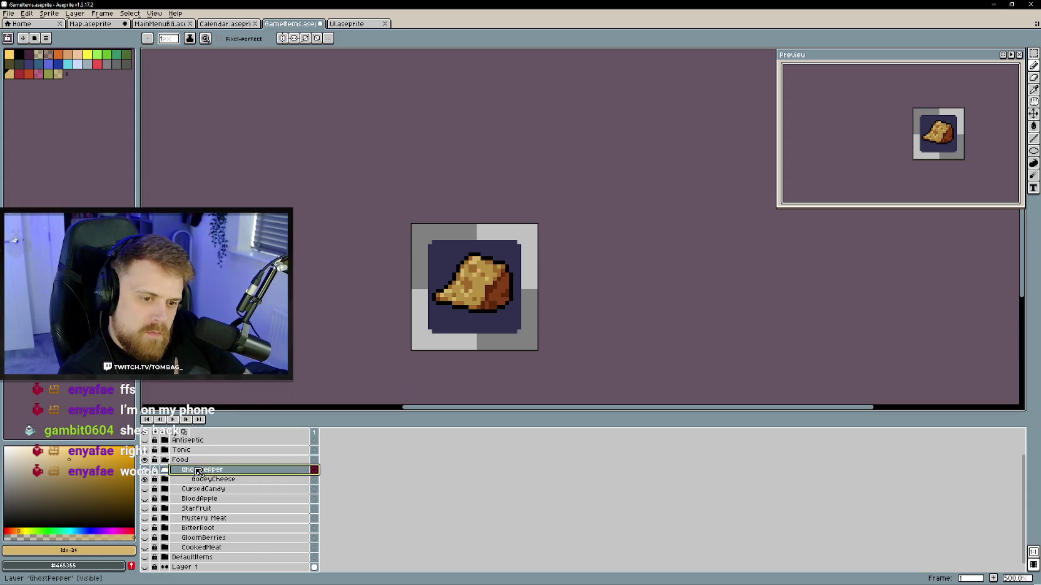
right_click(193, 470)
key("Escape")
- Duplicate GooeyCheese's BG tile into the GhostPepper group and name the copy BG
left_click(165, 479)
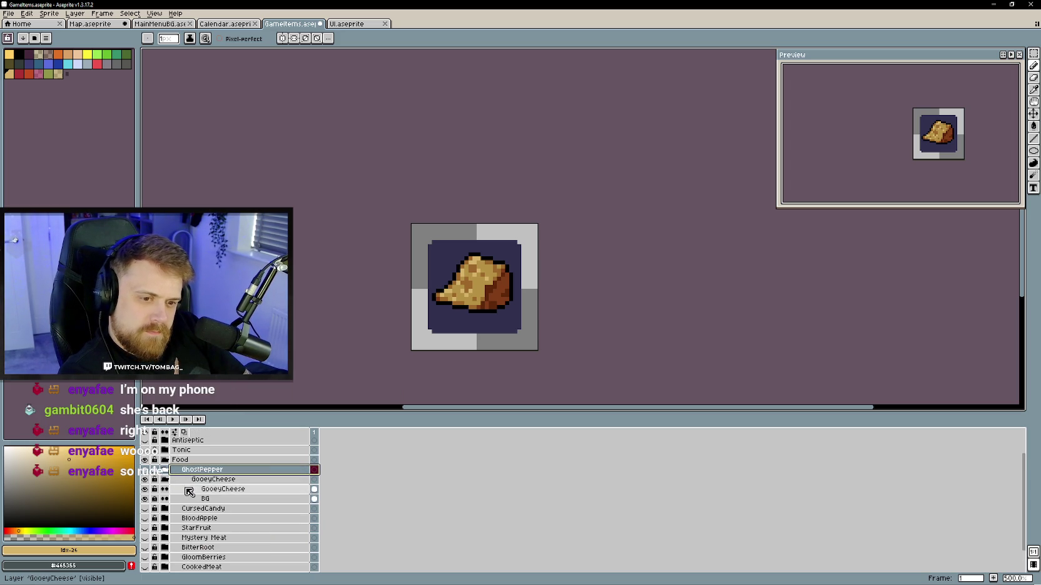
left_click(206, 490)
right_click(206, 499)
left_click(244, 539)
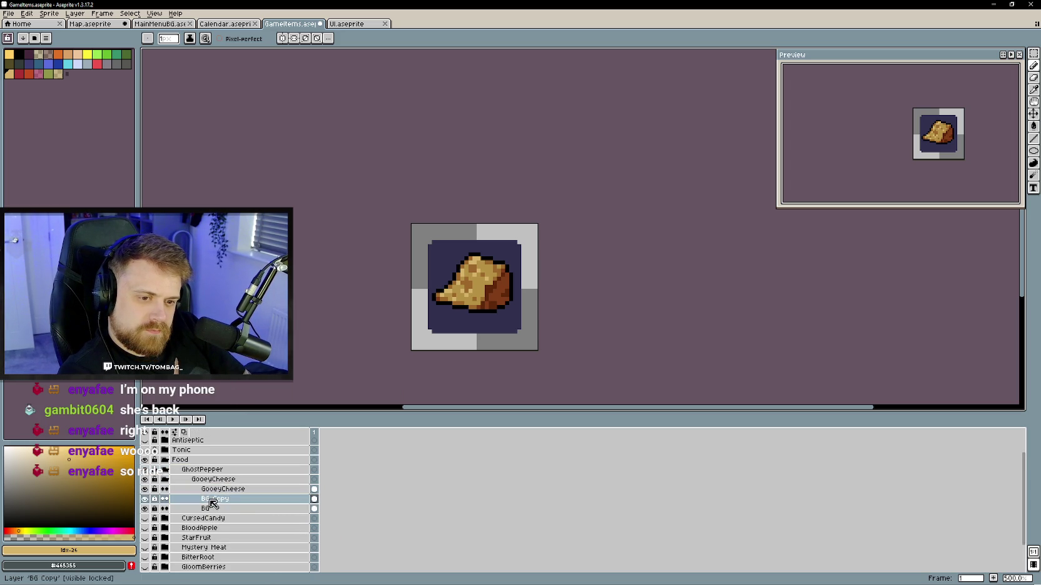
left_click_drag(218, 499, 215, 479)
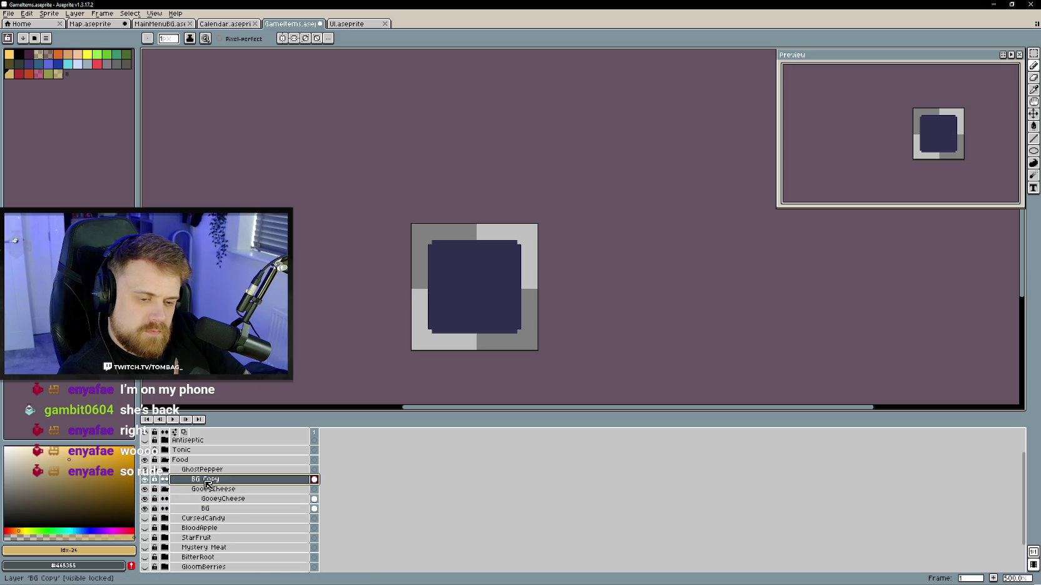
double_click(207, 479)
type("BG")
key("Return")
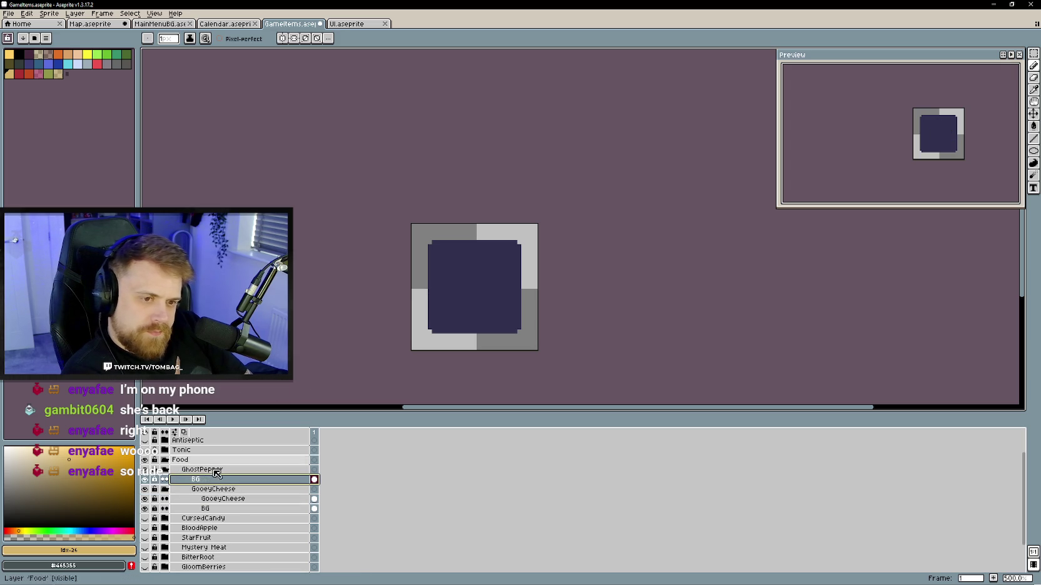
- Add a blank layer above the GhostPepper BG and choose black as the drawing colour
right_click(205, 480)
mouse_move(241, 495)
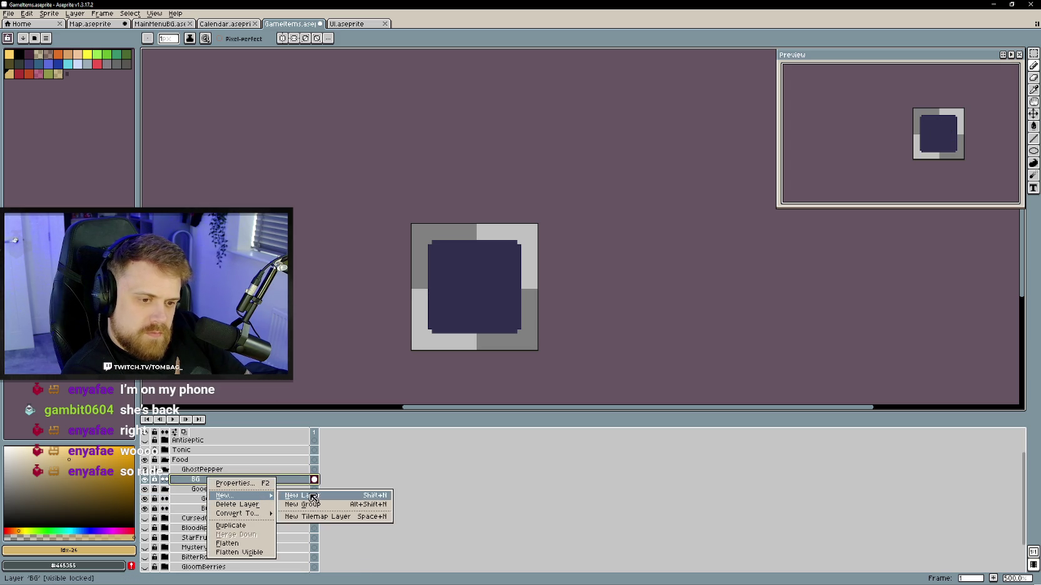
left_click(359, 497)
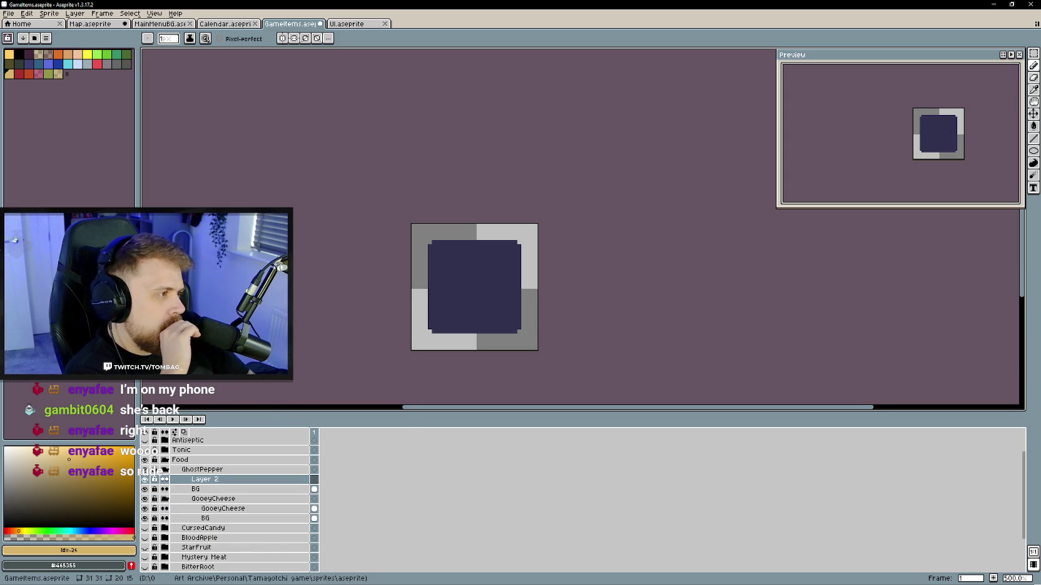
scroll(633, 324, "left", 1)
scroll(633, 323, "up", 1)
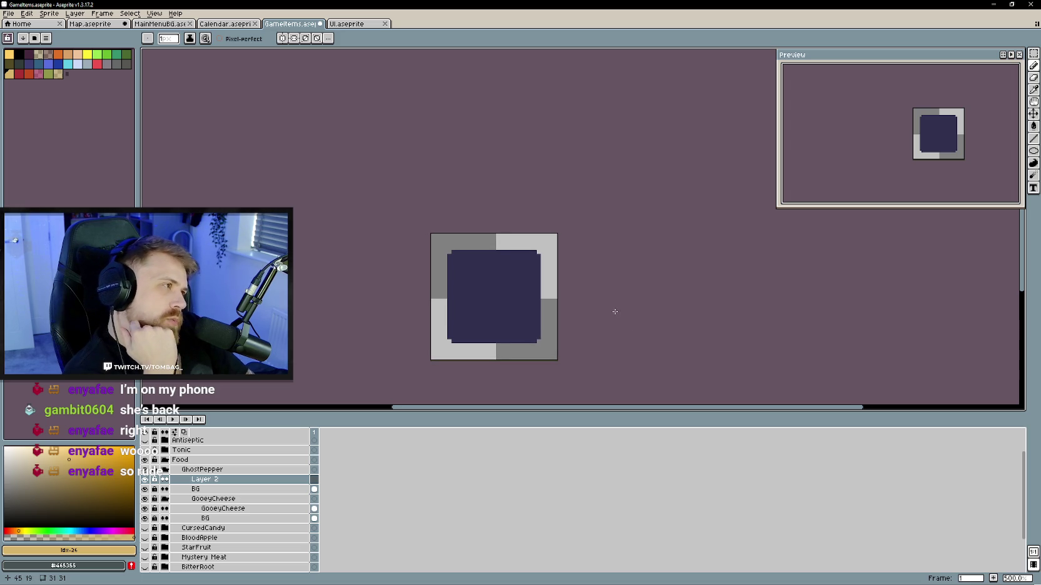
scroll(558, 312, "up", 1)
left_click(19, 55)
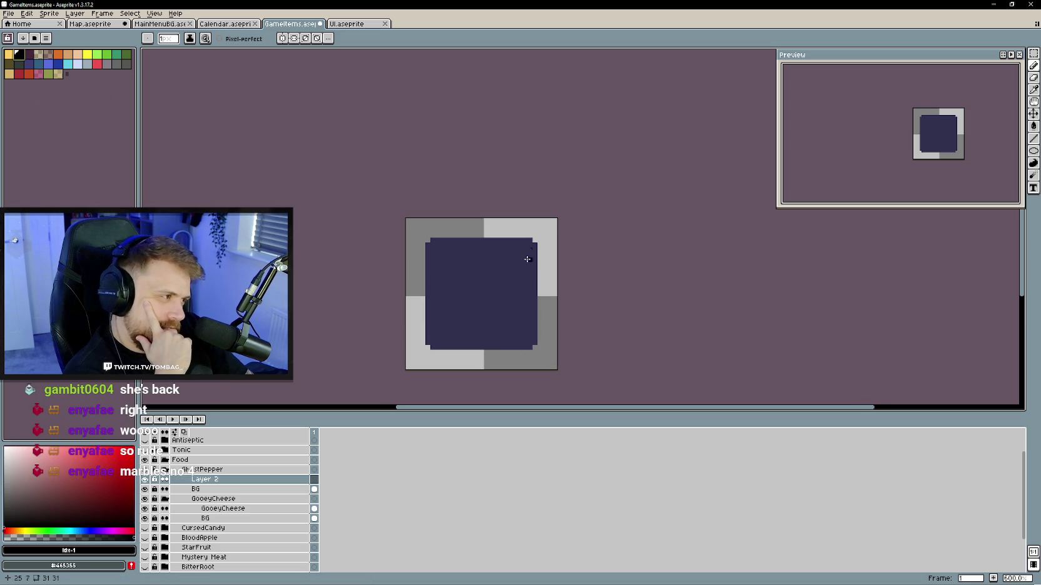
scroll(499, 269, "right", 1)
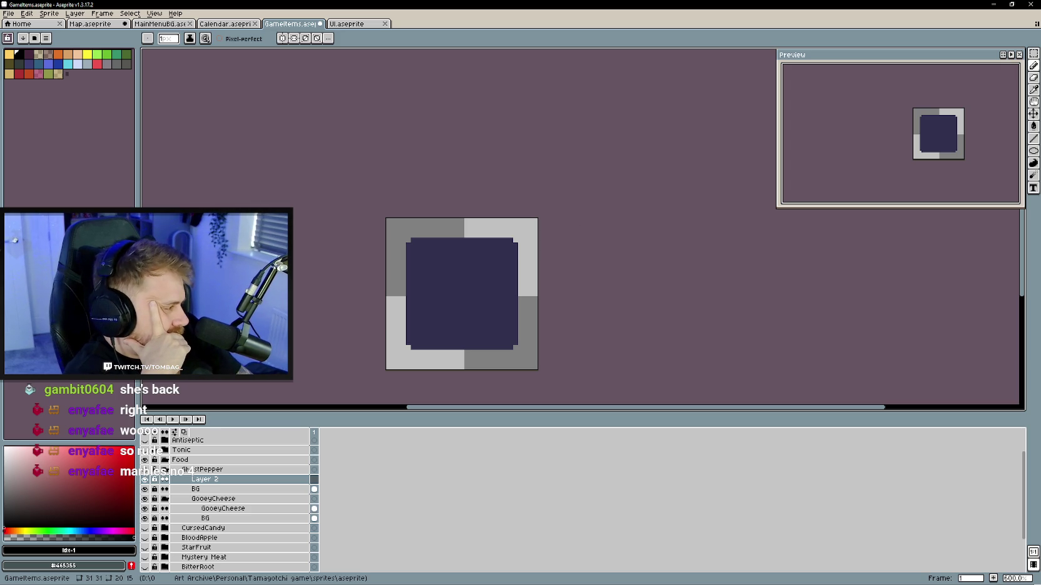
scroll(458, 302, "up", 1)
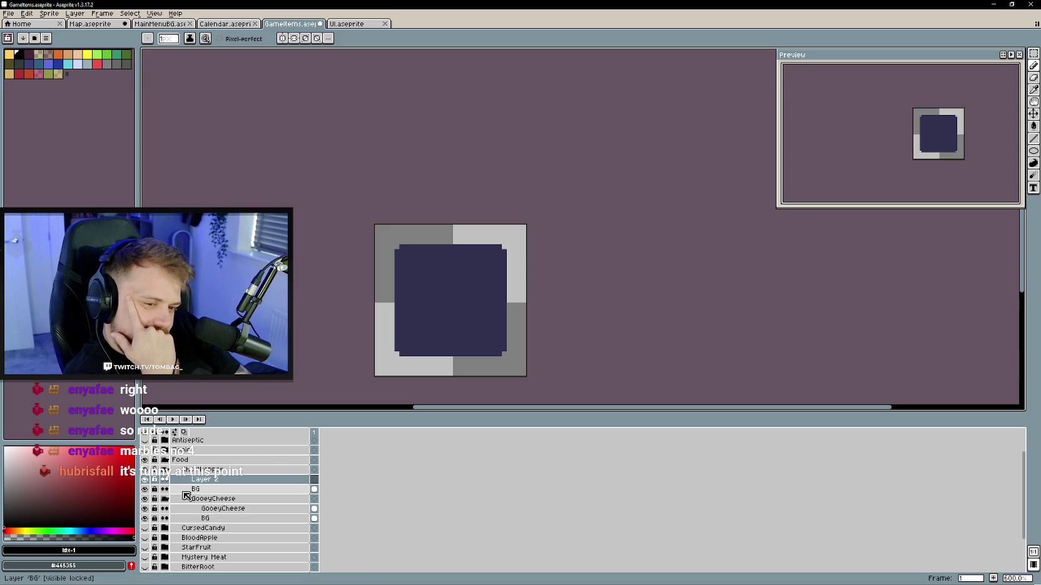
double_click(199, 481)
- Name the layer GhostPepper and pencil a curved black pepper outline
type("GhostPepper")
key("Return")
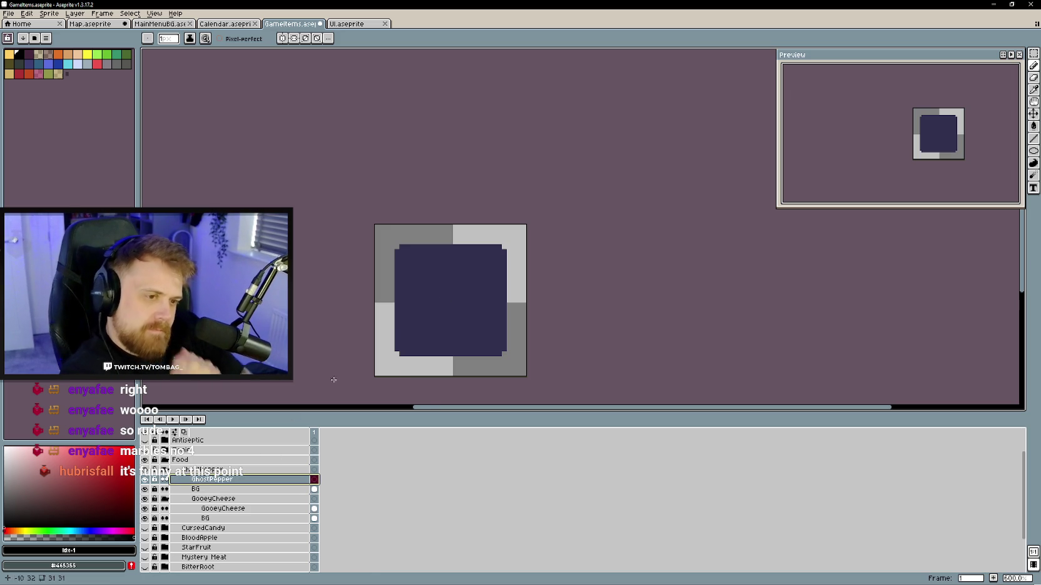
scroll(445, 315, "up", 1)
left_click_drag(446, 315, 443, 290)
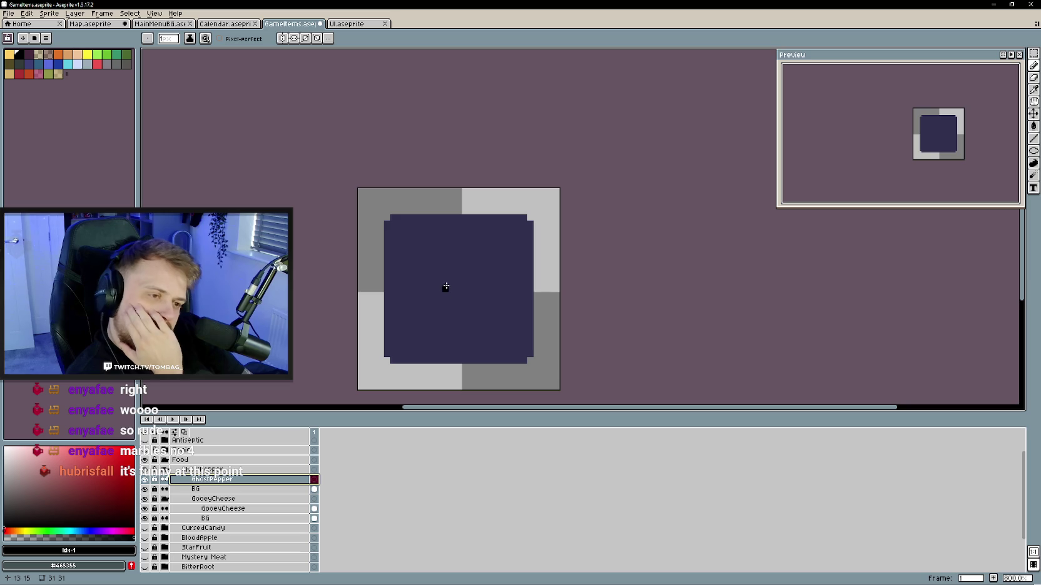
mouse_move(495, 269)
left_mouse_down()
mouse_move(464, 253)
mouse_move(398, 322)
mouse_move(432, 317)
mouse_move(498, 269)
mouse_move(472, 305)
left_mouse_up()
- Shift the outline down, redraw and thin its upper-left edge, and erase a stray tip pixel
left_click(1033, 113)
key("e")
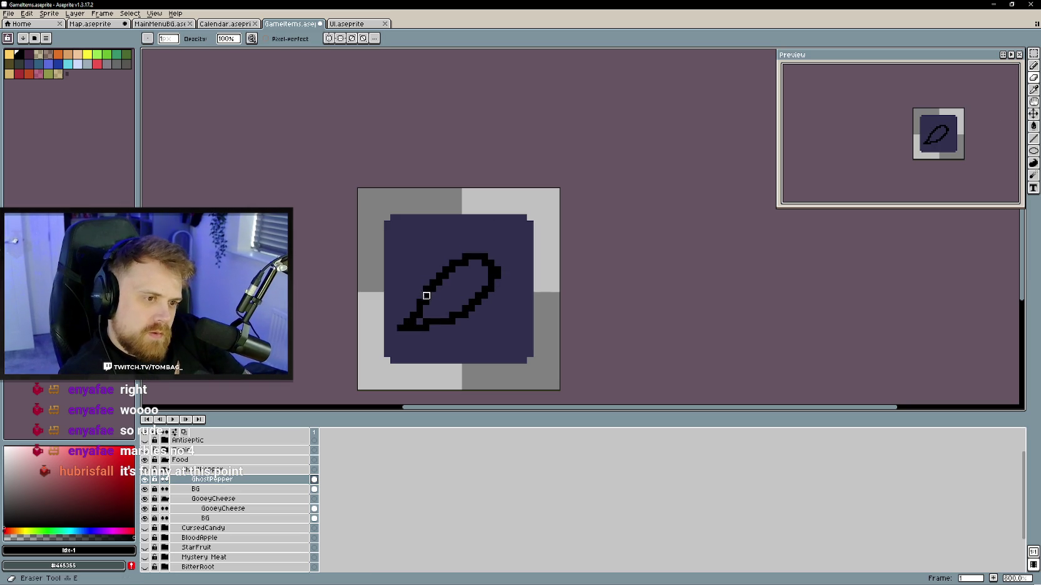
left_click_drag(454, 267, 418, 302)
key("b")
left_click_drag(464, 263, 426, 304)
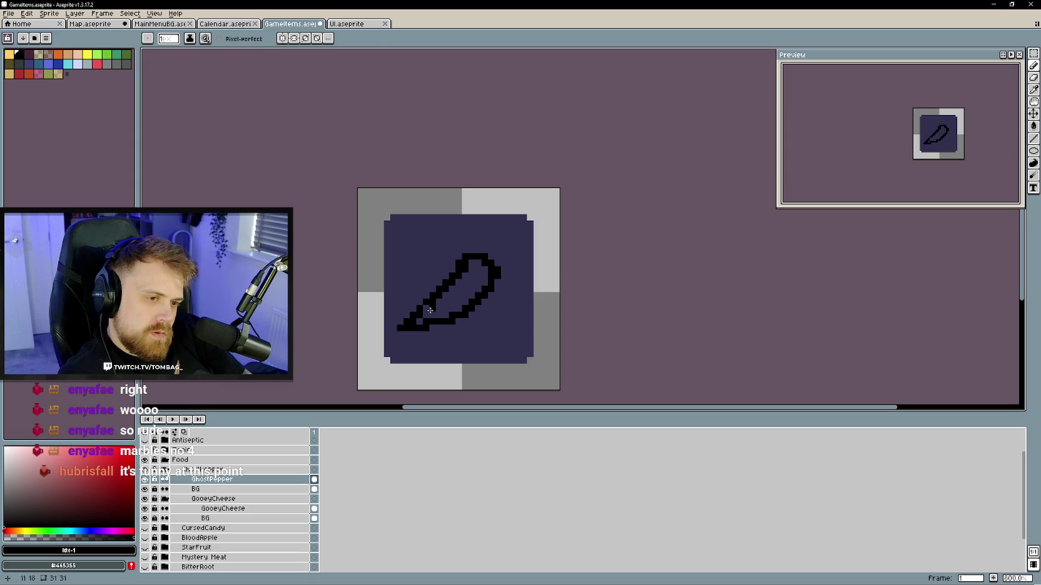
key("e")
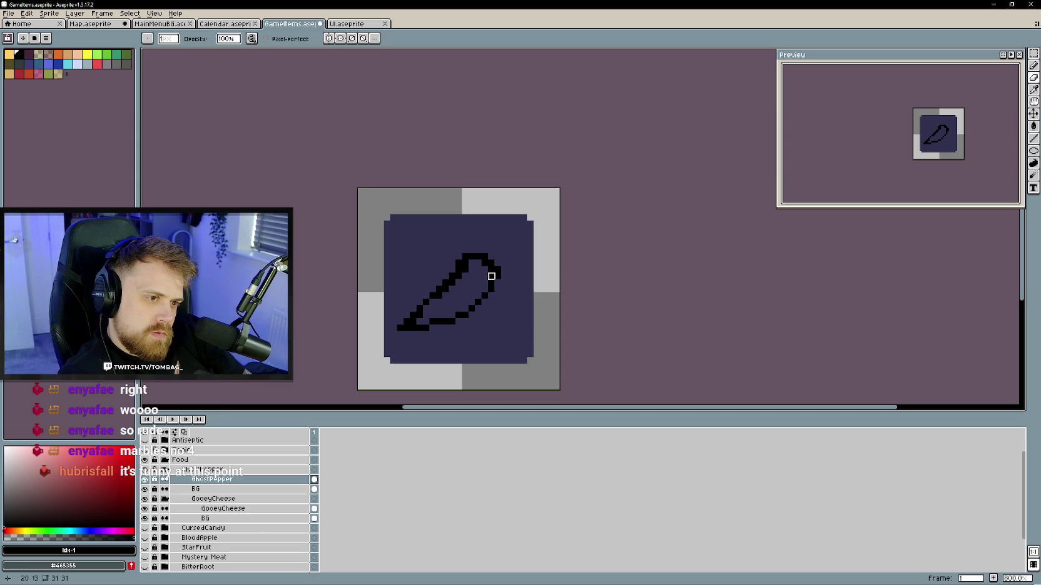
mouse_move(491, 269)
left_mouse_down()
mouse_move(465, 263)
mouse_move(452, 283)
left_mouse_up()
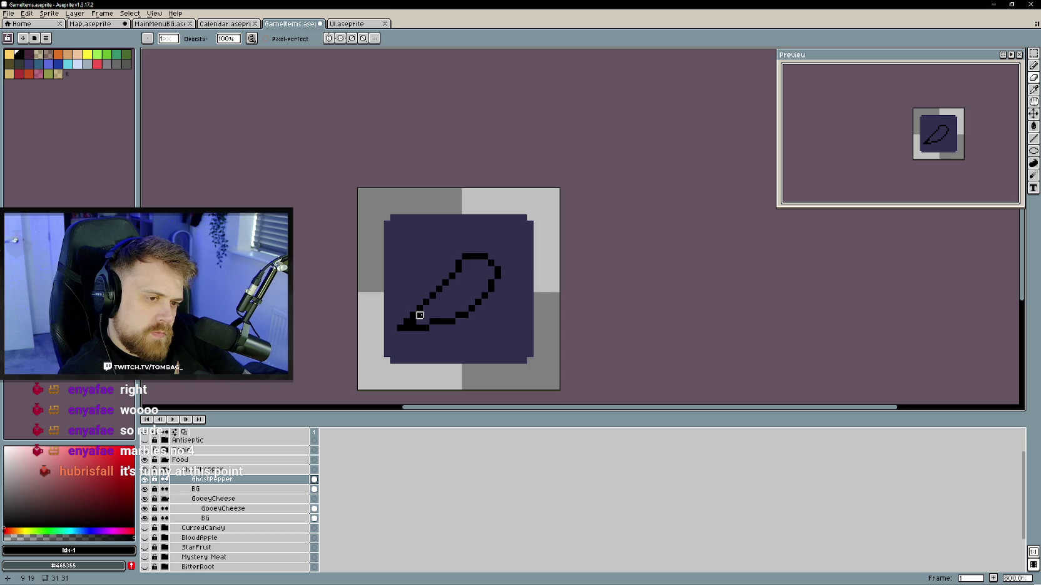
left_click(400, 328)
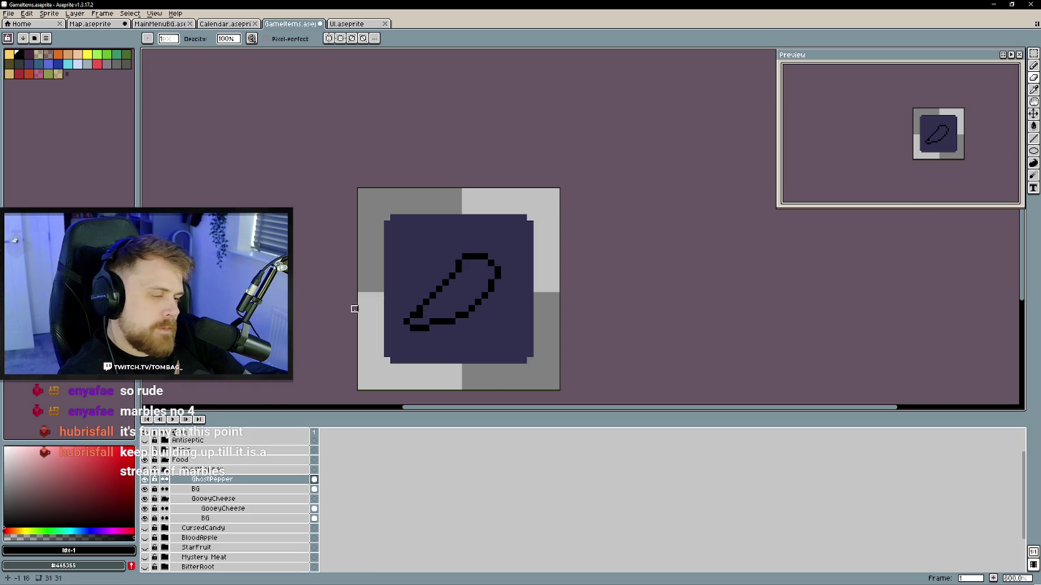
- Nudge the pepper outline one pixel down-left and try a stem stroke, then undo it
left_click(1033, 114)
left_click_drag(482, 288, 470, 294)
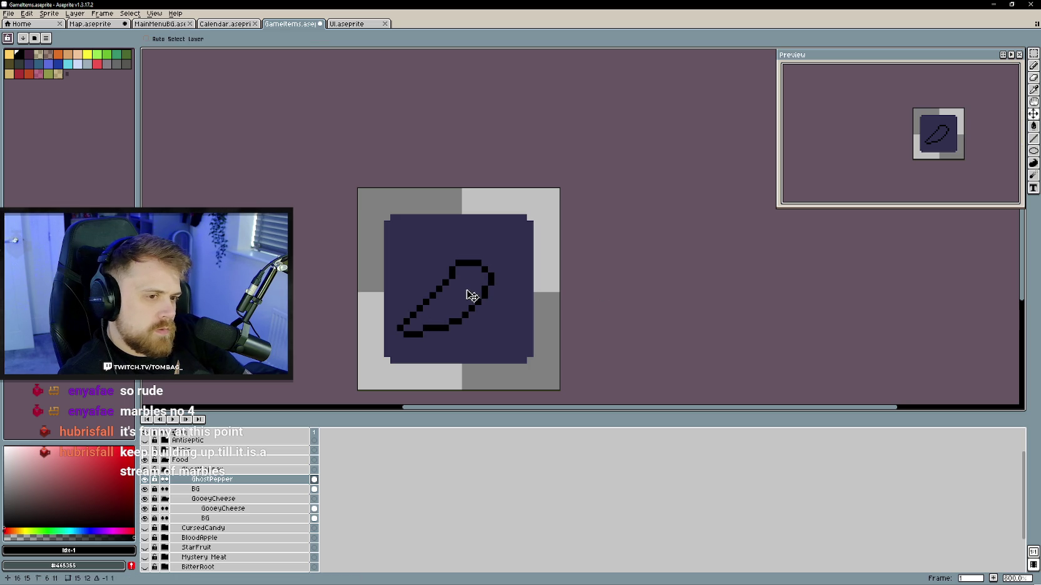
key("b")
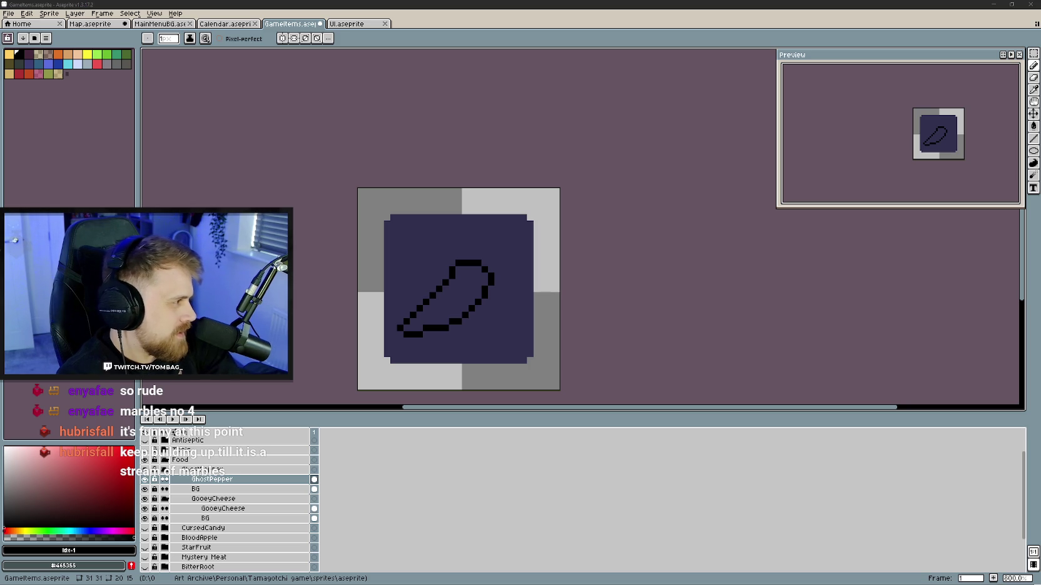
left_click_drag(566, 249, 577, 262)
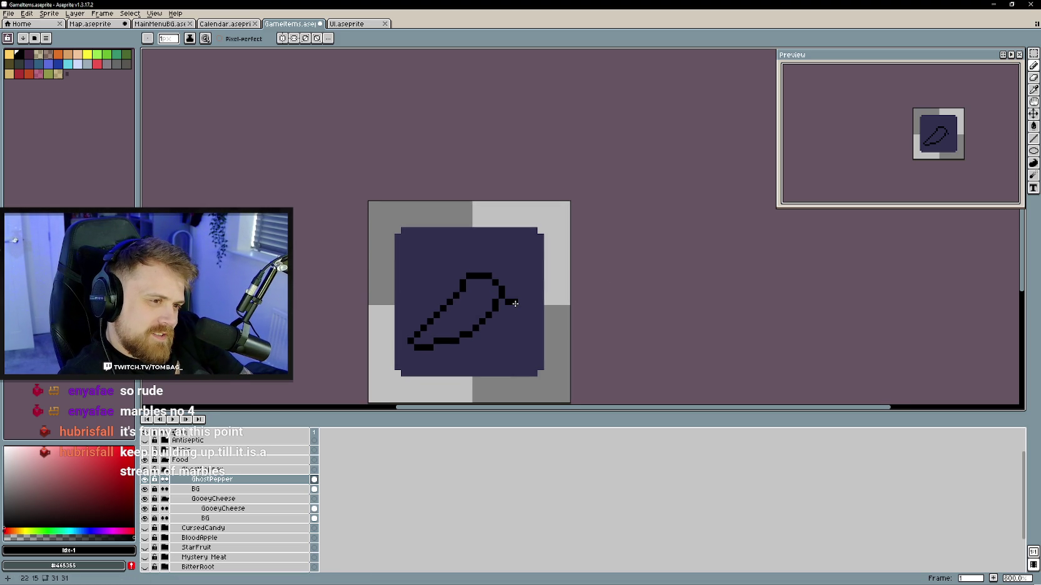
left_click_drag(514, 304, 511, 286)
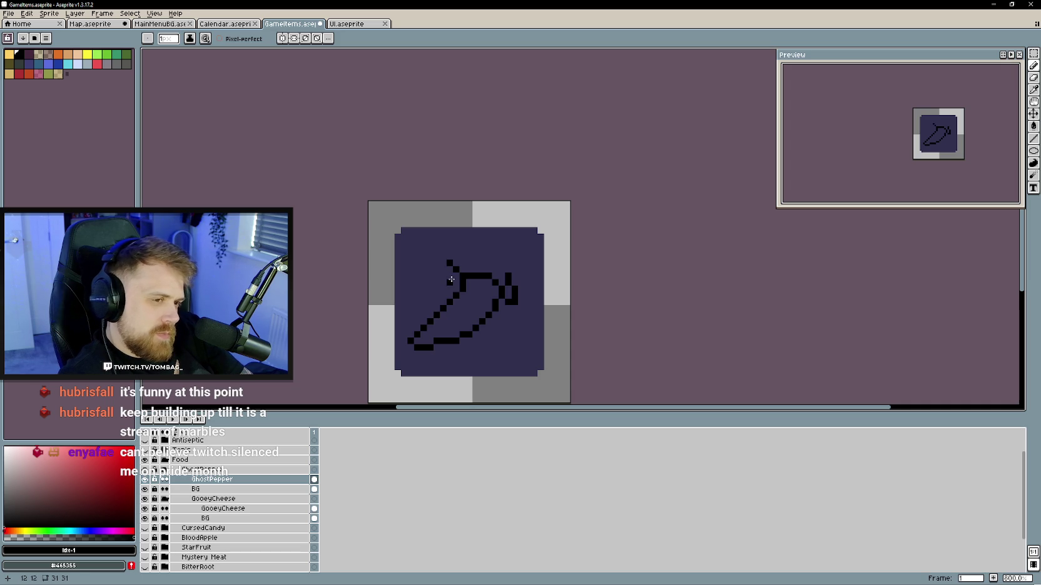
key("ctrl+z")
key("v")
key("b")
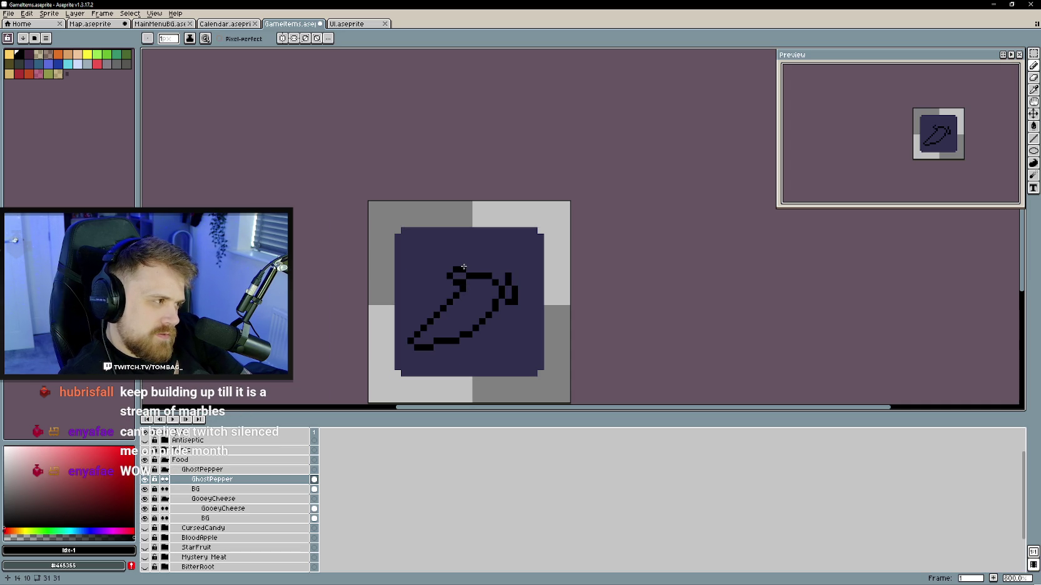
- Add a cap on top and a curled stem rising up-right from the pepper
left_click(472, 263)
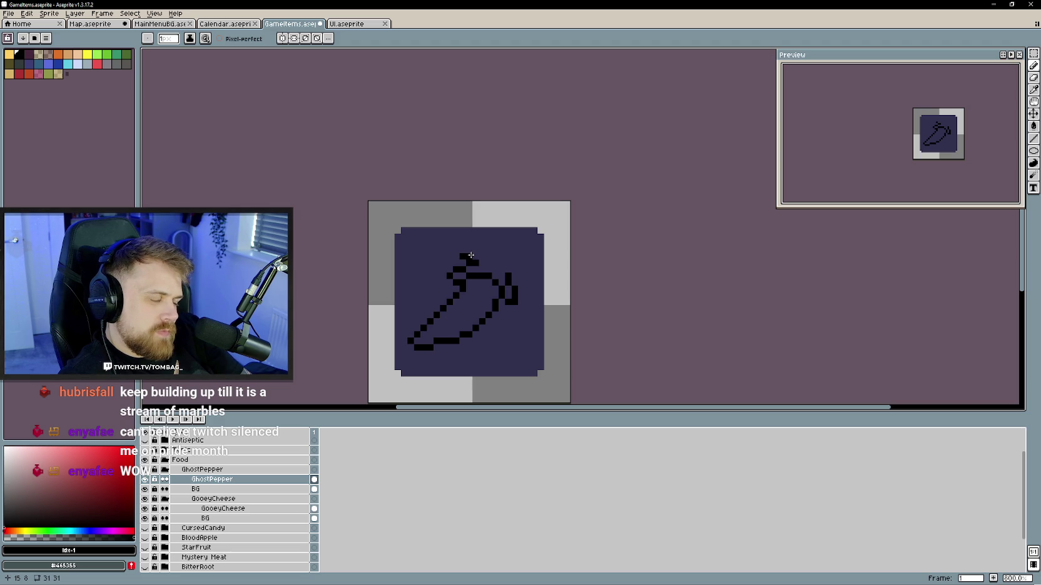
left_click_drag(469, 249, 476, 249)
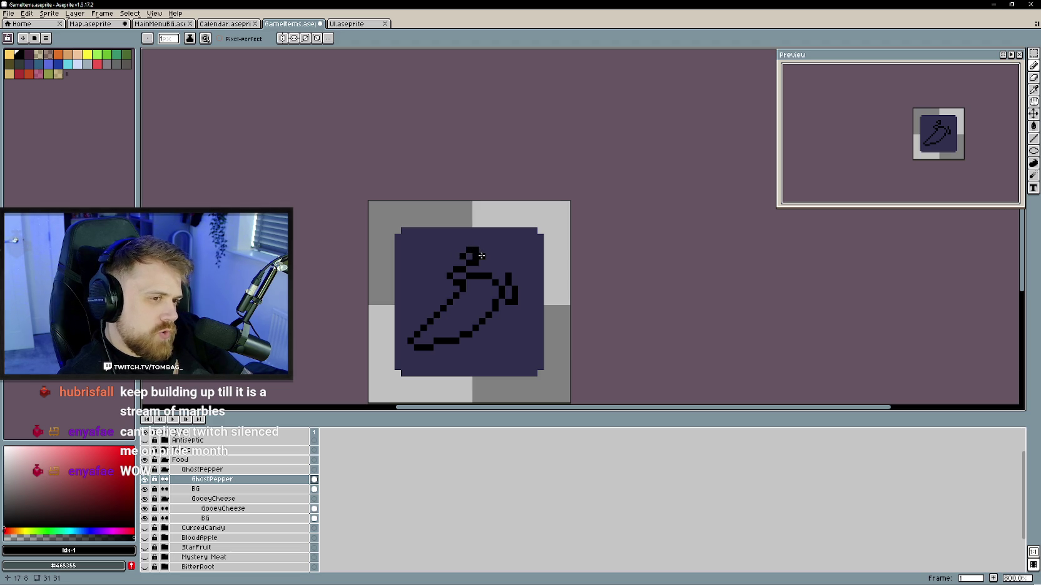
key("b")
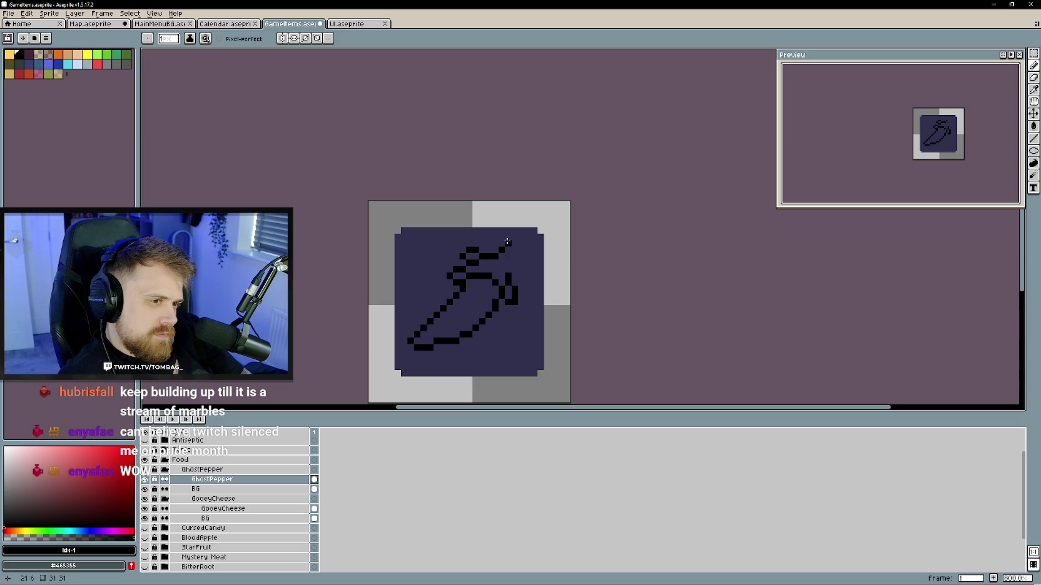
left_click_drag(508, 237, 525, 254)
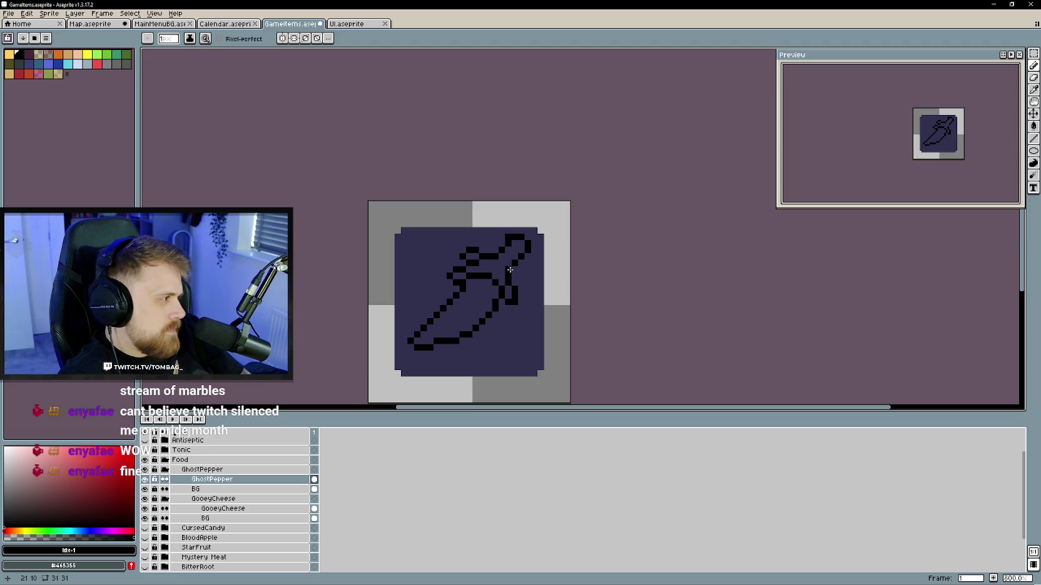
key("e")
left_click_drag(514, 304, 507, 300)
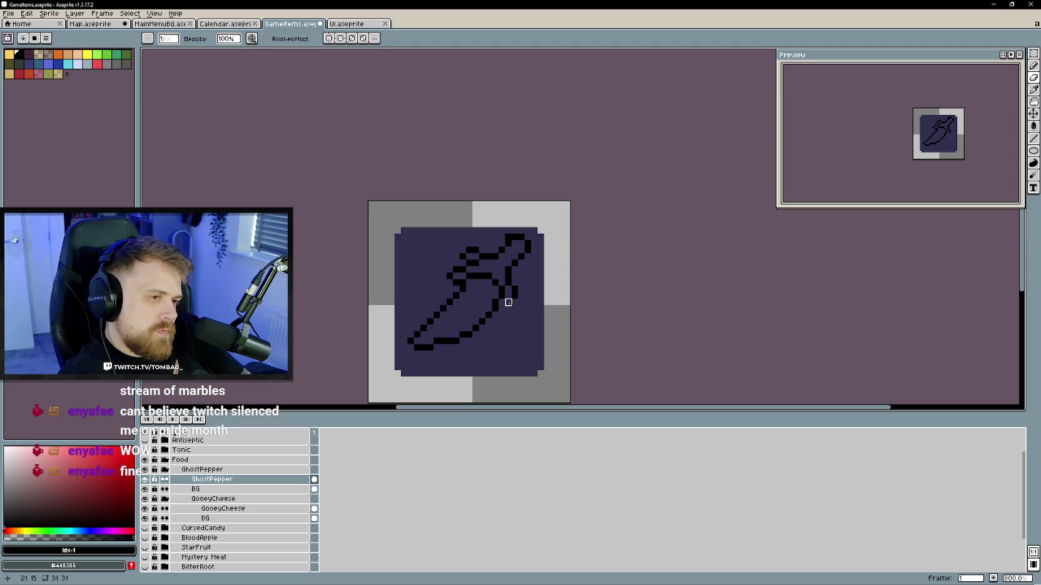
- Erase the stem loop and its leftover stub, then draw a short simpler stem segment
left_click_drag(470, 263, 477, 256)
left_click(514, 290)
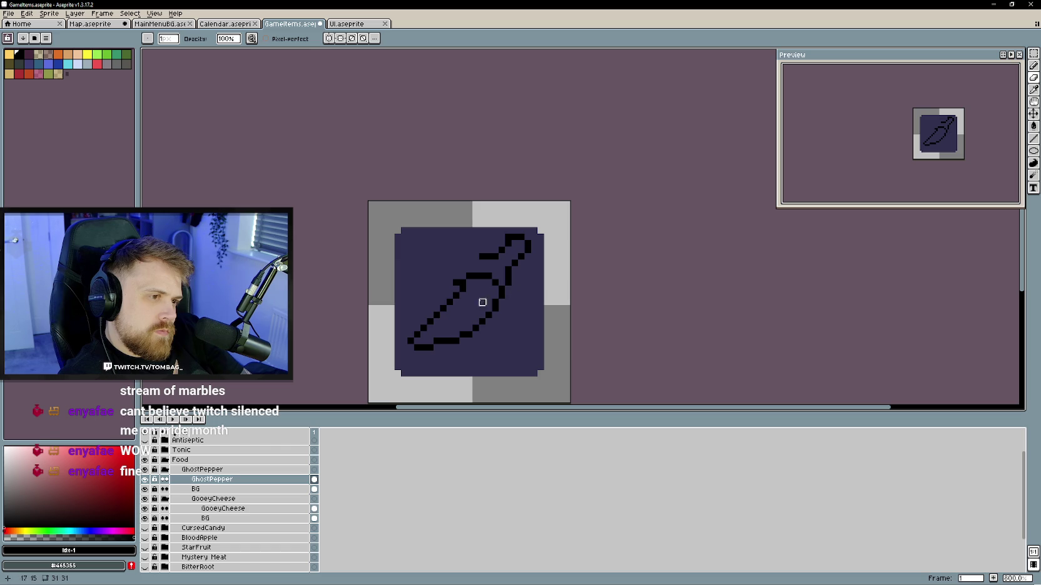
key("b")
left_click_drag(463, 264, 480, 257)
- Tidy the pepper's top outline by erasing stray pixels and redrawing the upper segment
left_click_drag(483, 255, 473, 262)
key("b")
key("e")
left_click(467, 256)
key("b")
left_click(467, 268)
key("e")
left_click(470, 263)
key("b")
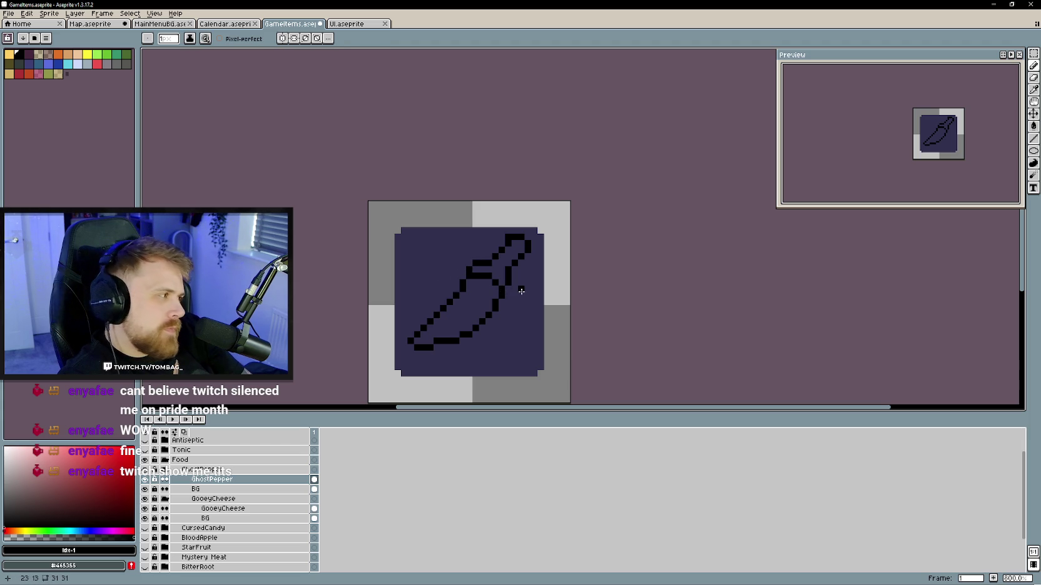
- Erase the lower diagonal and redraw the lower-left tail as a shorter upward-curving hook
key("e")
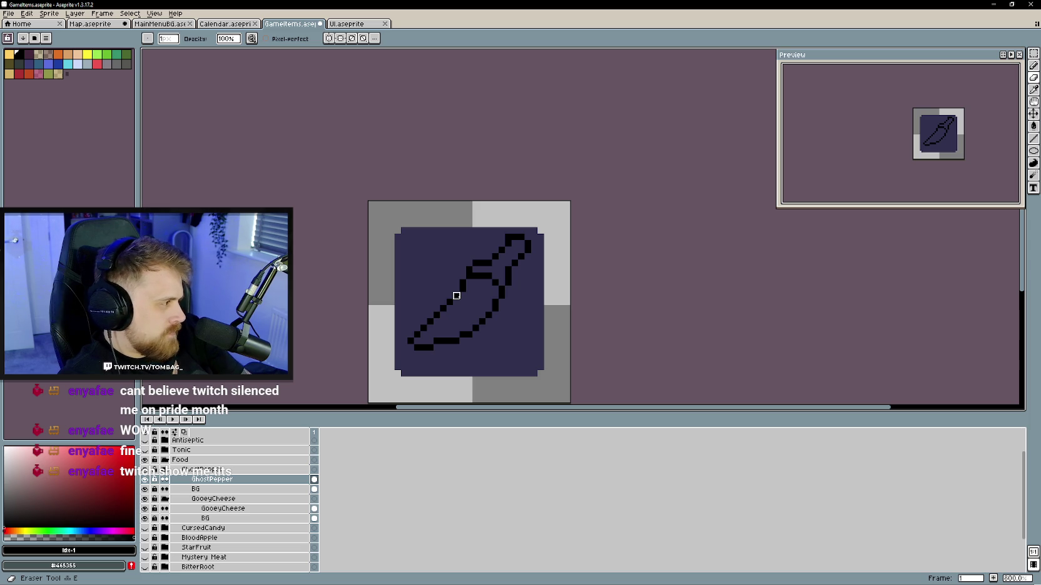
left_click_drag(456, 296, 435, 316)
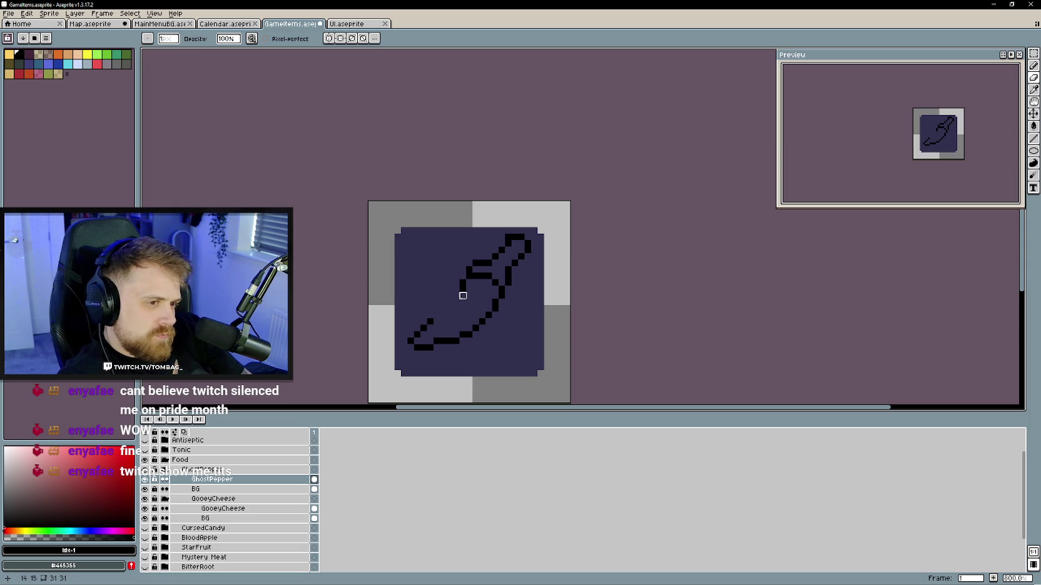
key("b")
mouse_move(463, 281)
left_mouse_down()
mouse_move(461, 308)
mouse_move(416, 348)
left_mouse_up()
key("e")
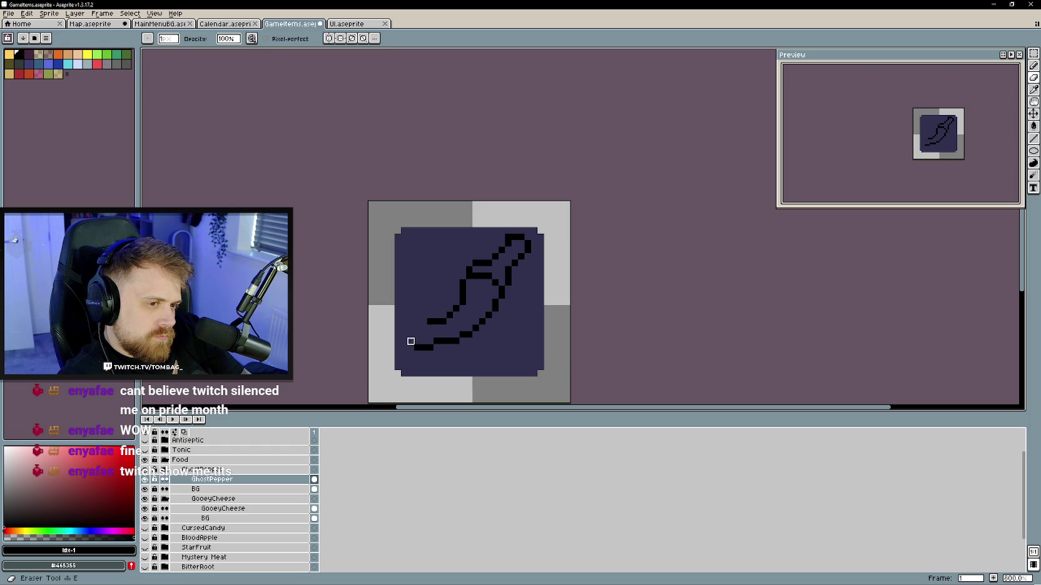
left_click(430, 322)
key("b")
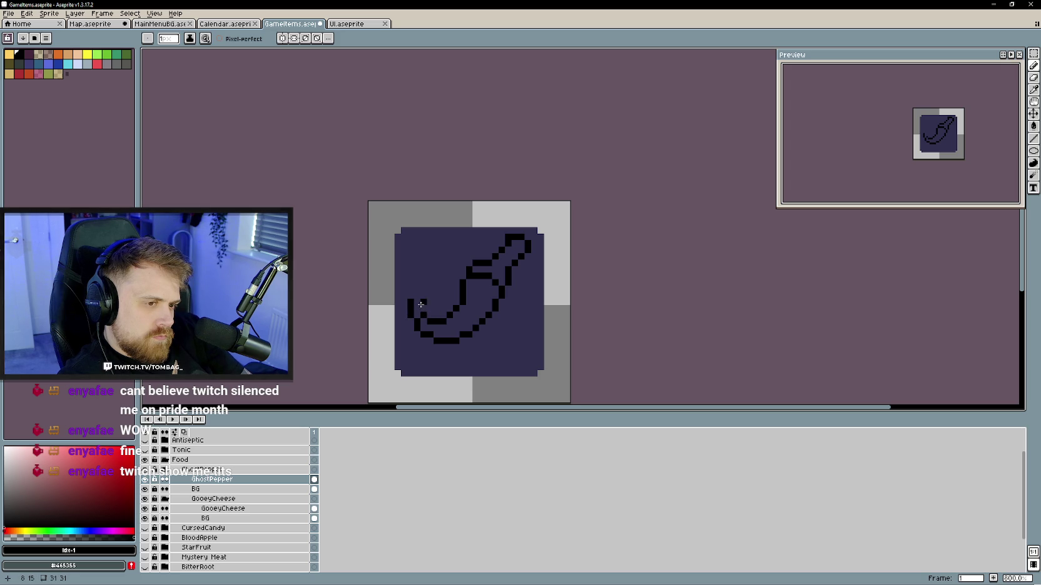
- Add two pixels atop the pepper's left stroke
left_click(412, 293)
key("e")
key("b")
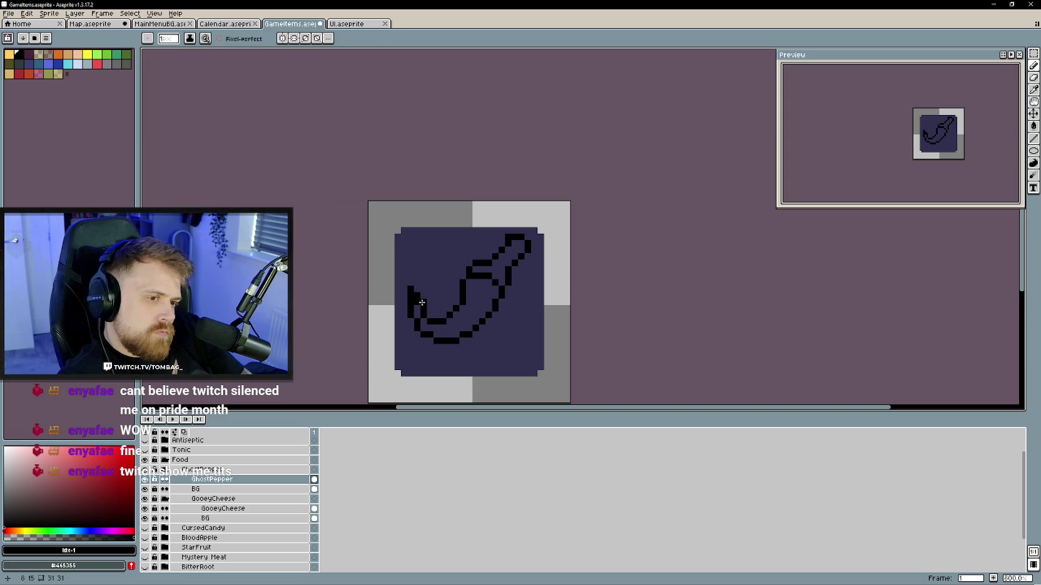
key("e")
key("b")
left_click(415, 282)
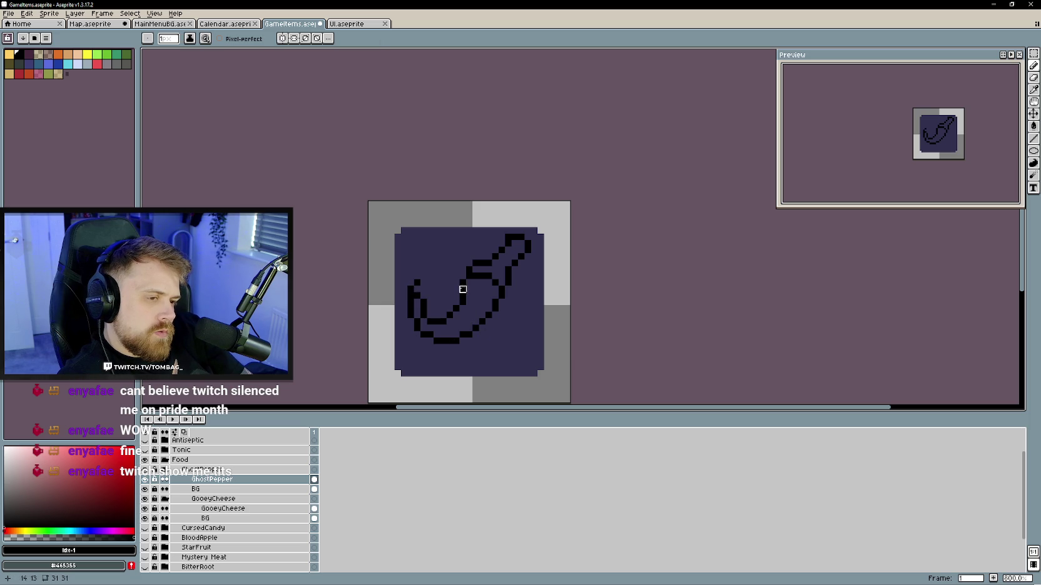
scroll(483, 359, "down", 3)
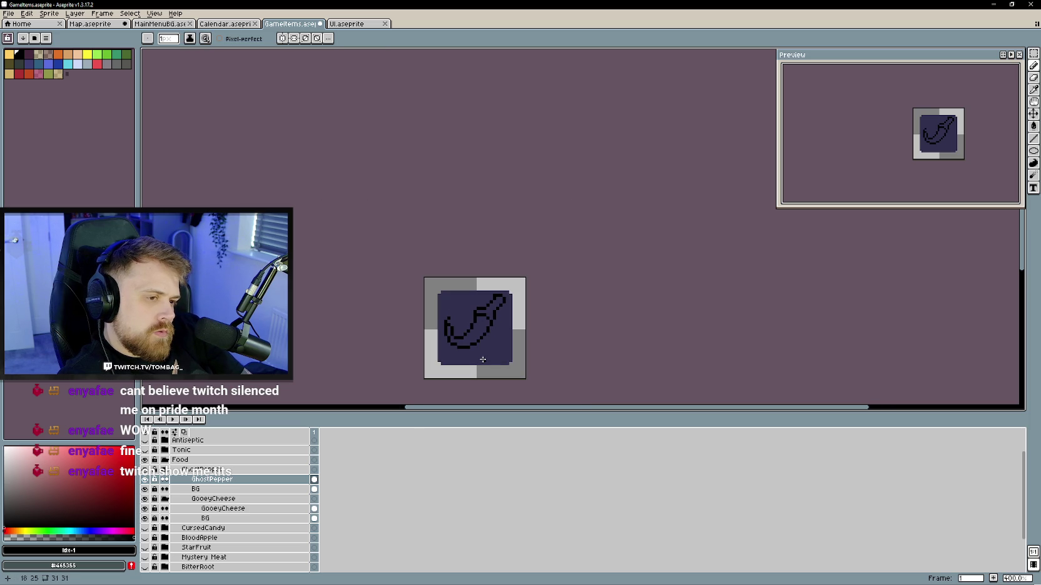
scroll(483, 359, "up", 2)
- Erase the stem and upper-right diagonal, then extend the left stroke one pixel diagonally upward
key("e")
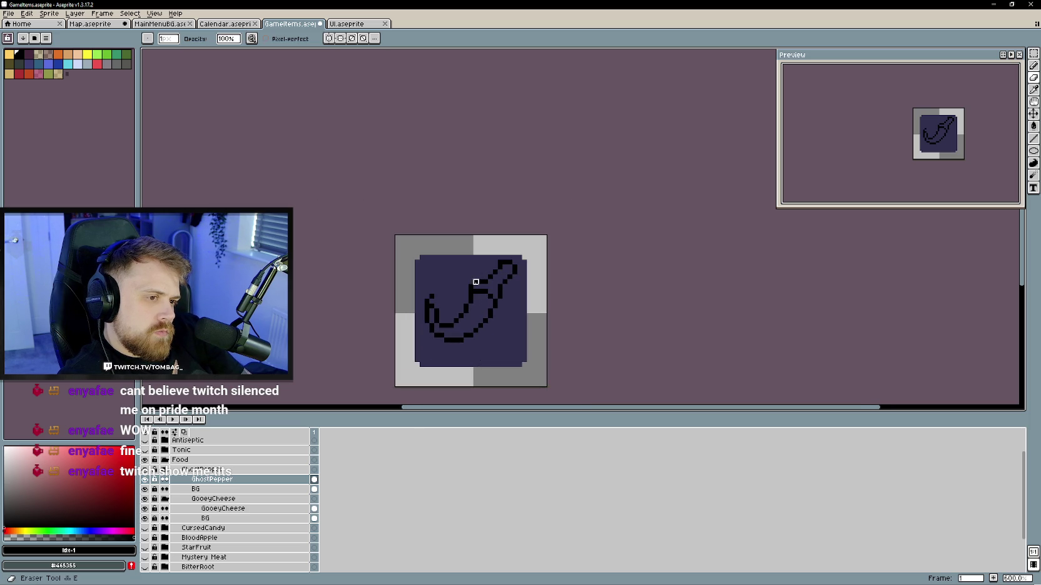
mouse_move(514, 262)
left_mouse_down()
mouse_move(501, 295)
mouse_move(490, 263)
left_mouse_up()
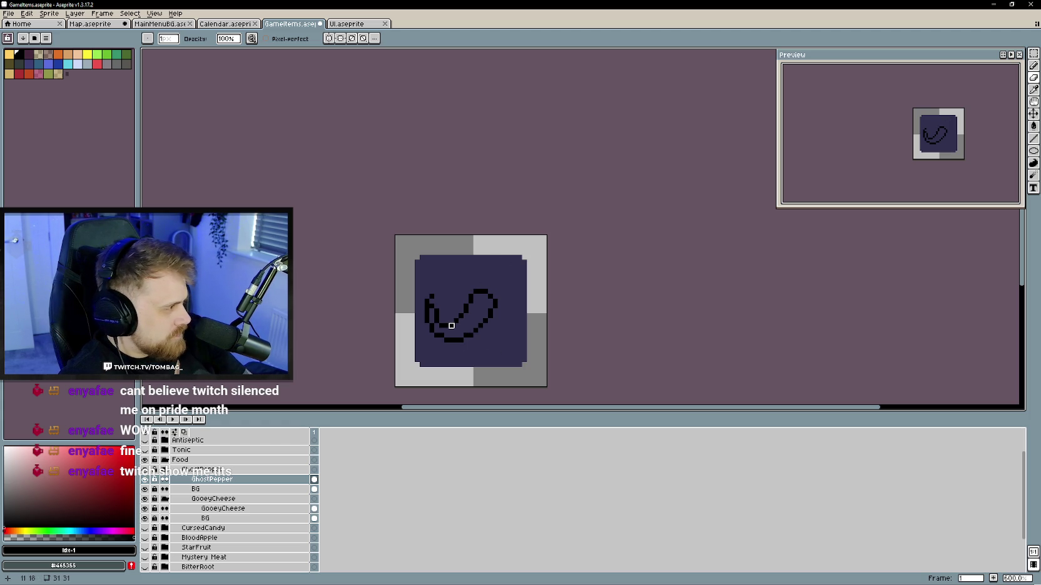
key("e")
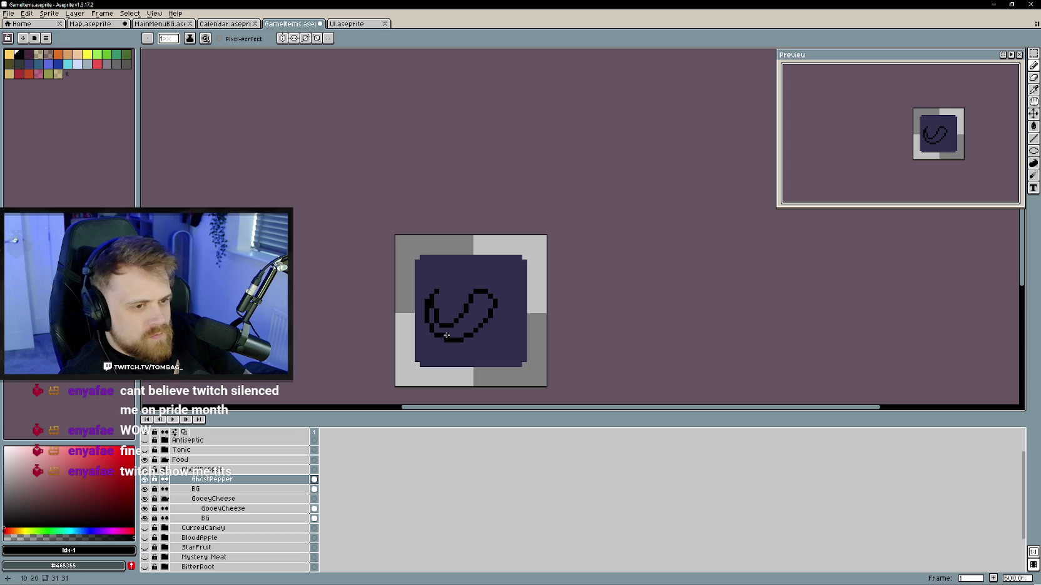
key("b")
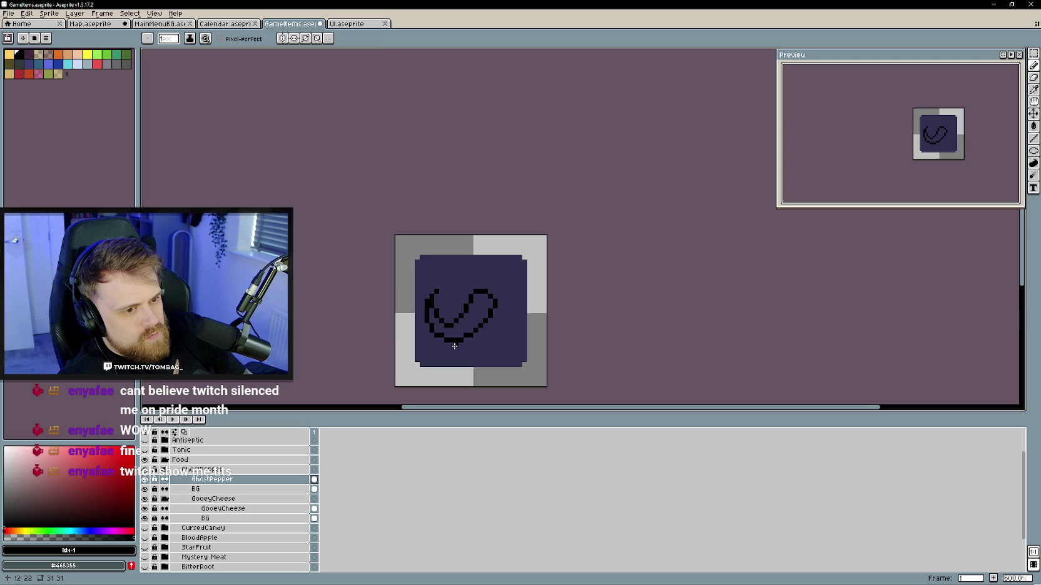
key("e")
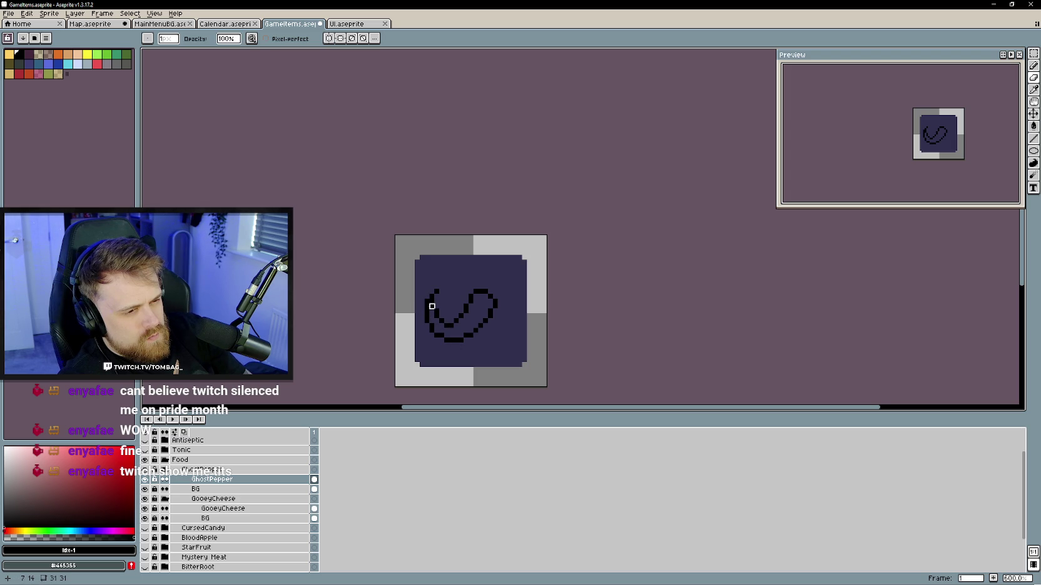
key("b")
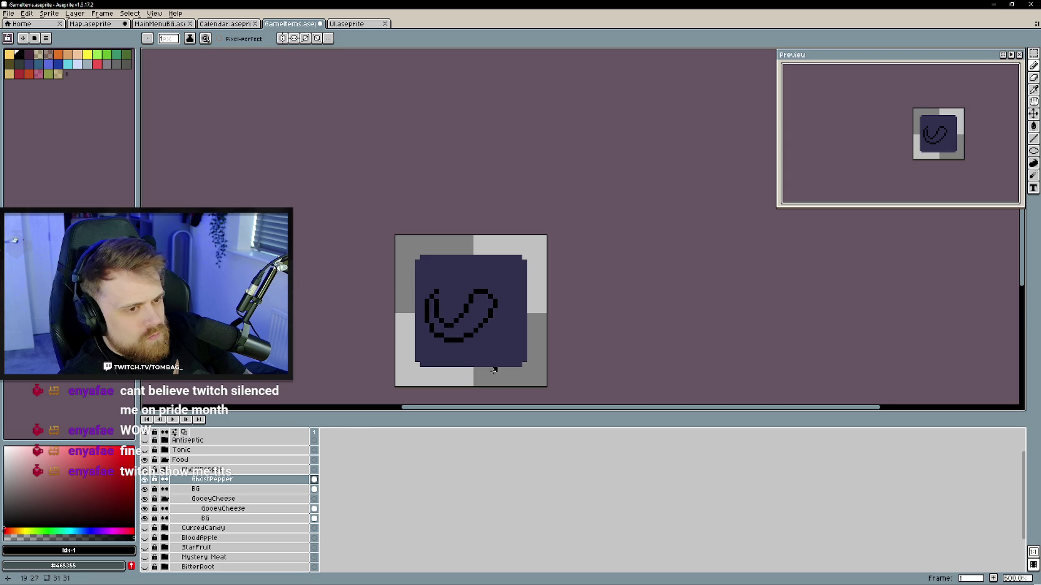
scroll(455, 295, "up", 3)
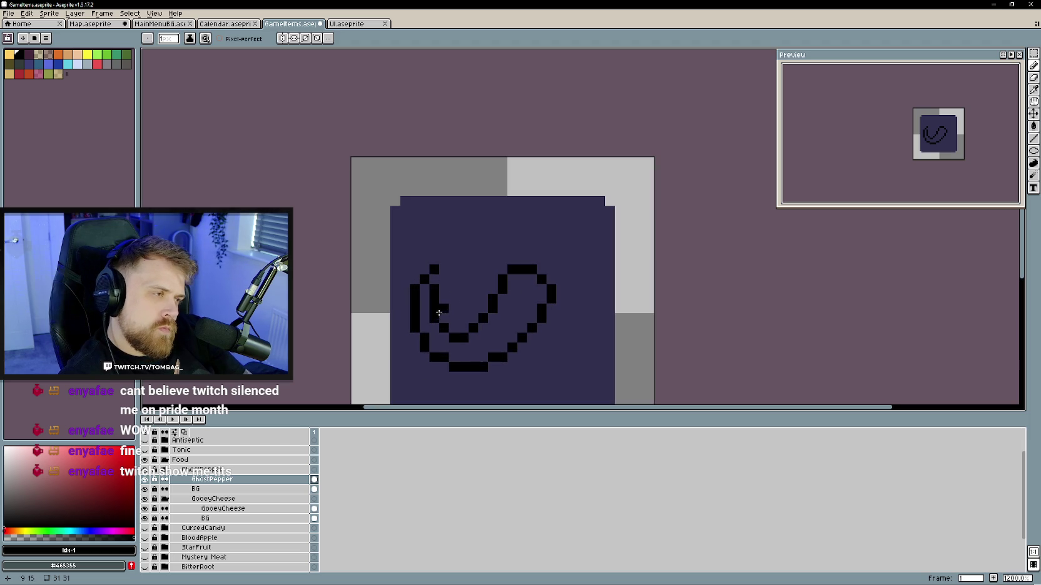
left_click(444, 259)
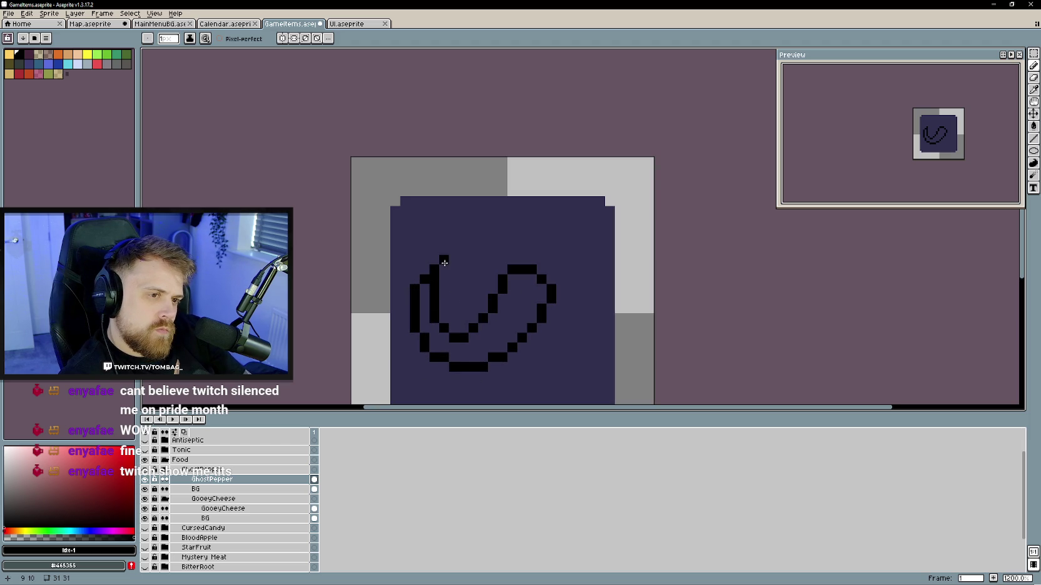